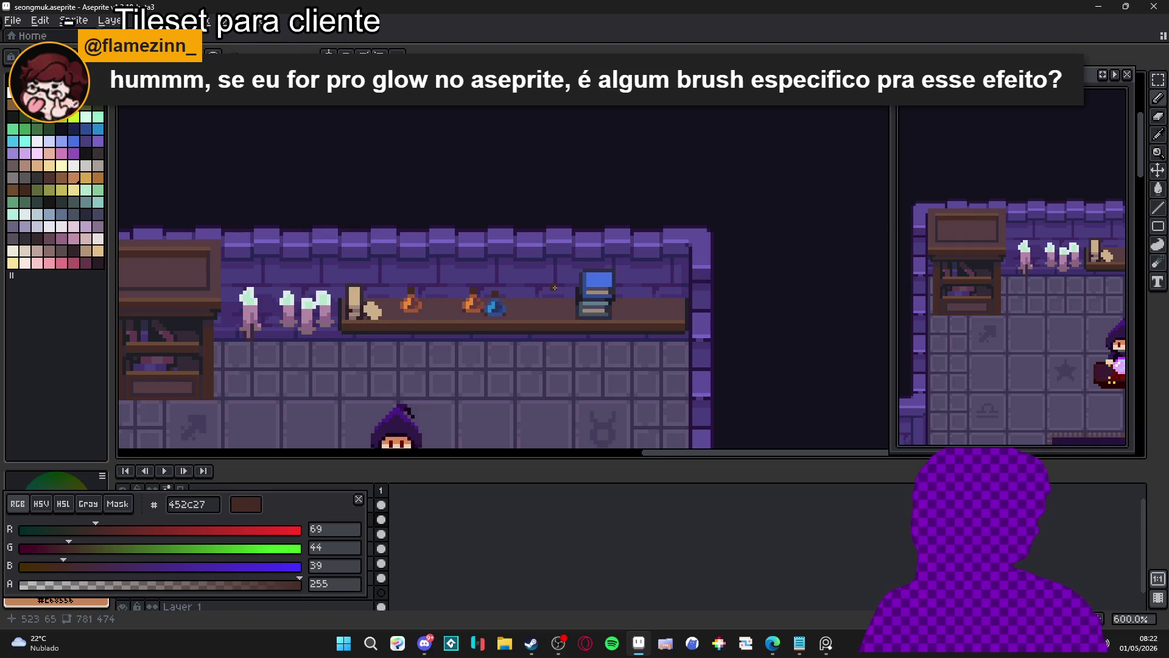
- Hide and restore the tileset editor, then launch a new File Explorer window from the taskbar
mouse_move(528, 650)
click(639, 643)
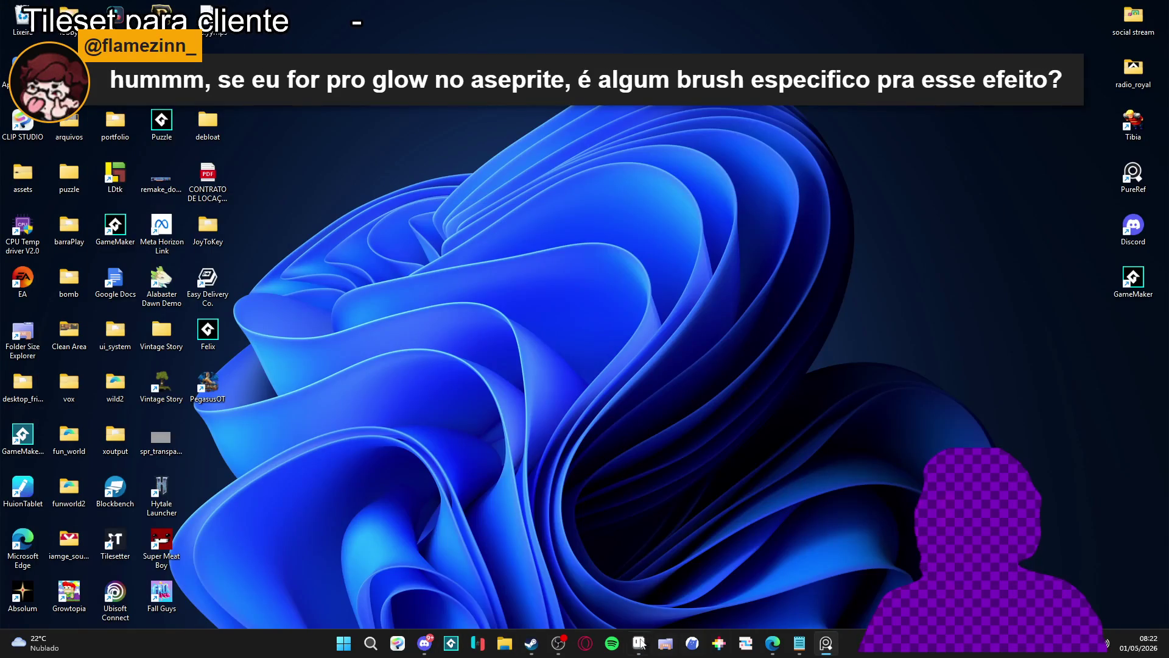
click(639, 643)
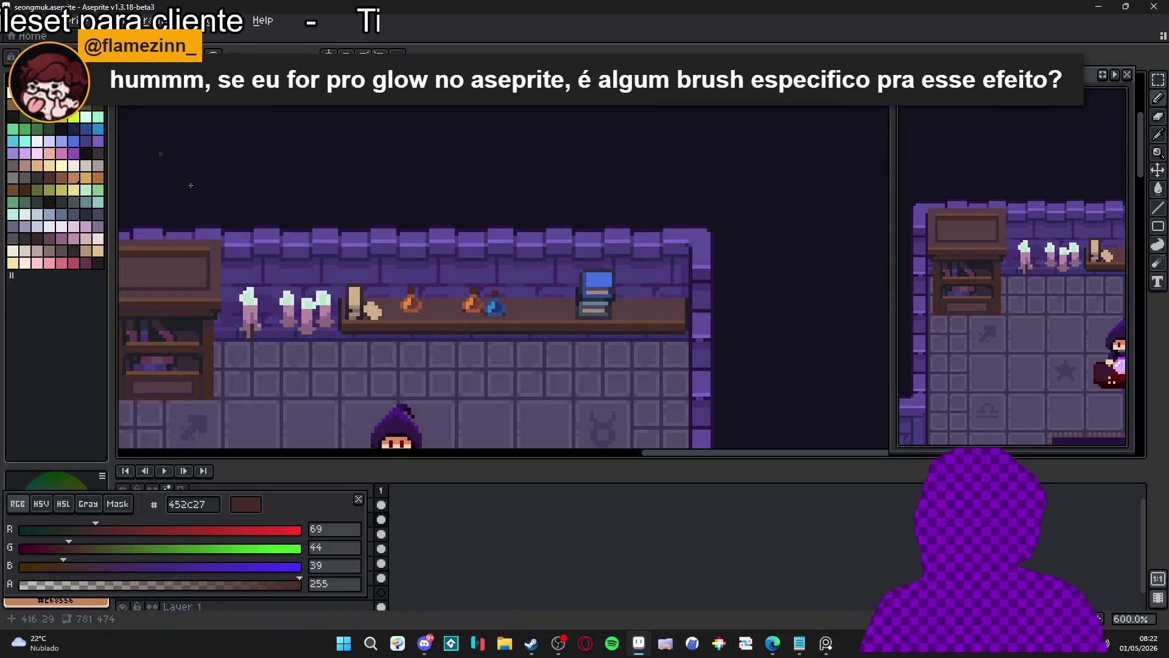
click(507, 642)
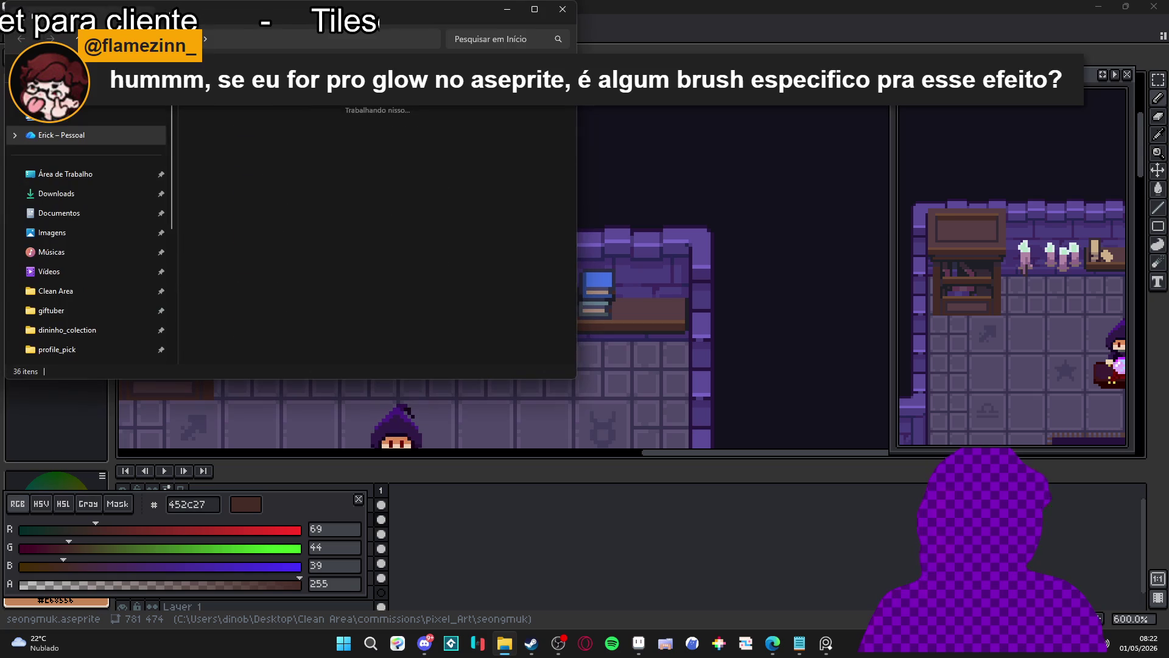
- Maximize File Explorer and open the RPGENEROUS project folder
double_click(398, 18)
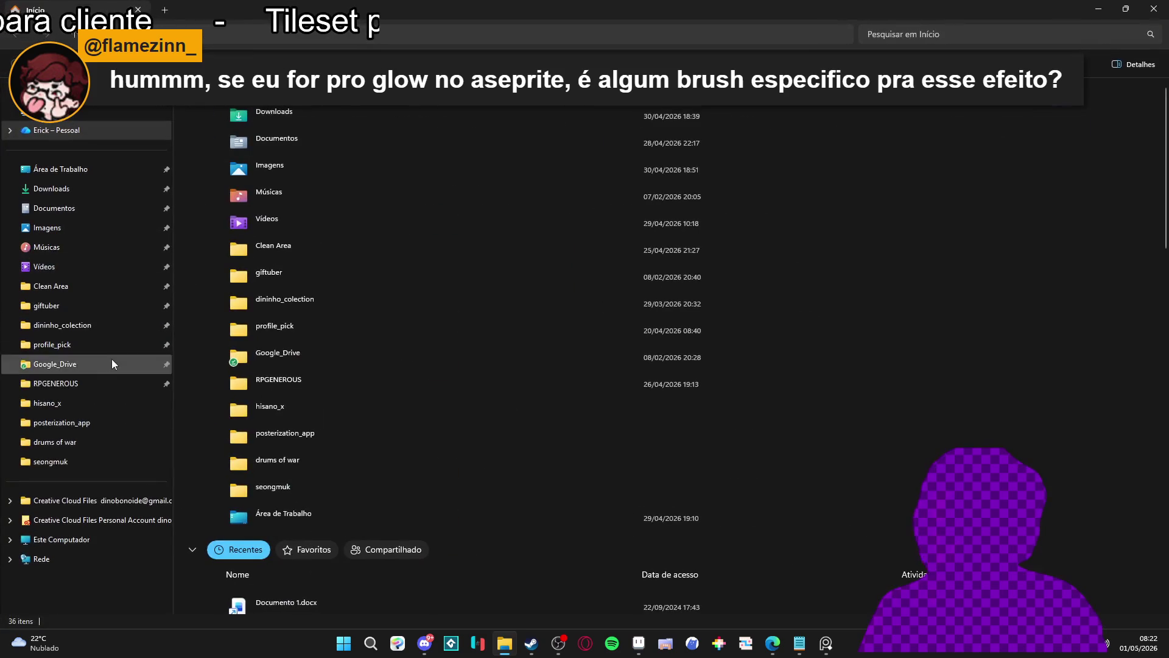
click(92, 389)
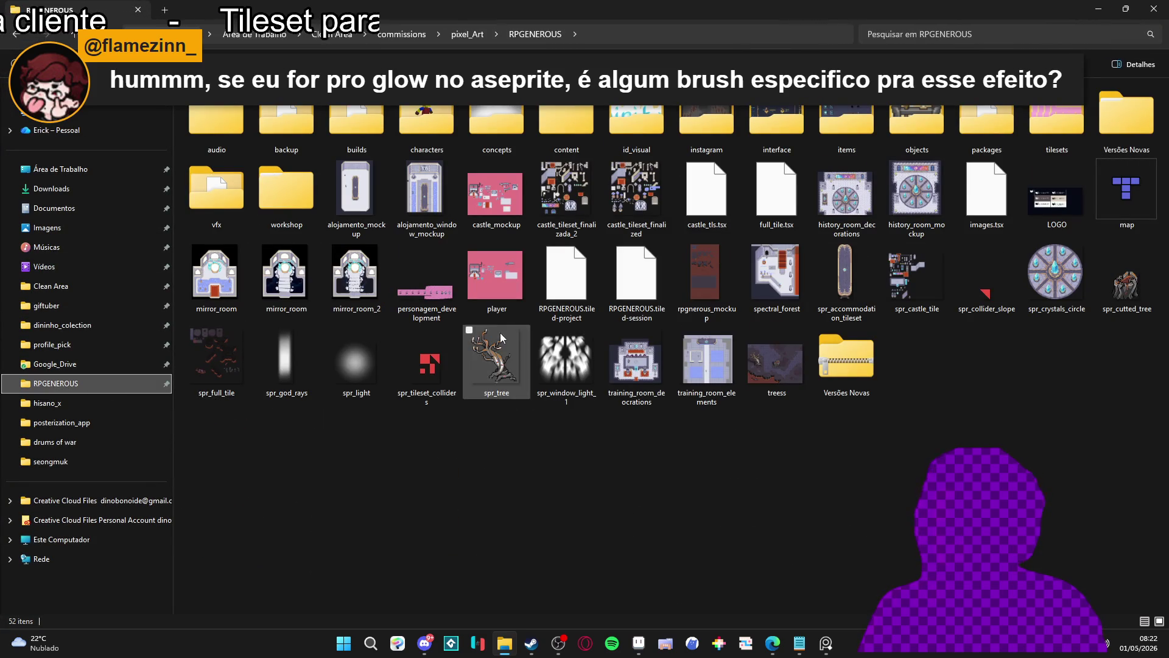
click(93, 403)
click(91, 383)
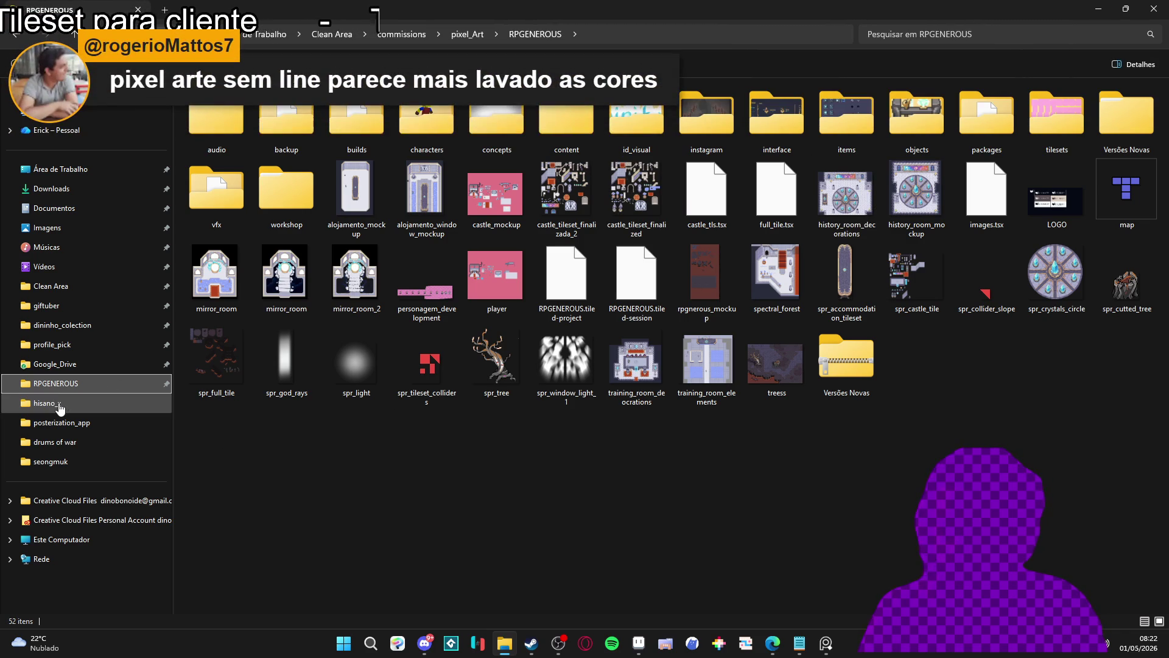
click(60, 403)
click(67, 385)
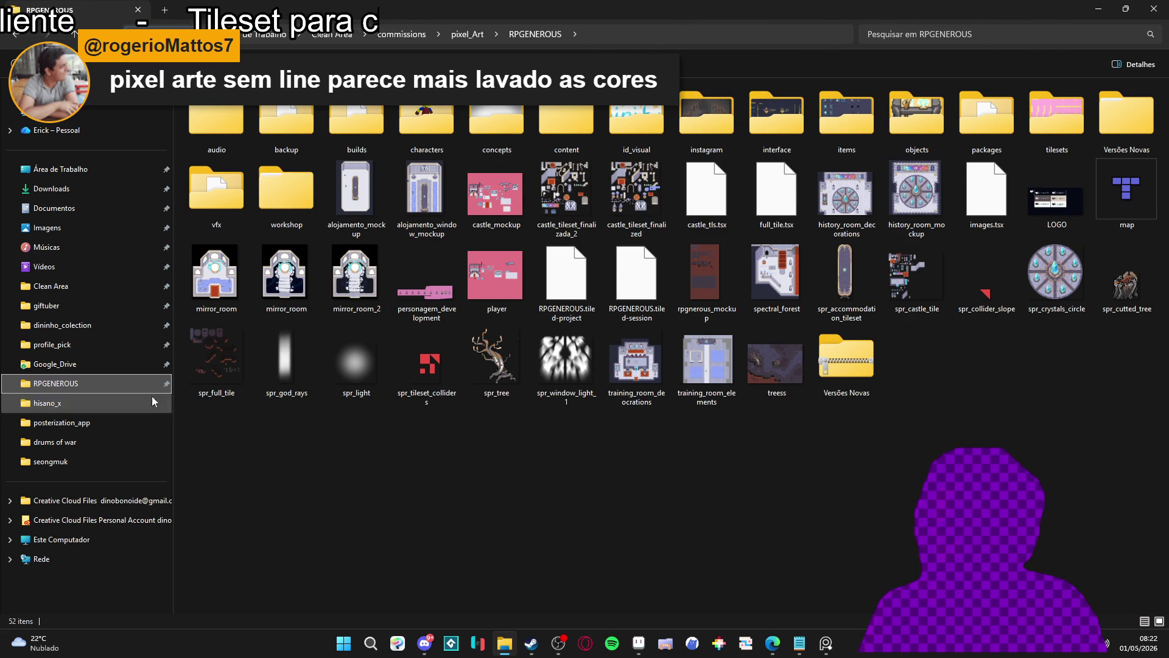
- Browse vfx > character_spells > themba > uppercut and open 'themba - uppercut-adjusted'
click(1126, 119)
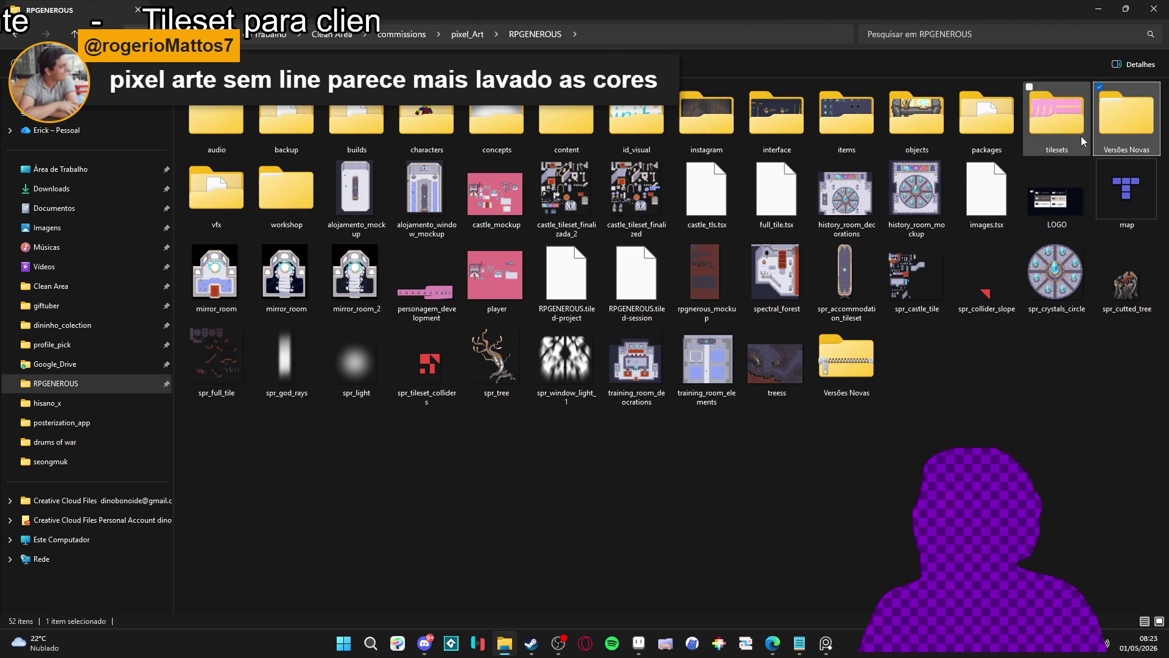
double_click(235, 193)
click(728, 132)
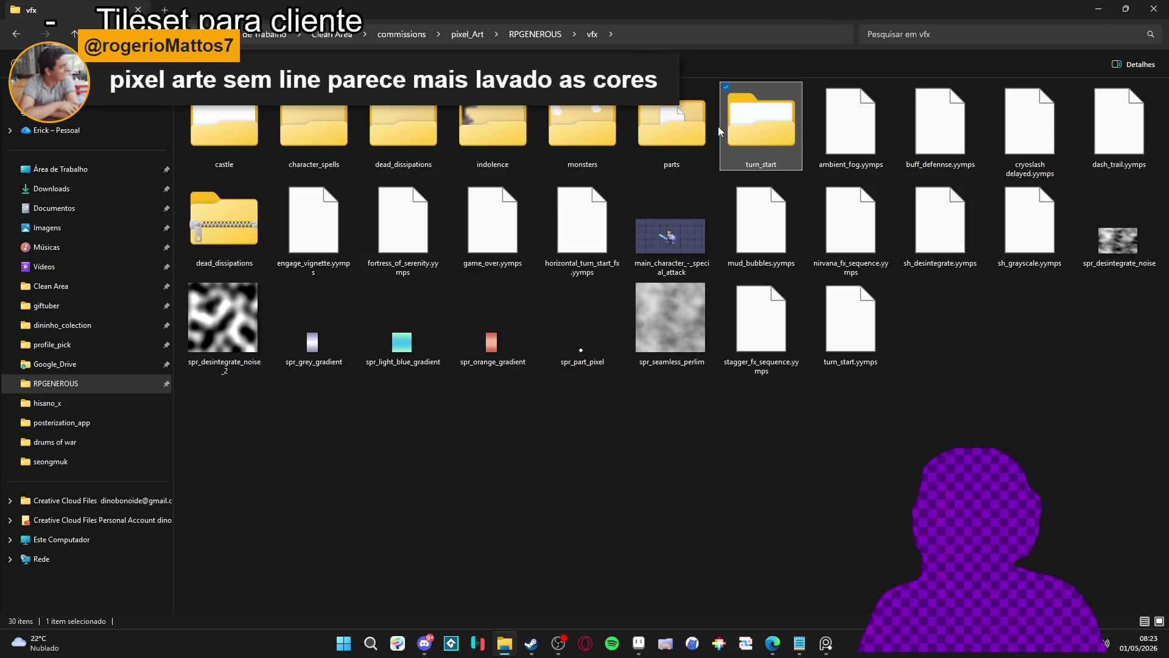
click(206, 118)
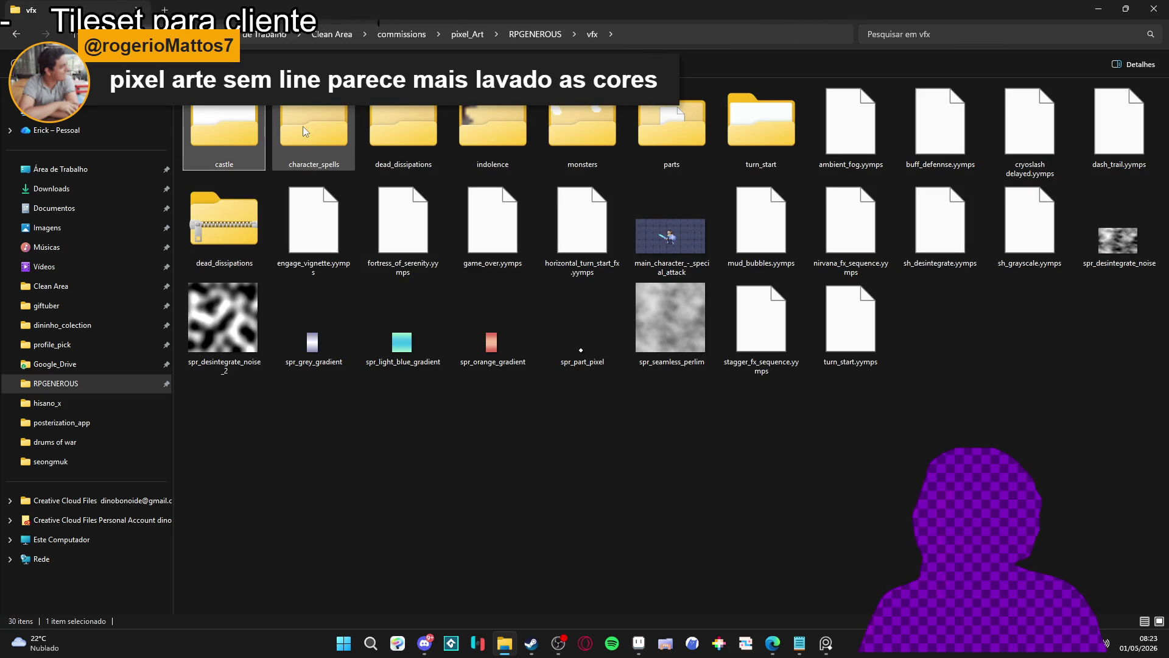
double_click(308, 133)
click(314, 144)
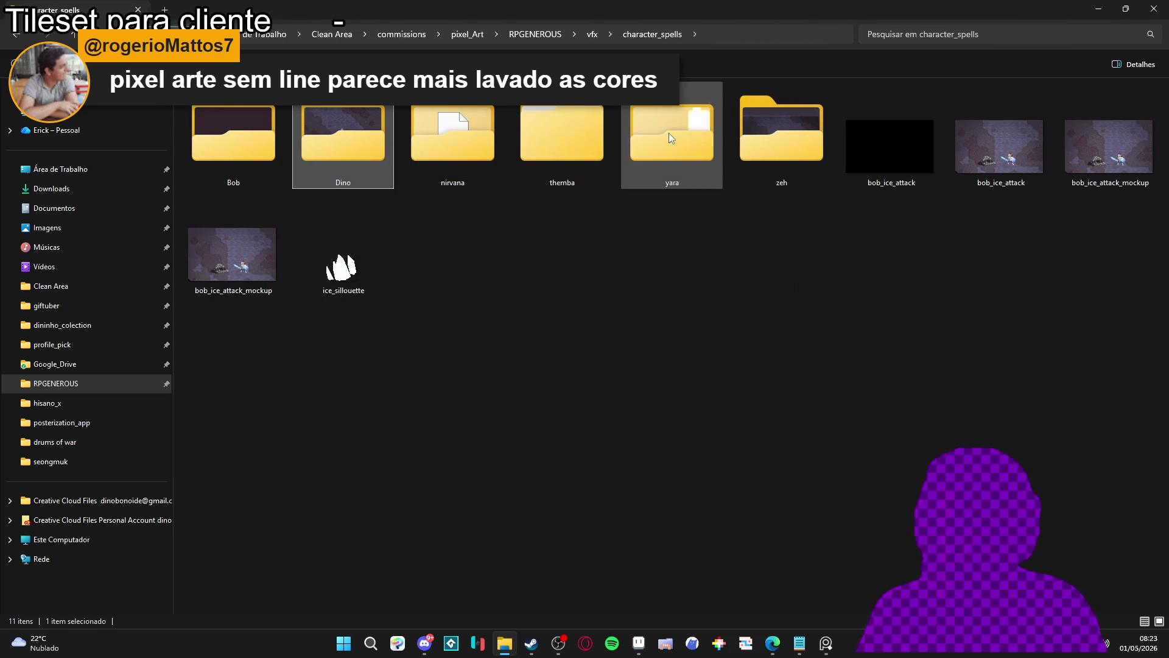
double_click(564, 136)
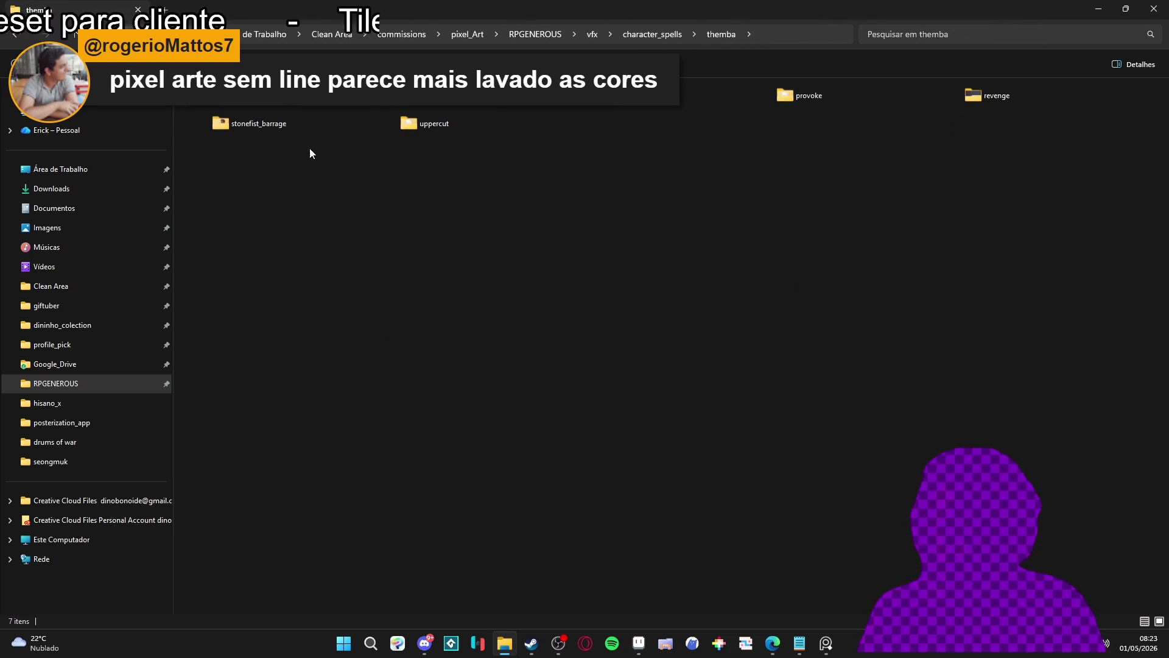
double_click(485, 110)
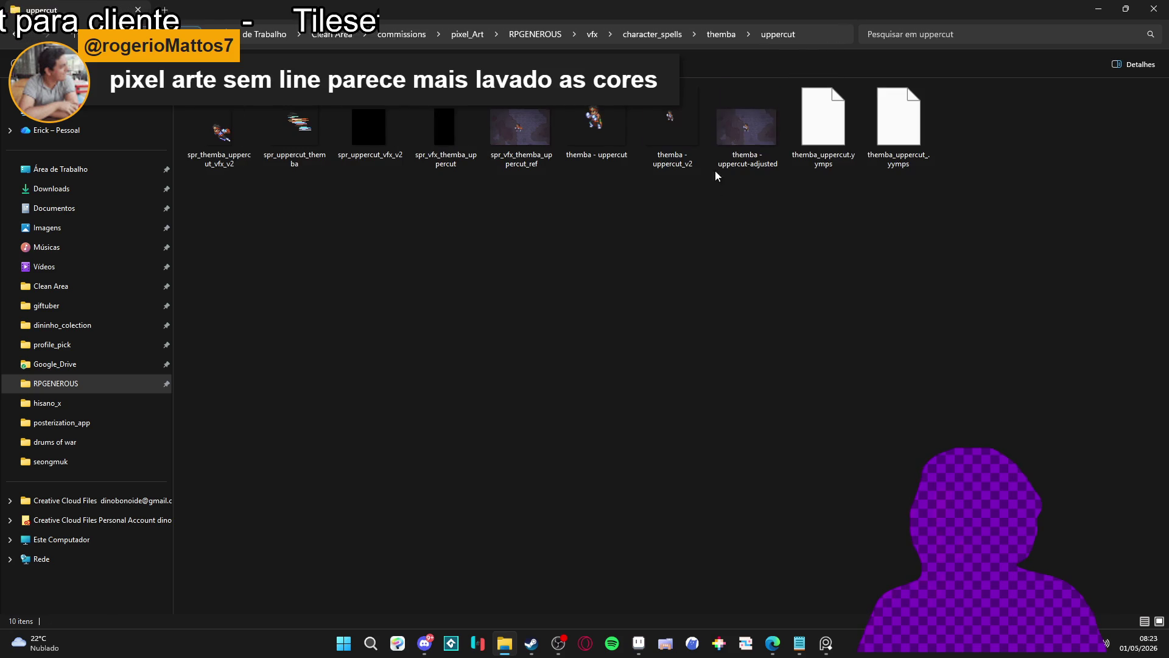
double_click(720, 133)
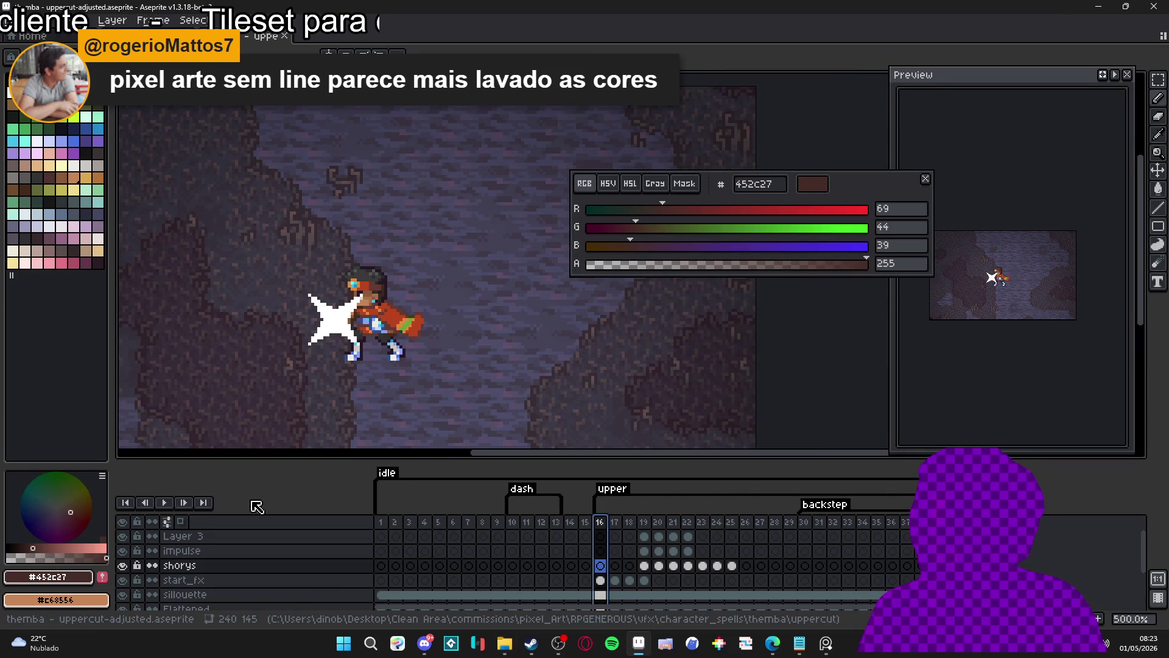
- Stop playback and step forward to frame 19
click(167, 504)
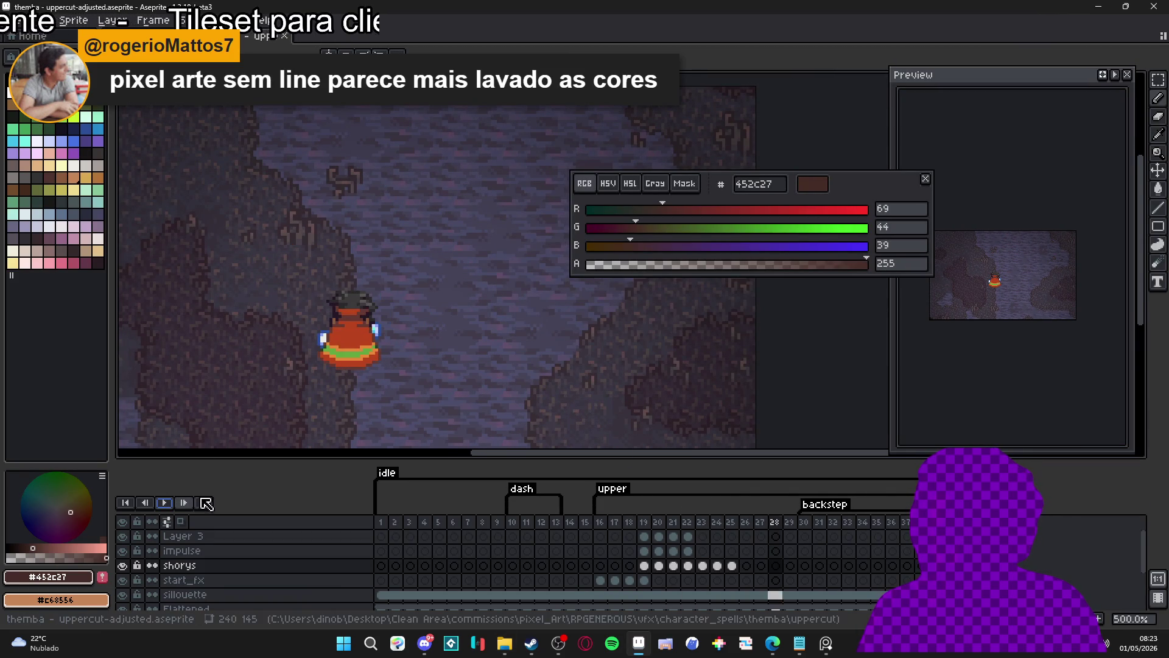
click(615, 524)
click(630, 523)
click(645, 527)
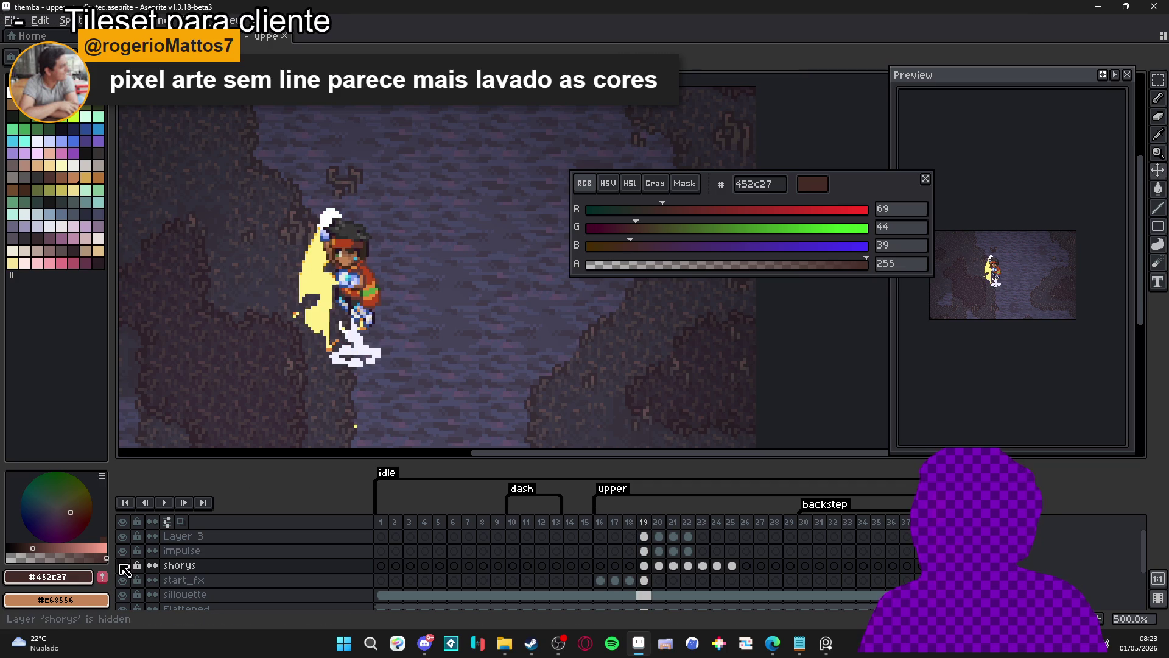
- Eyedrop #fff089 from the slash, set alpha to 116, and marquee-select around the character
scroll(298, 292, up, 2)
click(297, 294)
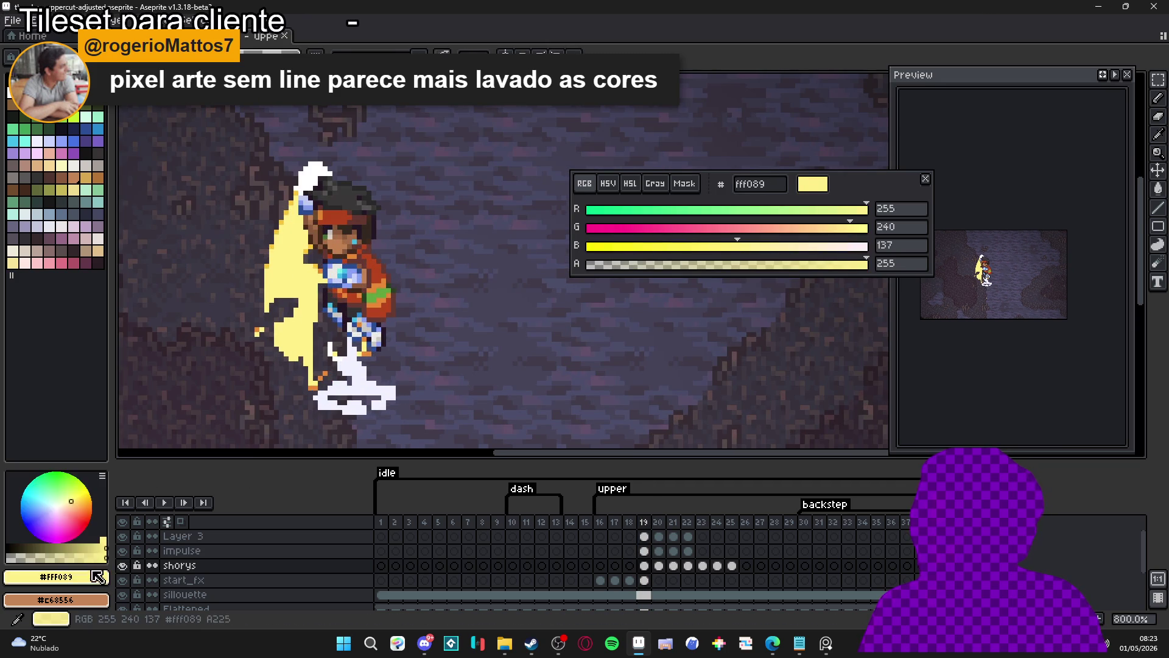
click(52, 556)
drag(283, 300, 387, 270)
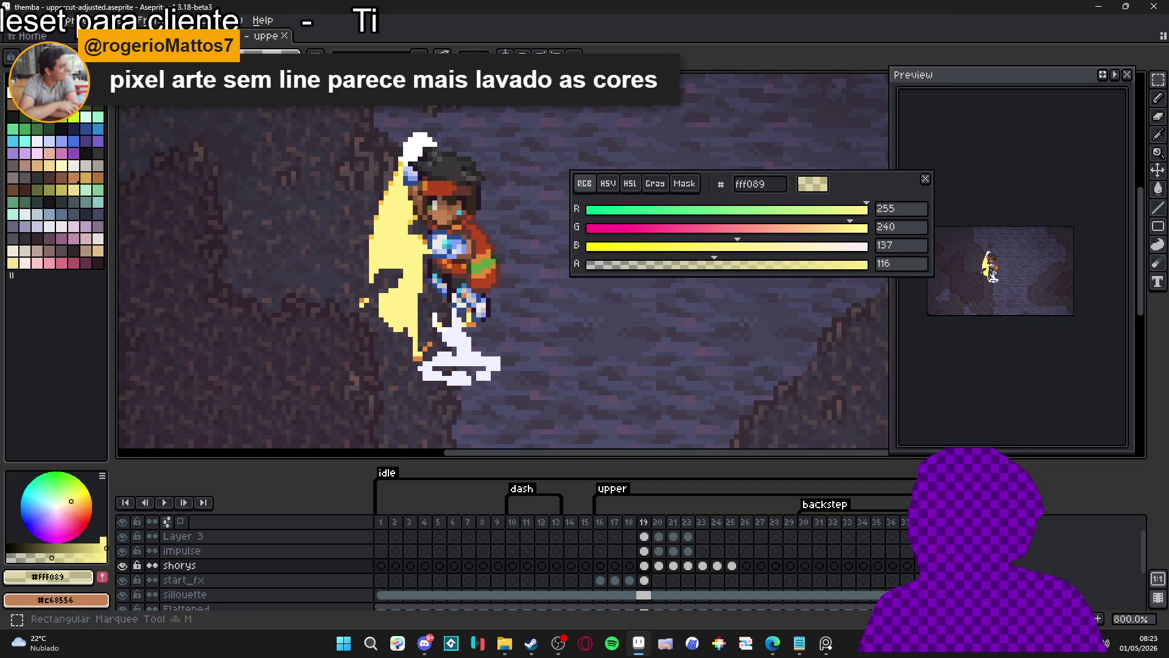
scroll(531, 146, down, 2)
mouse_move(321, 88)
mouse_down()
mouse_move(324, 286)
mouse_move(583, 367)
mouse_up()
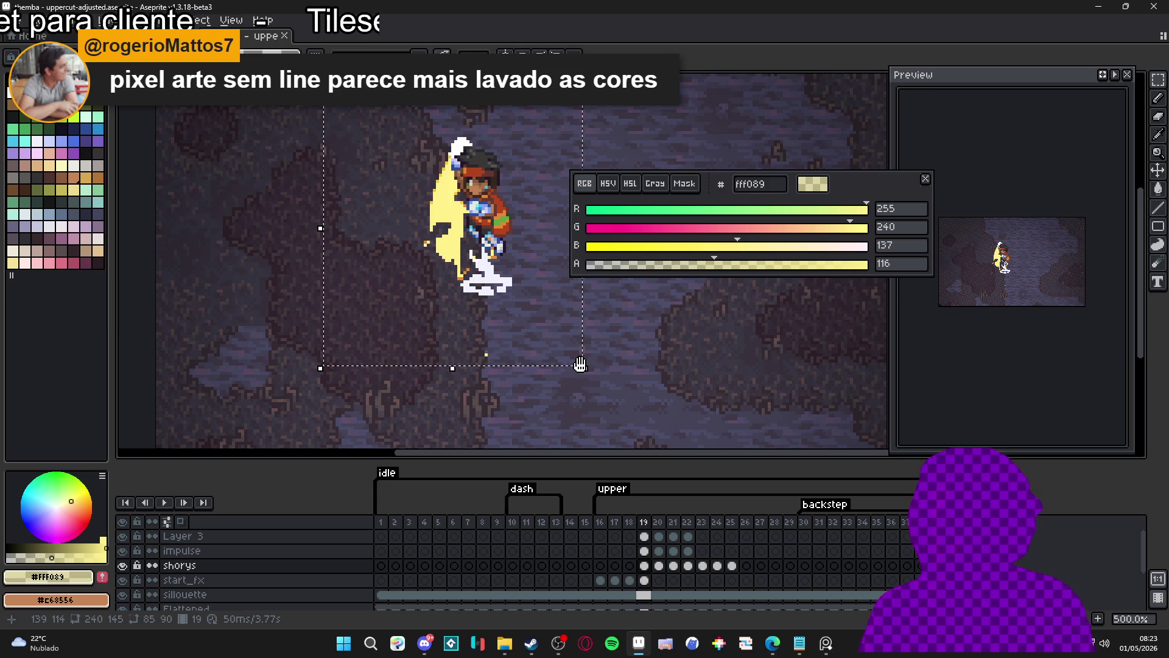
- Outline the selected character in #fff089 at alpha 48, limited to selected cels, then deselect
key(shift+o)
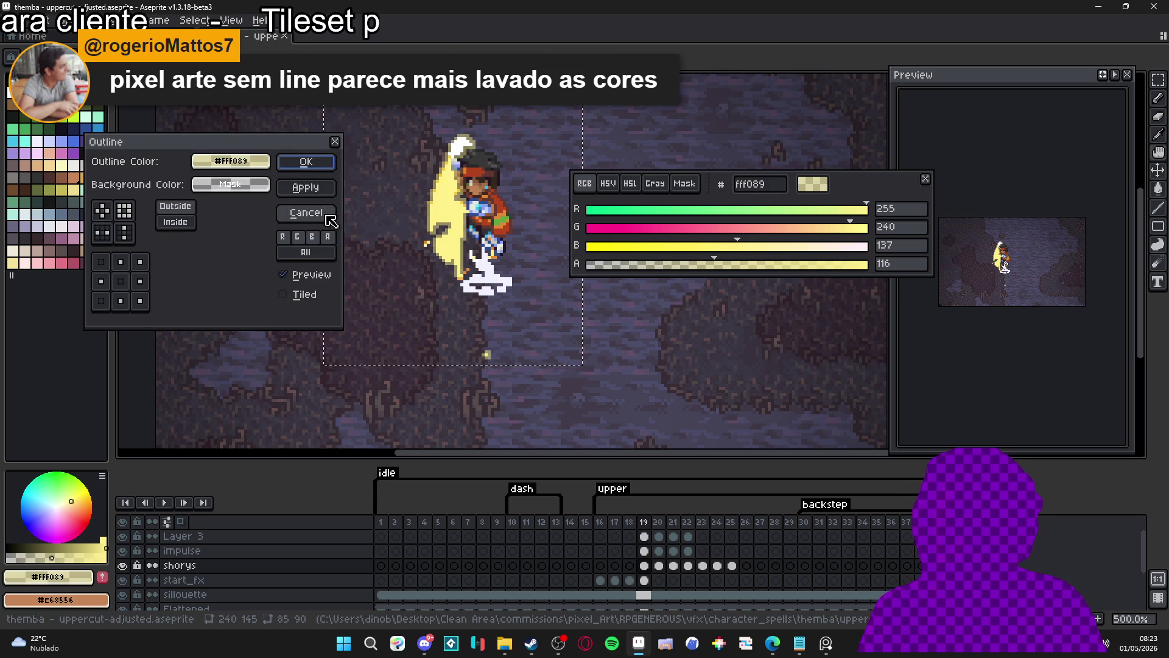
click(24, 556)
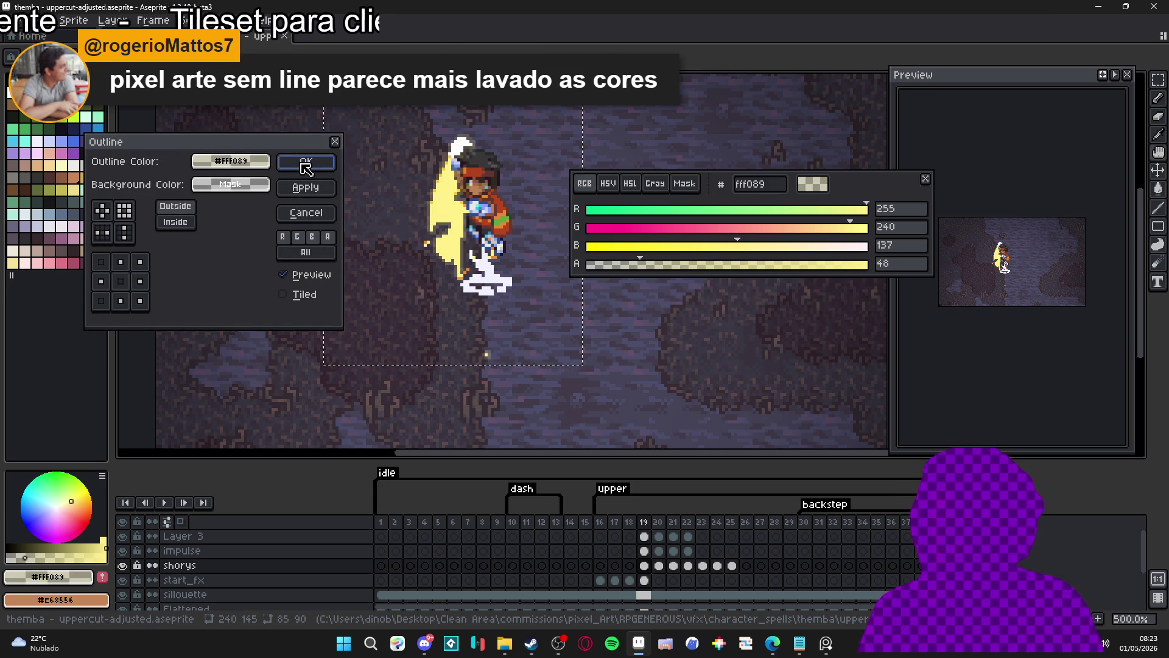
click(306, 252)
click(331, 171)
drag(630, 330, 572, 294)
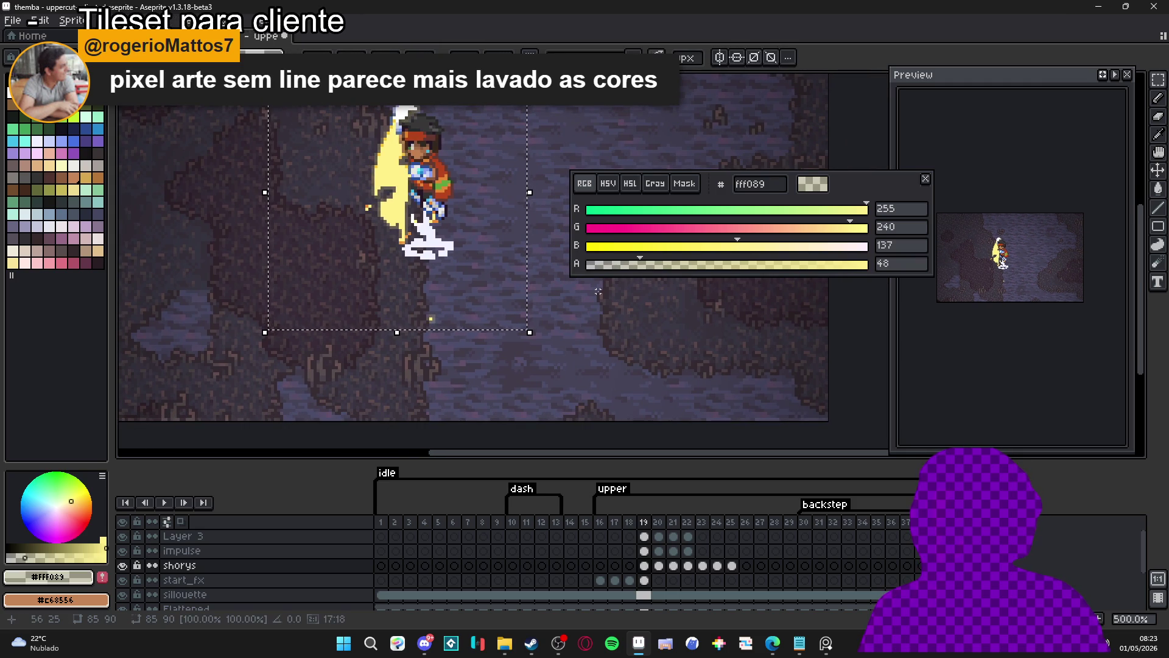
key(ctrl+d)
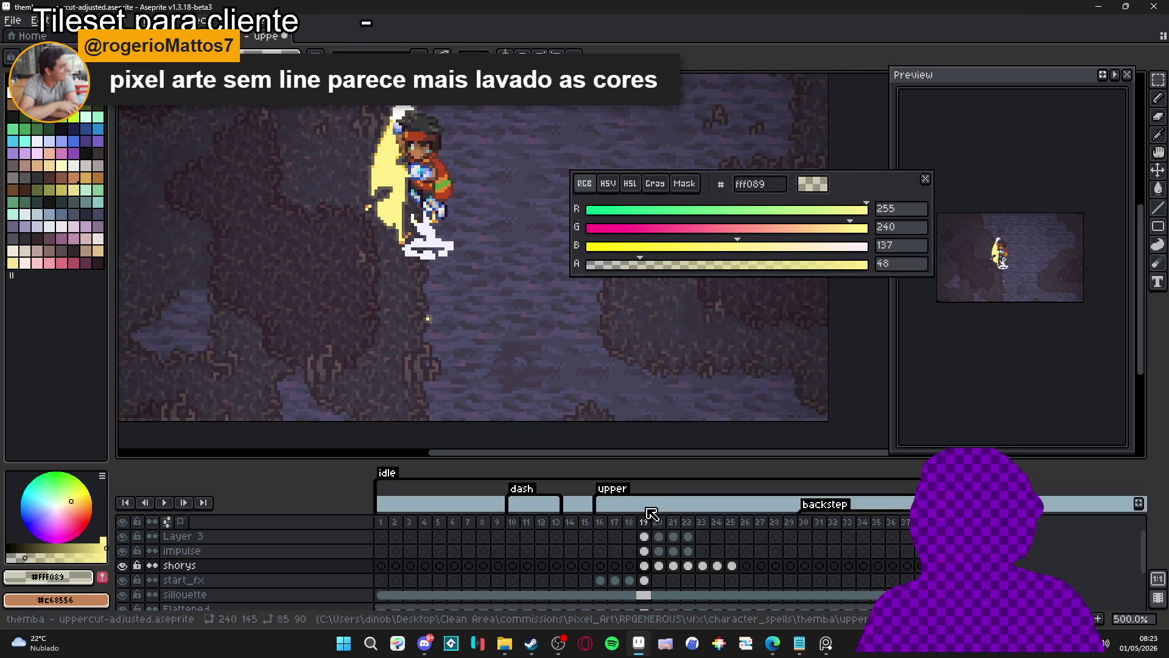
- Apply the same faint outline to frames 20, 21 and 22
click(659, 536)
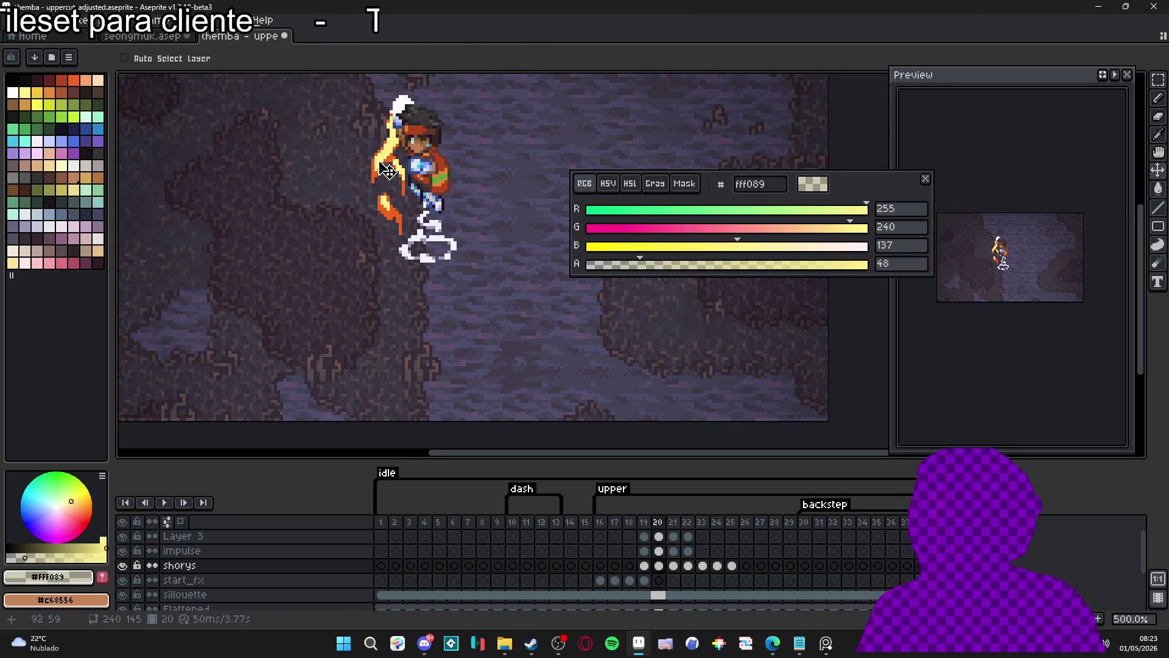
key(shift+o)
click(320, 173)
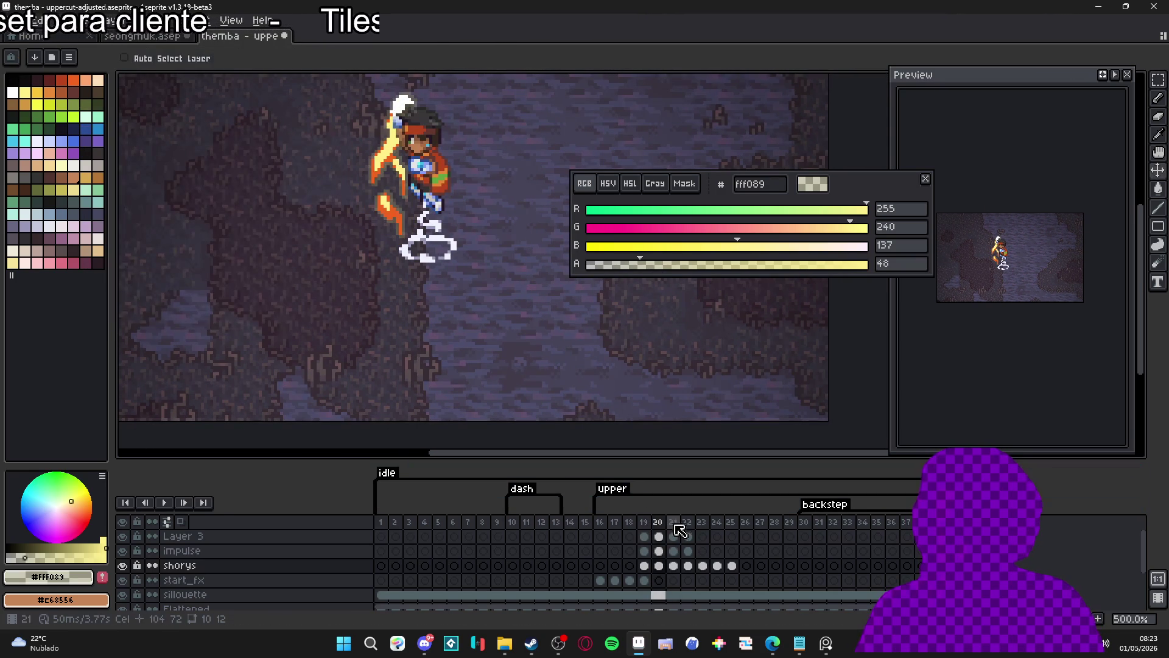
click(674, 536)
key(shift+o)
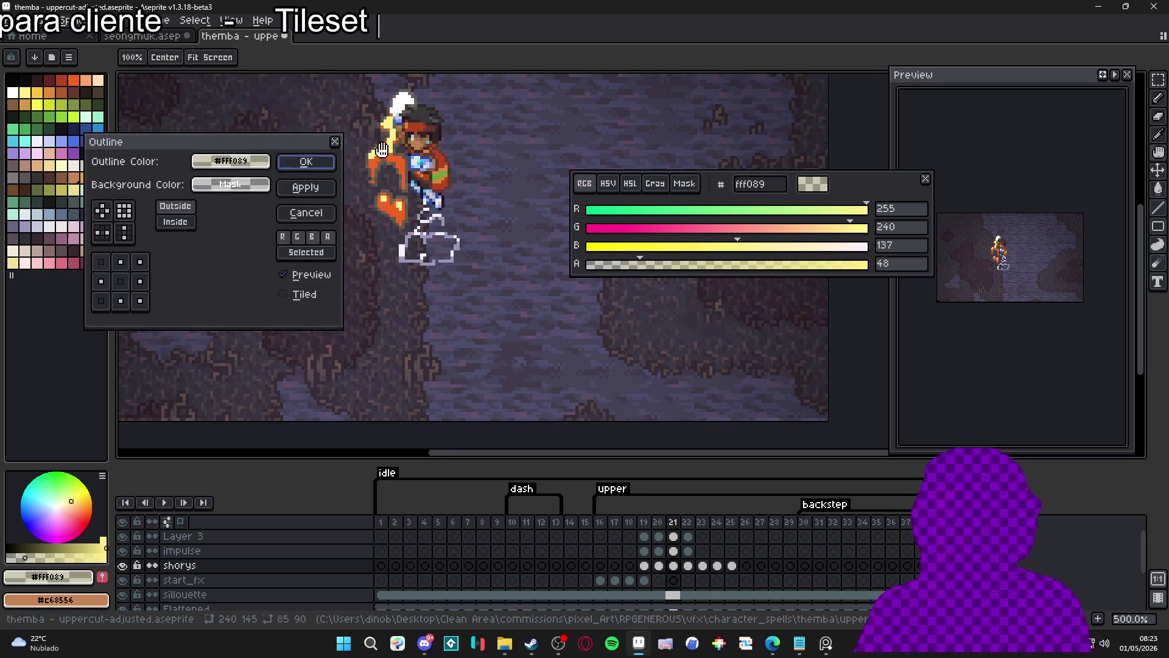
key(Return)
key(Right)
key(v)
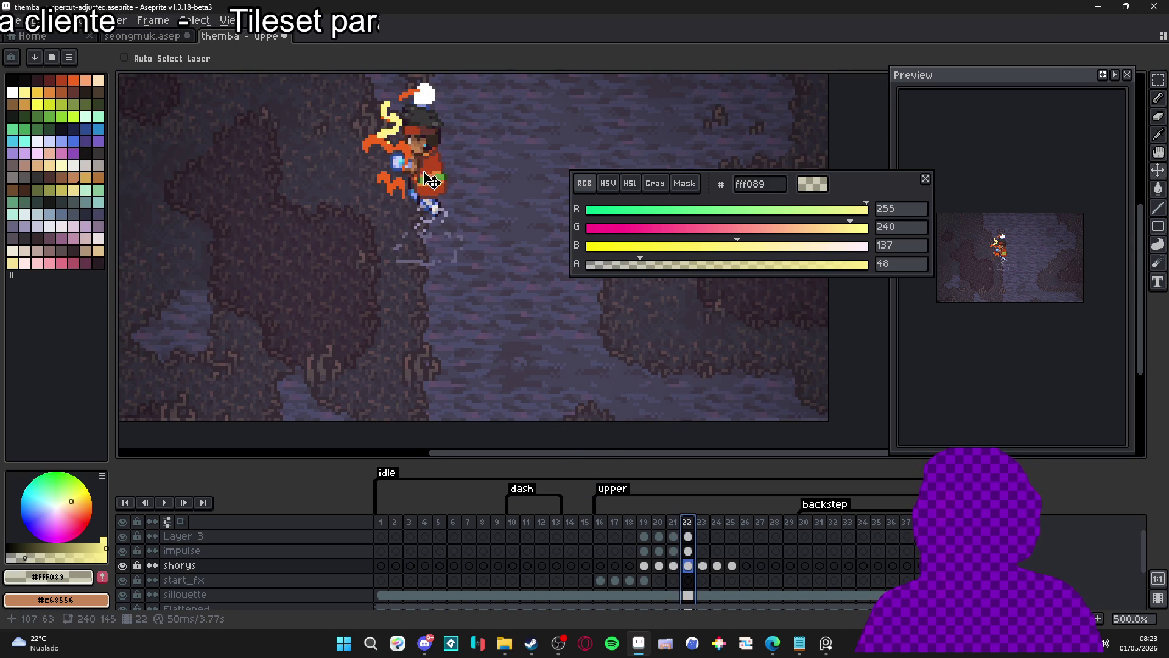
key(h)
key(shift+o)
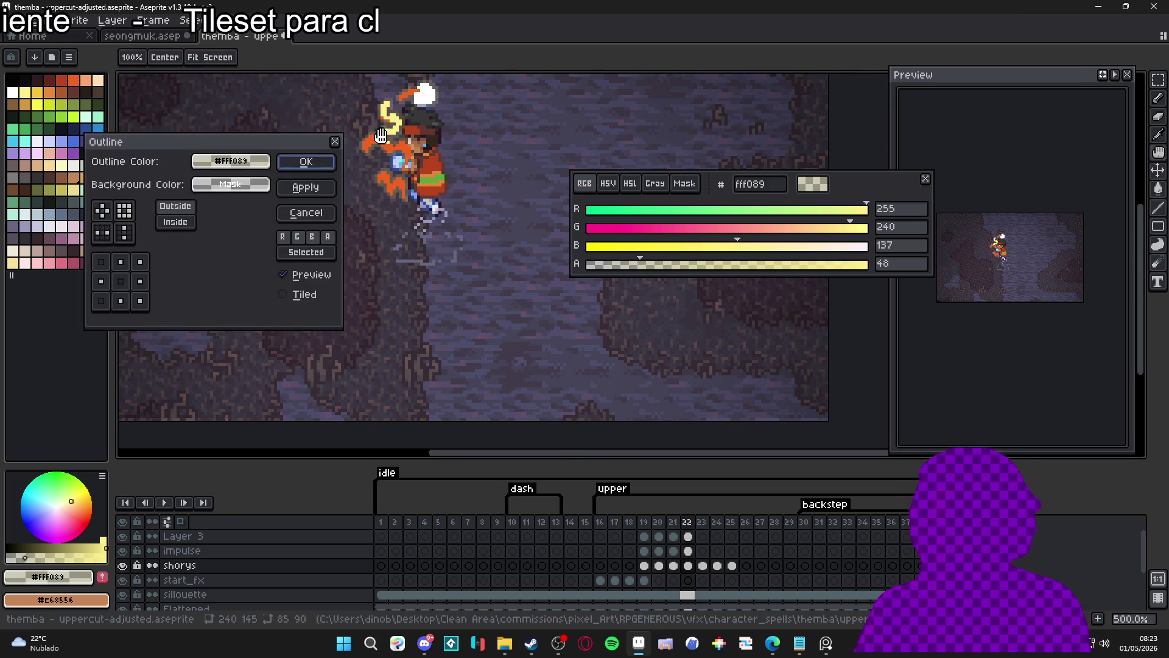
key(Return)
key(v)
- Outline frame 23 on the shorys layer after correcting the active layer
key(Right)
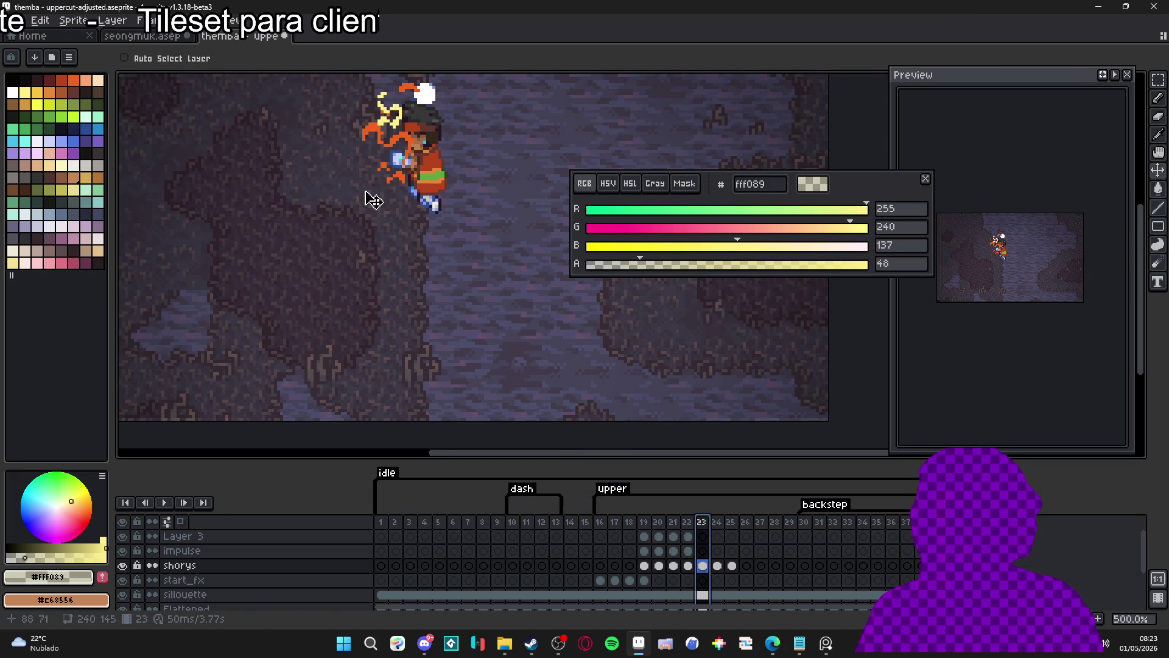
key(alt+Down)
key(alt+Down)
key(h)
key(shift+o)
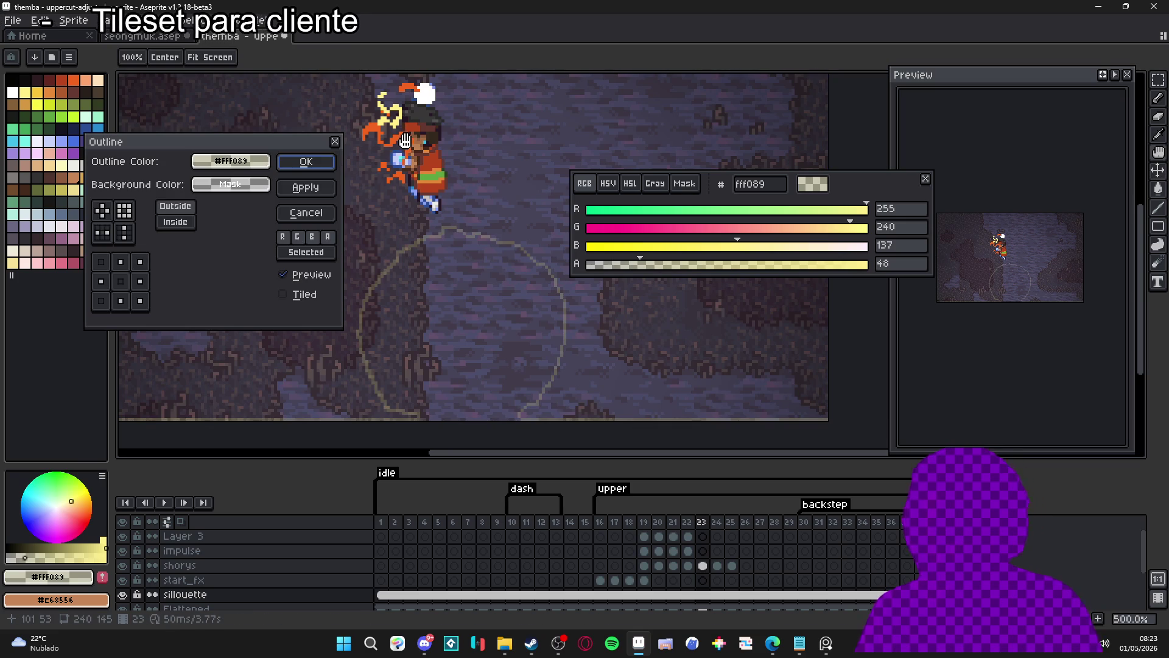
click(306, 212)
key(v)
key(alt+Up)
key(alt+Up)
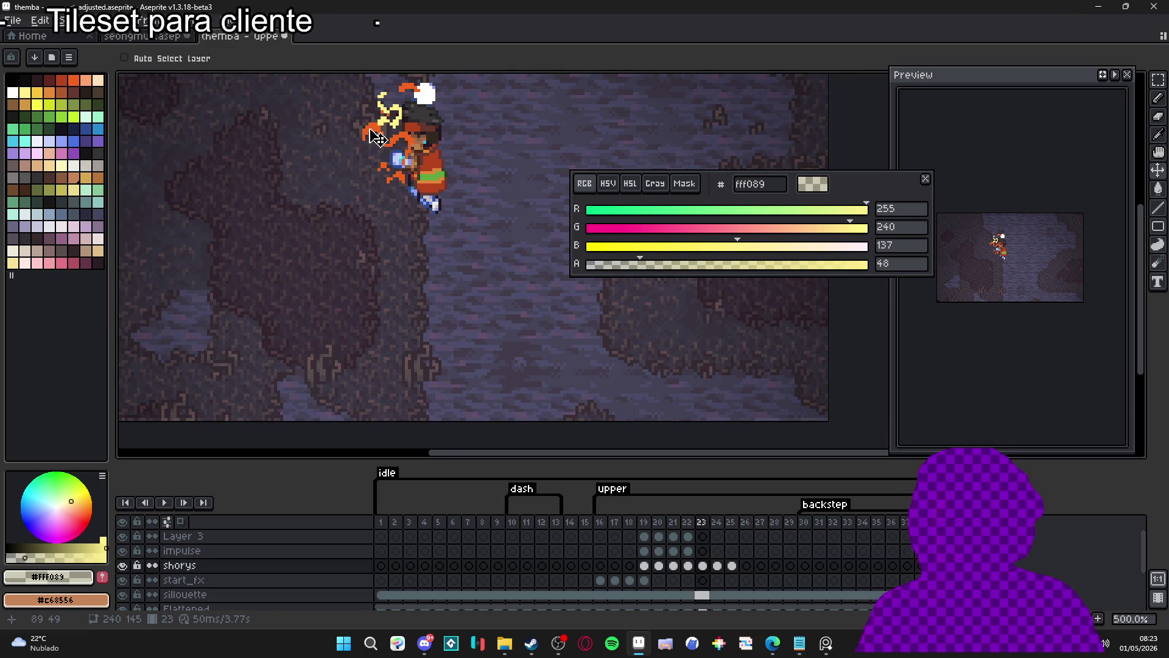
key(h)
key(shift+o)
click(304, 163)
key(v)
- Outline frames 24 and 25, then play the animation to review
click(717, 571)
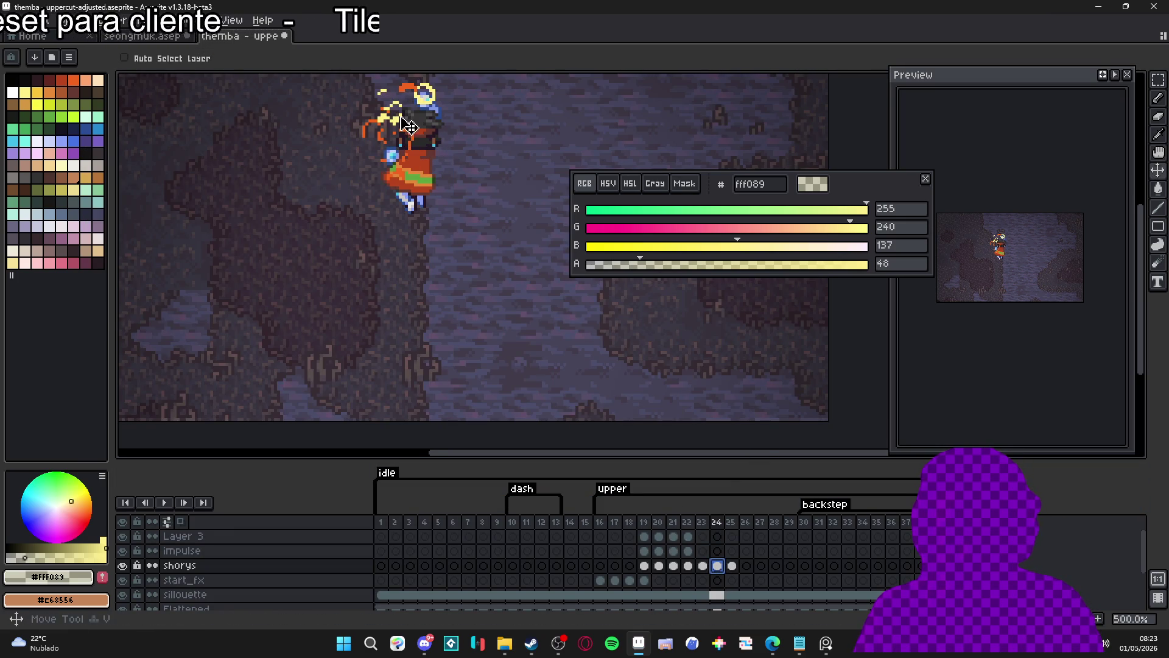
scroll(420, 97, up, 1)
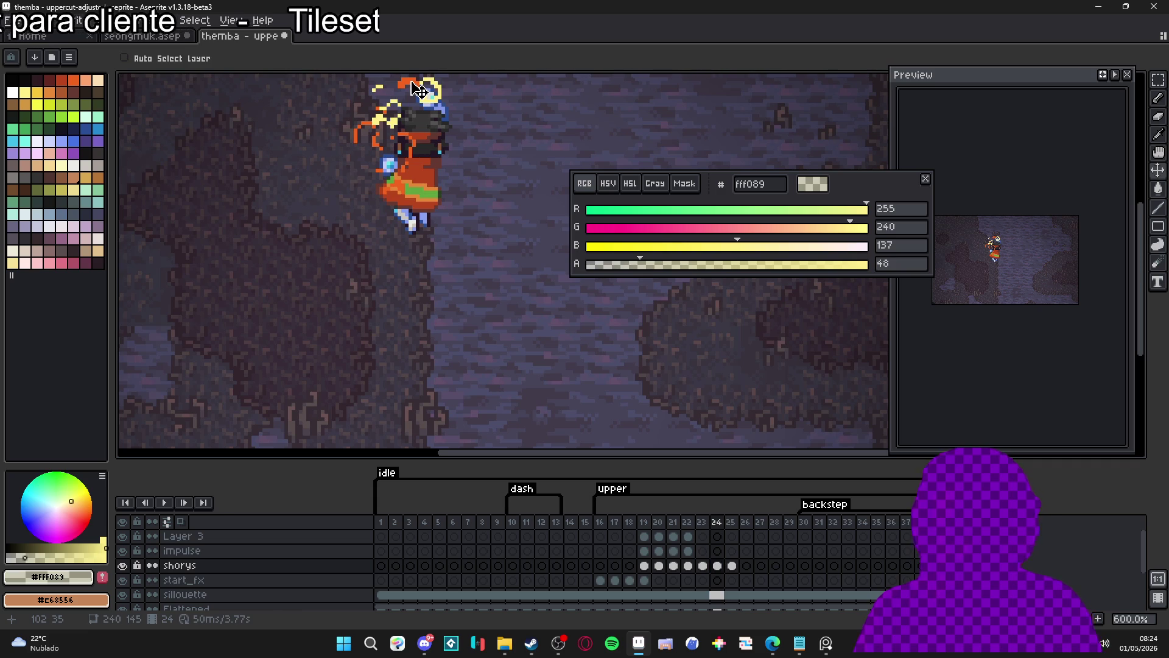
key(shift+o)
click(316, 165)
click(732, 567)
scroll(454, 116, up, 3)
key(shift+o)
click(313, 162)
scroll(377, 292, down, 3)
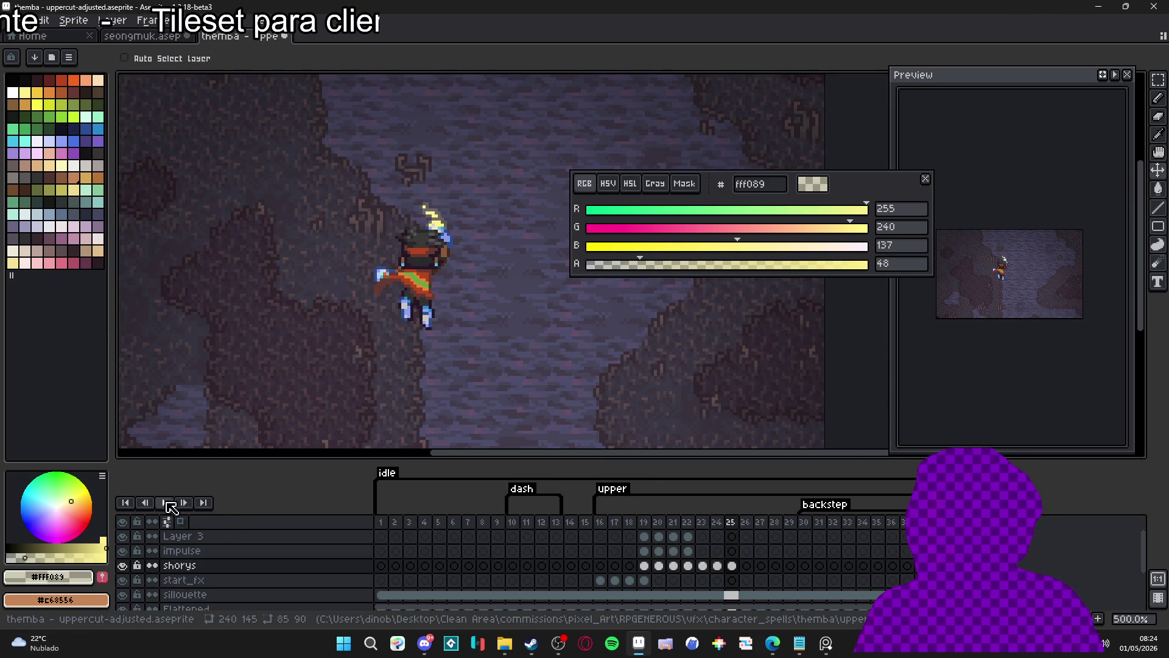
click(164, 502)
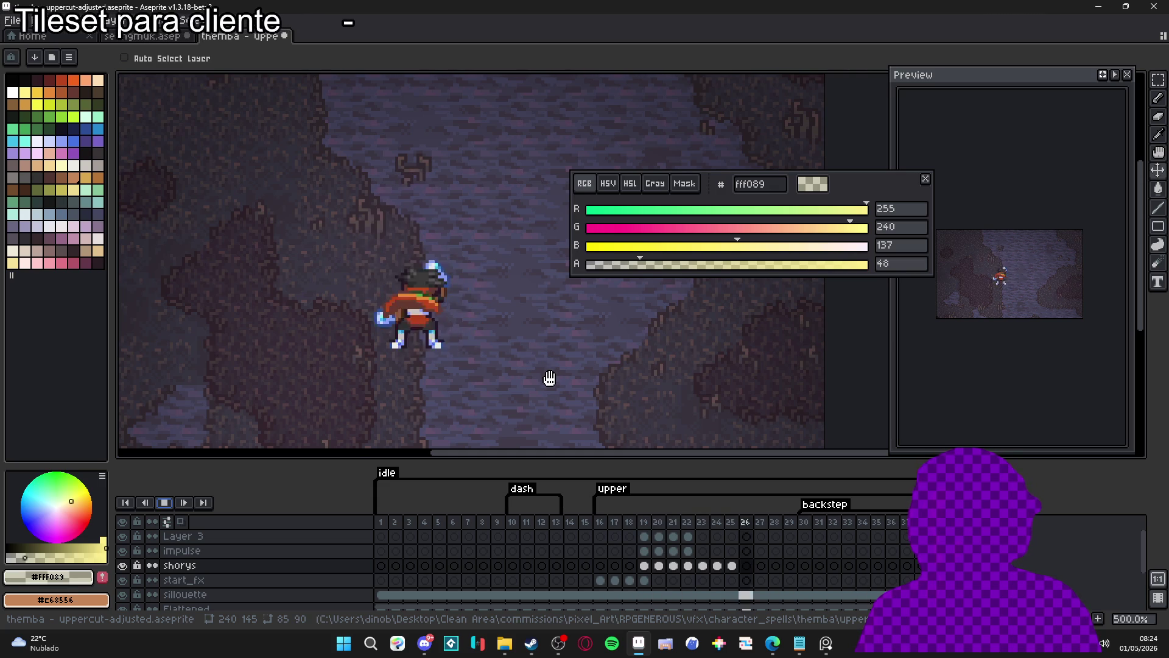
- On frame 19, lower the colour alpha to 15 and apply the fainter outline
click(164, 502)
click(600, 526)
click(616, 526)
click(639, 528)
click(644, 527)
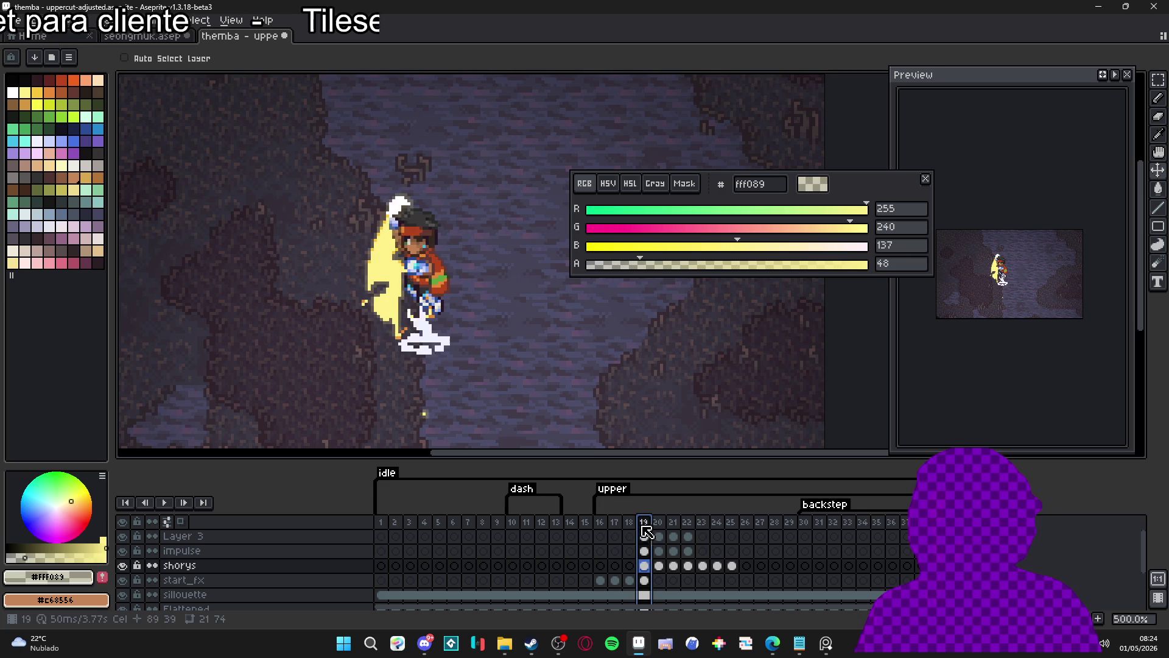
click(14, 556)
key(shift+o)
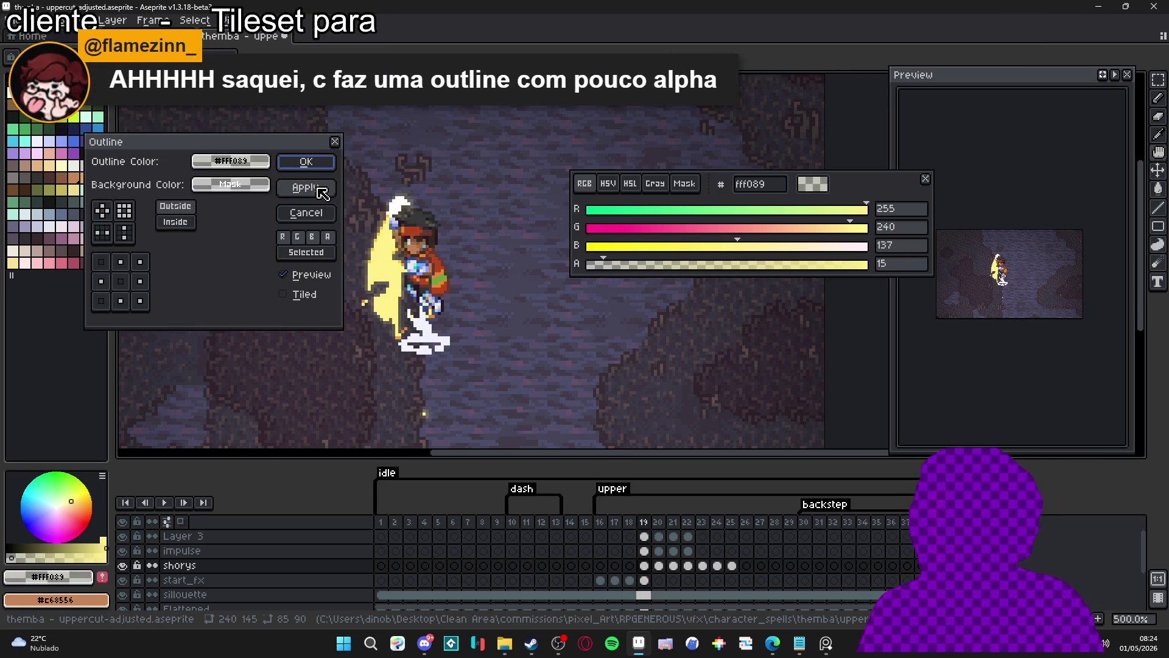
click(309, 163)
- Outline frame 20, check the playback, then switch to the seongmuk.aseprite tileset
click(659, 527)
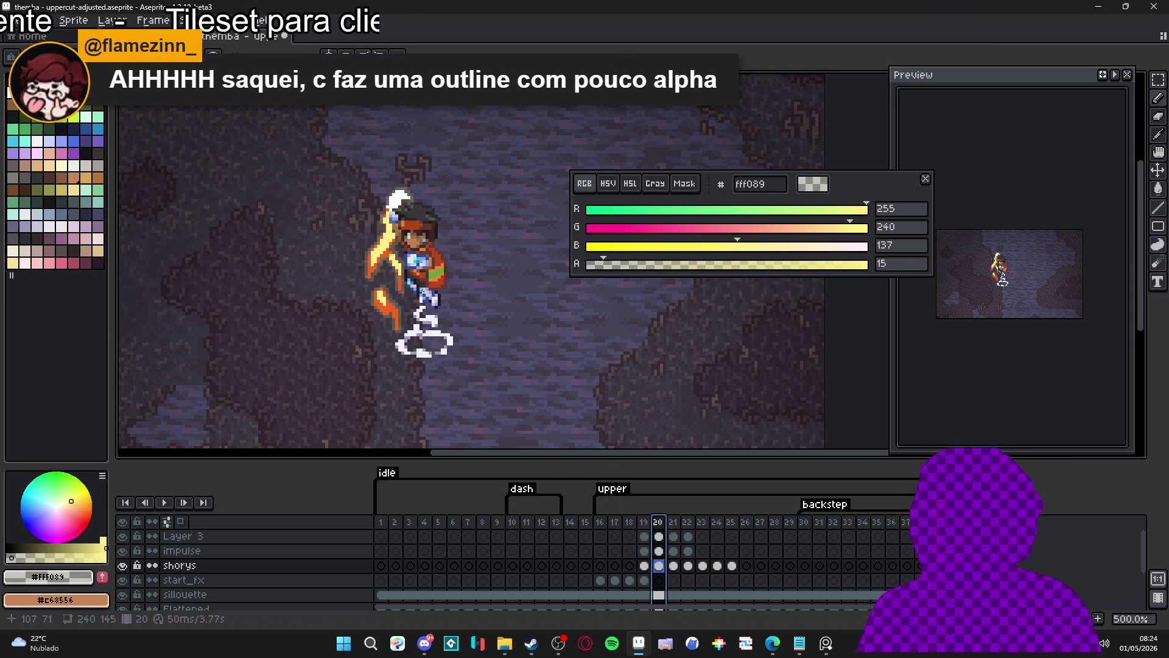
key(shift+o)
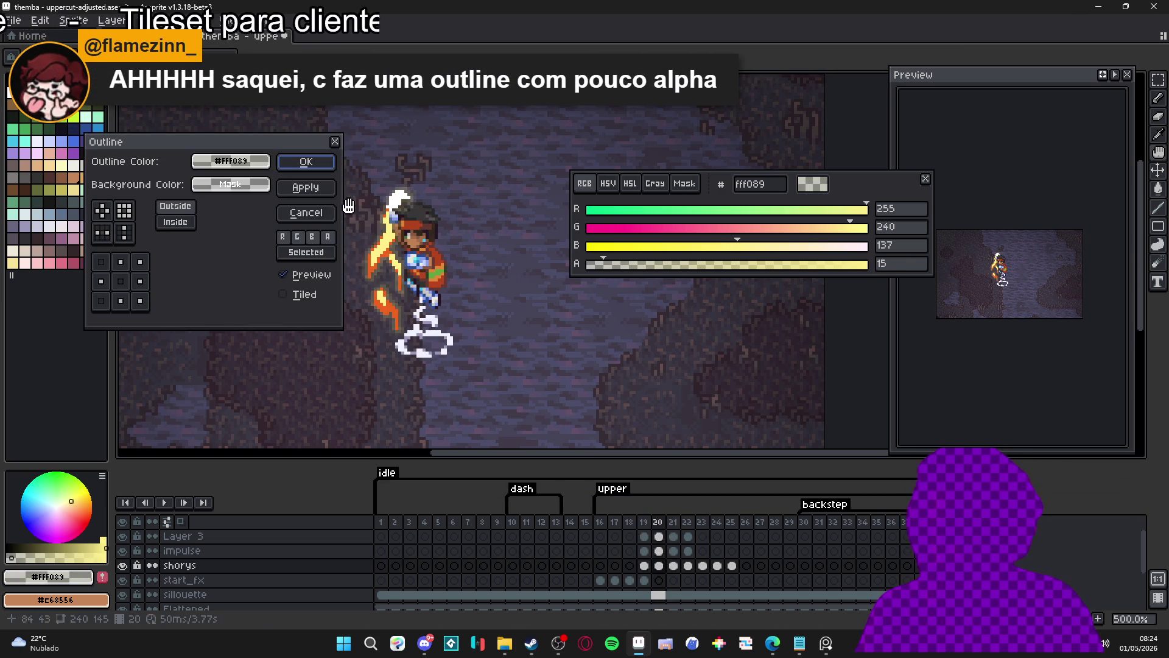
key(Return)
scroll(377, 320, down, 1)
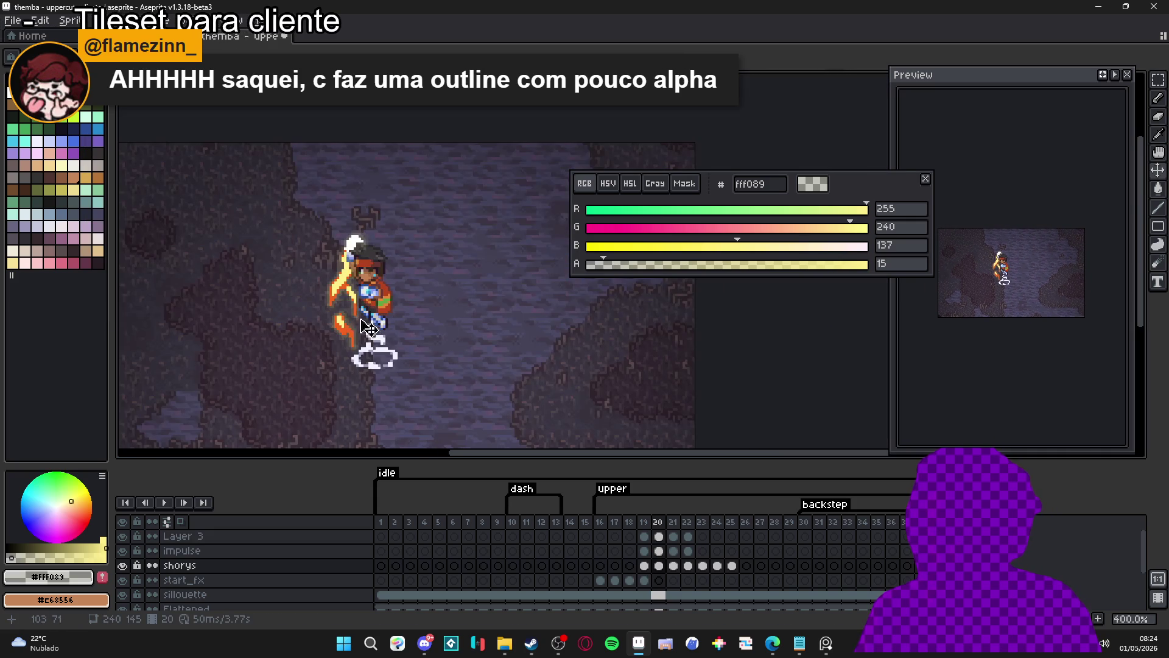
drag(335, 332, 366, 333)
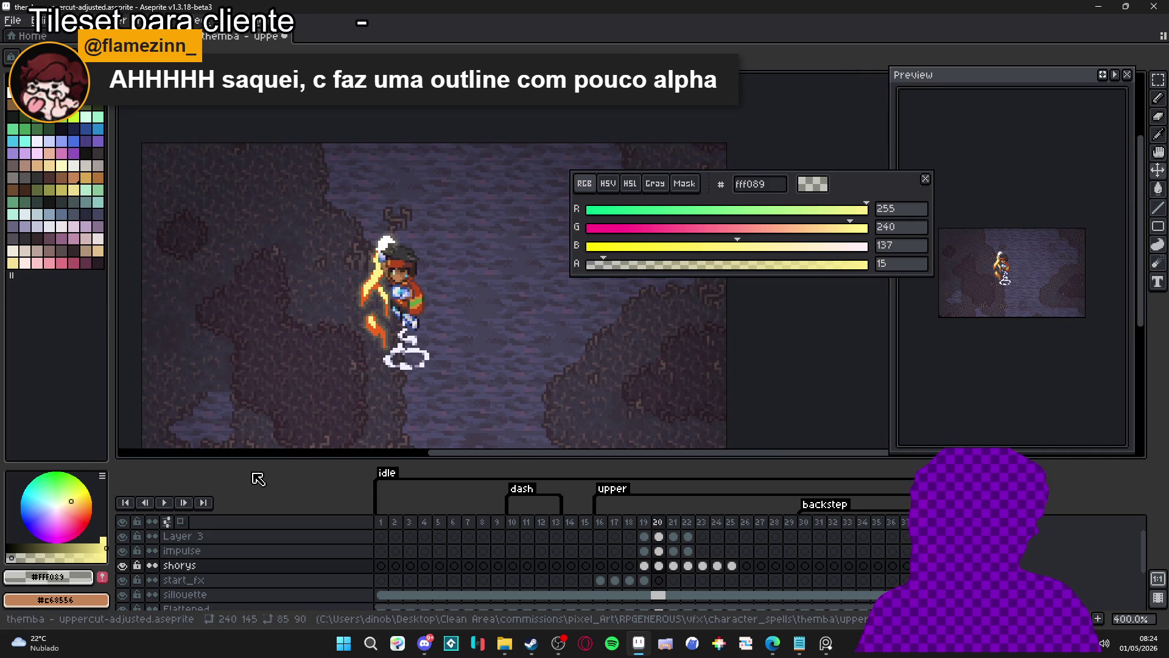
click(167, 503)
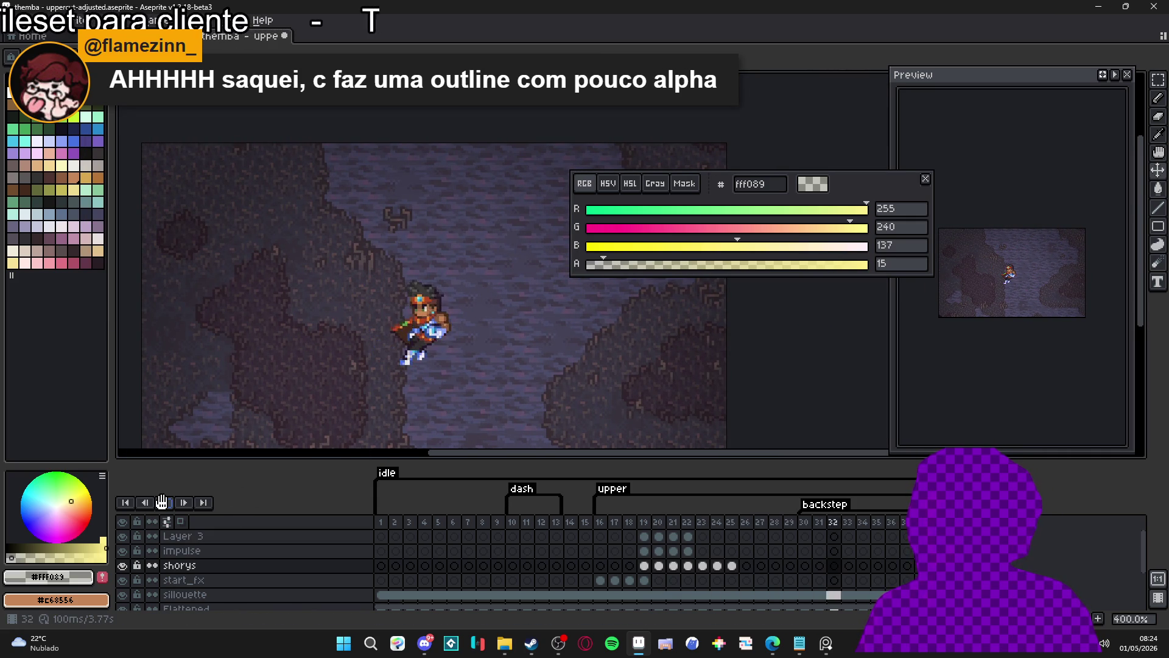
click(162, 502)
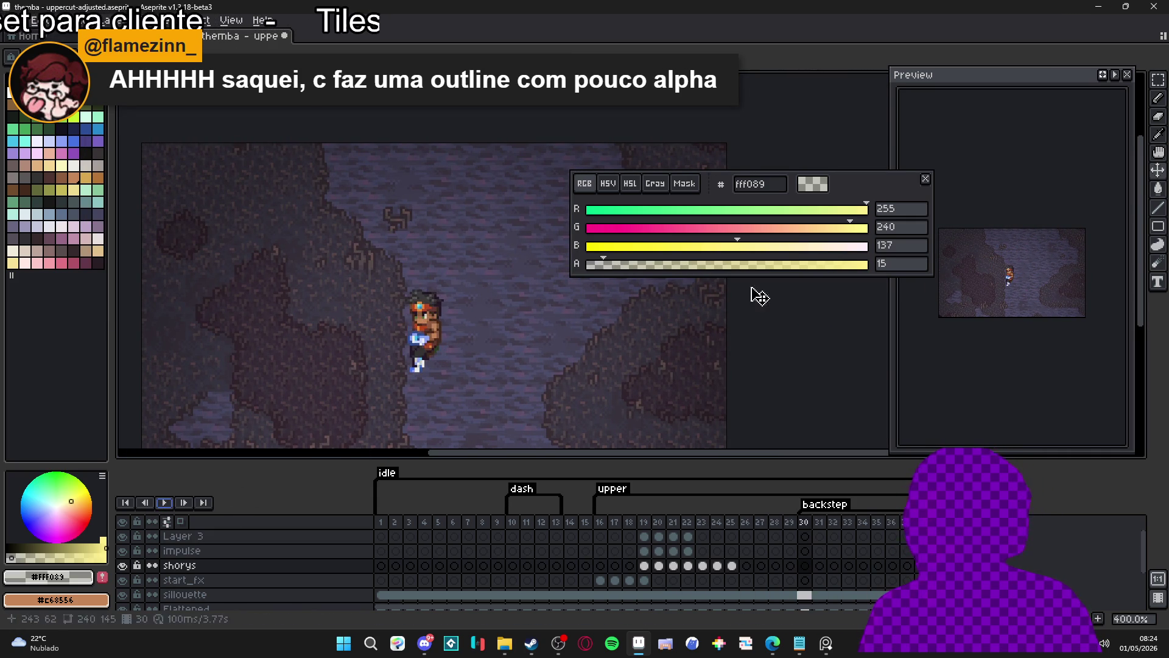
click(140, 36)
scroll(470, 250, down, 1)
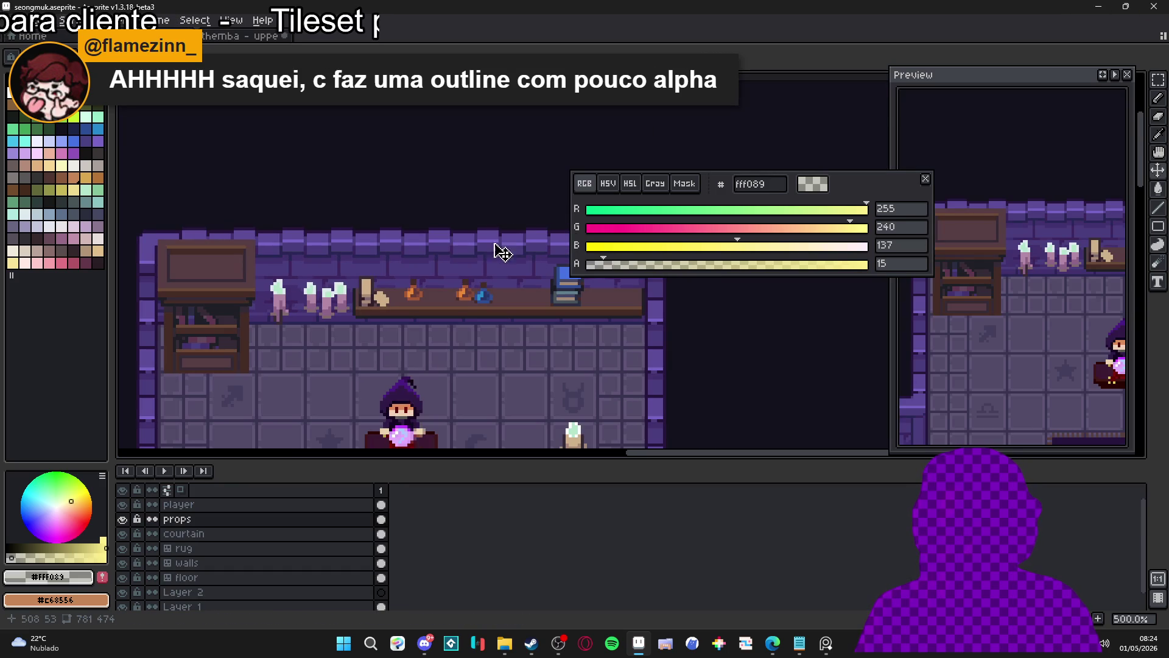
- Close the colour panel, zoom onto the shelf, and widen the blue book cover with #4572e3
click(925, 178)
mouse_move(359, 286)
mouse_down()
mouse_move(334, 246)
mouse_move(443, 247)
mouse_up()
scroll(334, 246, down, 1)
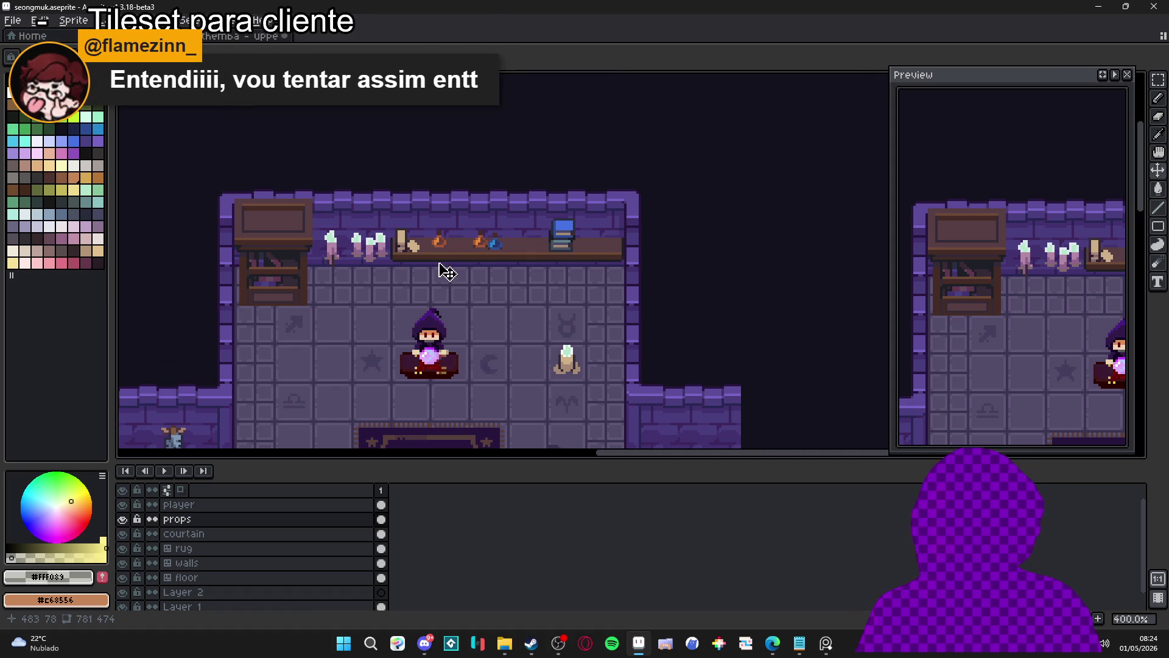
scroll(528, 239, down, 1)
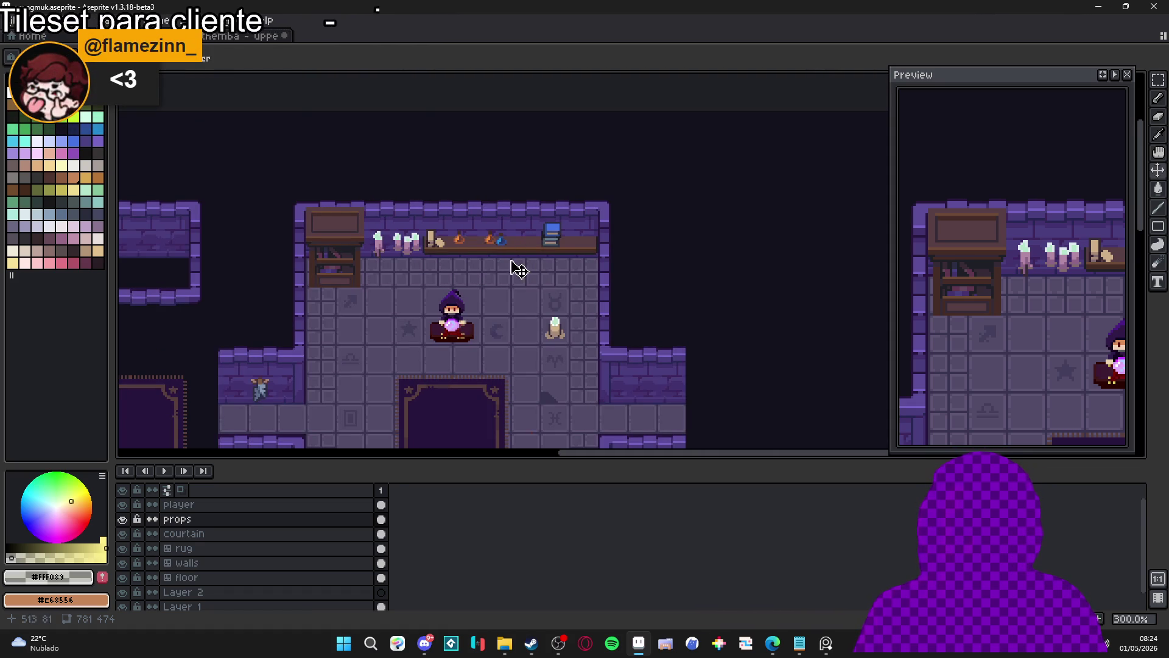
scroll(438, 253, right, 2)
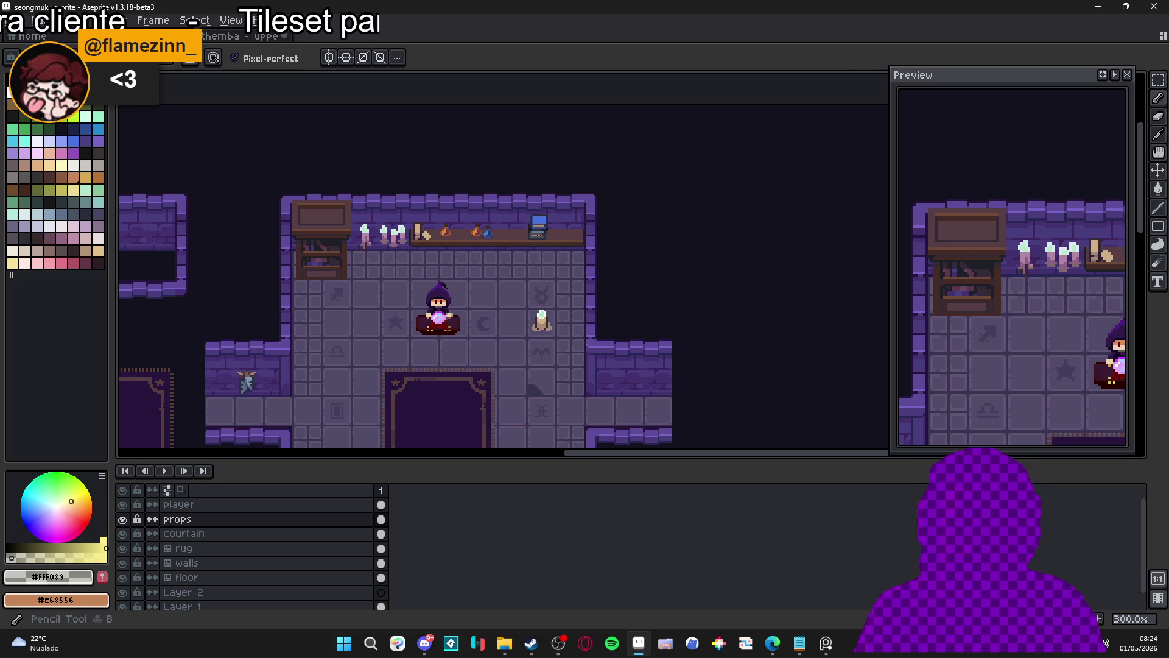
scroll(545, 224, up, 9)
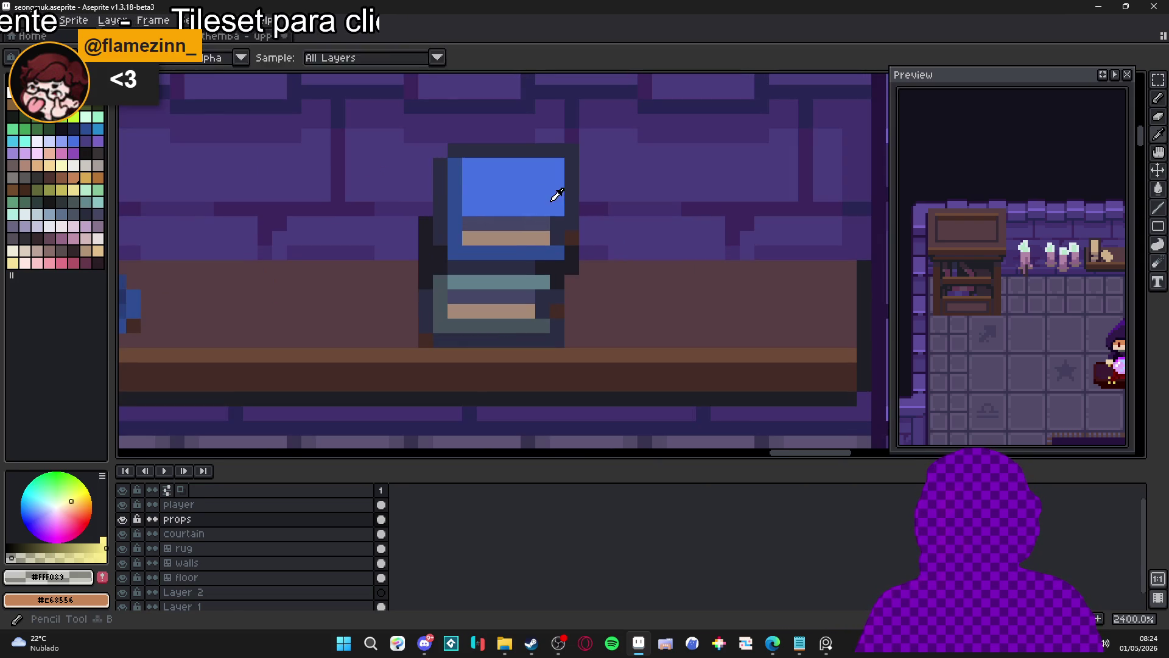
alt+click(556, 199)
click(566, 205)
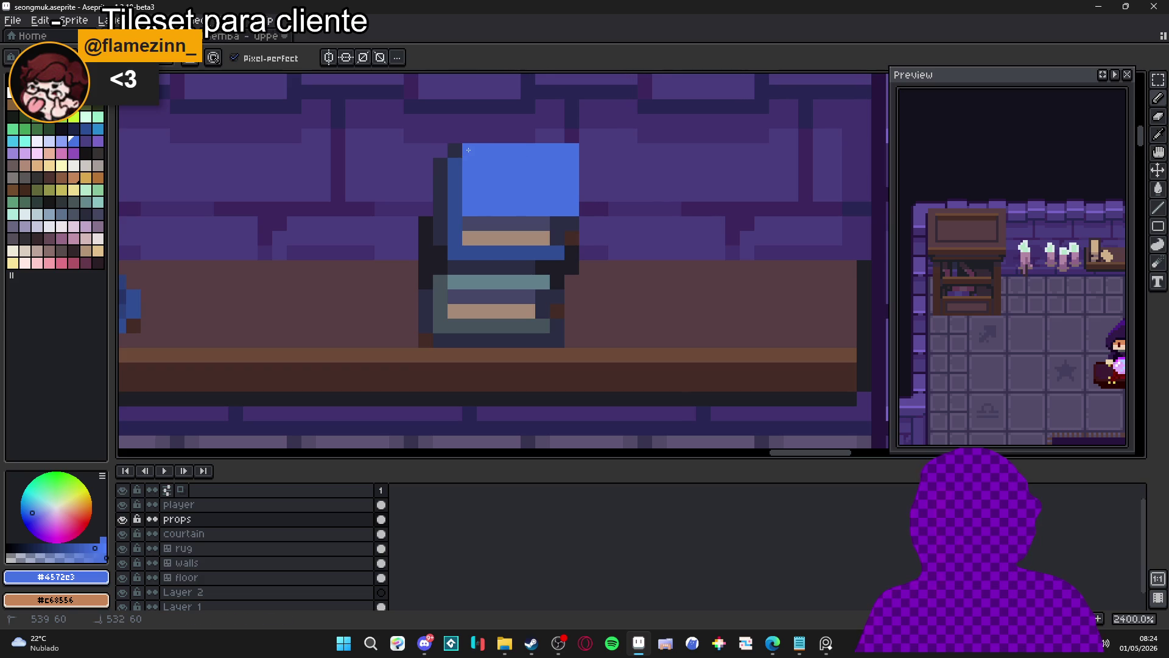
- Eyedrop dark blue #2c4d93 and draw a dark column down the book's side
alt+click(450, 157)
drag(440, 167, 437, 243)
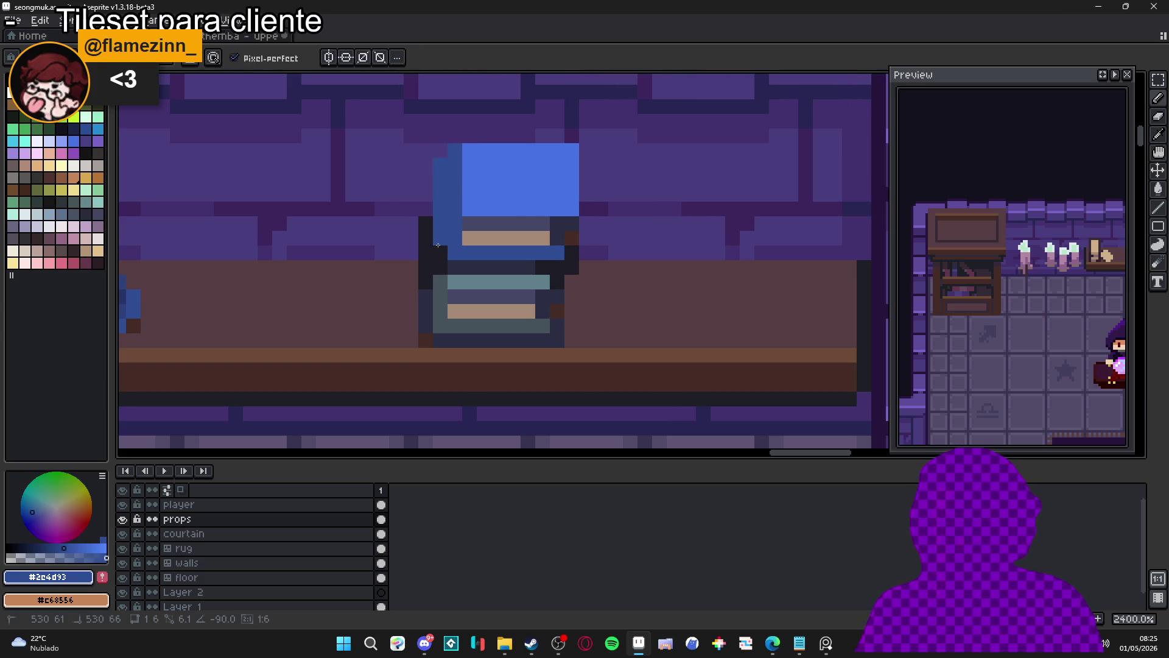
scroll(475, 253, down, 6)
scroll(474, 254, up, 6)
scroll(487, 250, down, 4)
scroll(518, 244, up, 2)
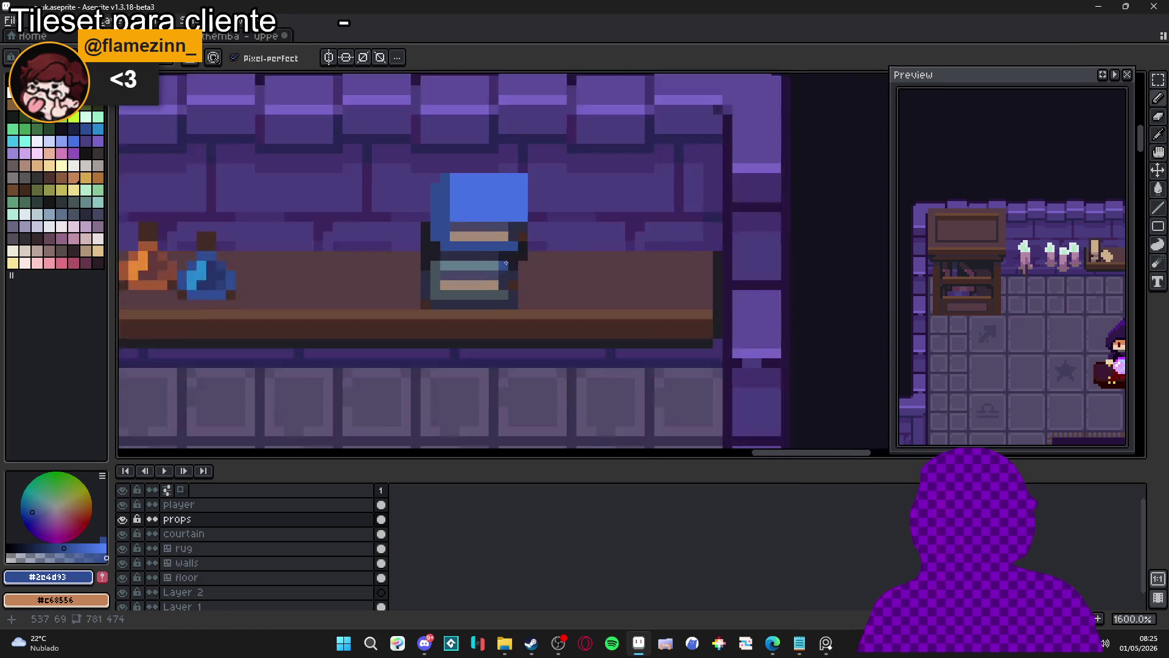
scroll(518, 245, down, 2)
scroll(499, 249, down, 3)
scroll(498, 250, up, 1)
scroll(498, 250, up, 2)
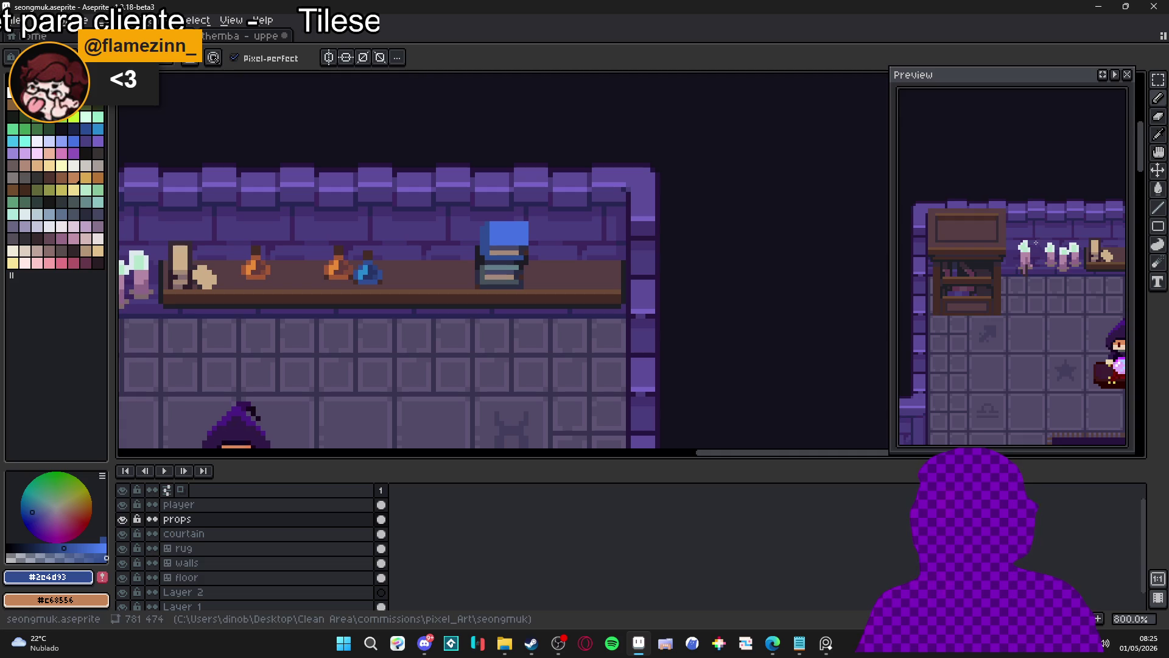
scroll(1014, 244, down, 2)
scroll(1015, 243, up, 2)
drag(1077, 243, 1014, 239)
scroll(538, 259, up, 4)
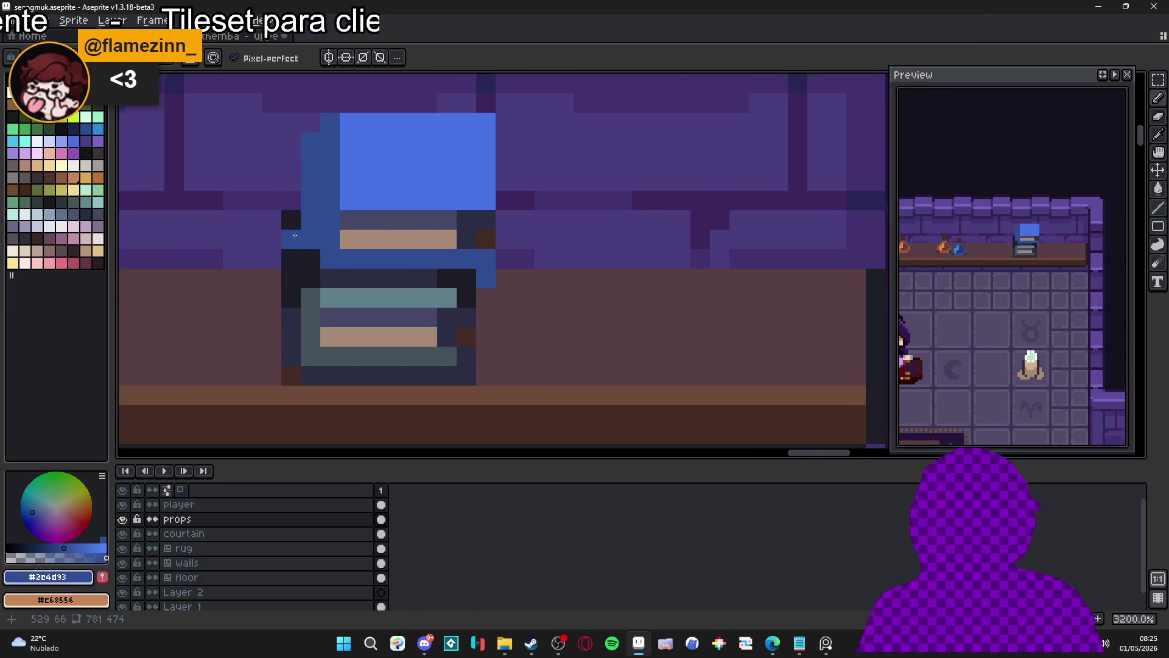
scroll(293, 236, down, 2)
scroll(354, 268, up, 2)
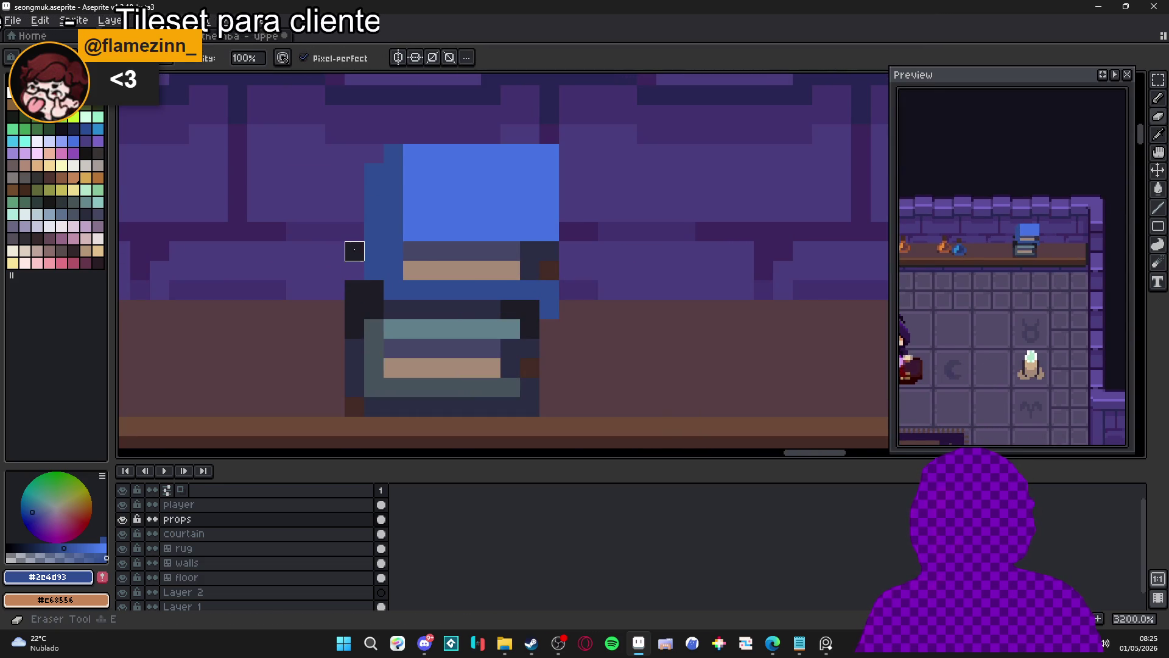
scroll(354, 271, down, 3)
scroll(357, 281, up, 1)
scroll(386, 297, down, 1)
scroll(390, 301, up, 1)
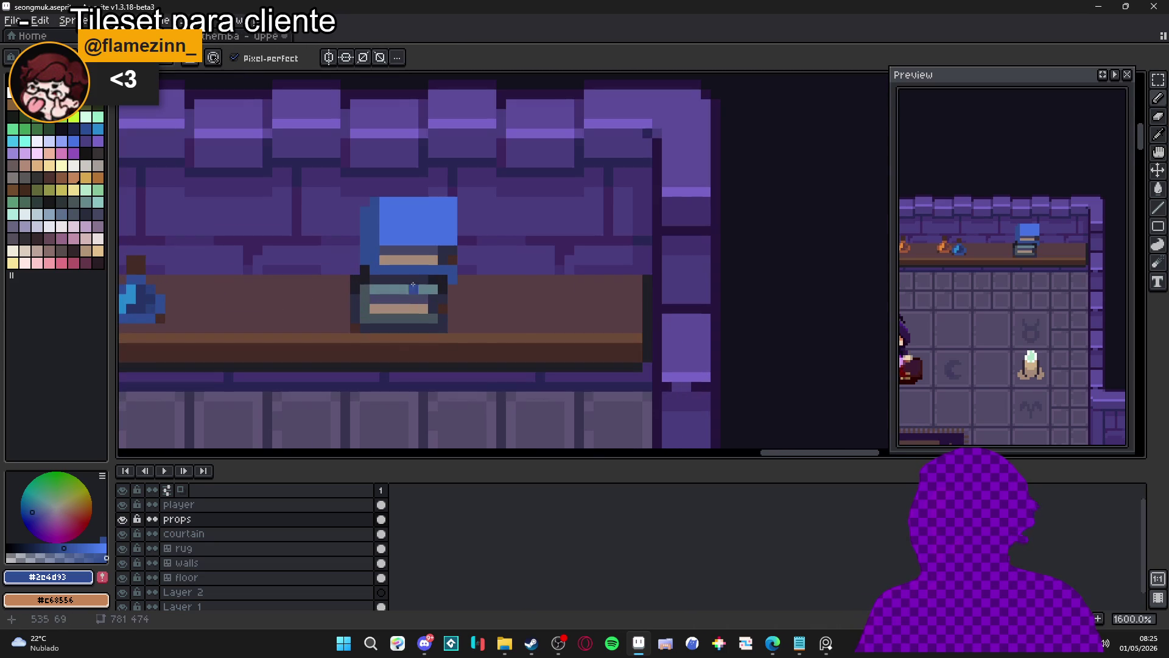
scroll(358, 302, up, 1)
- Repaint the rows under the blue book, undo a stray pixel, and sample the grey tones
drag(396, 261, 484, 268)
scroll(484, 268, up, 1)
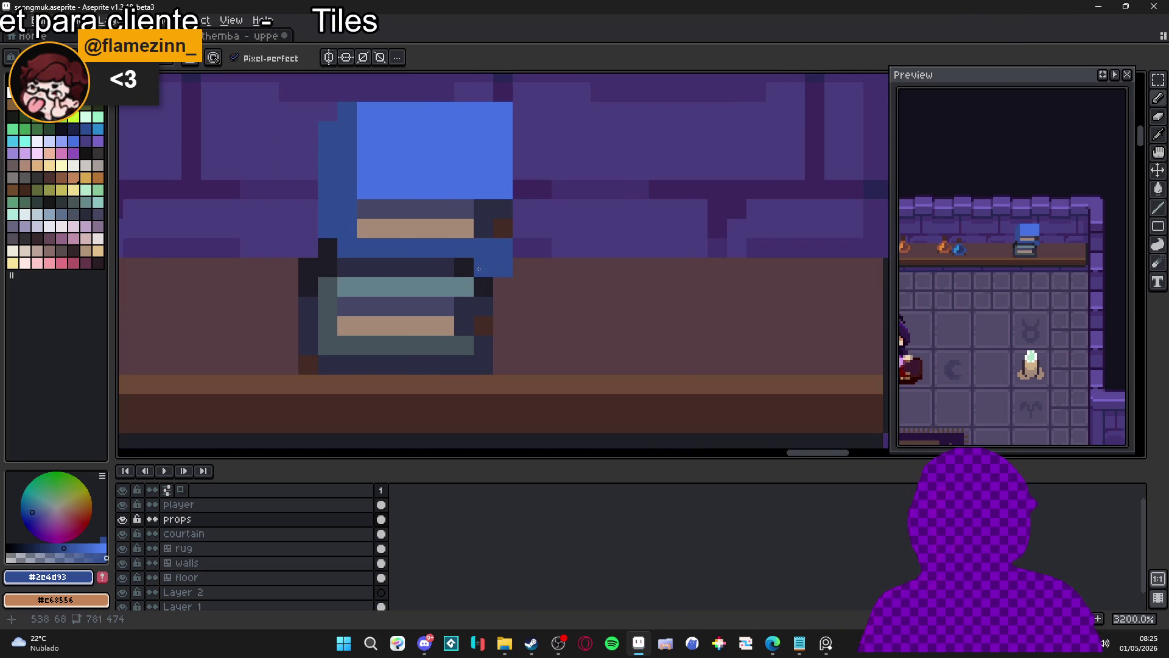
drag(435, 265, 338, 262)
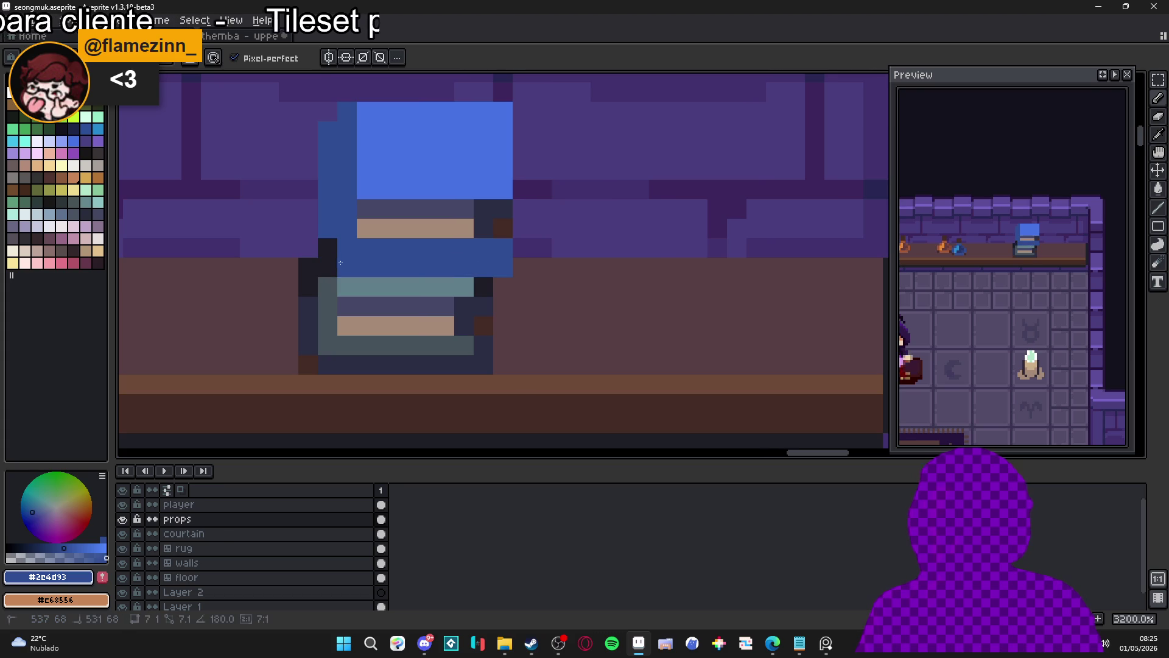
scroll(338, 246, down, 3)
scroll(411, 270, up, 2)
click(411, 270)
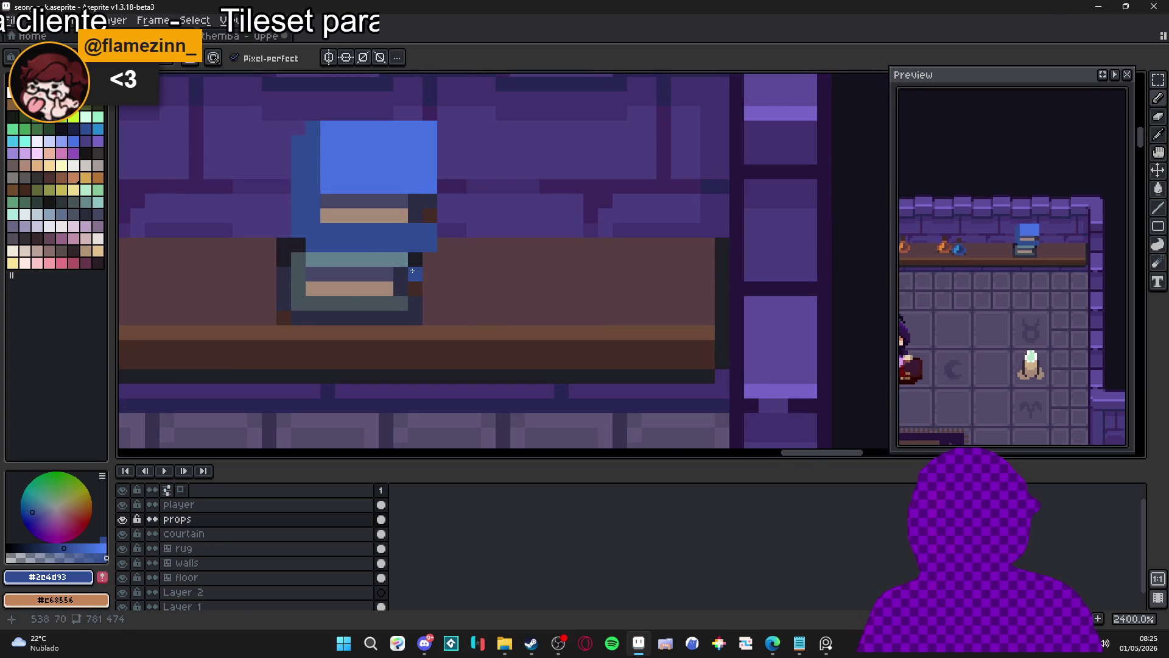
key(ctrl+z)
alt+click(403, 259)
alt+click(287, 265)
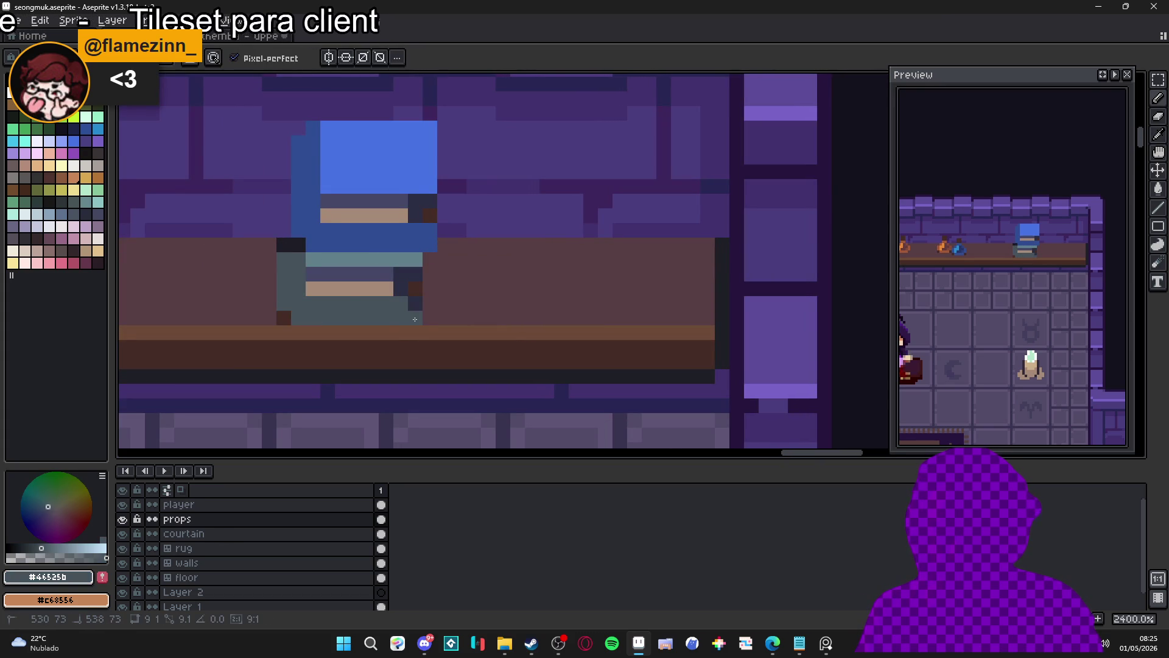
alt+click(405, 291)
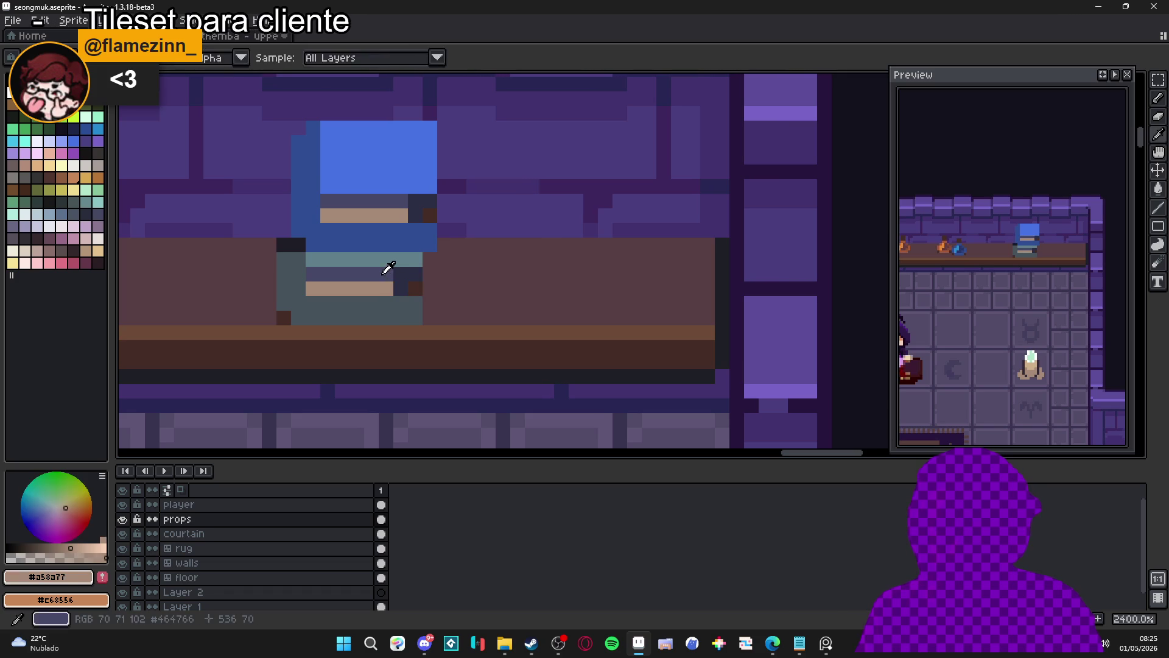
- Eyedrop the books' dark and grey colours, then try dark palette swatches for the outline
alt+click(399, 274)
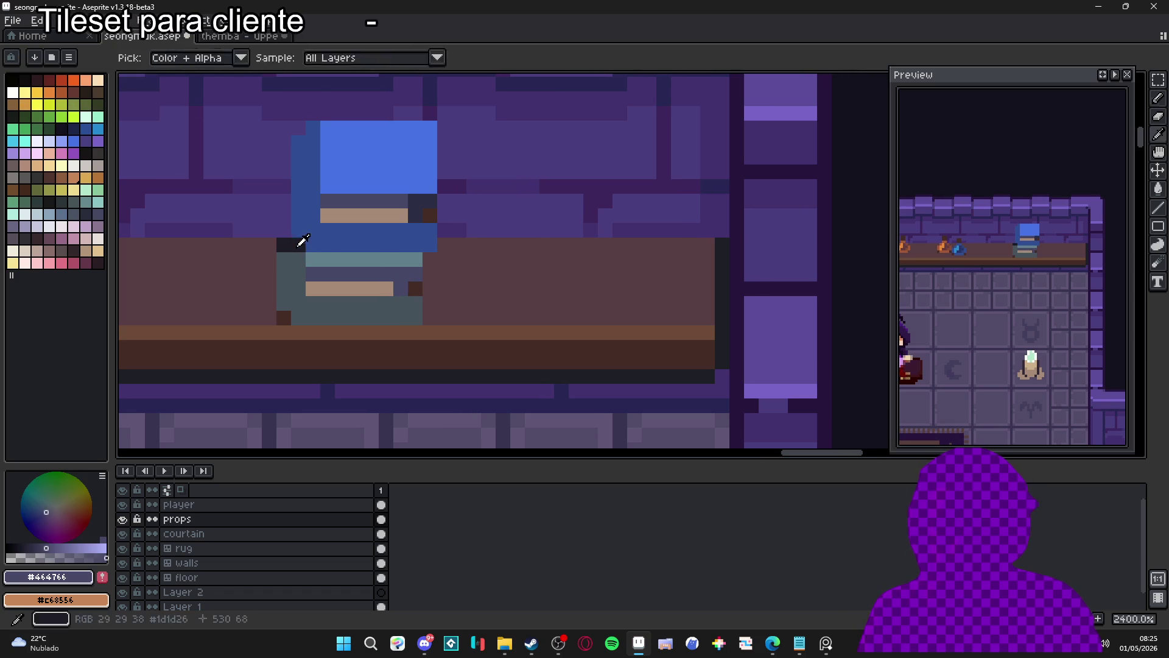
scroll(293, 247, down, 4)
scroll(339, 294, up, 3)
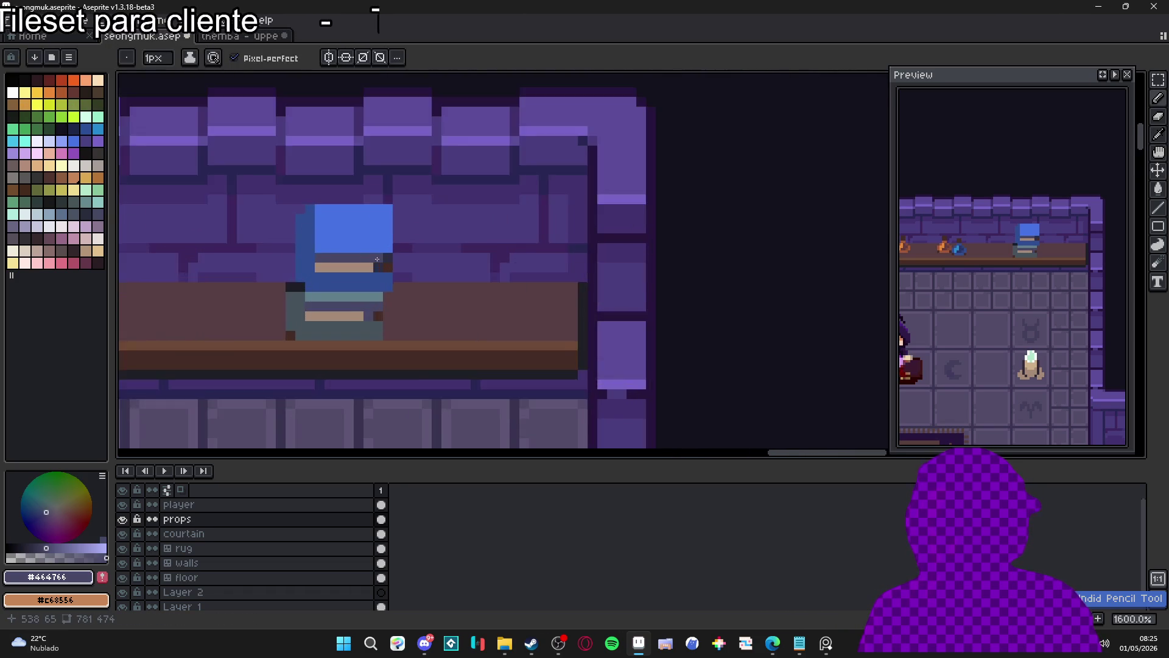
scroll(389, 285, down, 1)
scroll(389, 285, down, 4)
scroll(347, 302, up, 5)
alt+click(322, 303)
scroll(346, 300, down, 5)
scroll(415, 324, up, 7)
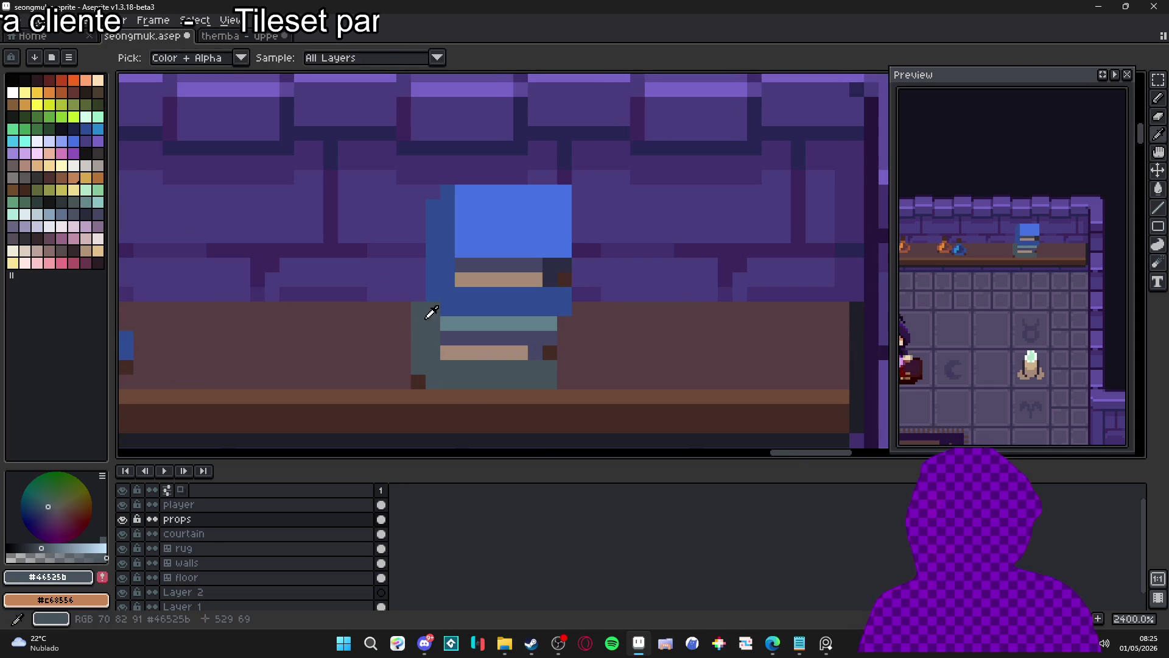
click(85, 153)
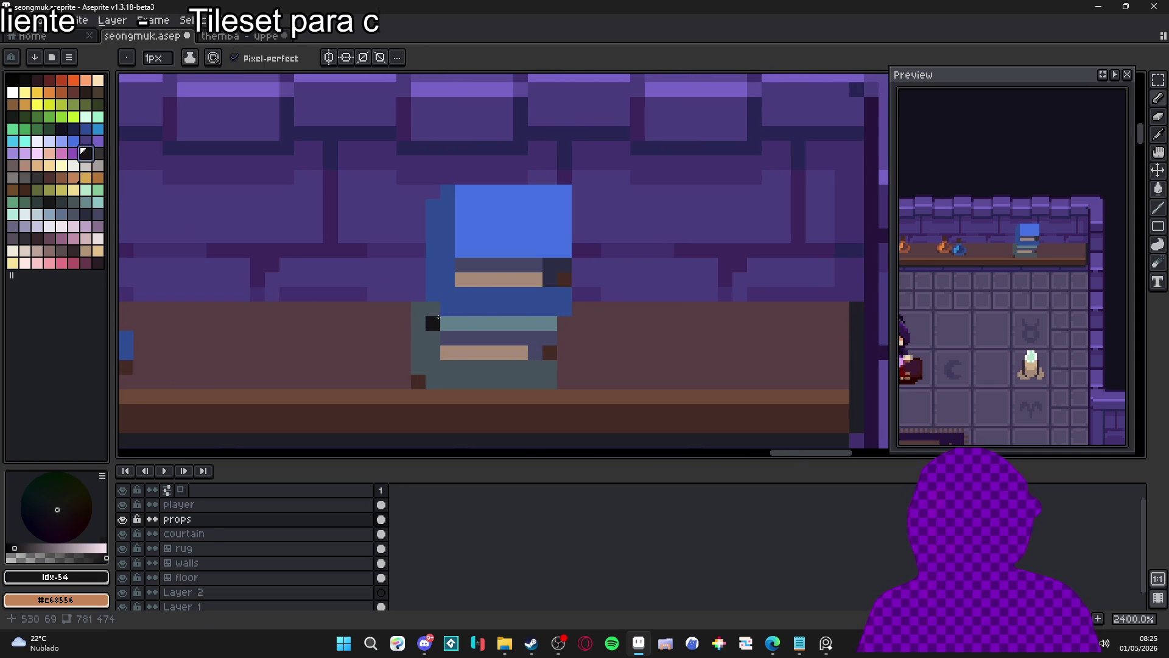
click(74, 202)
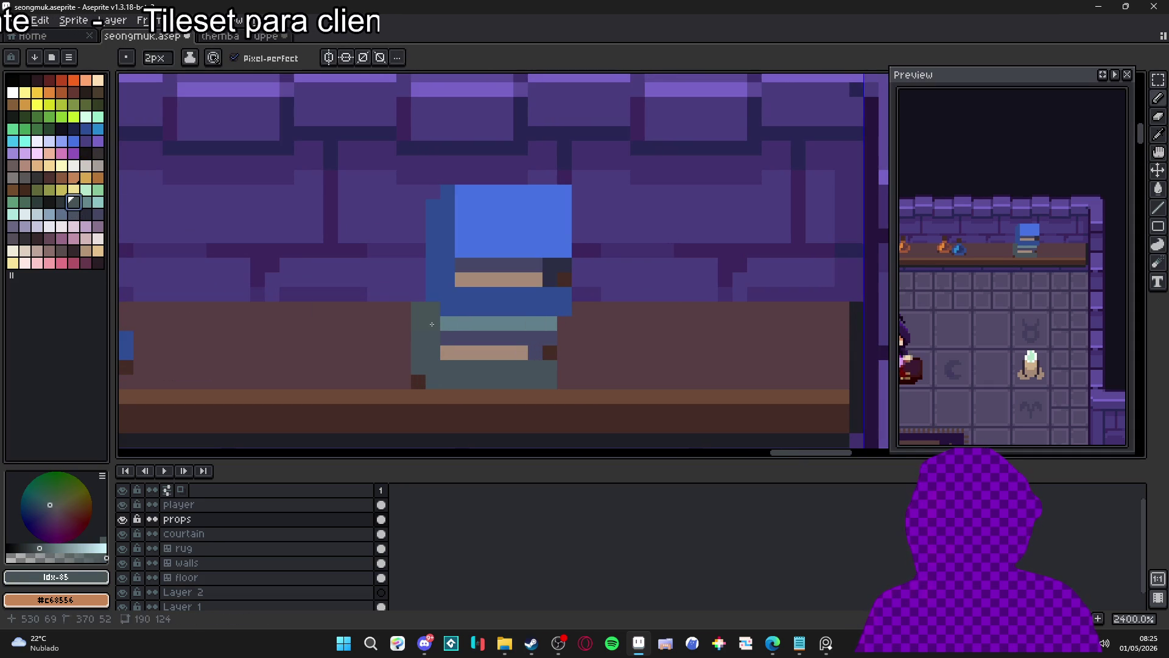
click(64, 203)
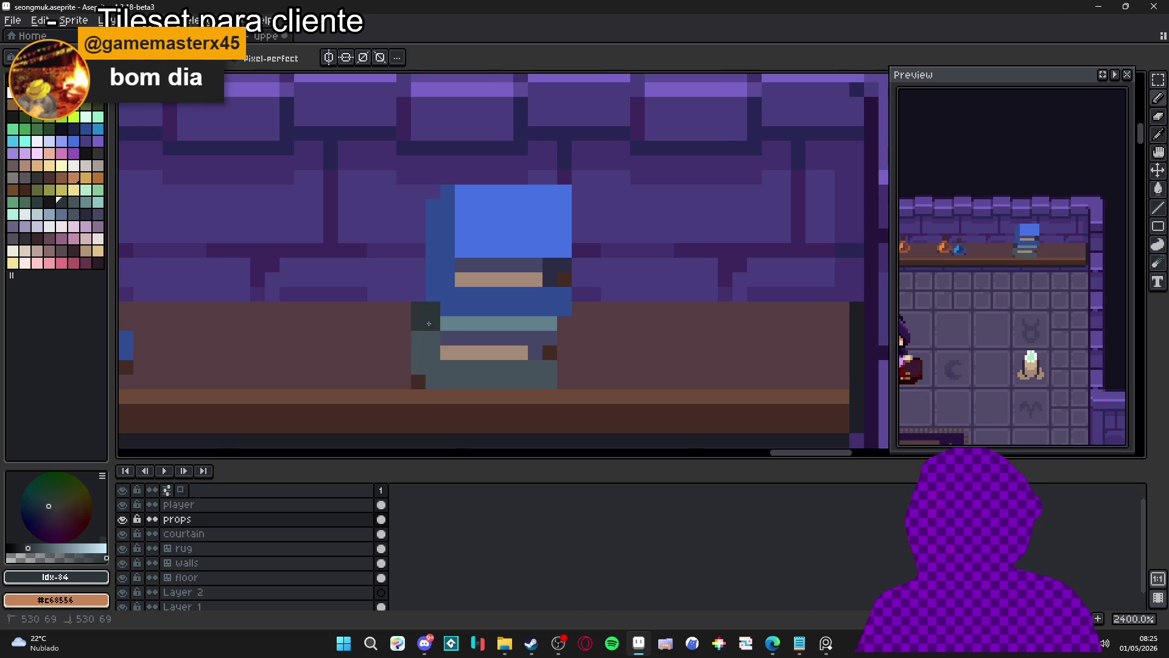
- Draw a dark #2c3438 pixel row along the grey book's lower-left edge and base
scroll(448, 330, down, 6)
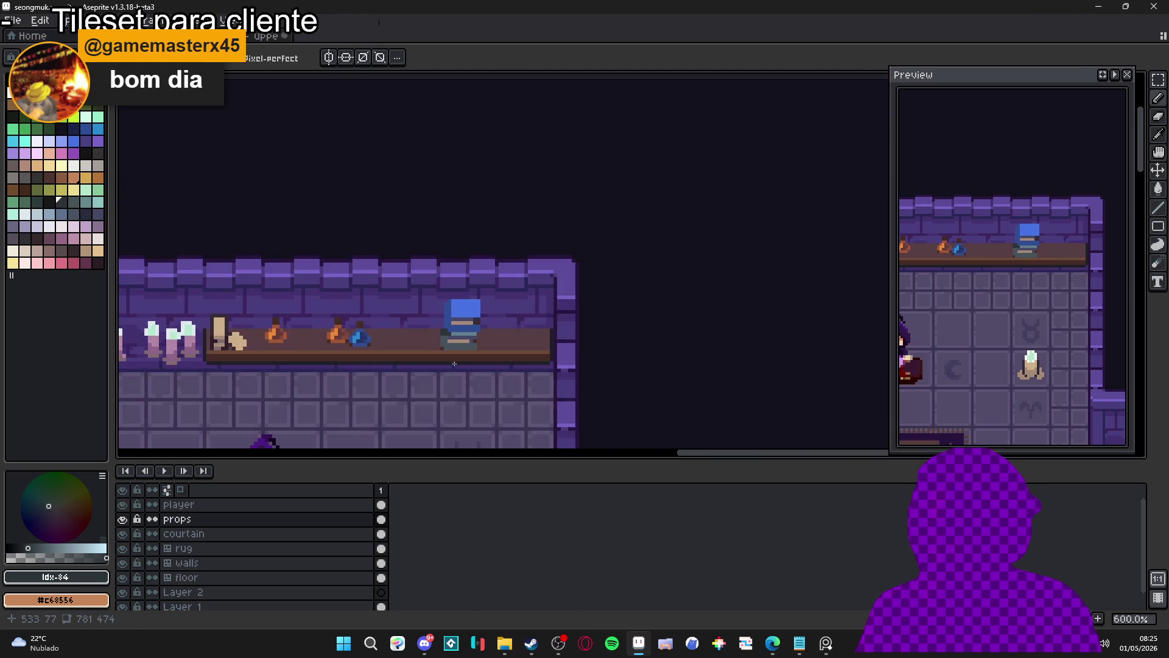
scroll(445, 341, up, 3)
scroll(442, 343, down, 4)
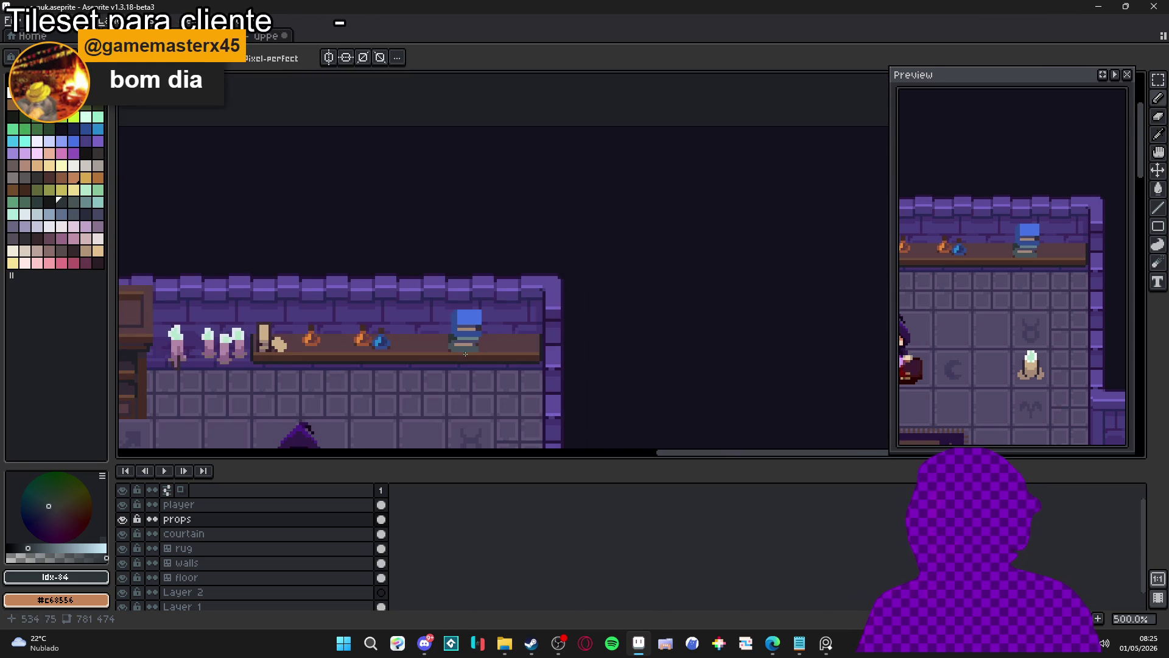
scroll(489, 338, down, 1)
scroll(490, 344, up, 6)
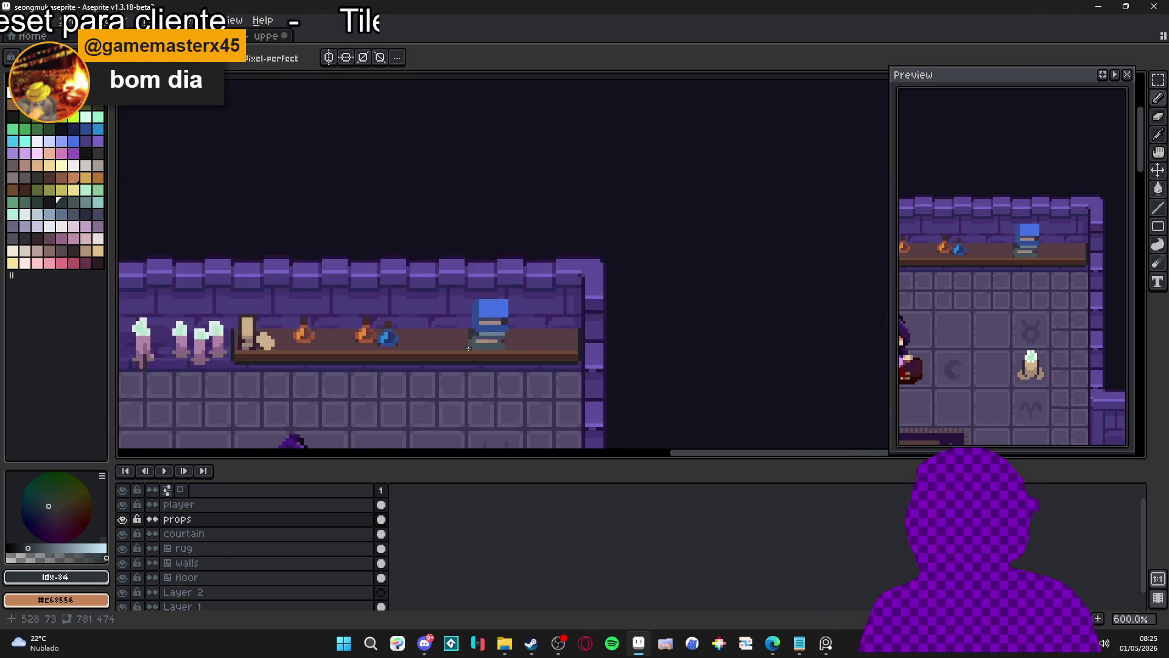
scroll(489, 351, up, 2)
key(])
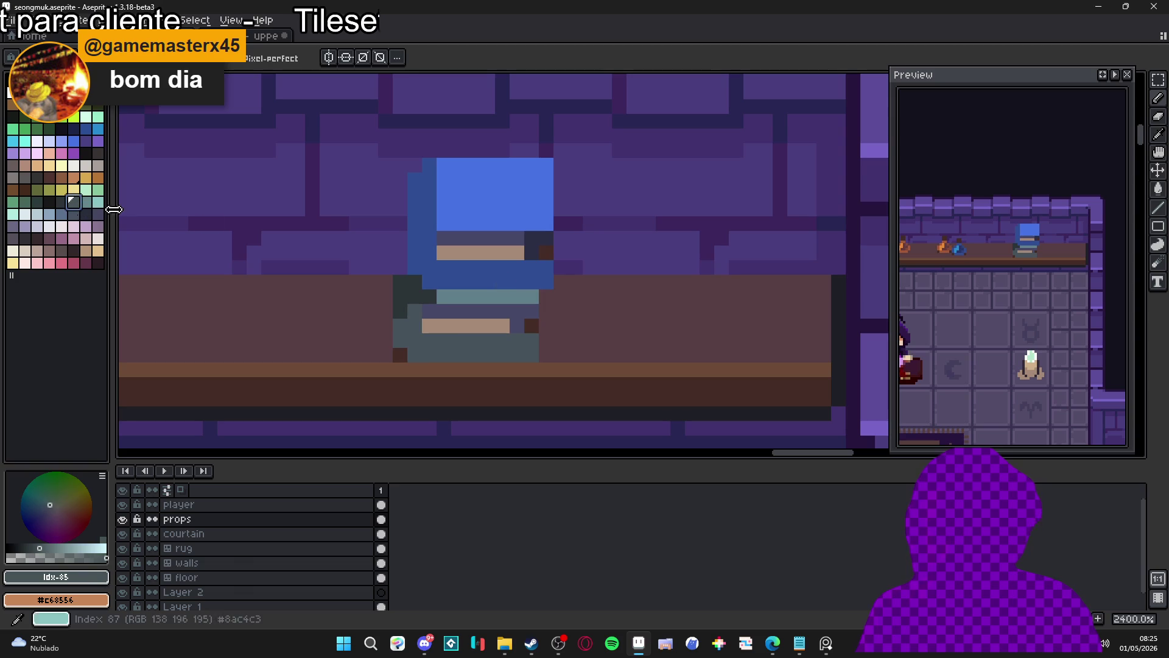
key([)
drag(533, 354, 424, 352)
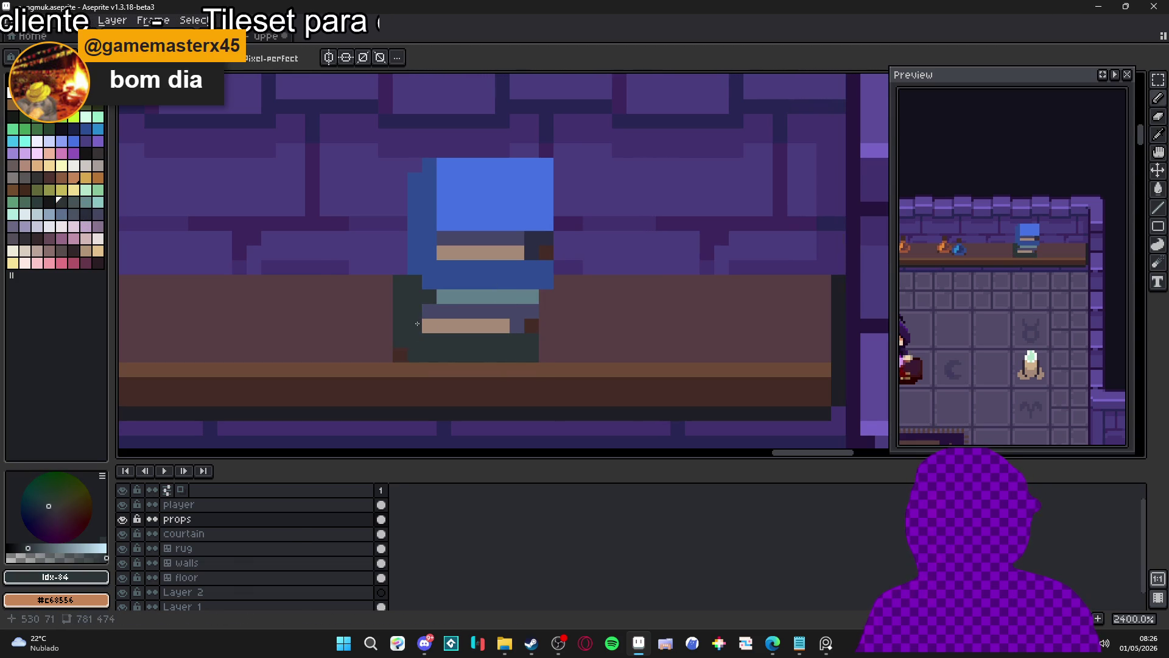
scroll(429, 307, down, 5)
scroll(482, 320, up, 5)
- Draw a dark line across the lower book with the next palette colour
key(])
drag(492, 303, 440, 307)
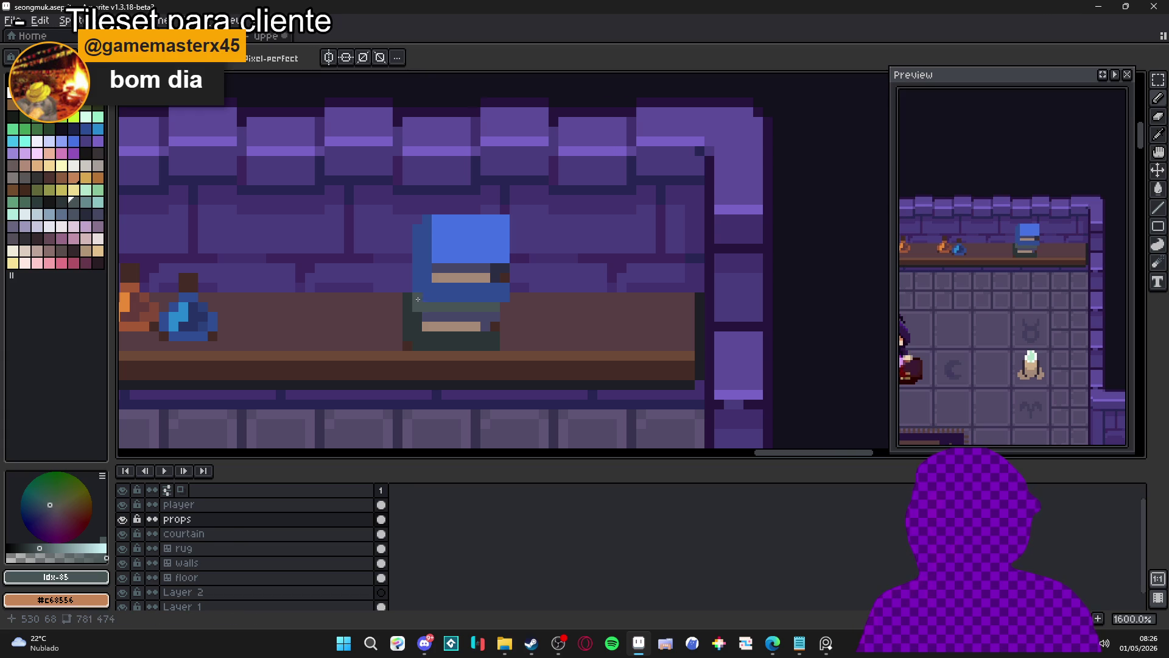
scroll(421, 313, down, 2)
scroll(414, 313, up, 3)
- Widen the tan band on the lower book, undoing the stray tan pixel beside it
alt+click(408, 314)
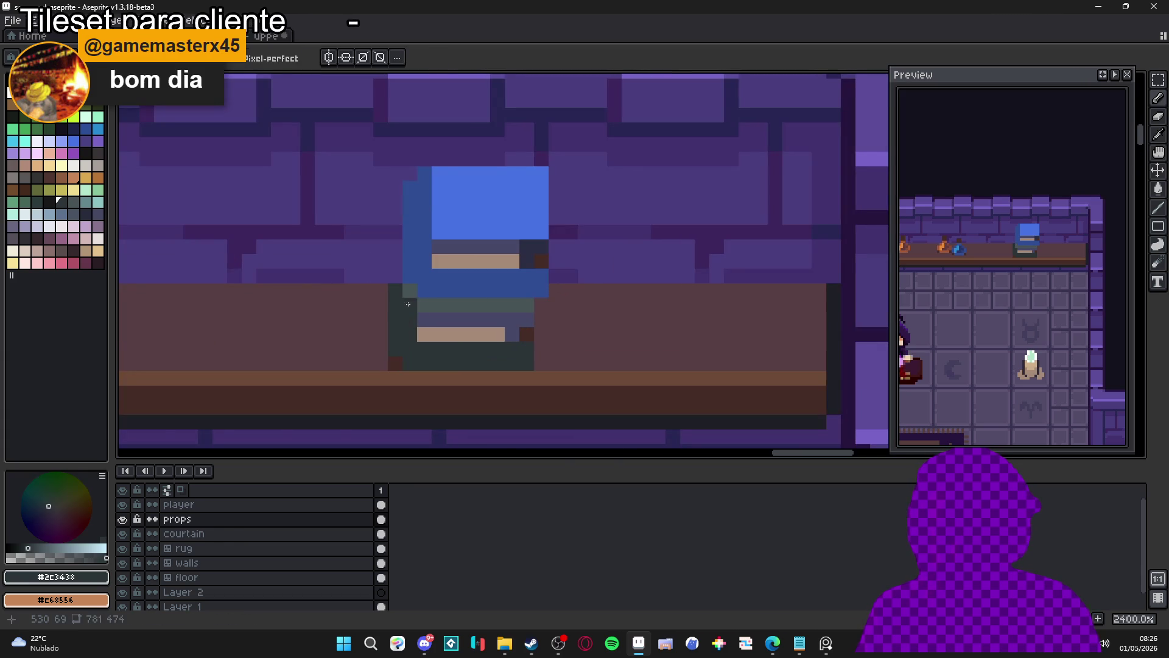
scroll(409, 293, down, 4)
scroll(423, 296, up, 5)
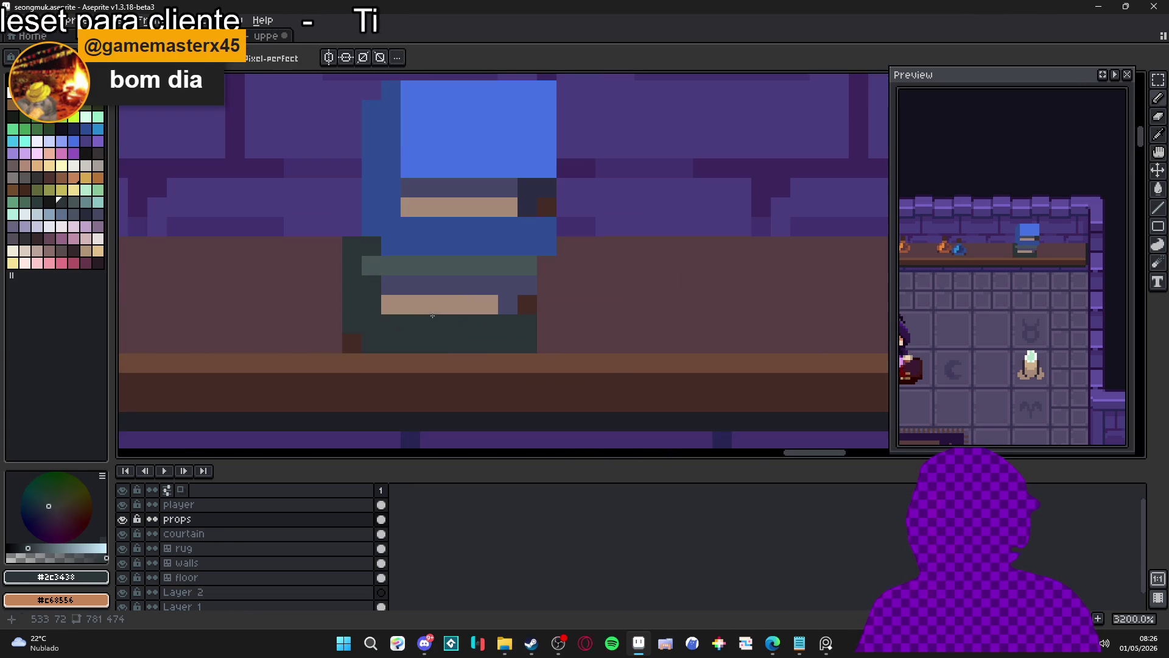
alt+click(423, 297)
mouse_move(422, 297)
mouse_down()
mouse_move(426, 286)
mouse_move(511, 286)
mouse_move(524, 303)
mouse_move(542, 297)
mouse_move(563, 322)
mouse_up()
key(ctrl+z)
- Add dark-brown shelf-colour pixels onto the book stack
alt+click(531, 295)
click(531, 294)
click(469, 291)
scroll(453, 290, down, 3)
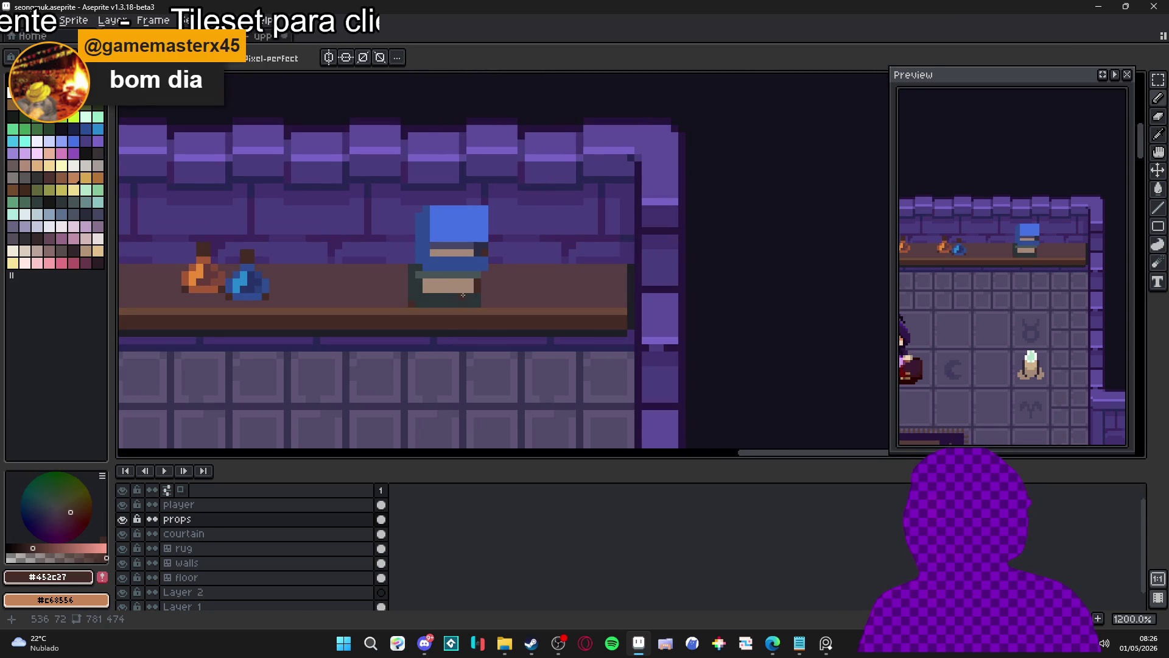
scroll(422, 274, down, 1)
scroll(414, 268, up, 2)
- Touch up the stack's left edge with a short dark line and grey pixels
alt+click(410, 264)
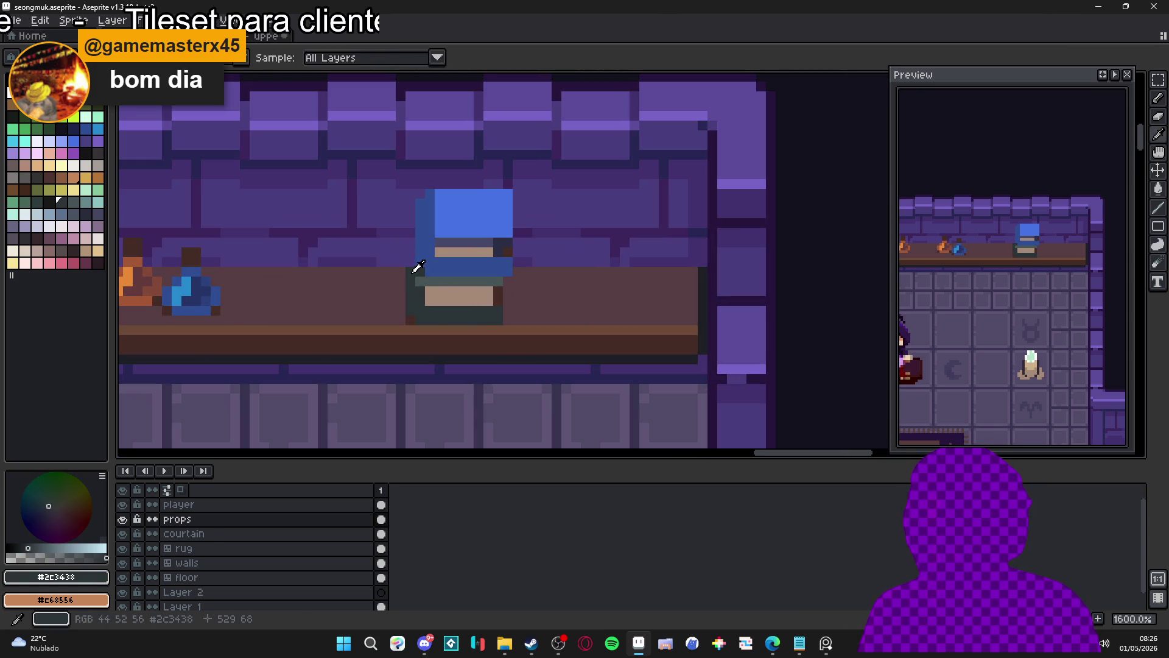
mouse_move(411, 264)
mouse_down()
mouse_move(412, 243)
mouse_move(411, 264)
mouse_up()
alt+click(425, 275)
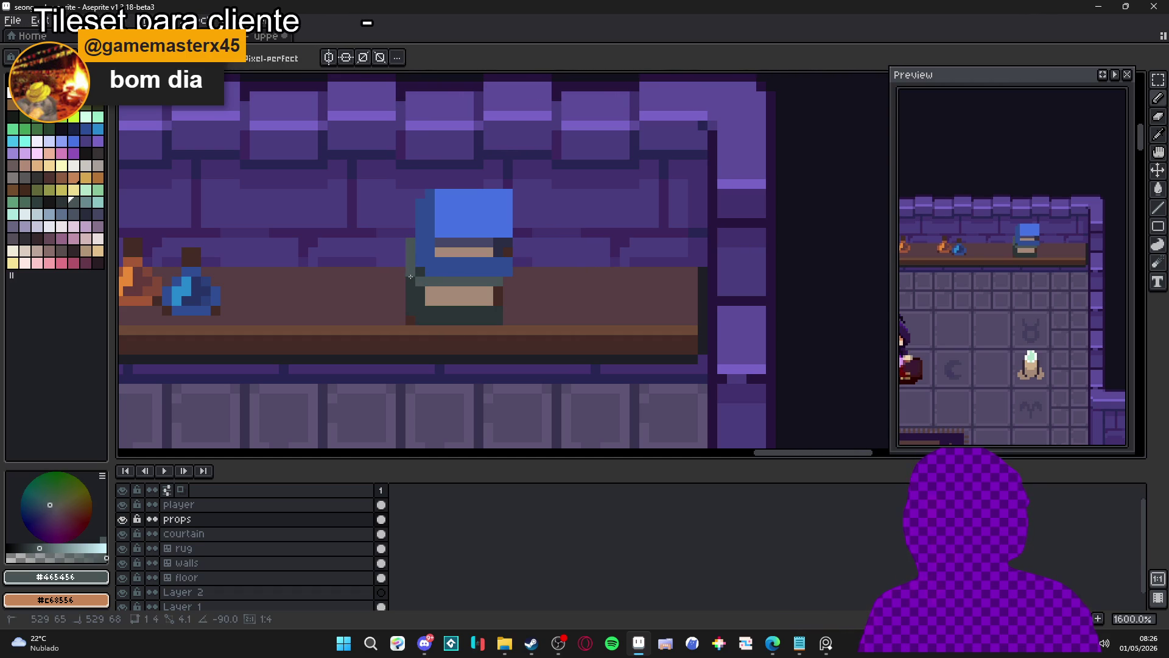
alt+click(420, 272)
scroll(453, 319, down, 4)
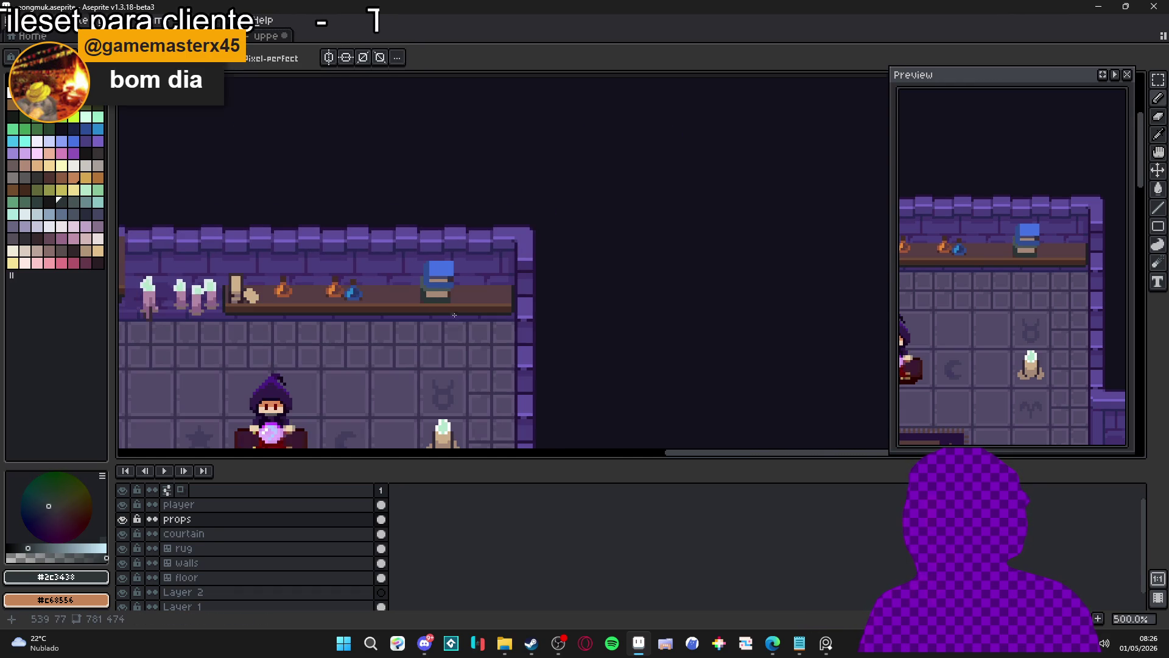
scroll(422, 288, up, 4)
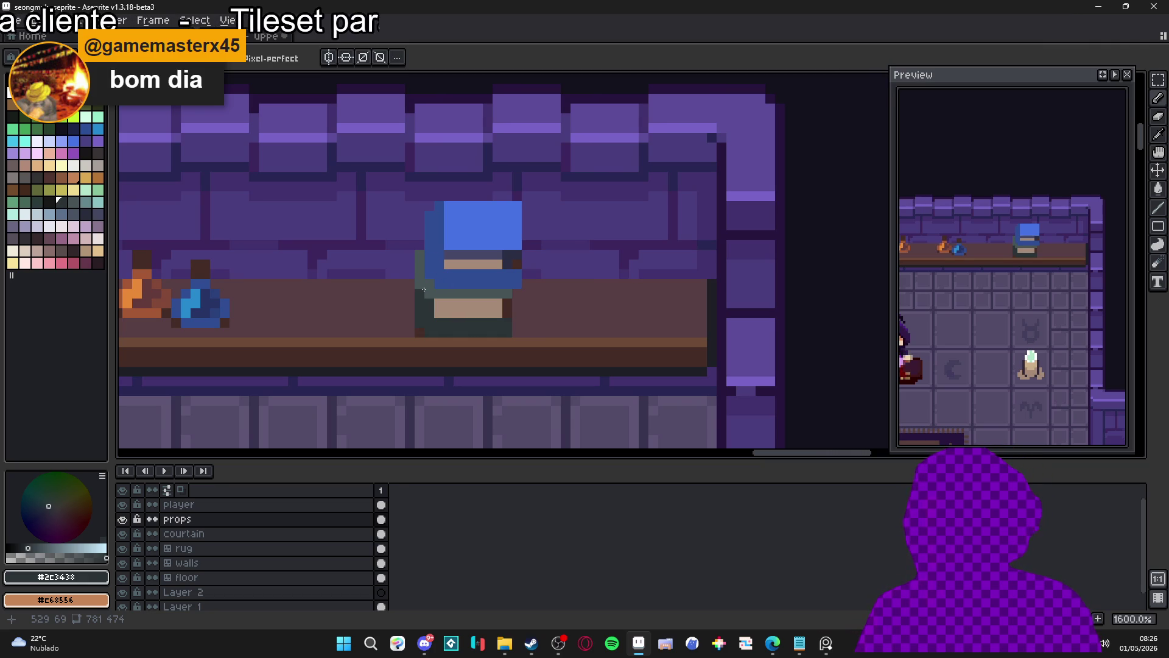
scroll(431, 288, down, 4)
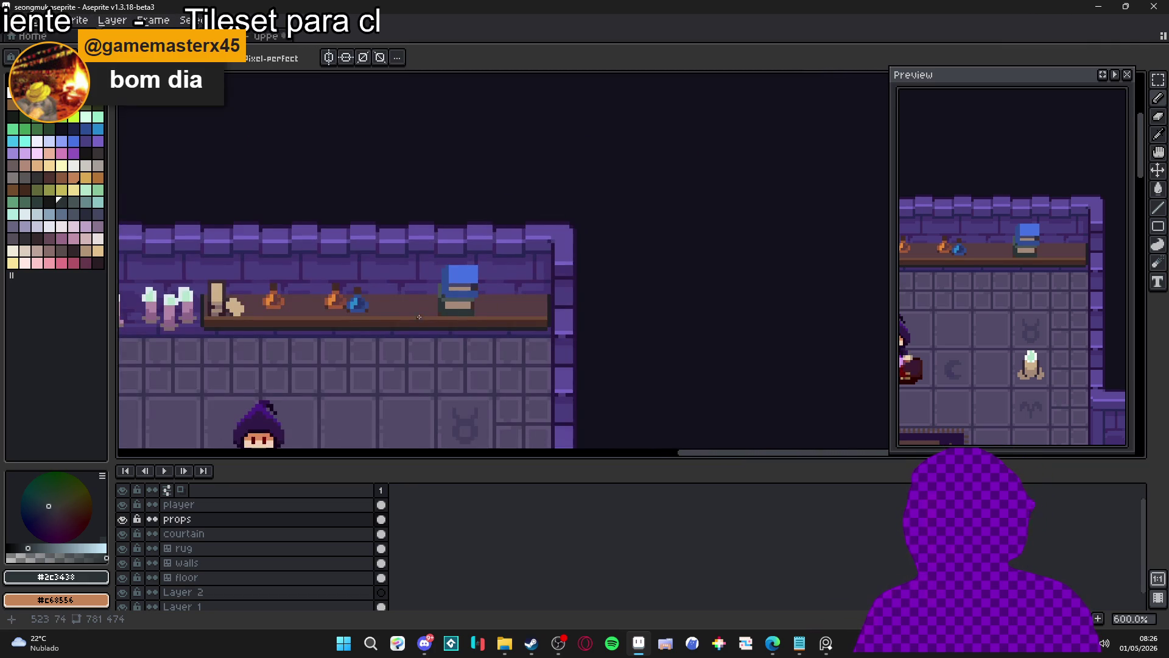
- Draw a short dark #2e4d93 line across the blue book's pale stripe
drag(319, 326, 382, 331)
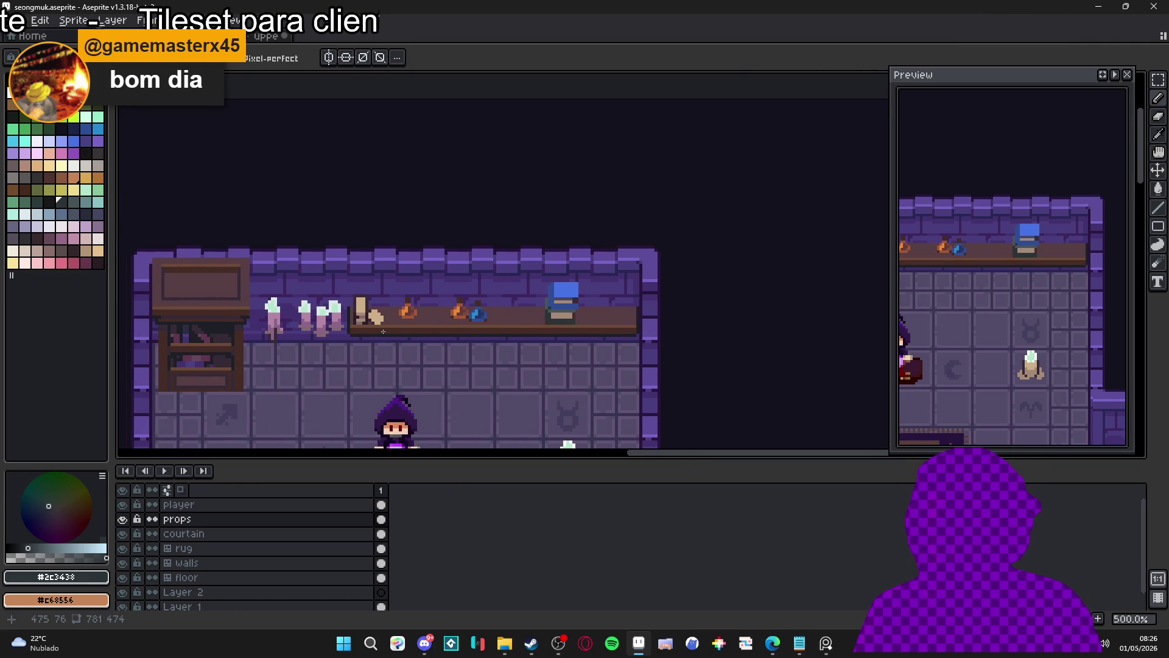
scroll(548, 284, up, 5)
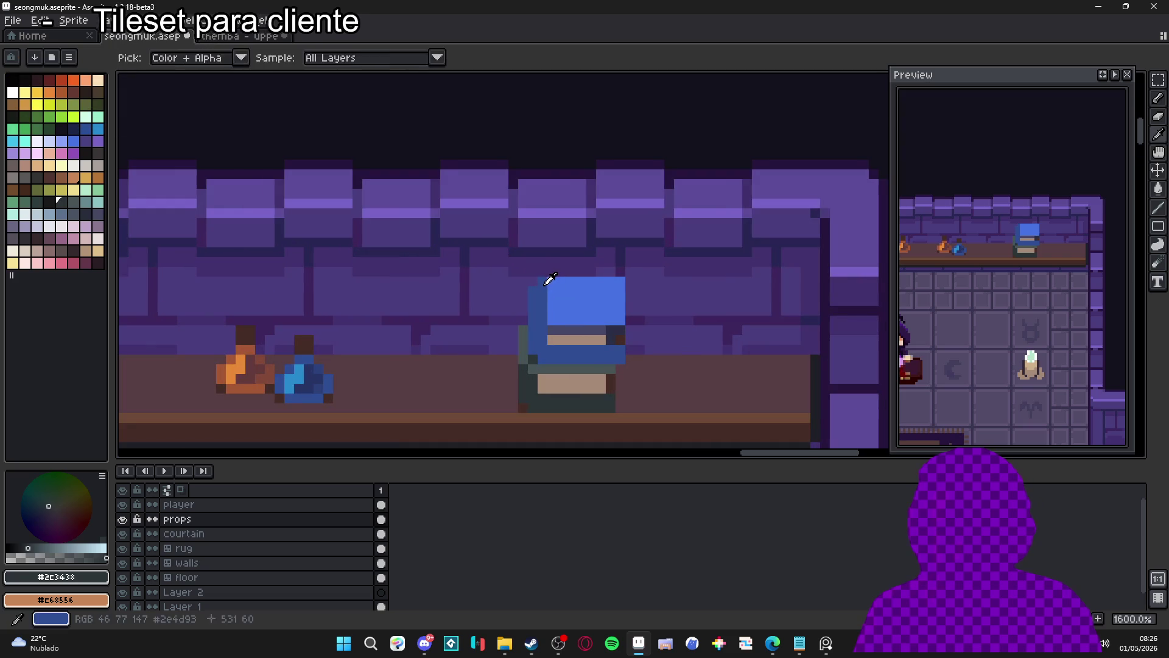
drag(548, 324, 601, 316)
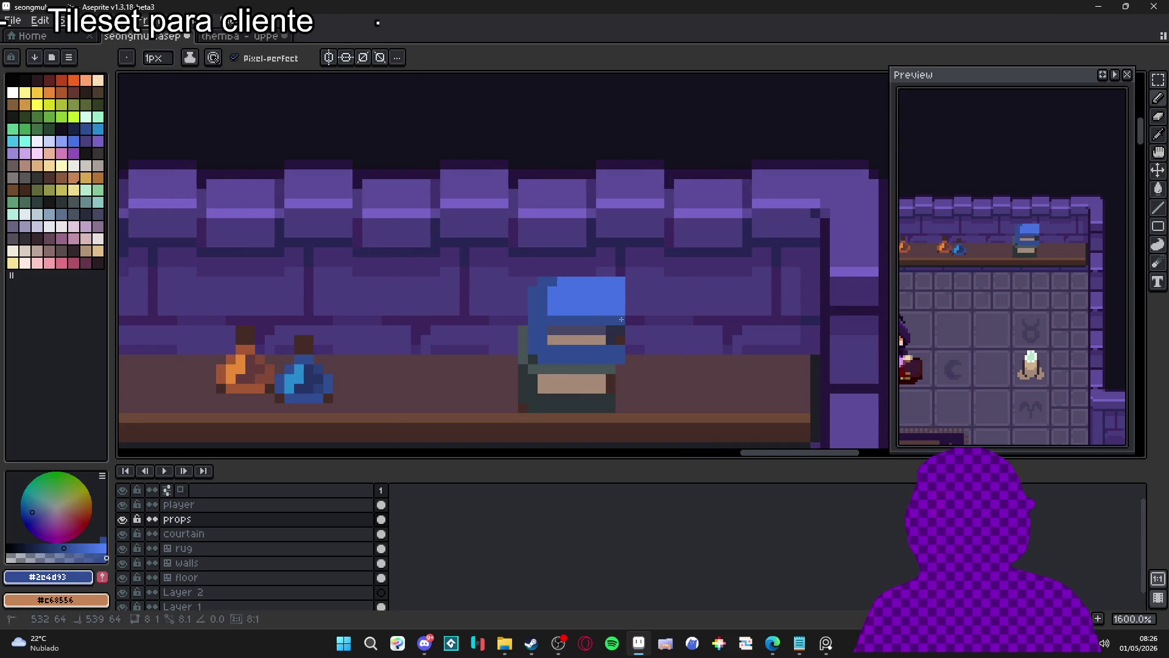
scroll(621, 319, down, 4)
scroll(616, 329, up, 4)
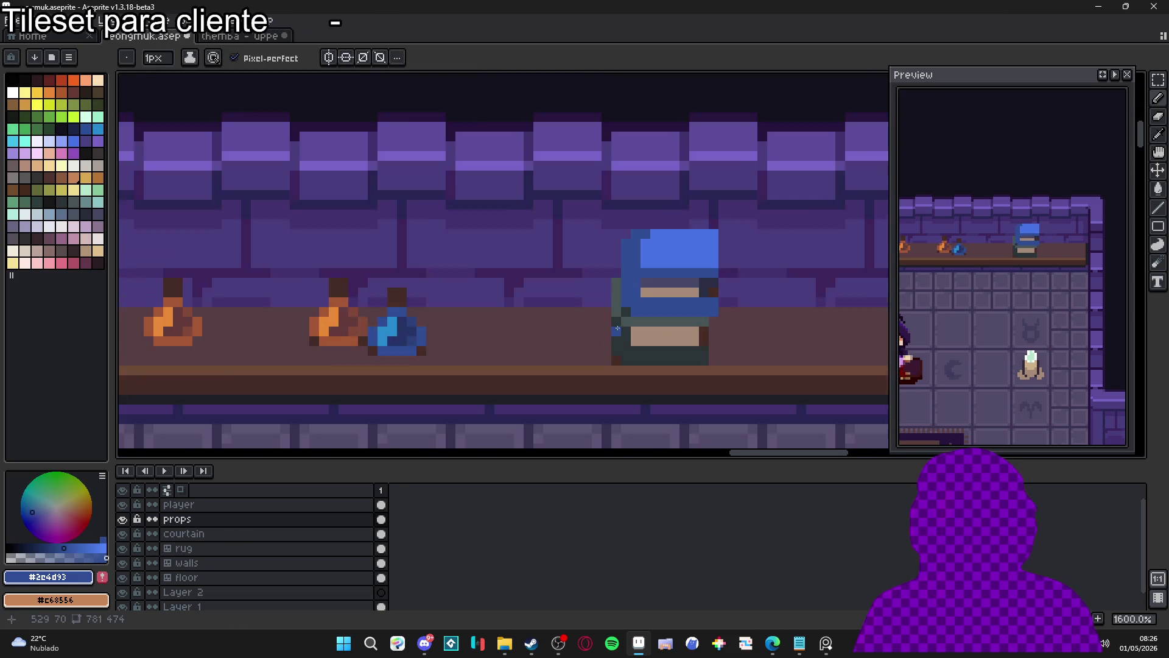
scroll(616, 329, up, 2)
- Draw a tan pixel row along the books, then check the whole shelf
alt+click(694, 340)
drag(732, 260, 663, 264)
scroll(560, 304, down, 4)
scroll(560, 293, up, 2)
scroll(560, 304, down, 2)
drag(494, 316, 583, 324)
scroll(454, 335, up, 3)
- Paint light tan along the parchment scroll's top and side
scroll(455, 336, down, 3)
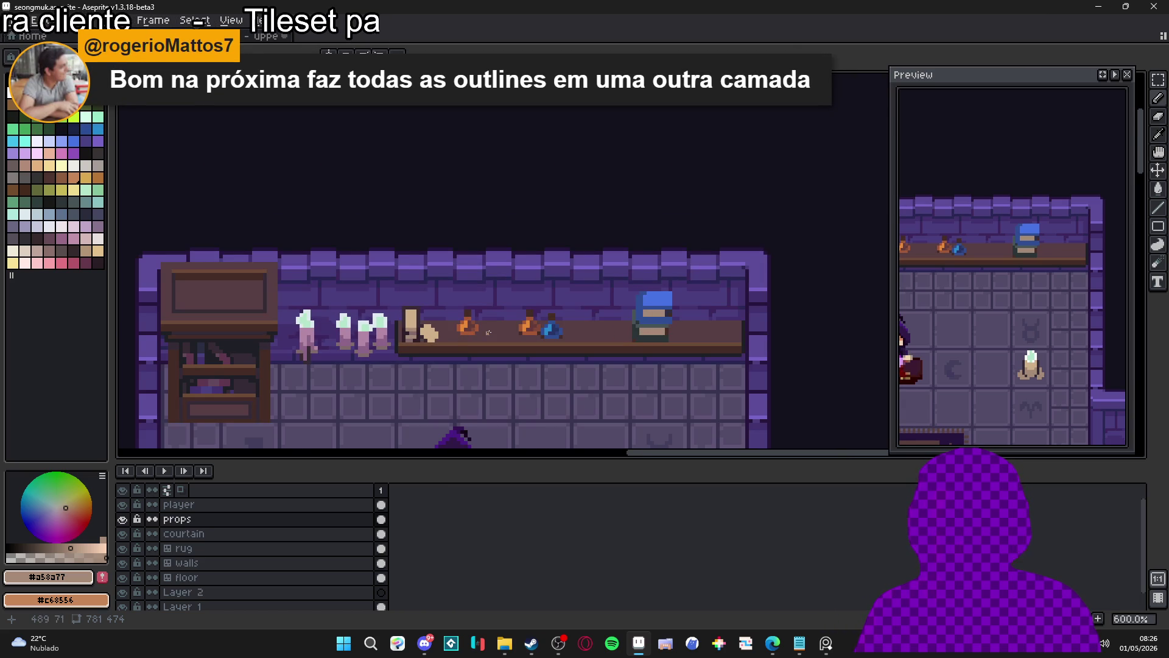
scroll(390, 324, up, 4)
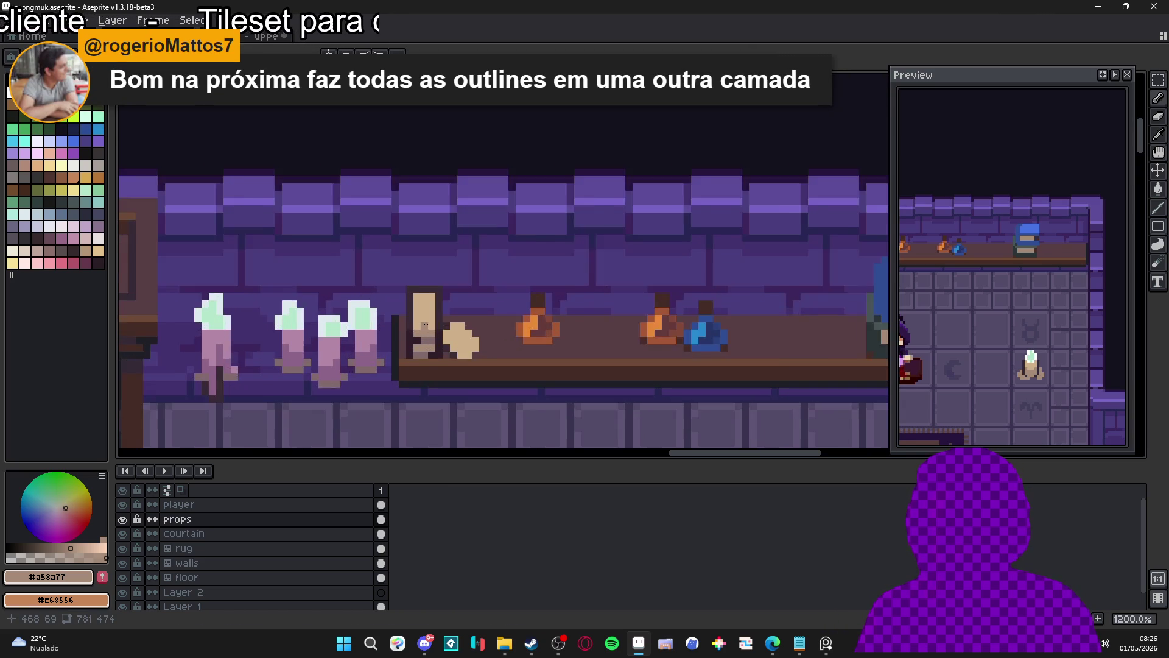
alt+click(406, 291)
shift+click(405, 284)
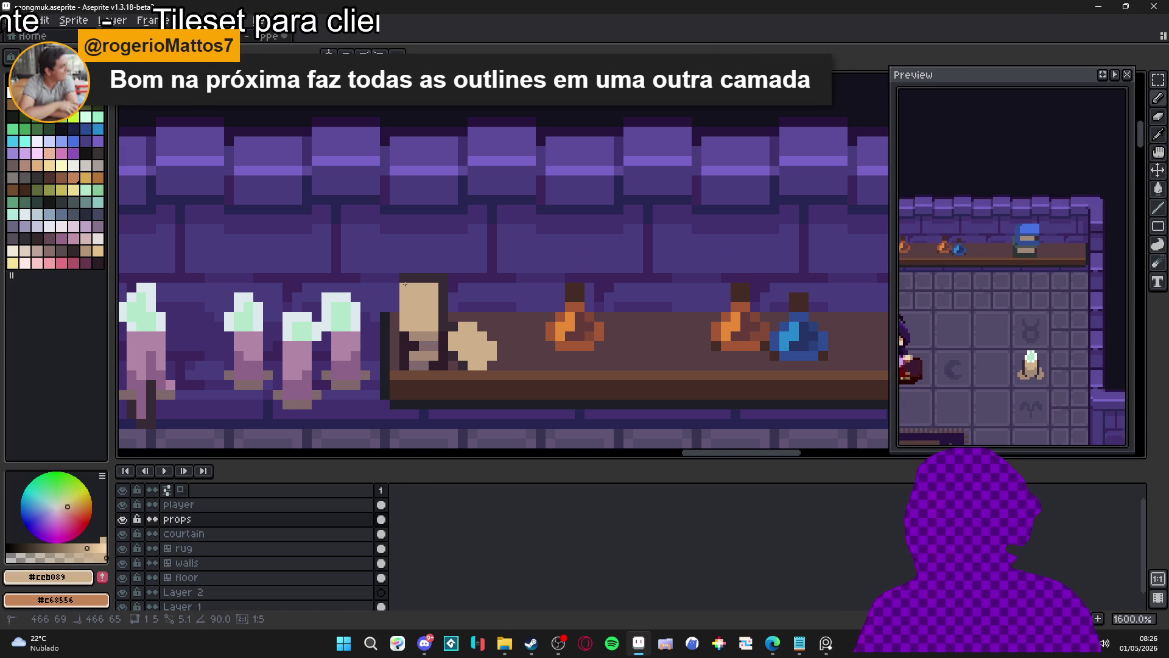
mouse_move(405, 281)
mouse_down()
mouse_move(439, 278)
mouse_move(444, 337)
mouse_up()
- Sample the scroll's tan and mauve shades, ending on the dark shelf brown #452c27
alt+click(437, 335)
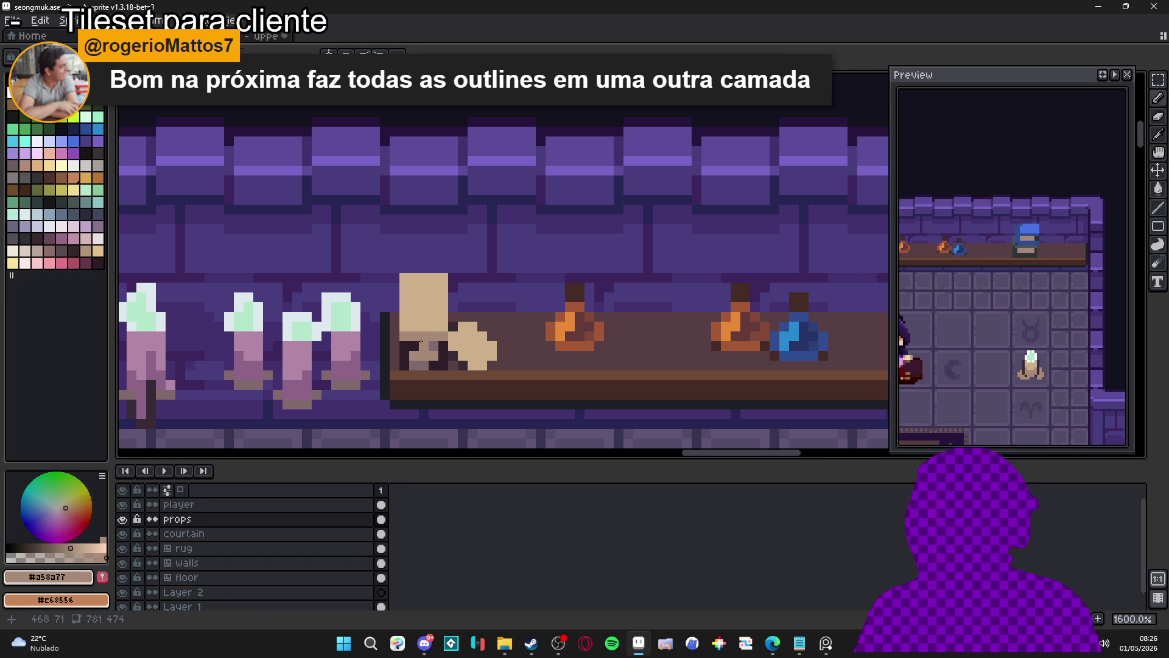
alt+click(423, 342)
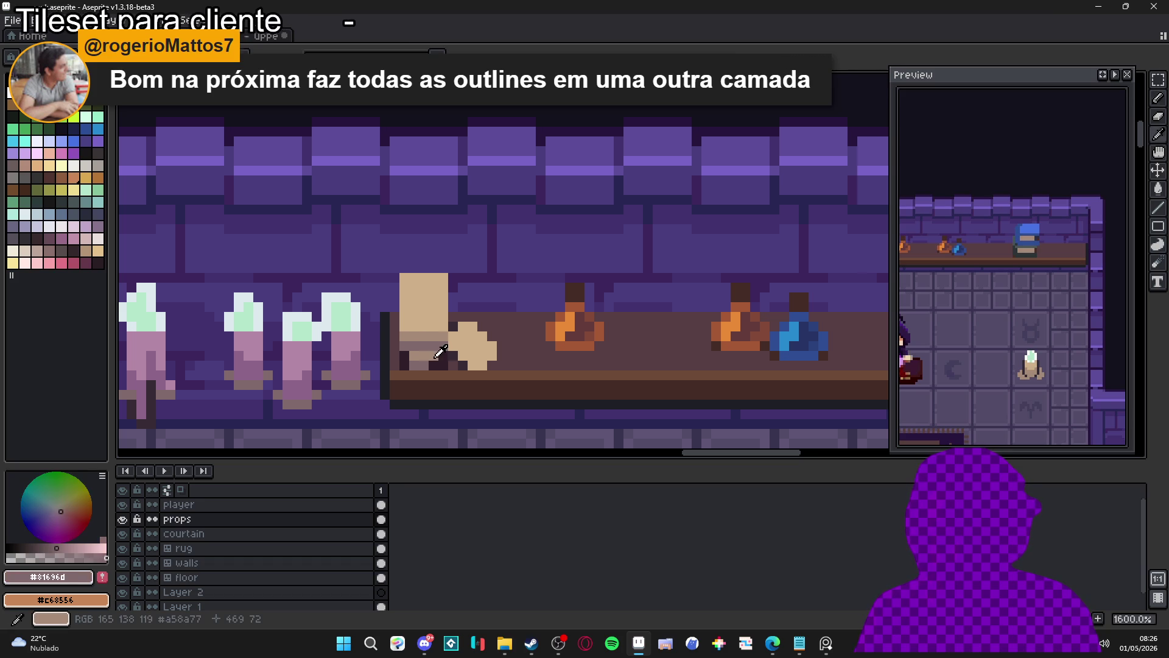
alt+click(443, 358)
alt+click(415, 364)
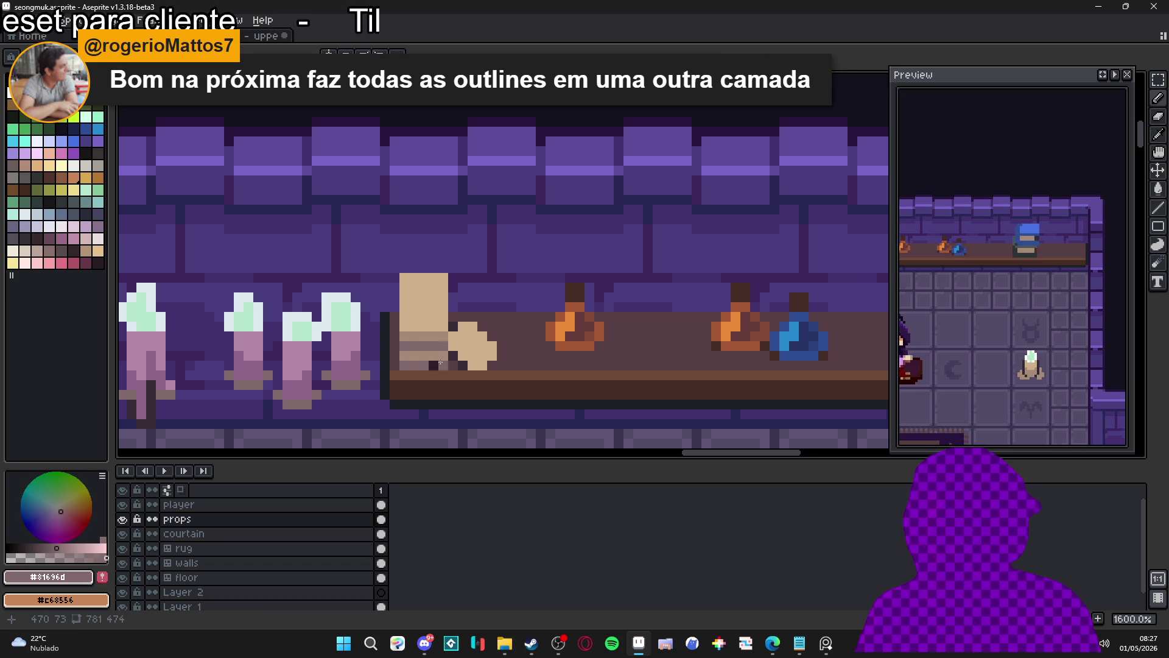
scroll(480, 359, down, 5)
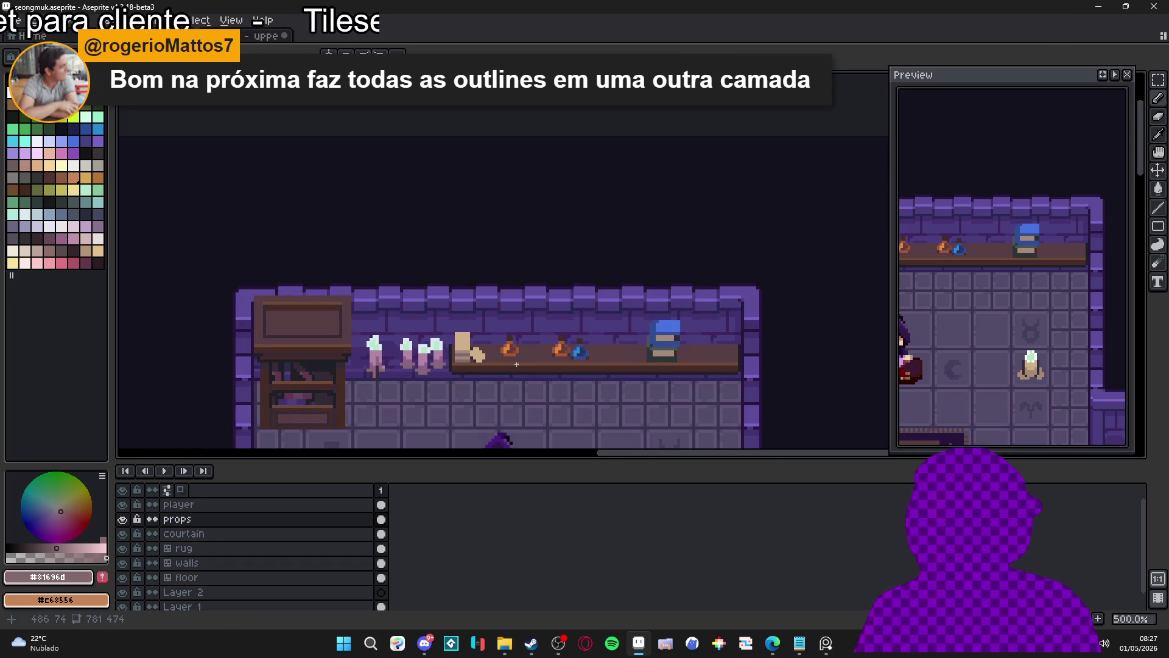
scroll(517, 364, up, 4)
alt+click(506, 359)
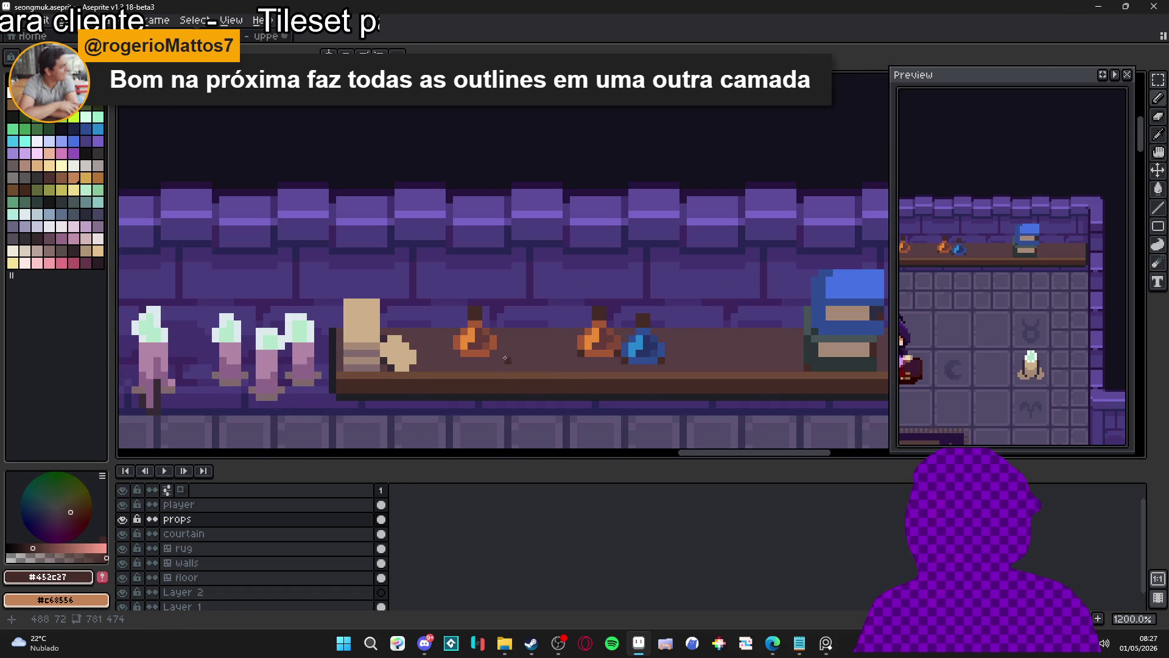
- Sample the figure's tan and test-place tan pixels, undoing the misplaced ones
scroll(455, 355, down, 5)
scroll(486, 378, down, 1)
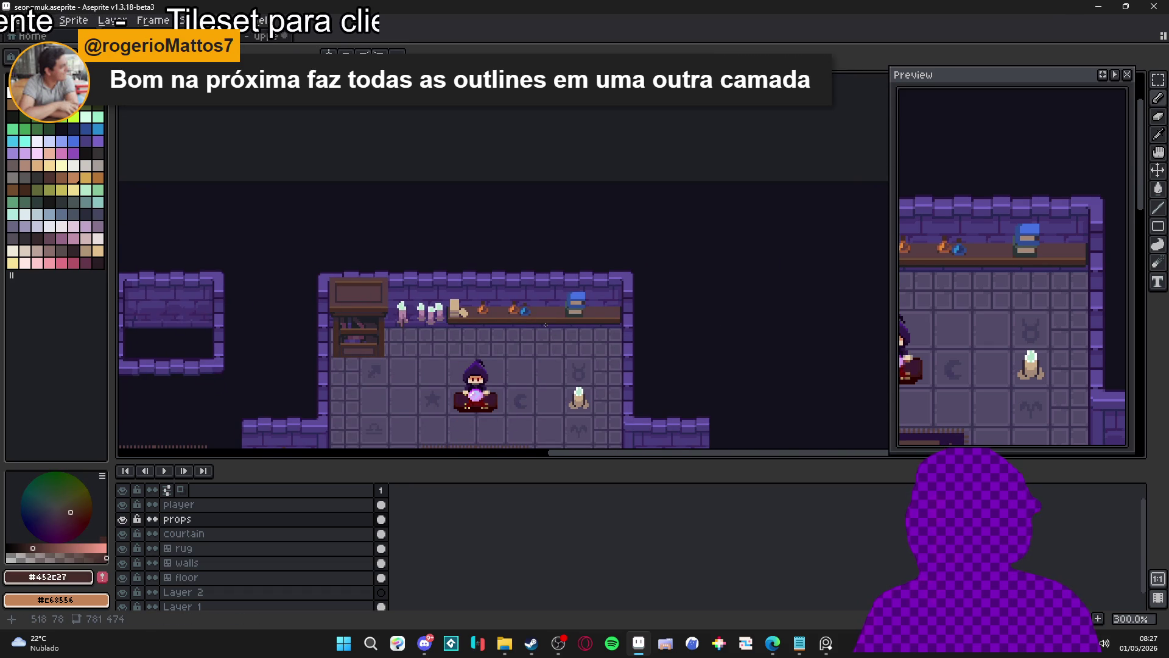
scroll(576, 324, up, 8)
alt+click(568, 281)
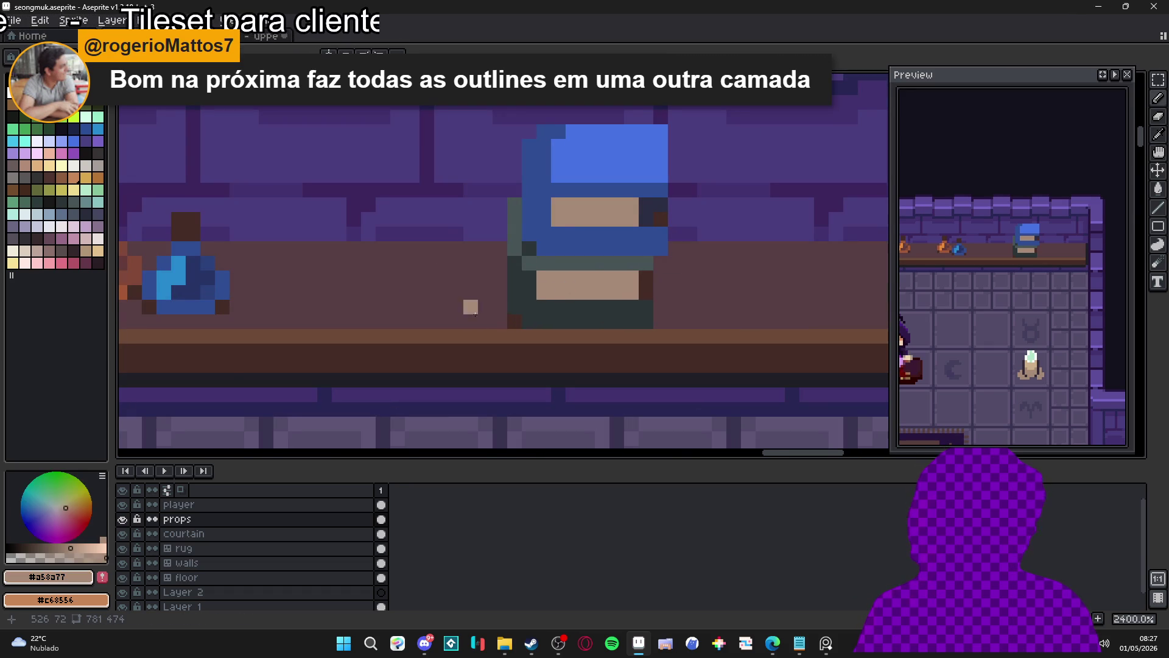
drag(469, 308, 458, 312)
click(467, 308)
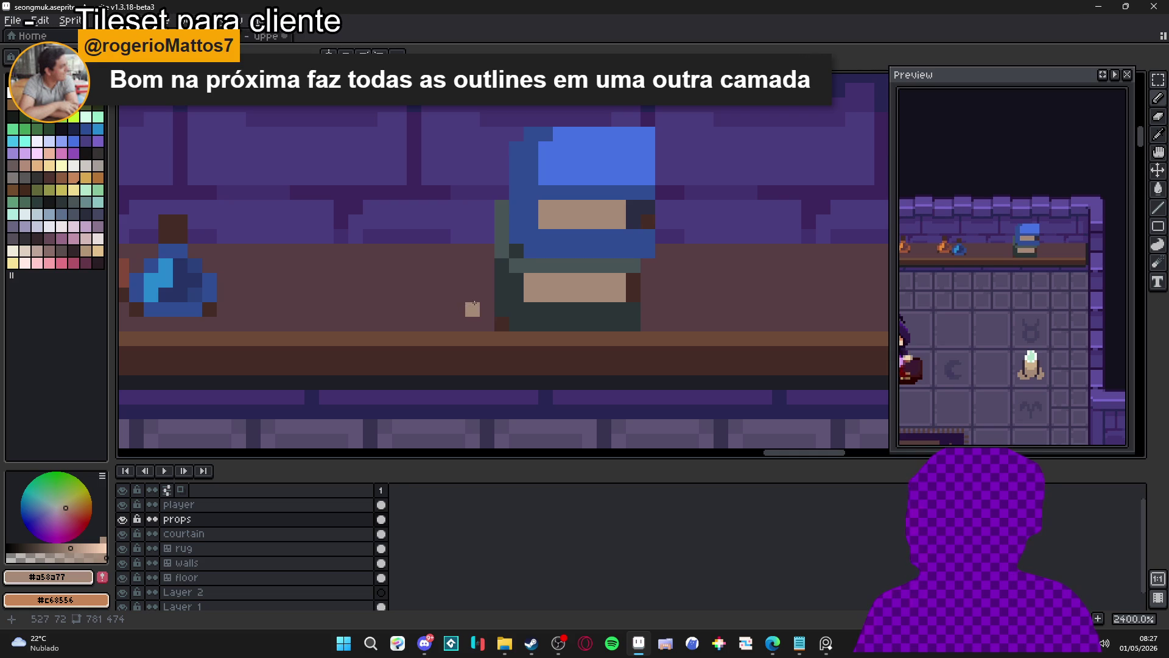
key(ctrl+z)
click(480, 300)
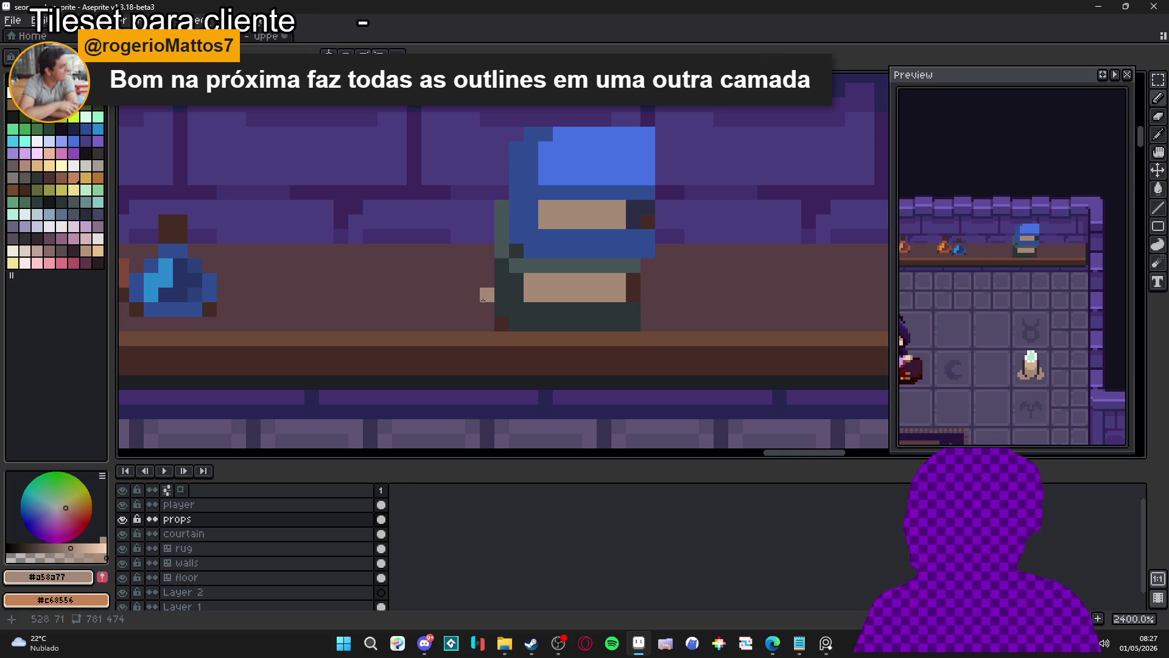
key(ctrl+z)
click(195, 222)
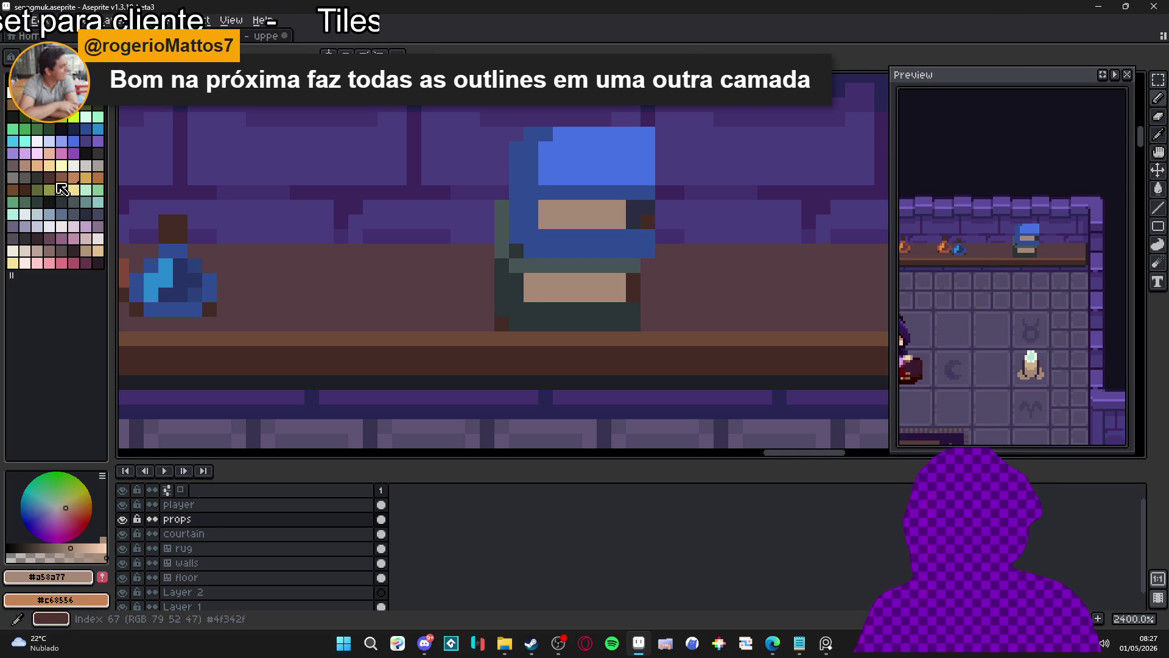
- Repaint the blue-capped figure's upper and lower face rows with a darker pink swatch
click(74, 177)
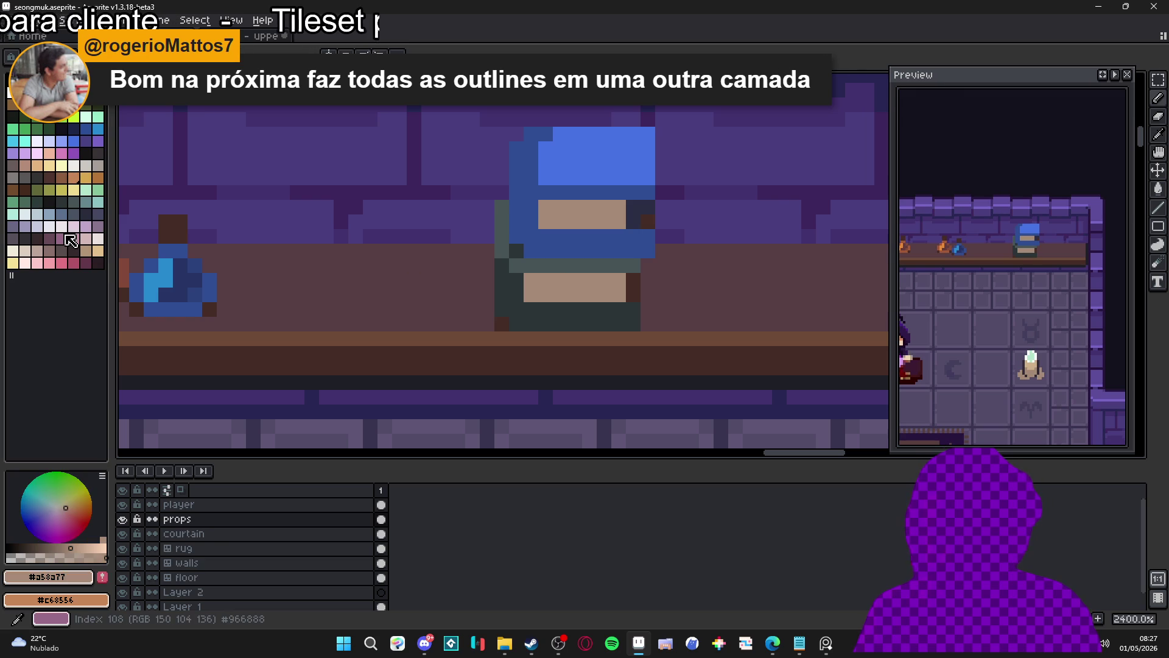
click(40, 253)
click(46, 252)
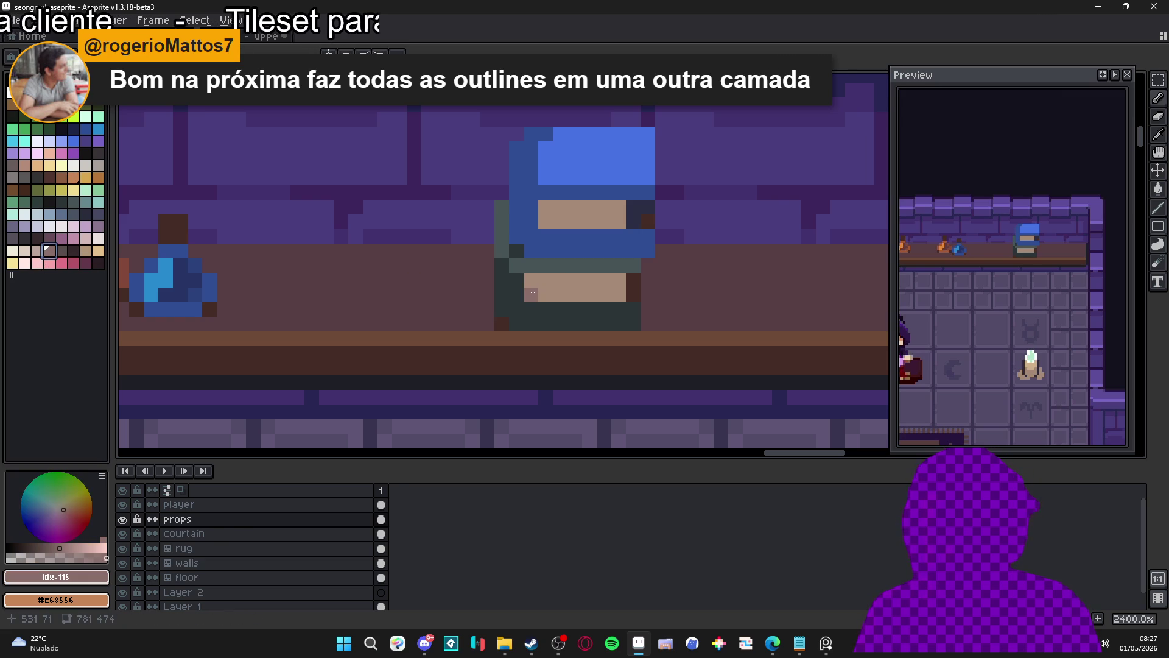
drag(533, 287, 618, 282)
drag(545, 207, 616, 220)
scroll(617, 221, down, 5)
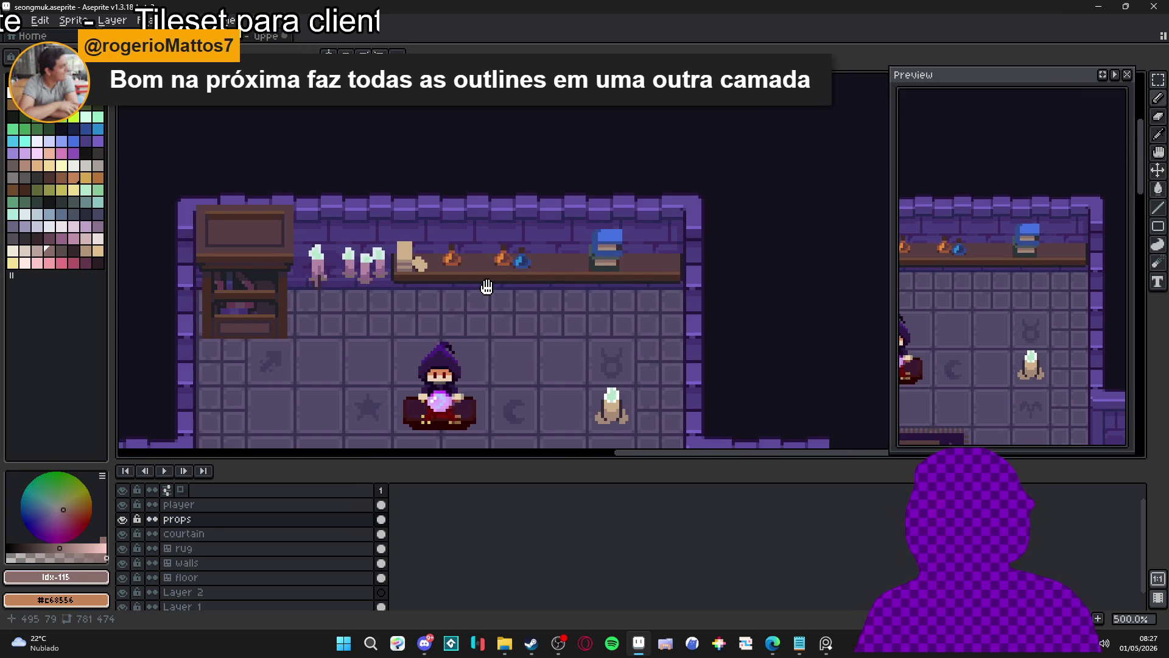
drag(478, 295, 504, 298)
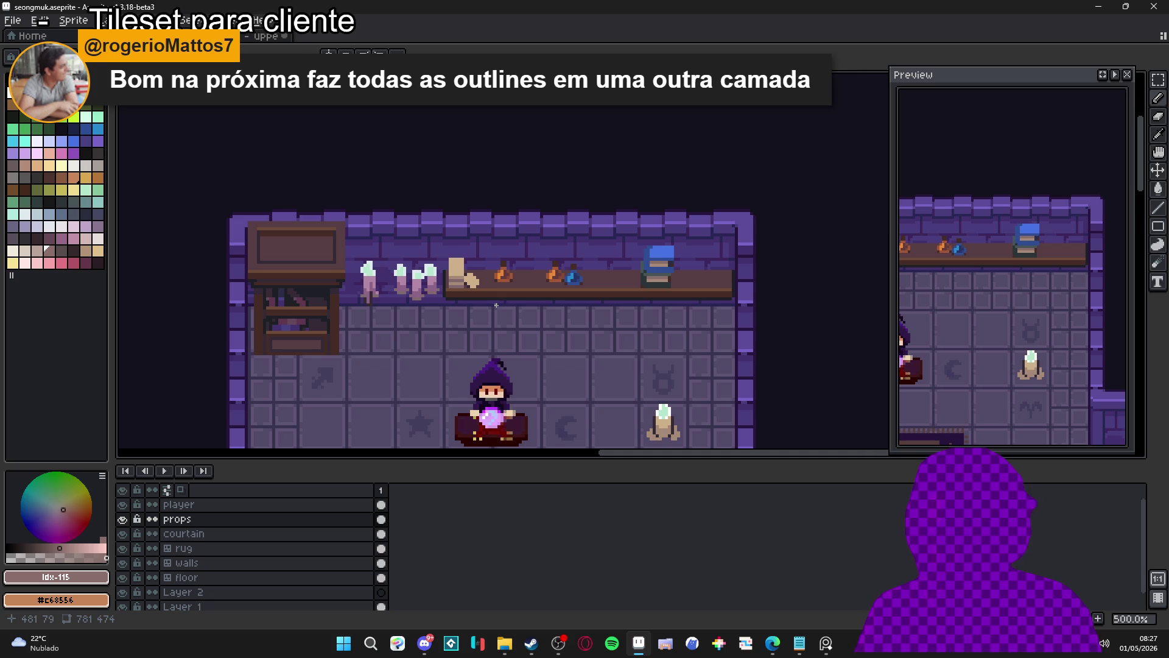
scroll(496, 305, down, 1)
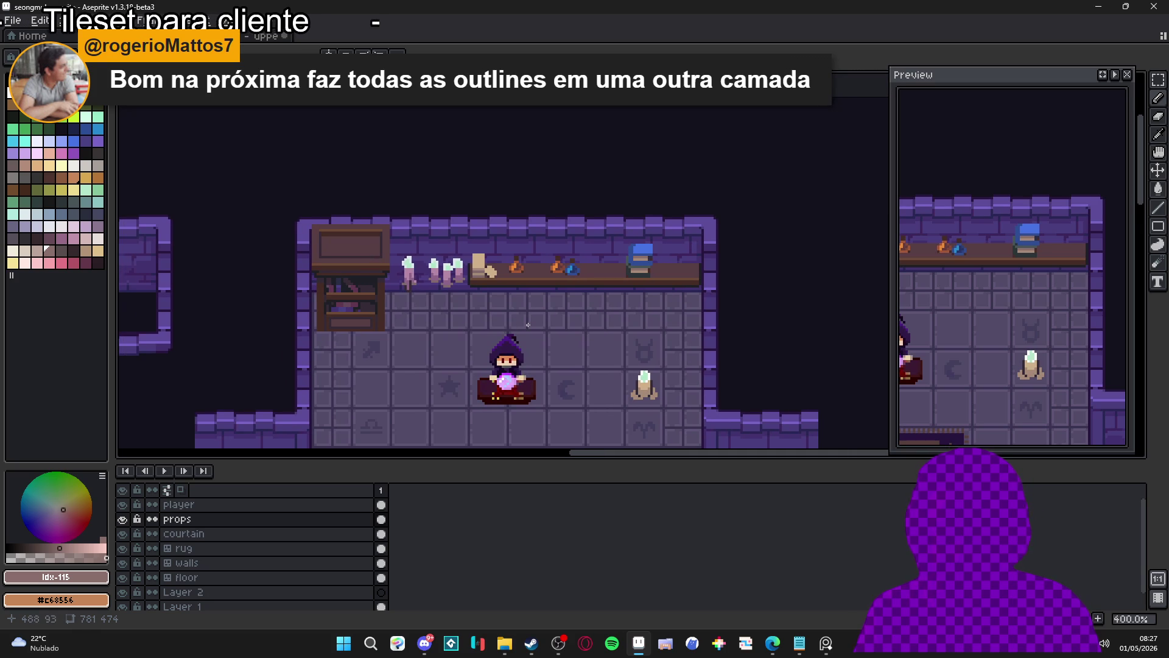
scroll(683, 291, up, 5)
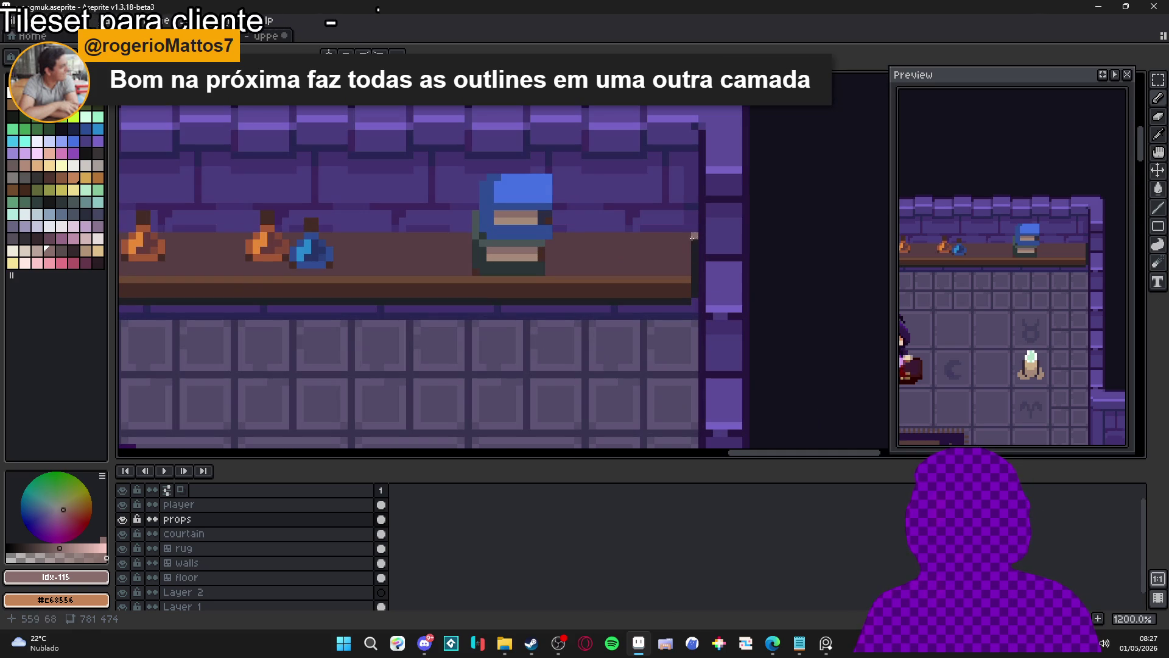
key(b)
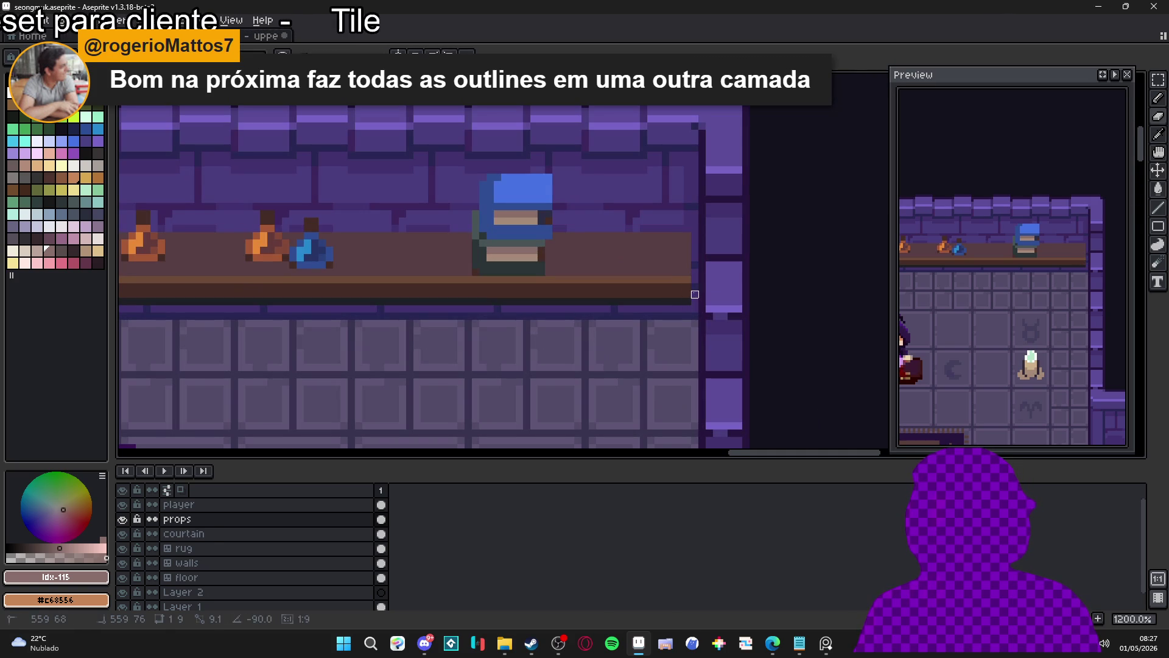
scroll(652, 345, left, 5)
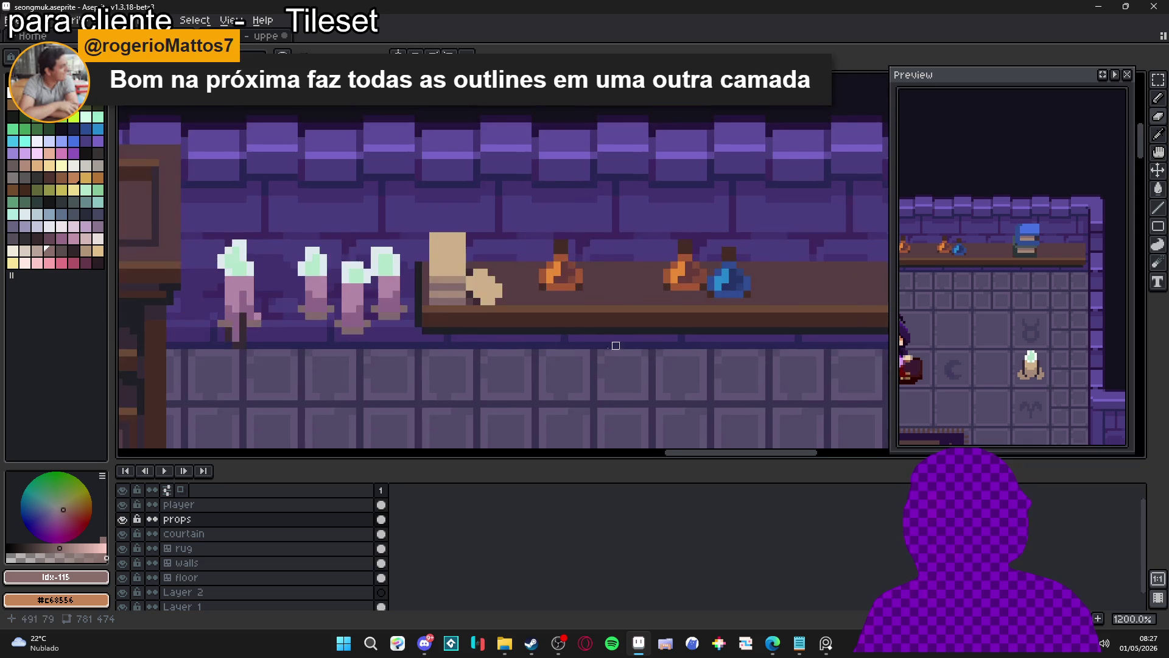
scroll(426, 357, left, 3)
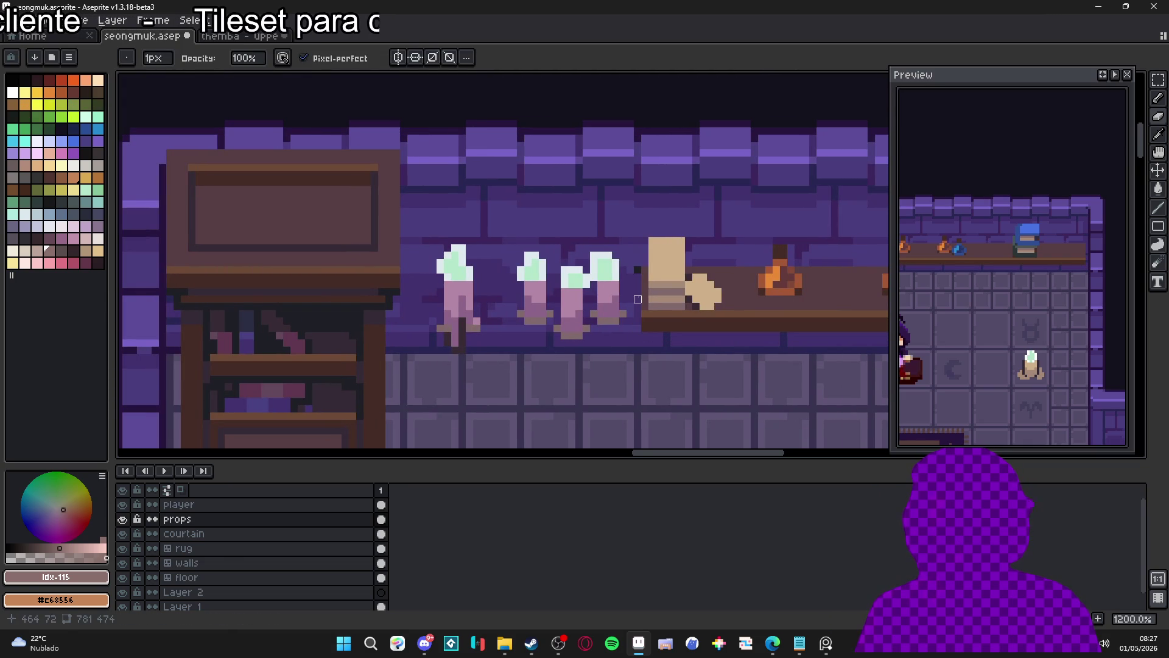
scroll(638, 269, down, 4)
scroll(482, 341, up, 4)
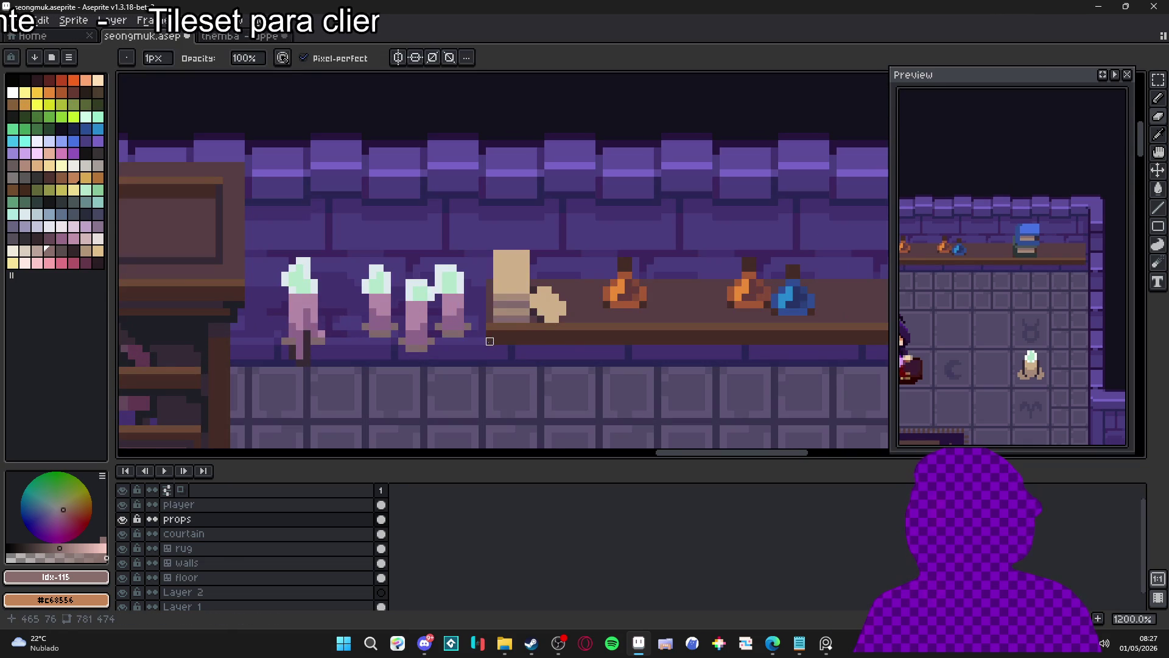
scroll(490, 341, down, 4)
scroll(721, 328, up, 4)
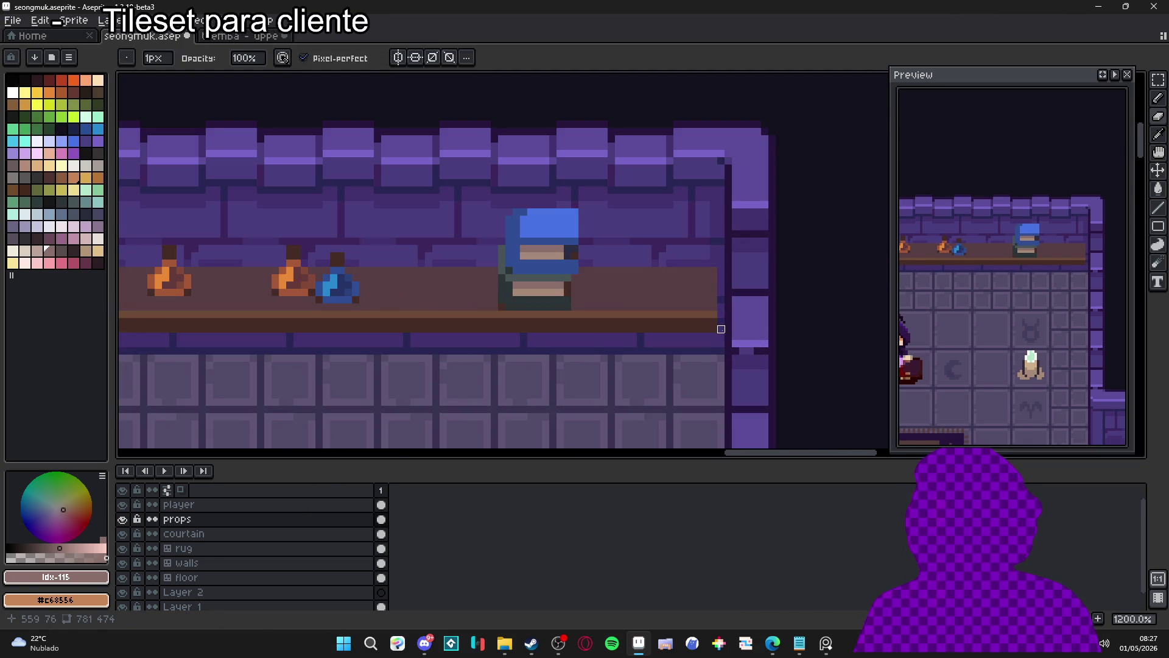
alt+click(713, 314)
scroll(715, 311, down, 4)
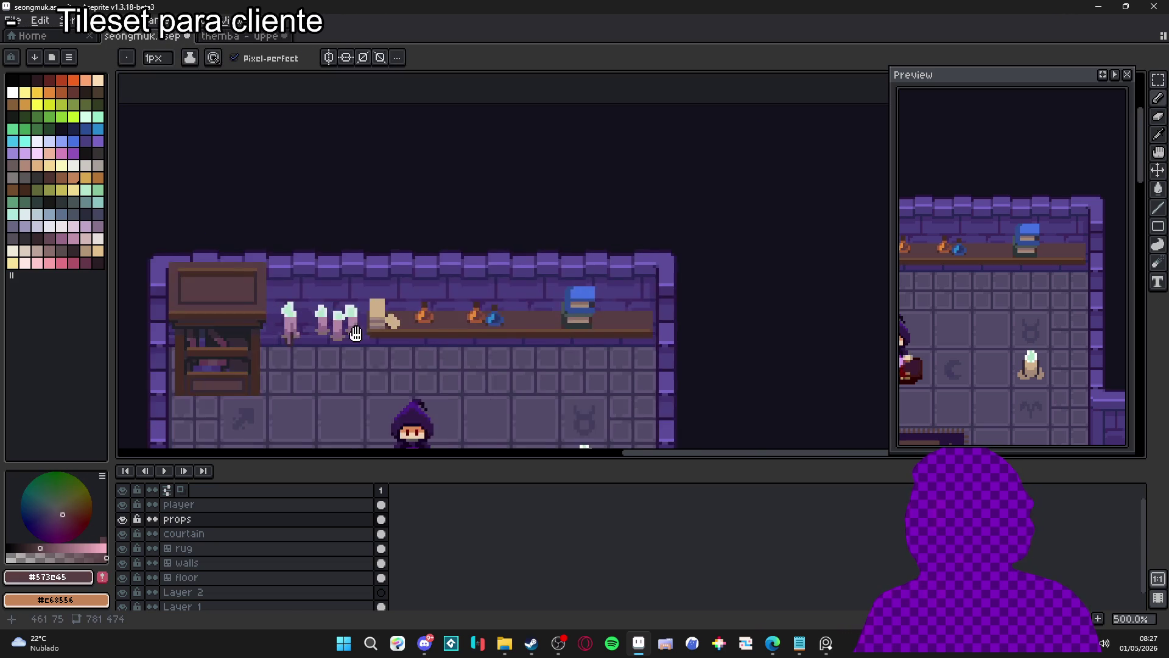
scroll(488, 340, up, 3)
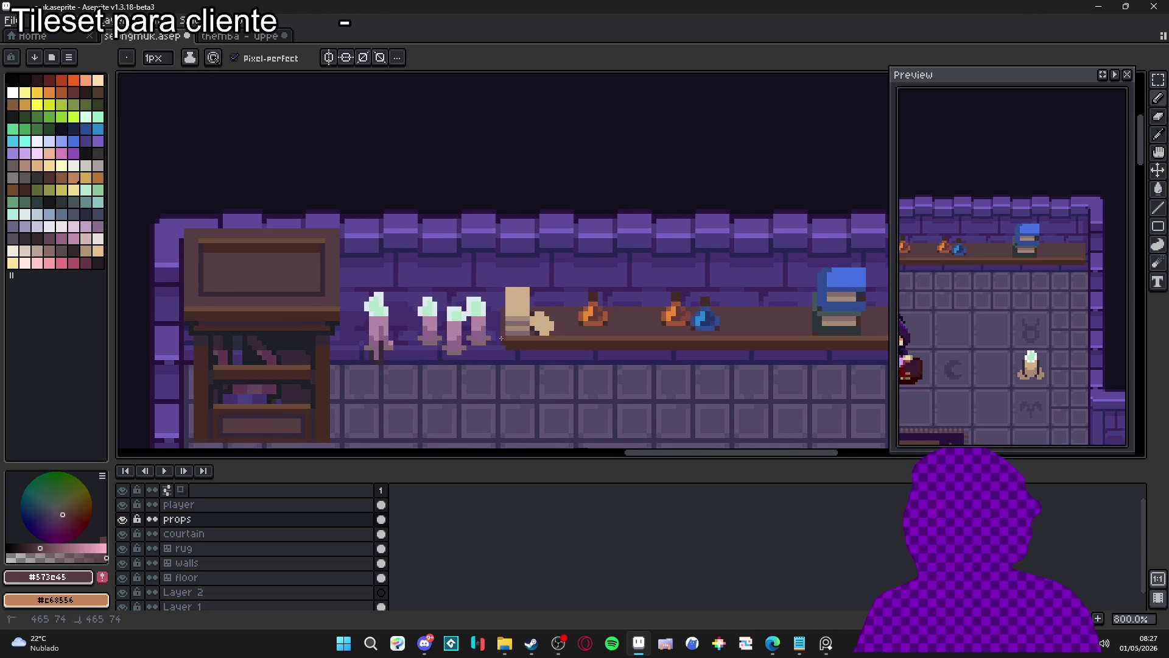
scroll(501, 337, down, 4)
scroll(715, 356, up, 5)
key(e)
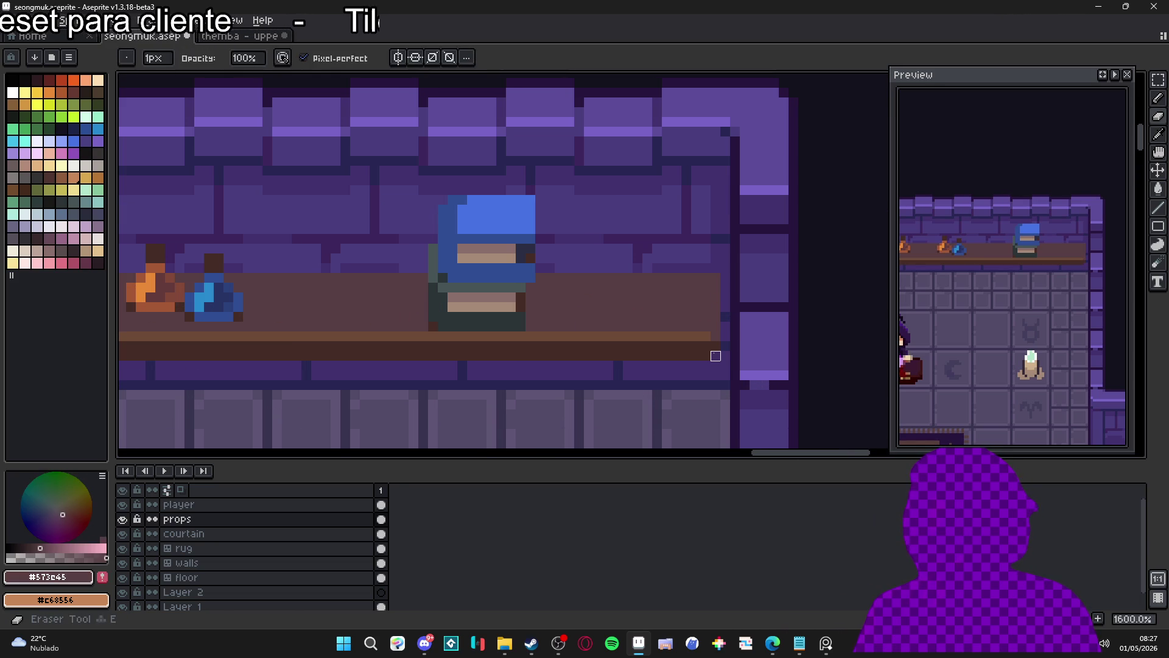
scroll(715, 356, down, 3)
scroll(476, 294, down, 1)
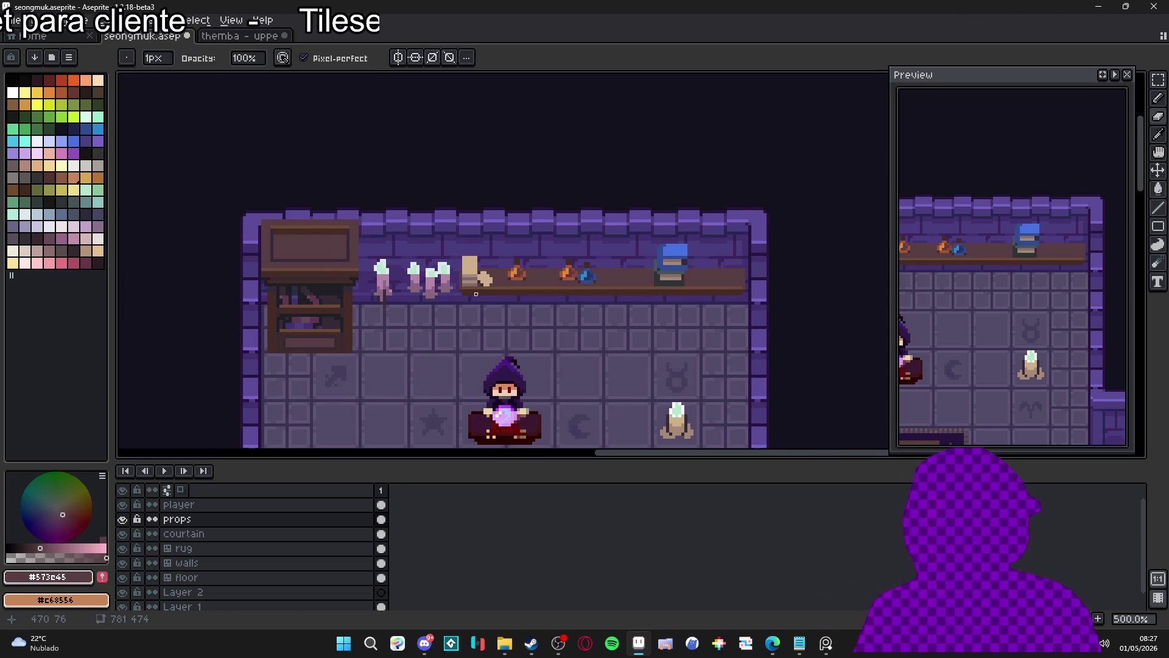
scroll(475, 294, up, 5)
scroll(478, 280, down, 4)
scroll(481, 261, up, 4)
alt+click(481, 260)
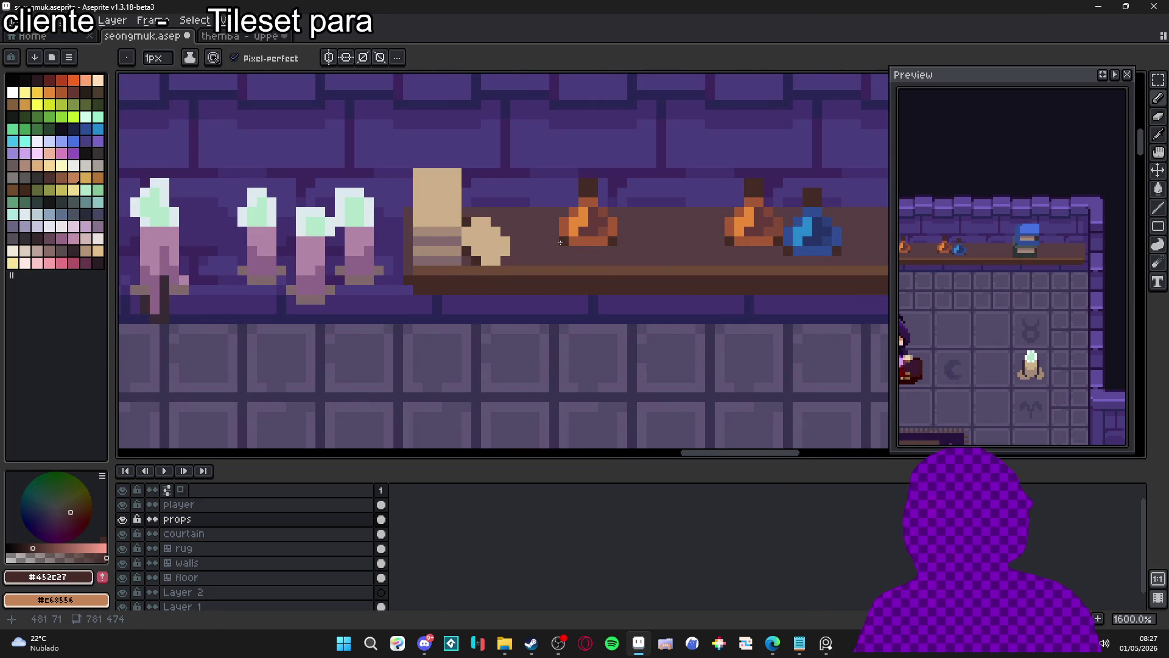
scroll(560, 243, down, 5)
scroll(580, 251, up, 2)
scroll(584, 253, down, 2)
drag(589, 256, 490, 265)
scroll(492, 268, down, 1)
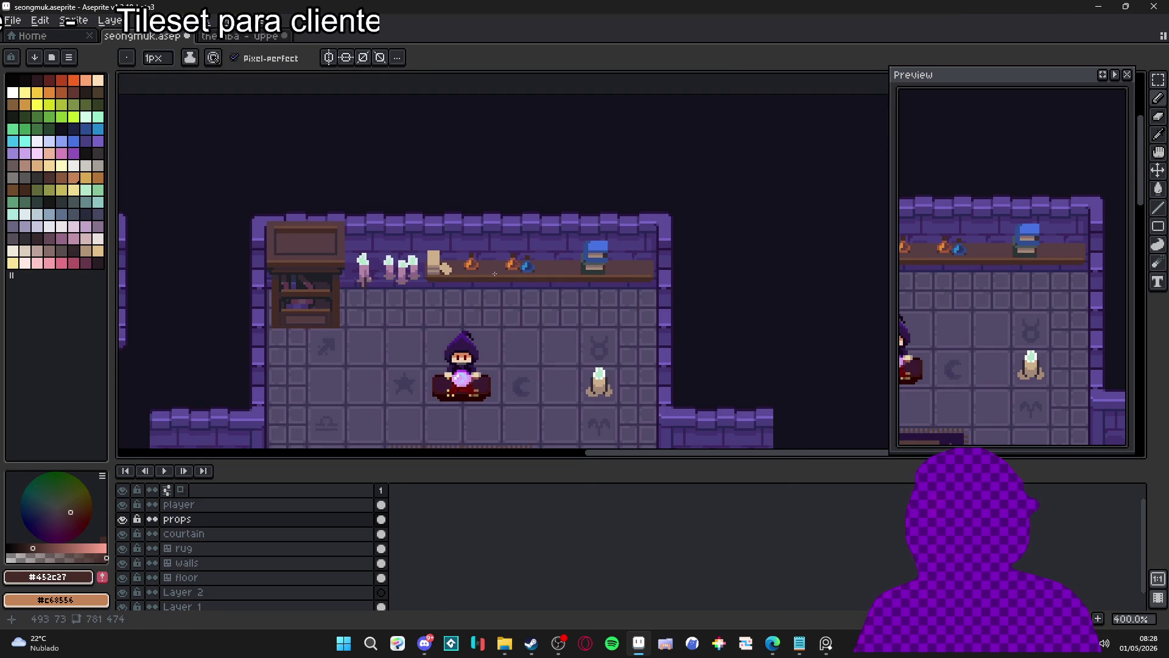
scroll(473, 261, up, 4)
scroll(473, 261, down, 4)
drag(473, 261, 463, 227)
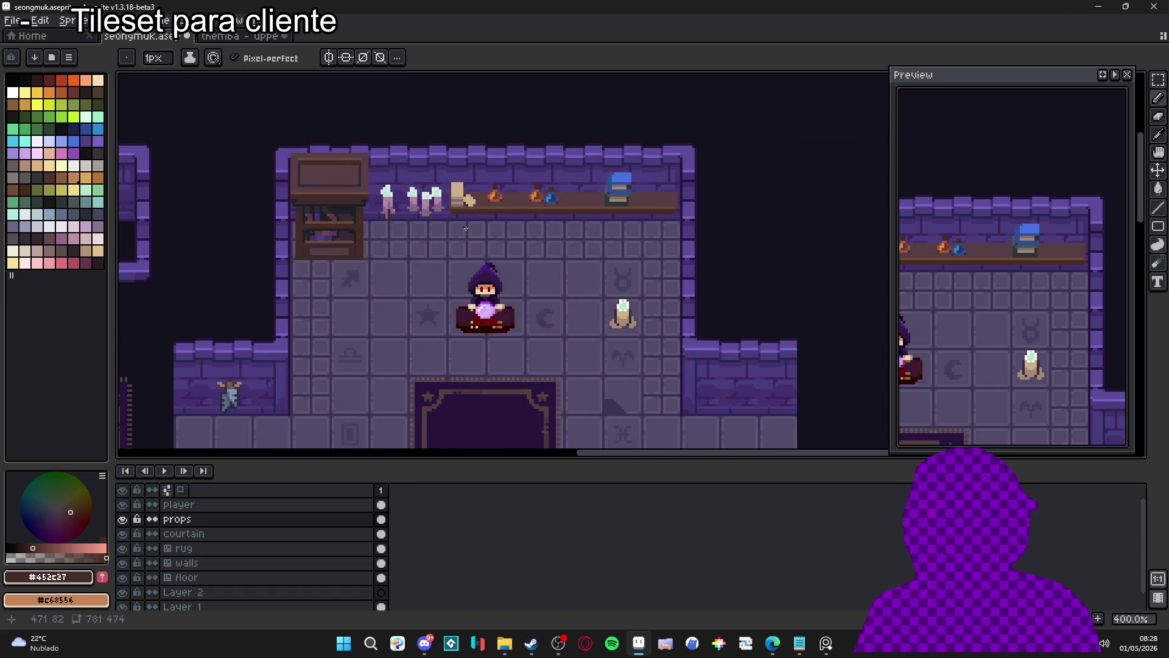
scroll(468, 255, down, 1)
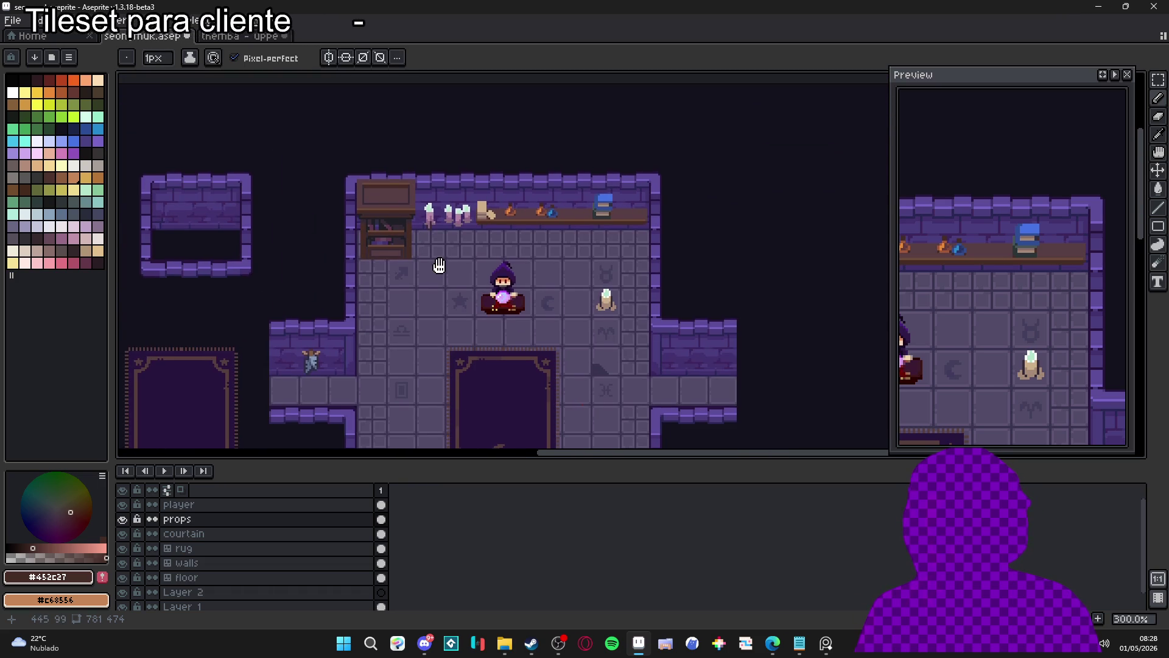
drag(441, 266, 453, 248)
- Paint over the candle's dark left and upper-right outlines with the purple floor colour
scroll(619, 283, up, 9)
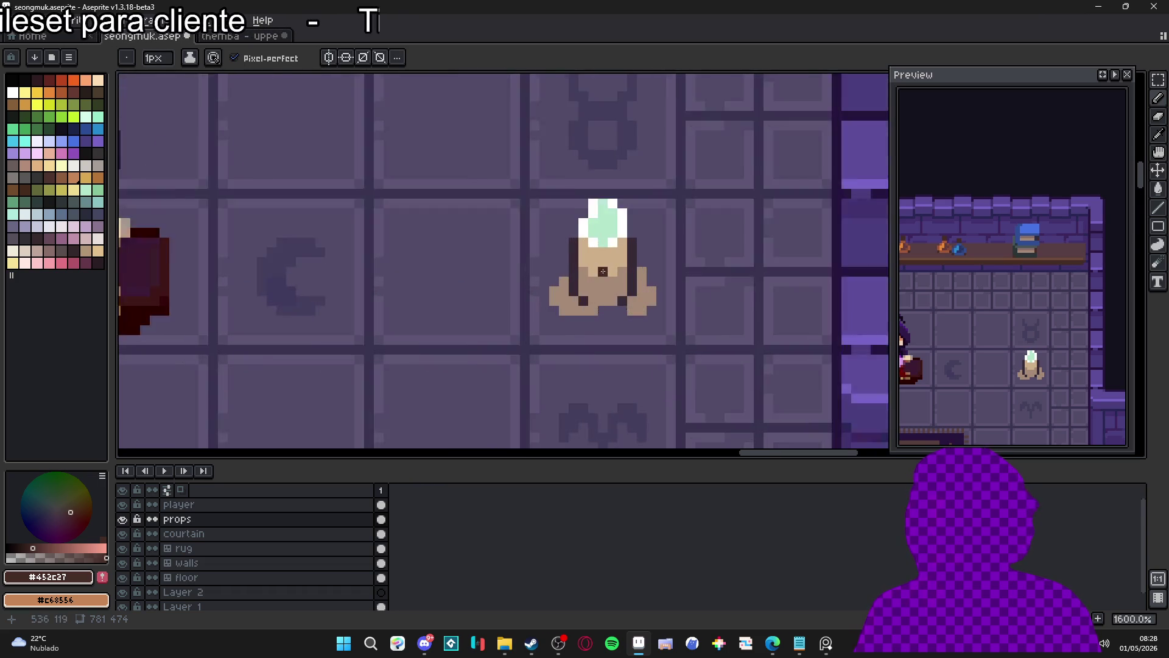
alt+click(551, 231)
drag(556, 227, 556, 269)
drag(646, 227, 646, 256)
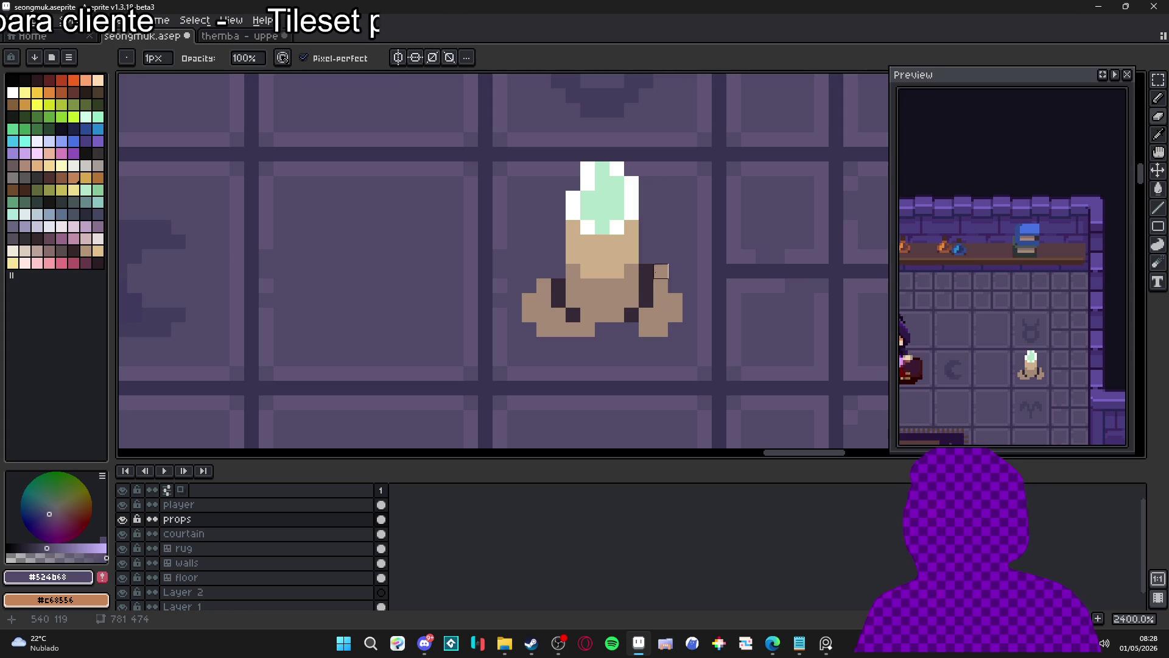
- Cover the stray pixels on the candle's side with light pink palette colours
alt+click(661, 307)
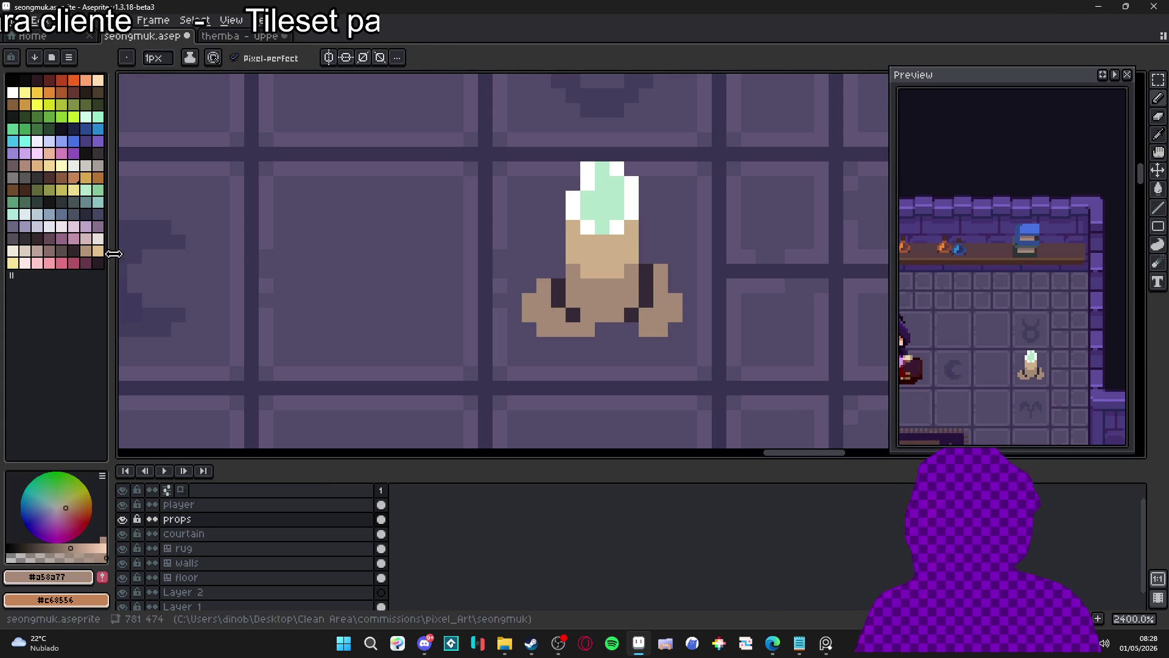
click(50, 250)
click(646, 300)
click(61, 250)
drag(646, 270, 645, 296)
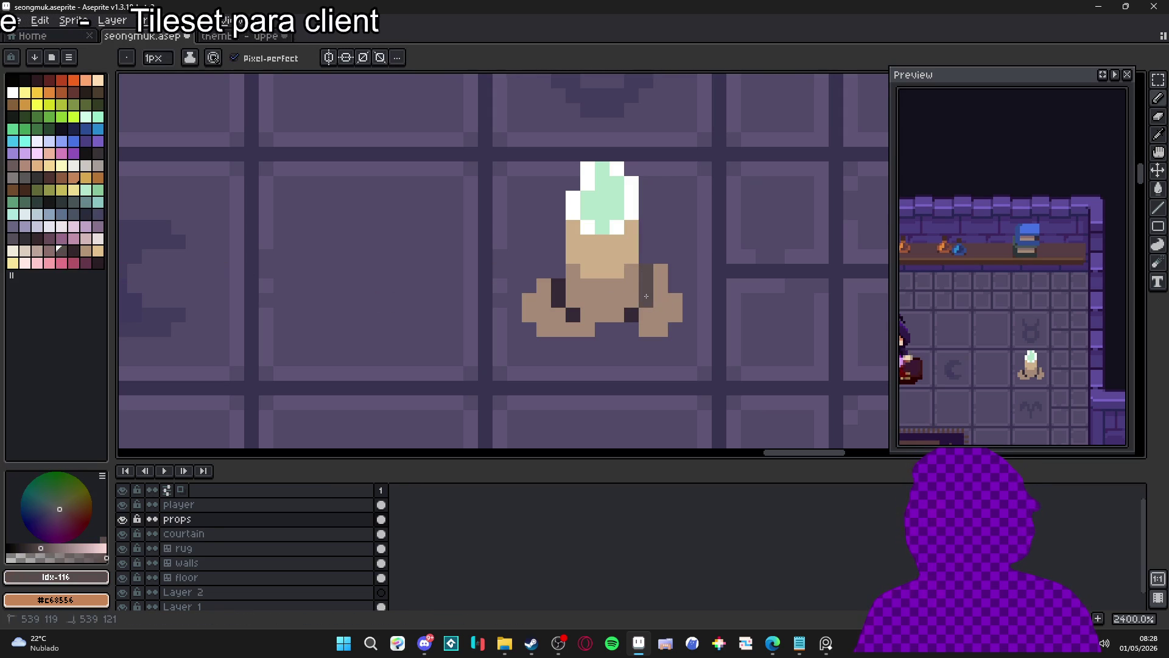
- Eyedrop the mint #b5e7cb flame and paint over its white pixels
scroll(564, 304, down, 6)
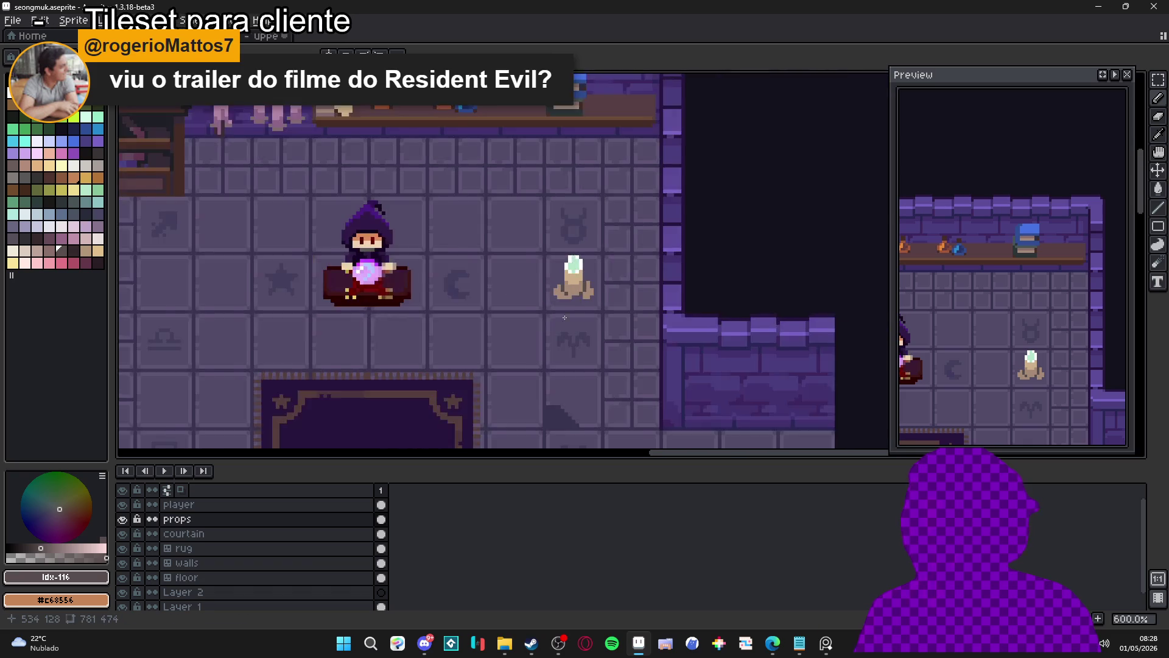
scroll(462, 312, left, 3)
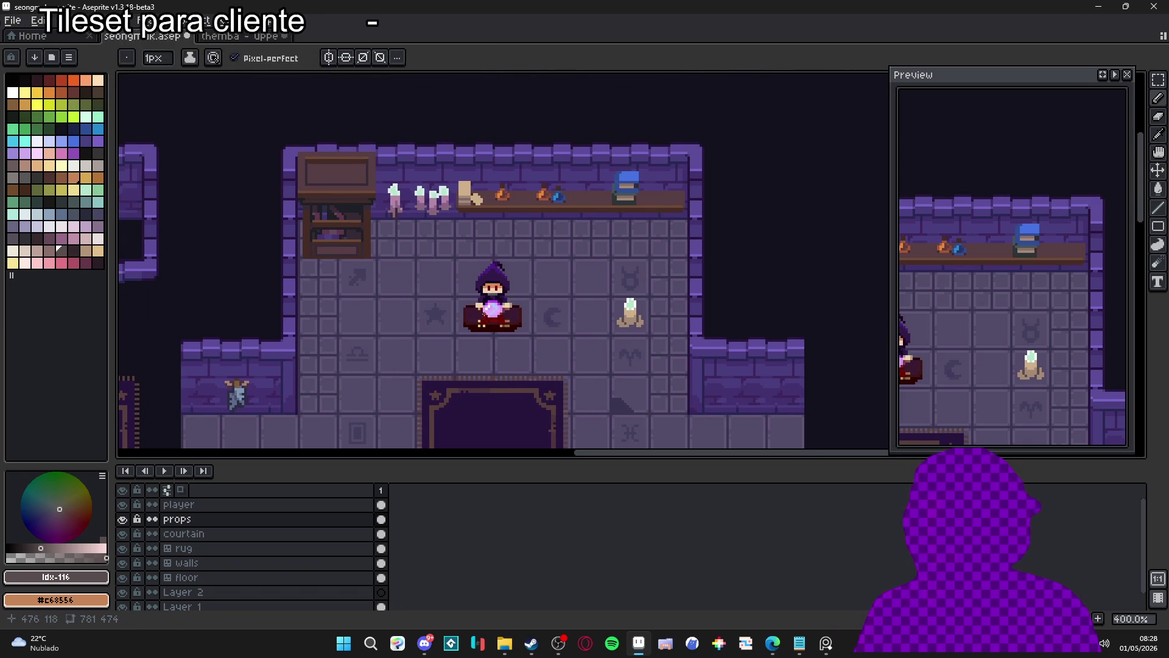
scroll(639, 305, up, 8)
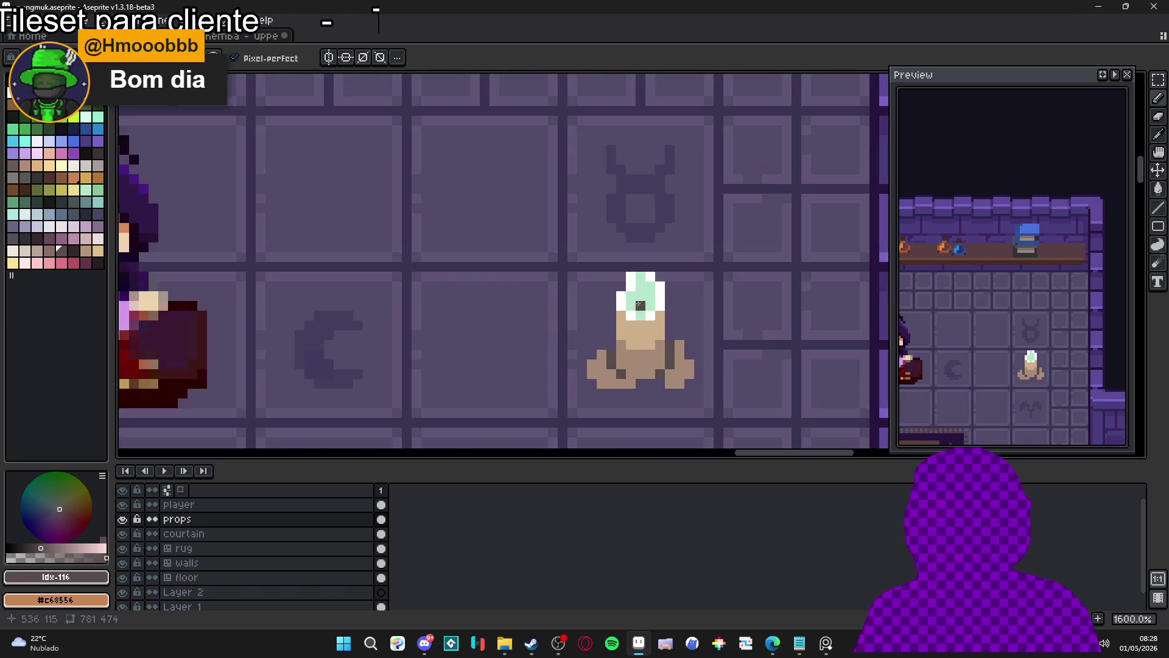
alt+click(629, 297)
mouse_move(619, 305)
mouse_down()
mouse_move(629, 284)
mouse_move(671, 311)
mouse_up()
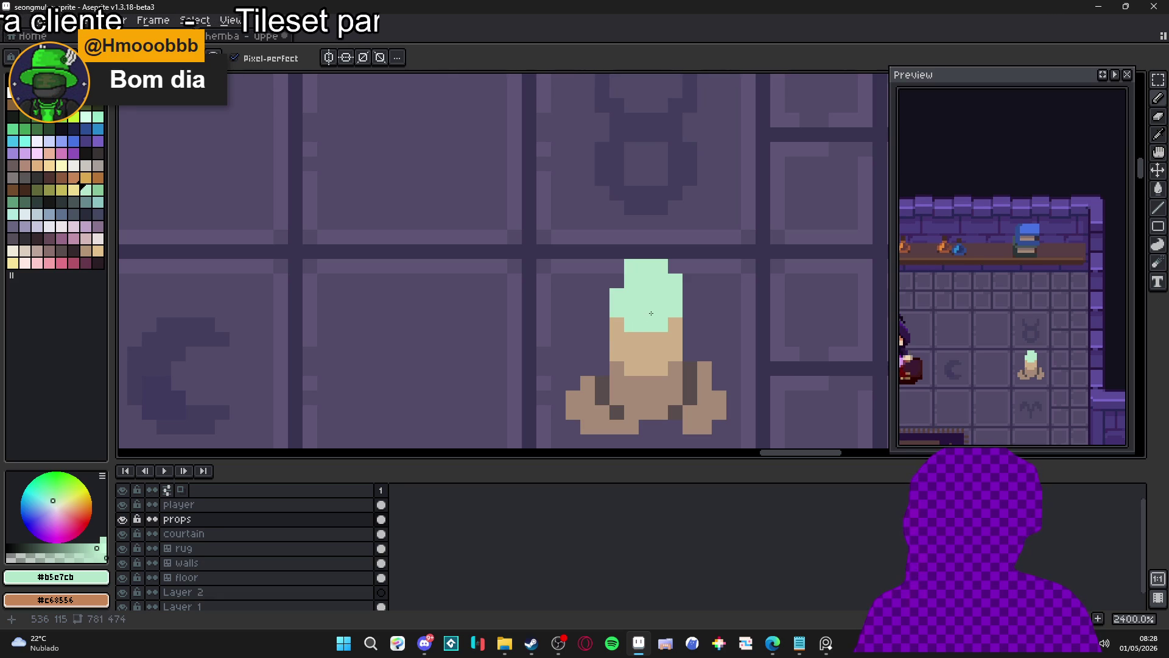
scroll(652, 312, down, 8)
scroll(342, 194, up, 10)
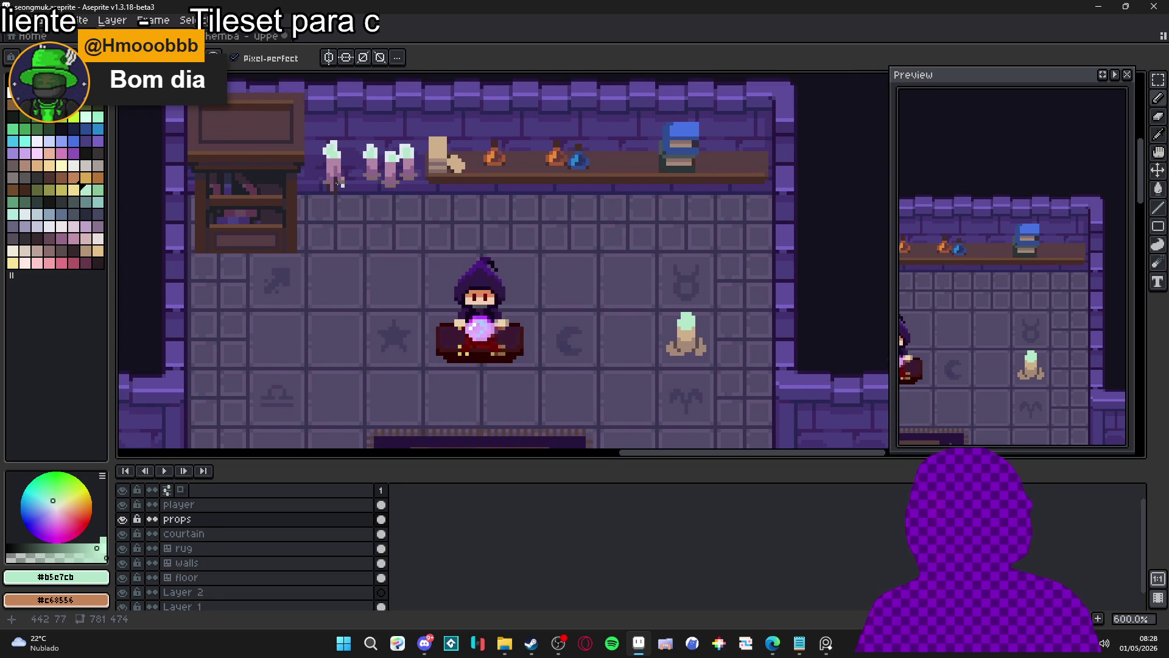
- Turn the white flame pixels on the first shelf candles mint #b5e7cb
click(347, 221)
click(377, 252)
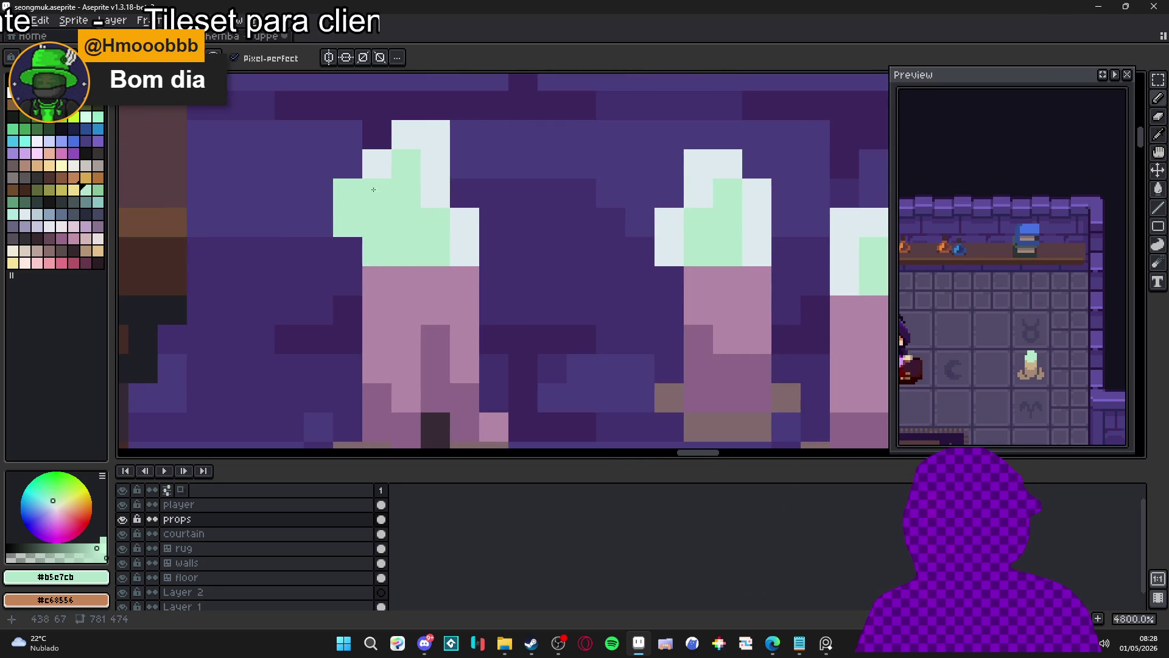
click(376, 165)
click(406, 135)
click(435, 135)
click(434, 165)
click(434, 194)
click(464, 223)
click(464, 252)
click(669, 252)
click(669, 223)
click(698, 194)
click(700, 165)
click(730, 164)
click(758, 193)
click(759, 223)
click(758, 252)
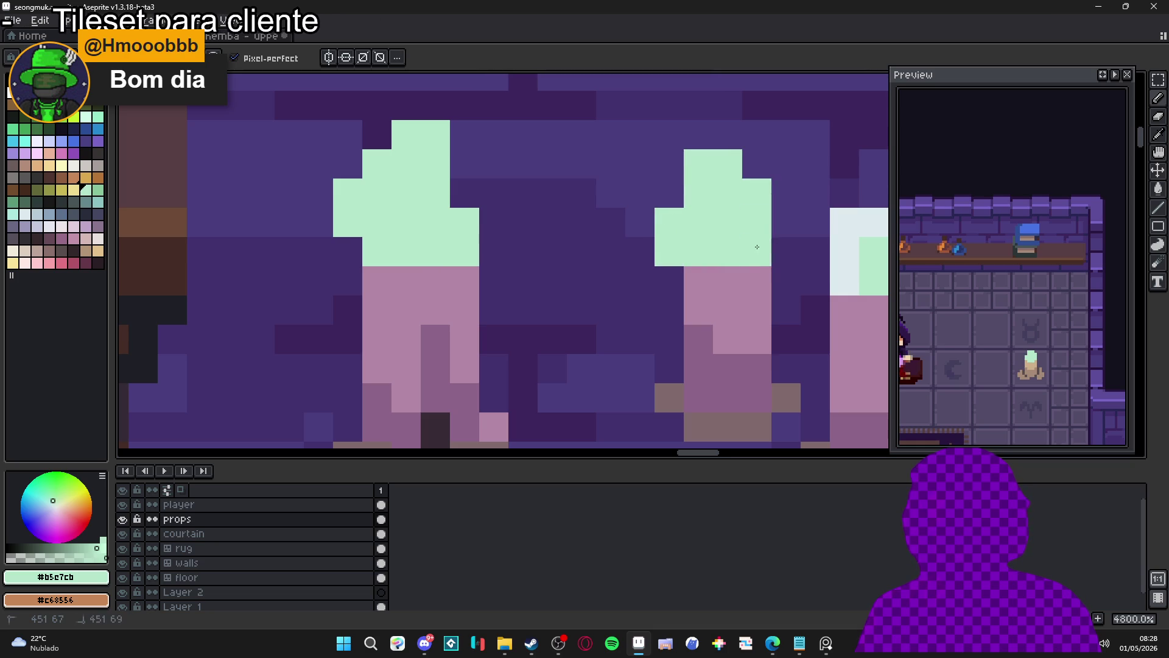
- Recolour the next shelf candle's white flame pixels mint #b5e7cb, then zoom out
drag(756, 248, 407, 280)
click(546, 308)
click(545, 279)
click(545, 250)
click(575, 249)
click(604, 249)
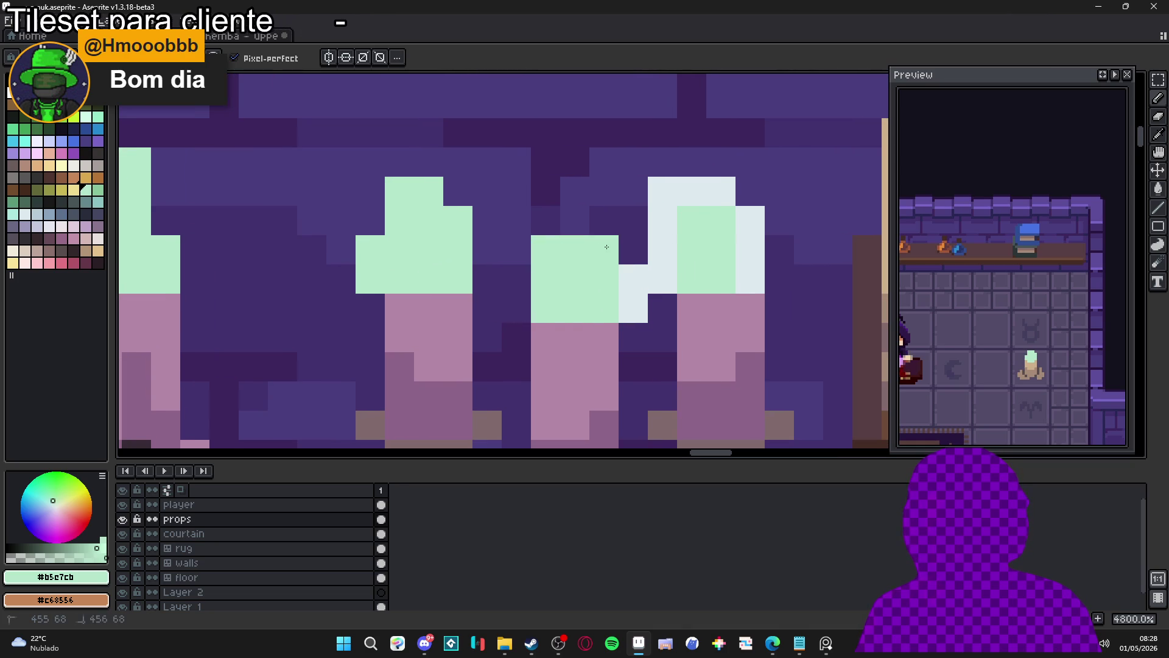
click(633, 279)
click(634, 308)
click(663, 279)
click(662, 250)
click(662, 221)
click(662, 191)
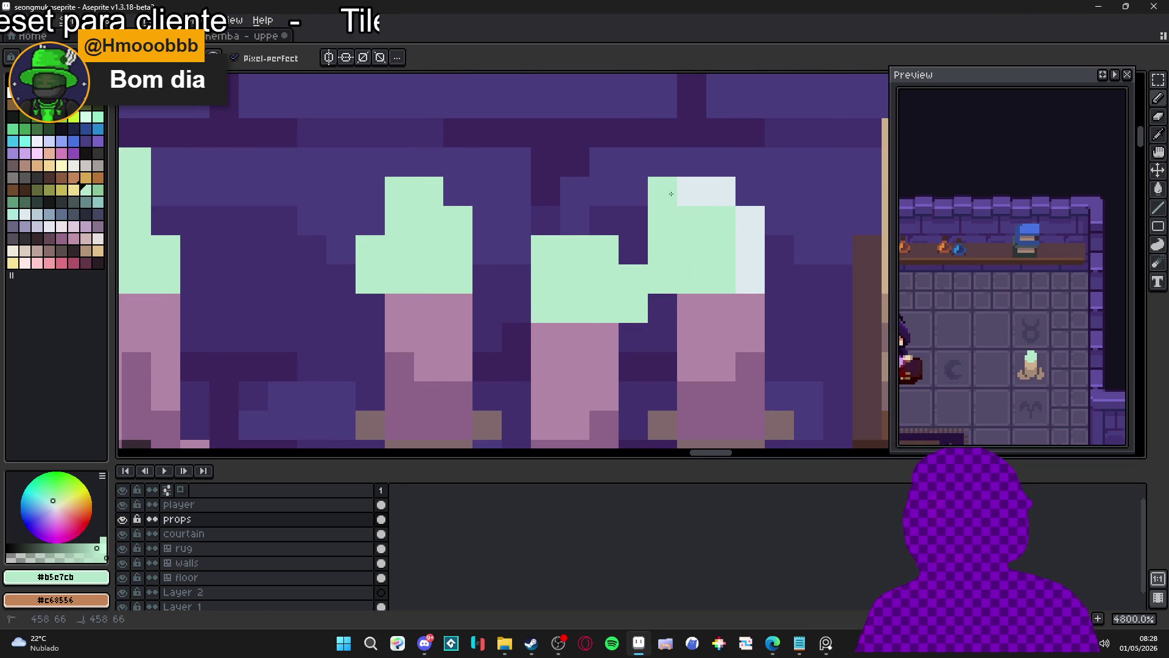
click(692, 192)
click(721, 191)
click(750, 220)
click(750, 250)
click(757, 264)
scroll(589, 221, down, 7)
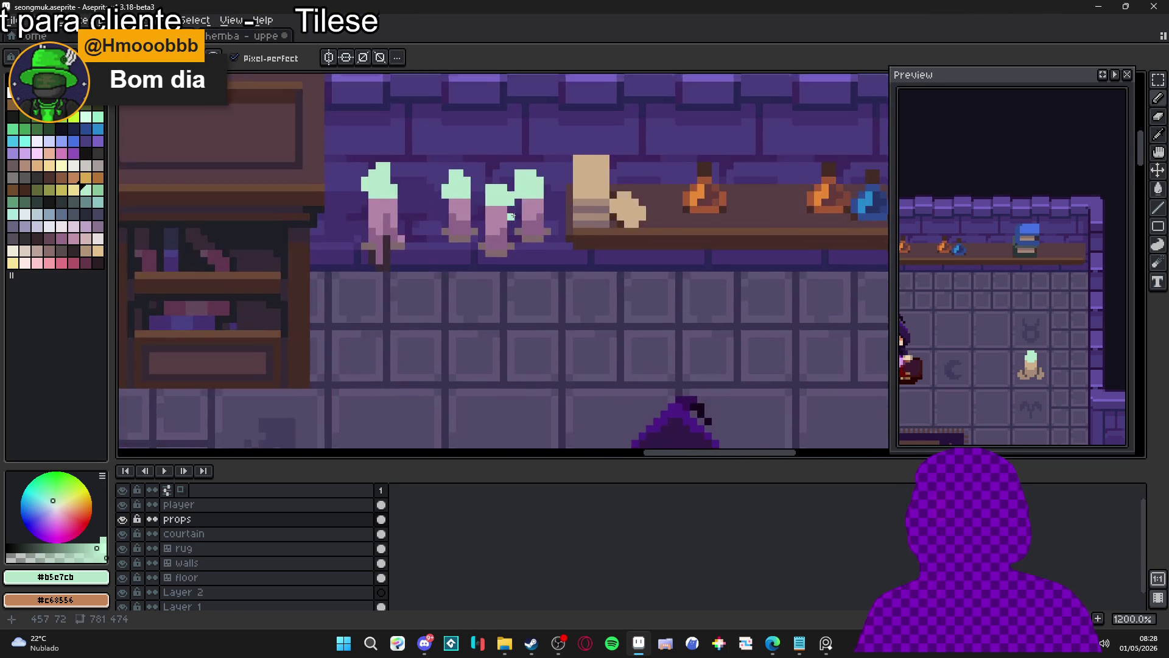
scroll(583, 264, down, 1)
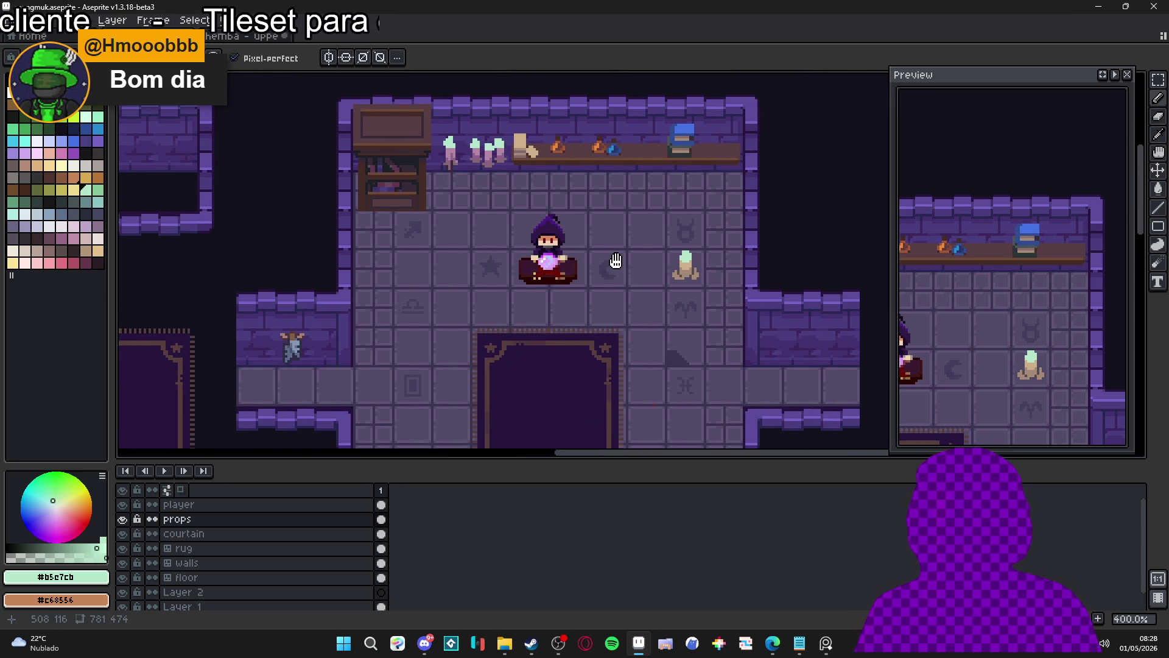
drag(616, 260, 603, 244)
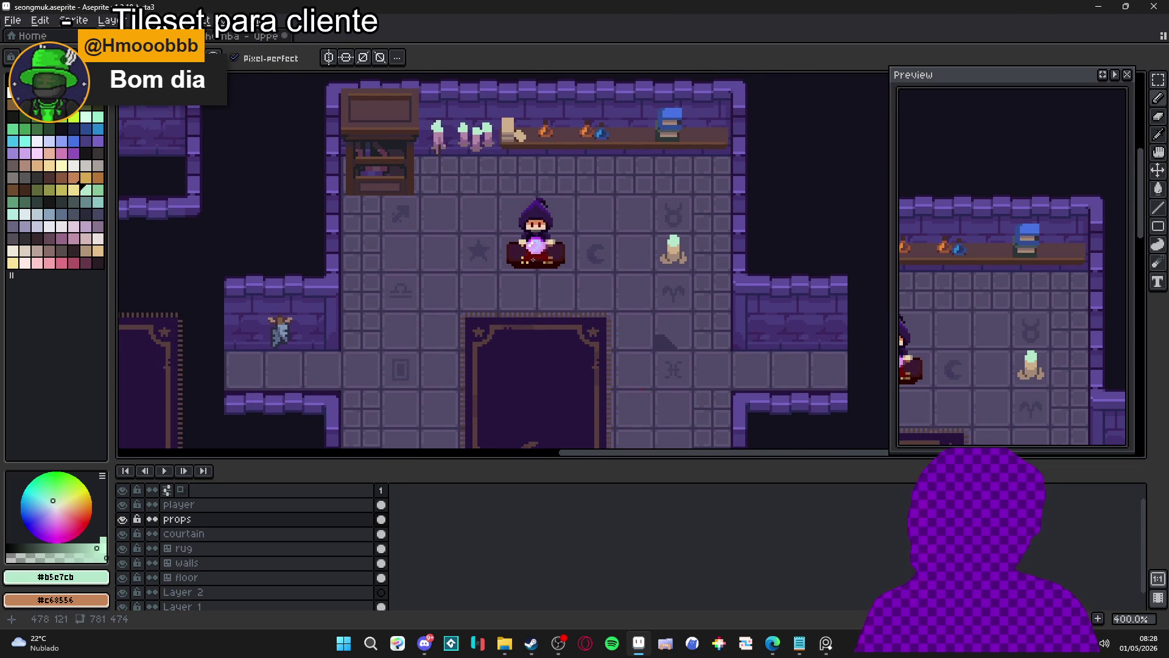
scroll(566, 267, down, 1)
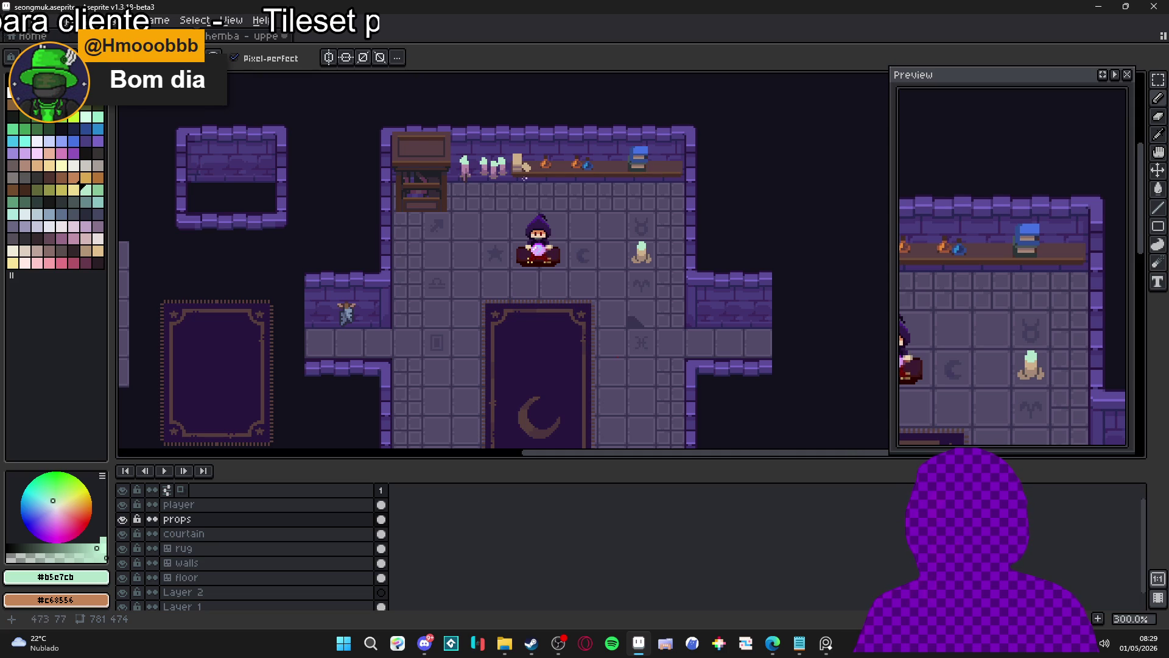
scroll(450, 212, up, 7)
key(plus)
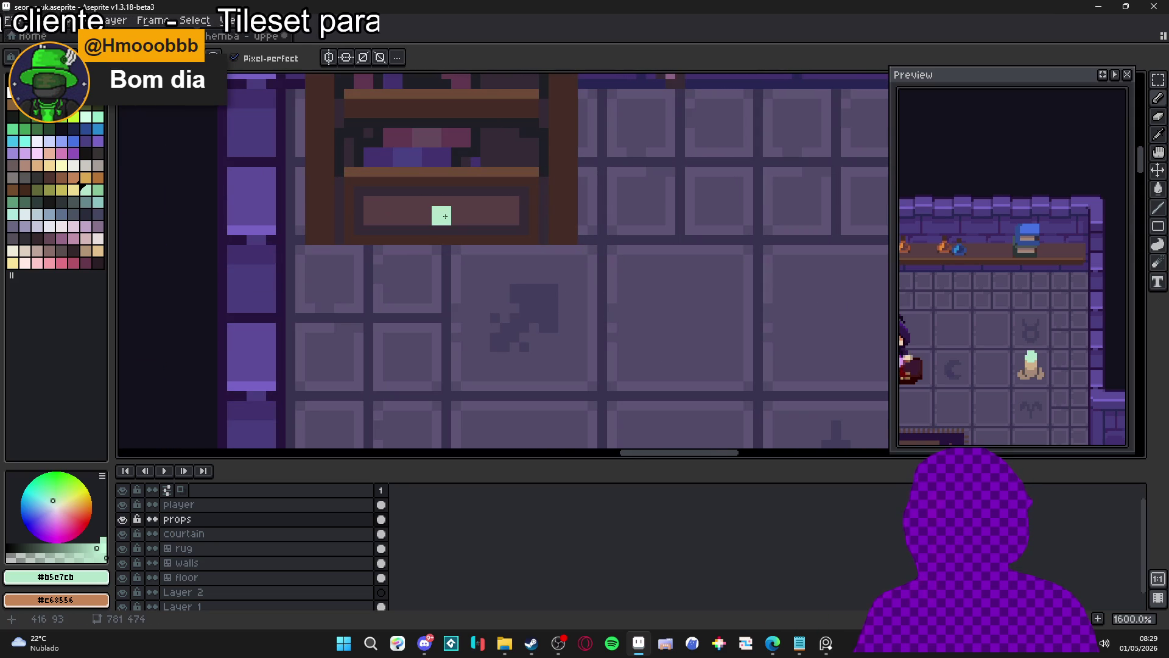
- Sample dark brown from the bookshelf and pencil a dark handle onto the drawer
alt+click(460, 180)
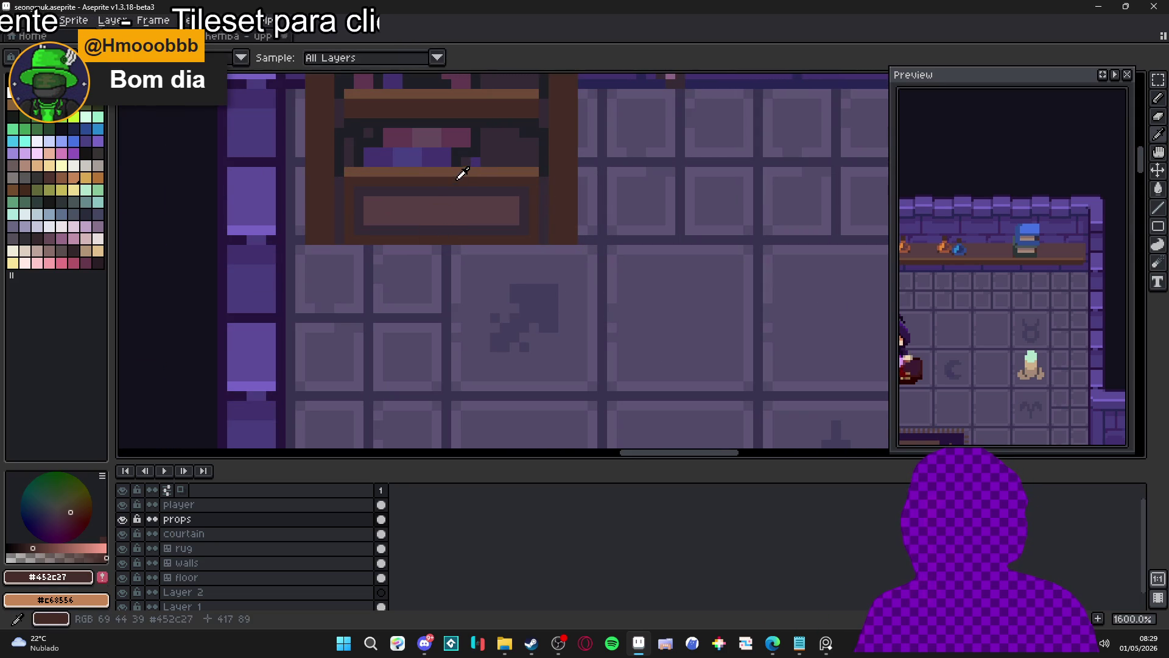
alt+click(449, 218)
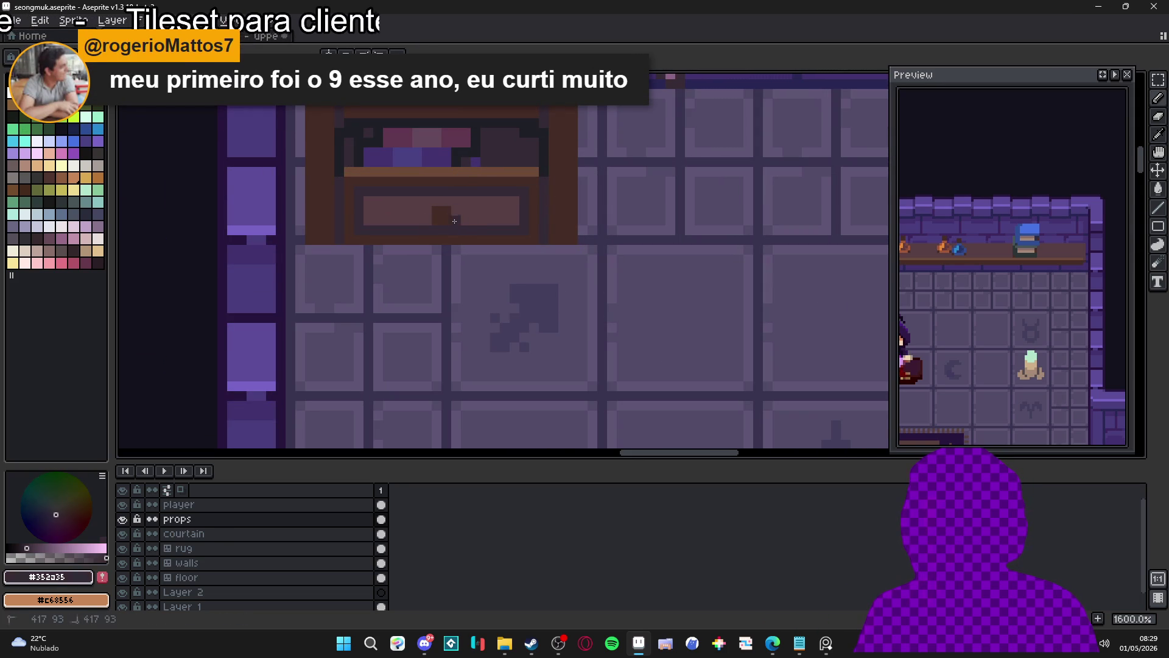
click(428, 215)
- Sample a darker shade and draw a dark line along the drawer's bottom edge
alt+click(474, 152)
mouse_move(434, 230)
mouse_down()
mouse_move(453, 232)
mouse_move(469, 267)
mouse_up()
scroll(485, 263, down, 6)
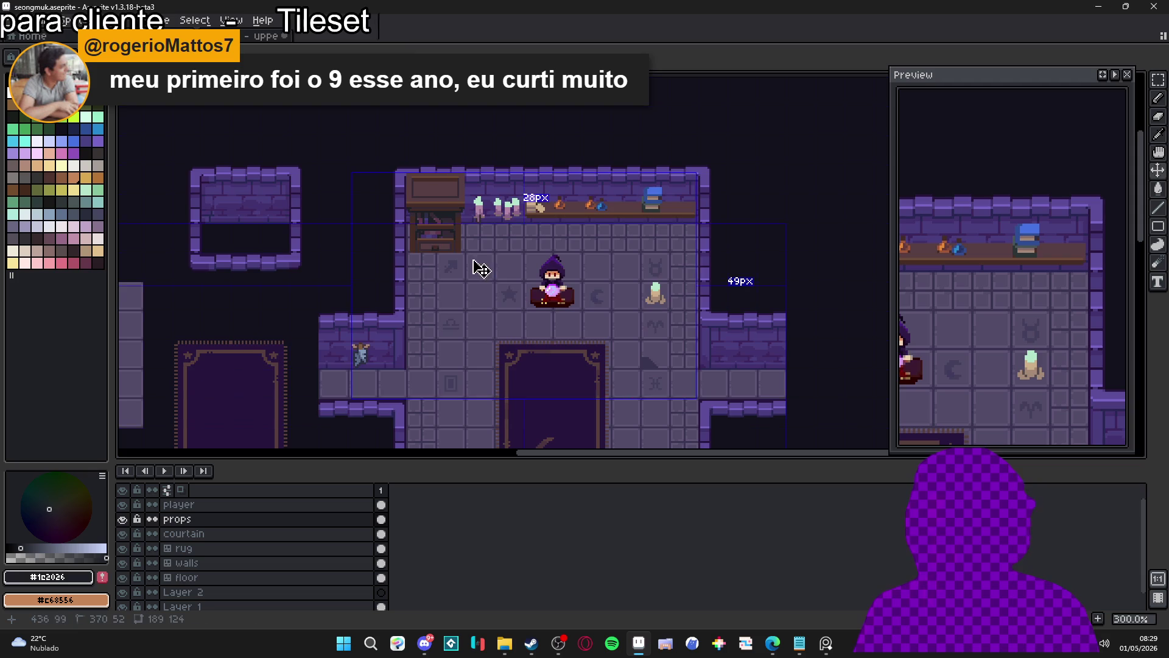
scroll(457, 250, up, 7)
alt+click(450, 233)
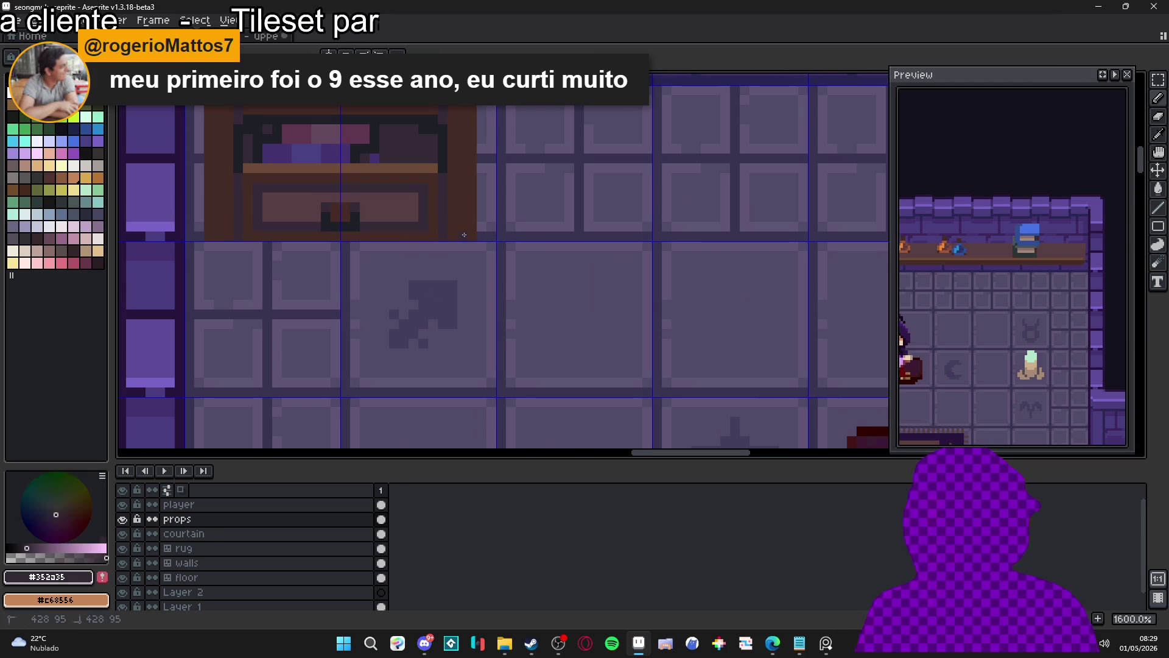
drag(480, 233, 238, 237)
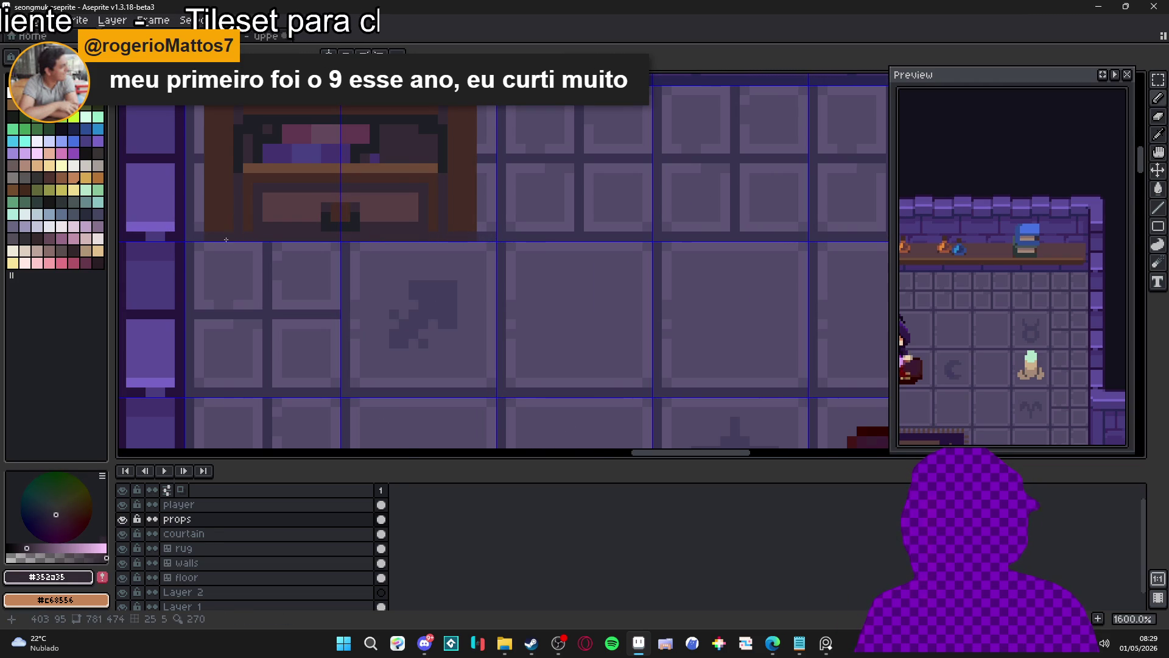
scroll(347, 311, down, 4)
scroll(347, 310, down, 1)
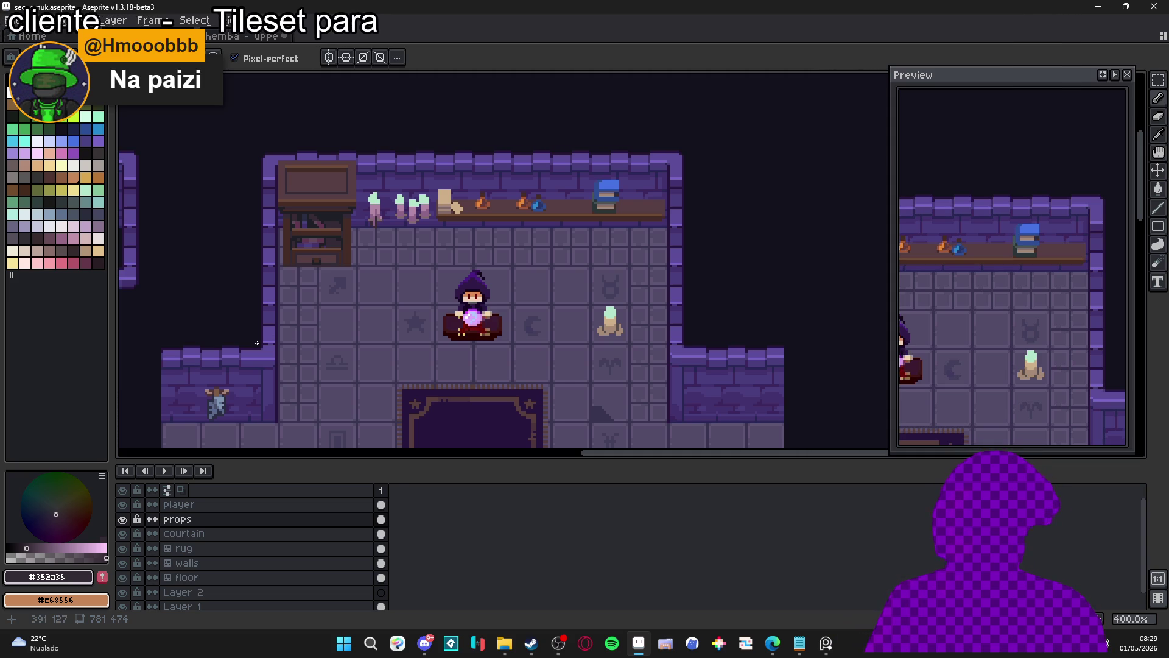
drag(204, 397, 313, 338)
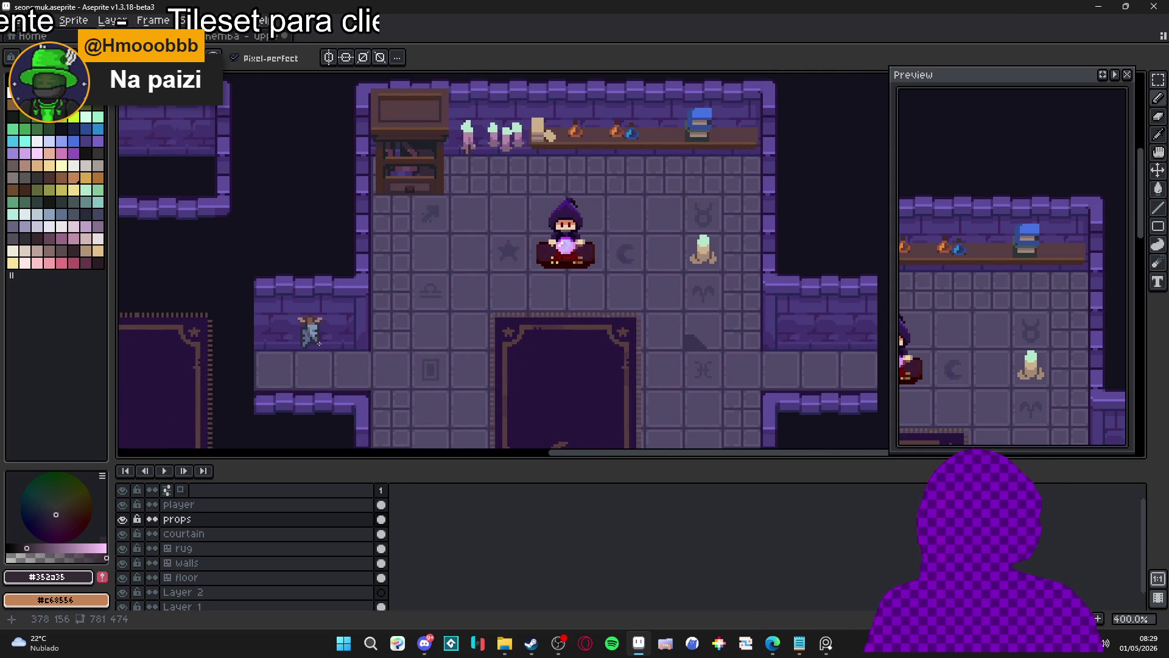
scroll(319, 344, down, 1)
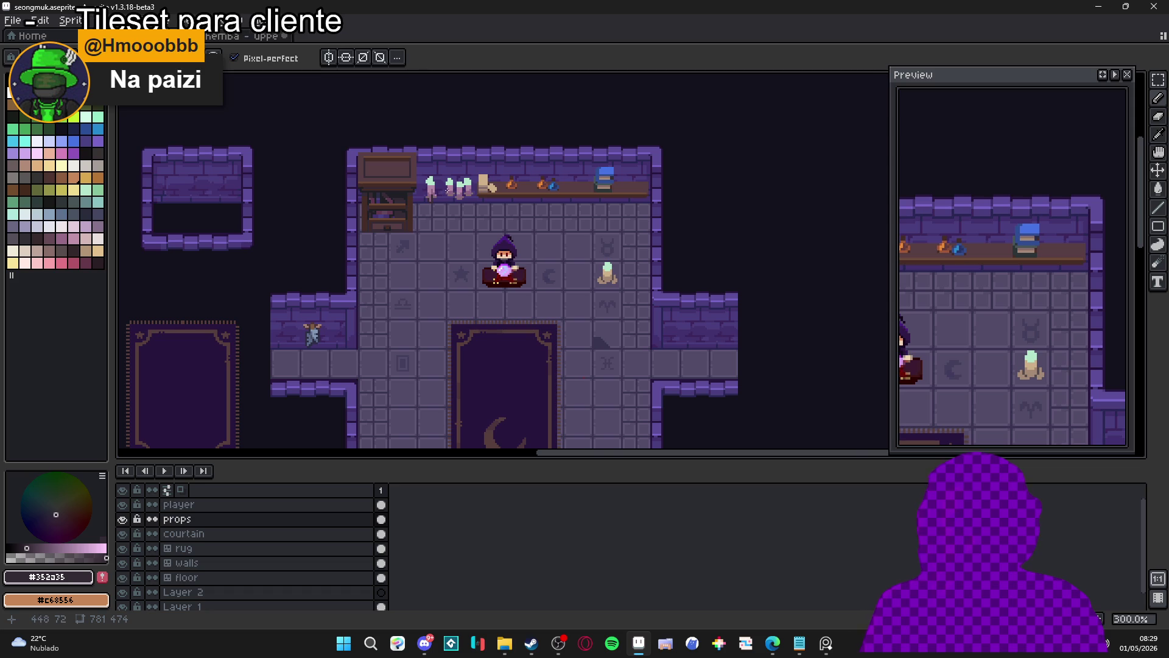
scroll(447, 189, up, 4)
- Pick a lighter mint swatch and pencil highlight pixels on three candle flames
click(86, 214)
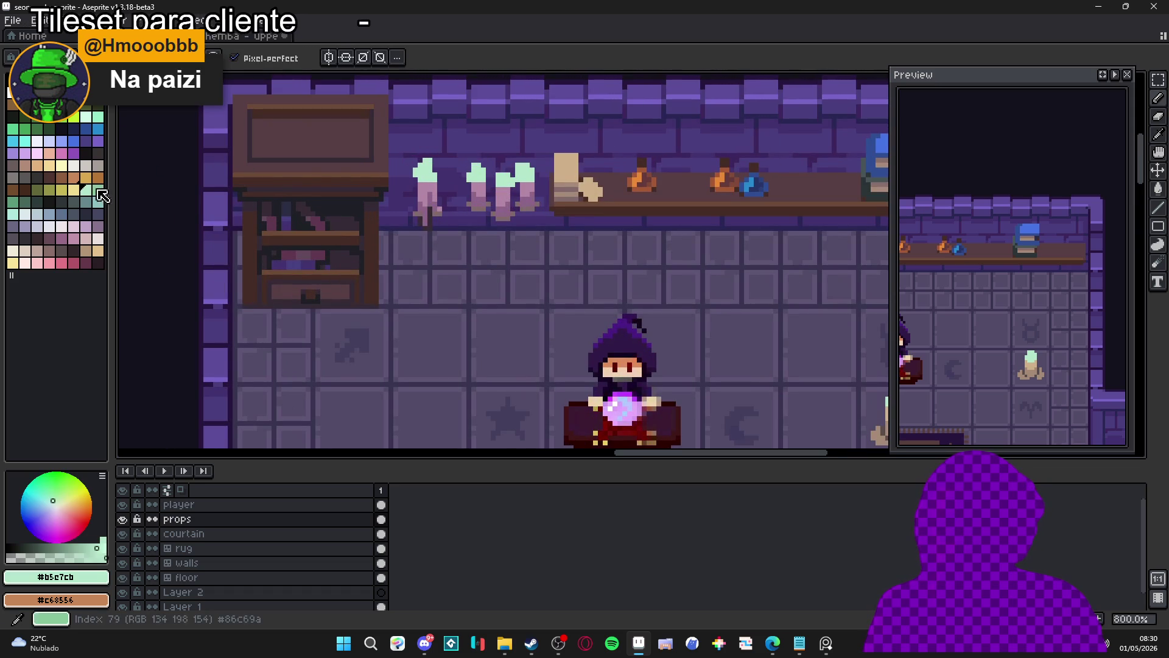
click(86, 117)
scroll(490, 201, up, 3)
key(b)
click(481, 189)
click(574, 188)
click(638, 202)
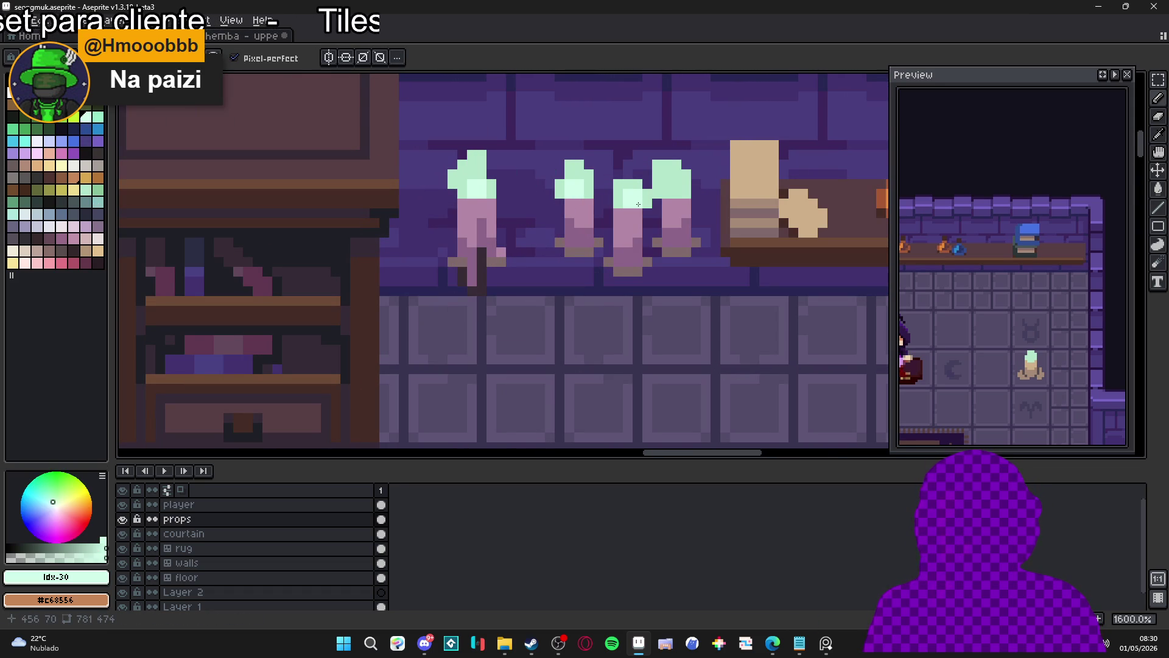
- Pan and zoom around the right candle to inspect the new flame highlights
scroll(608, 231, down, 6)
drag(571, 262, 557, 222)
scroll(801, 305, up, 6)
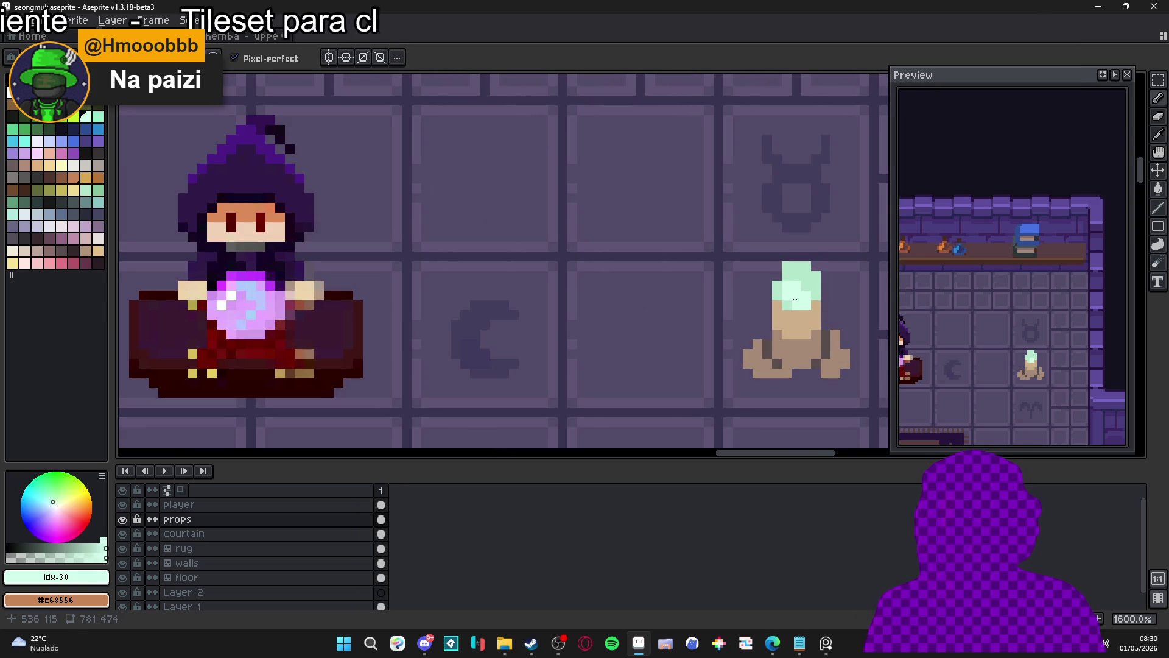
scroll(794, 299, down, 4)
scroll(633, 362, down, 1)
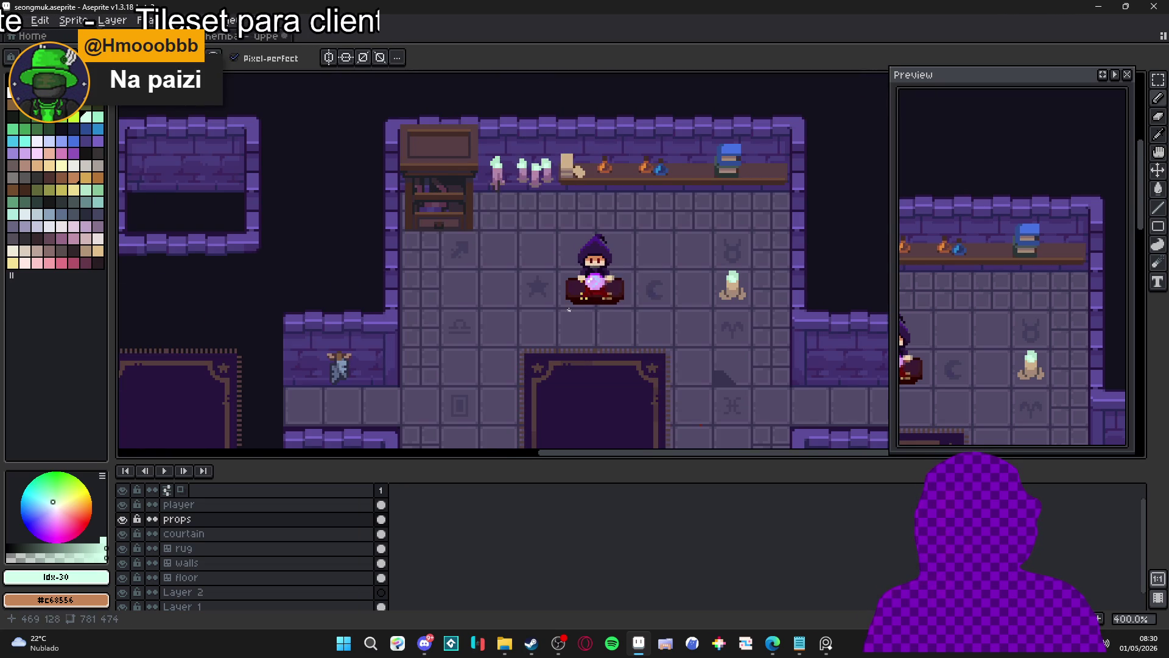
scroll(569, 310, down, 1)
scroll(426, 313, down, 2)
scroll(427, 313, left, 2)
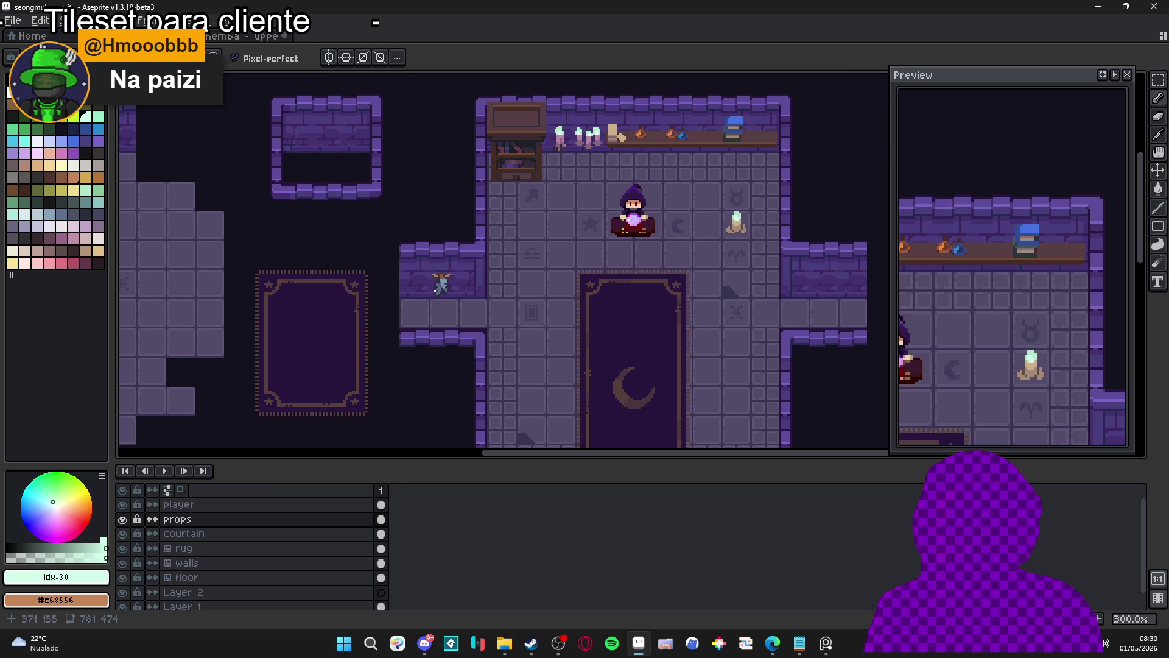
scroll(449, 294, up, 8)
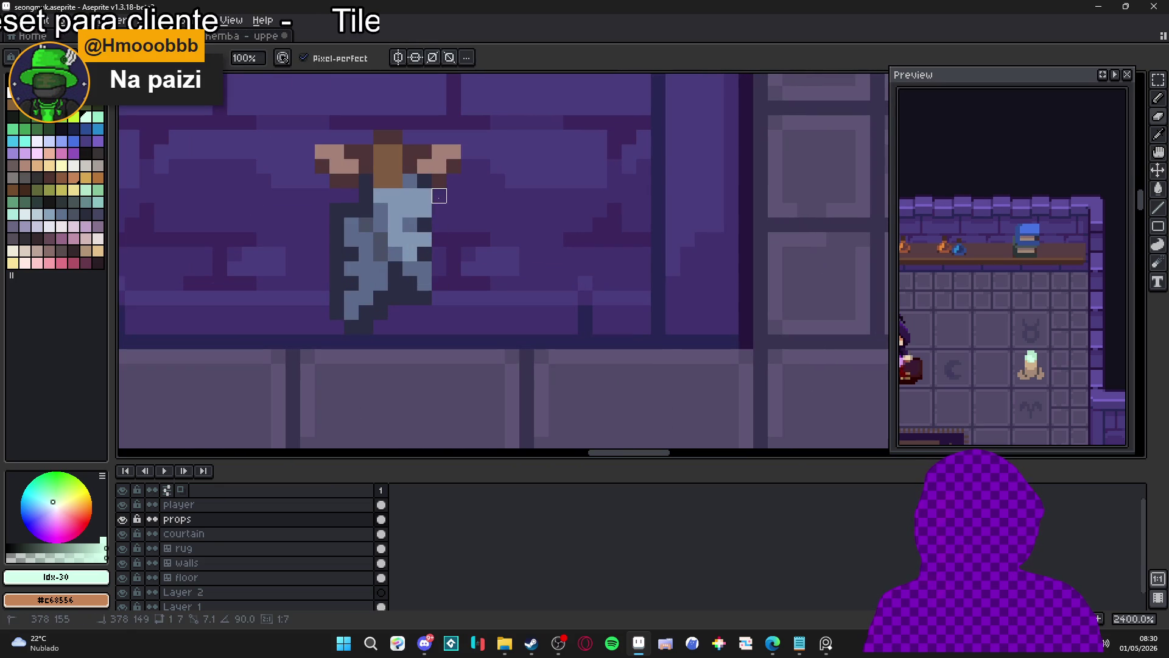
- Erase the stray dark pixel beside the wall figure's torso and redraw it left of the arm
mouse_move(396, 297)
mouse_down()
mouse_move(365, 327)
mouse_move(333, 312)
mouse_move(337, 210)
mouse_up()
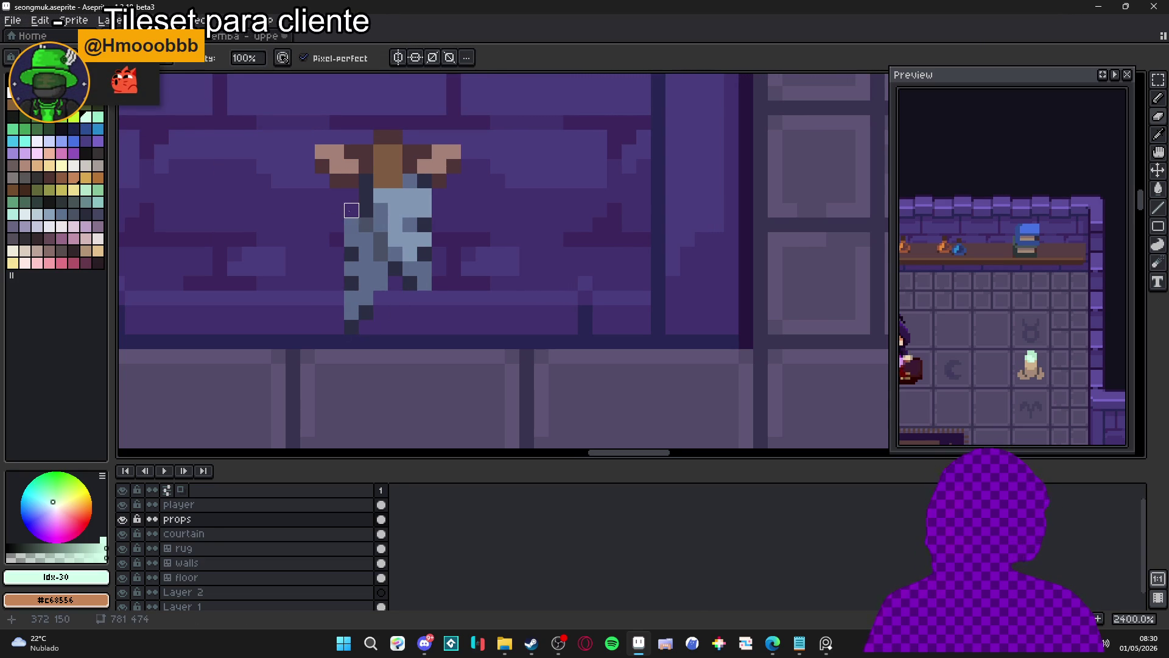
scroll(352, 210, up, 1)
click(369, 210)
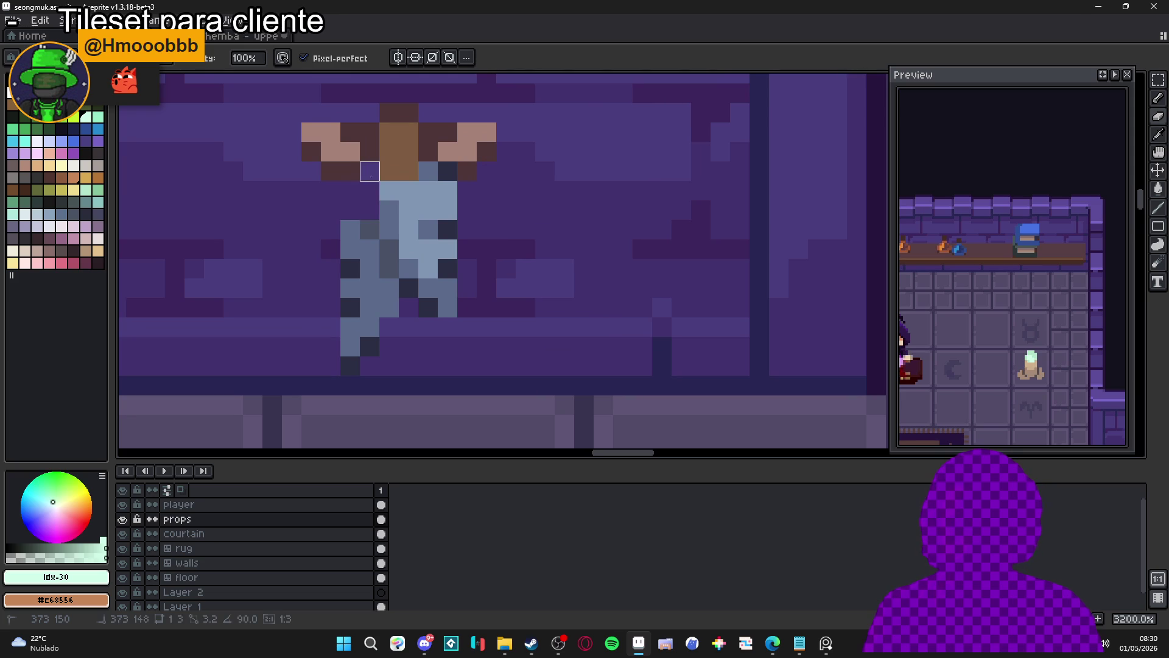
alt+click(365, 173)
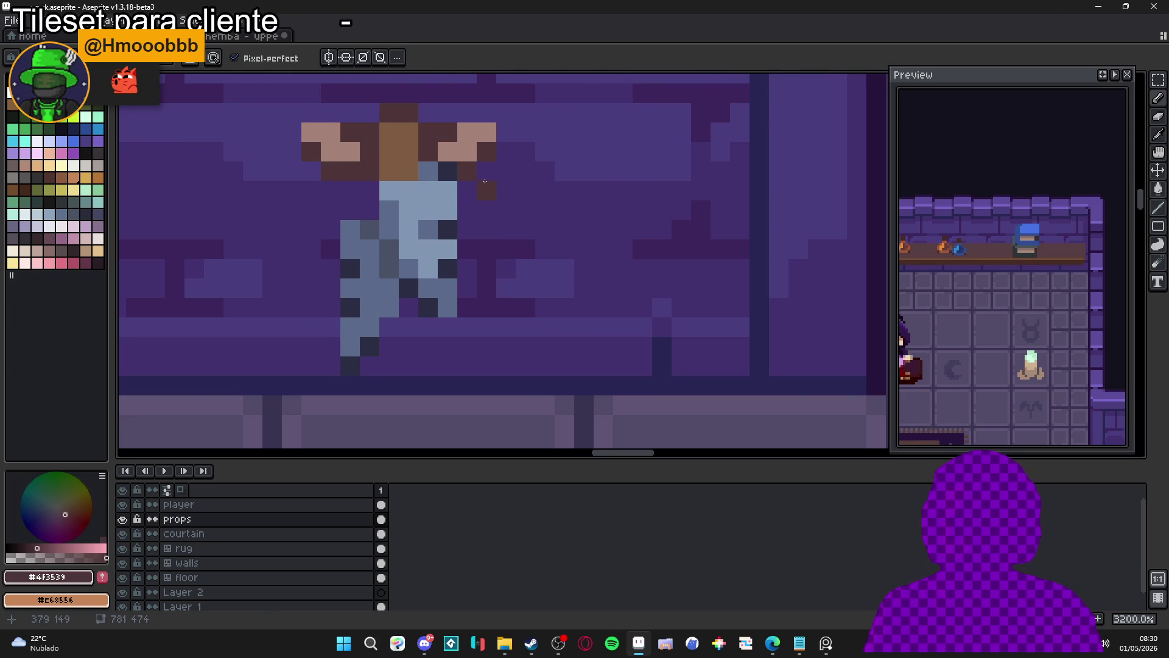
scroll(374, 169, down, 2)
scroll(380, 167, up, 2)
click(386, 166)
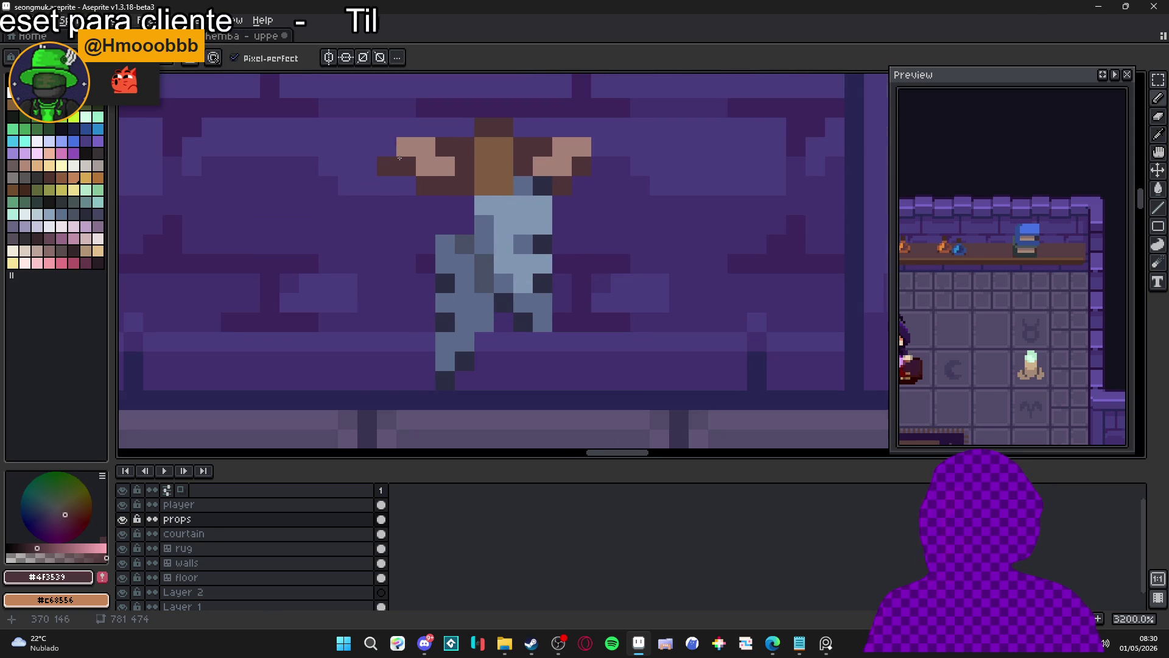
scroll(461, 297, down, 6)
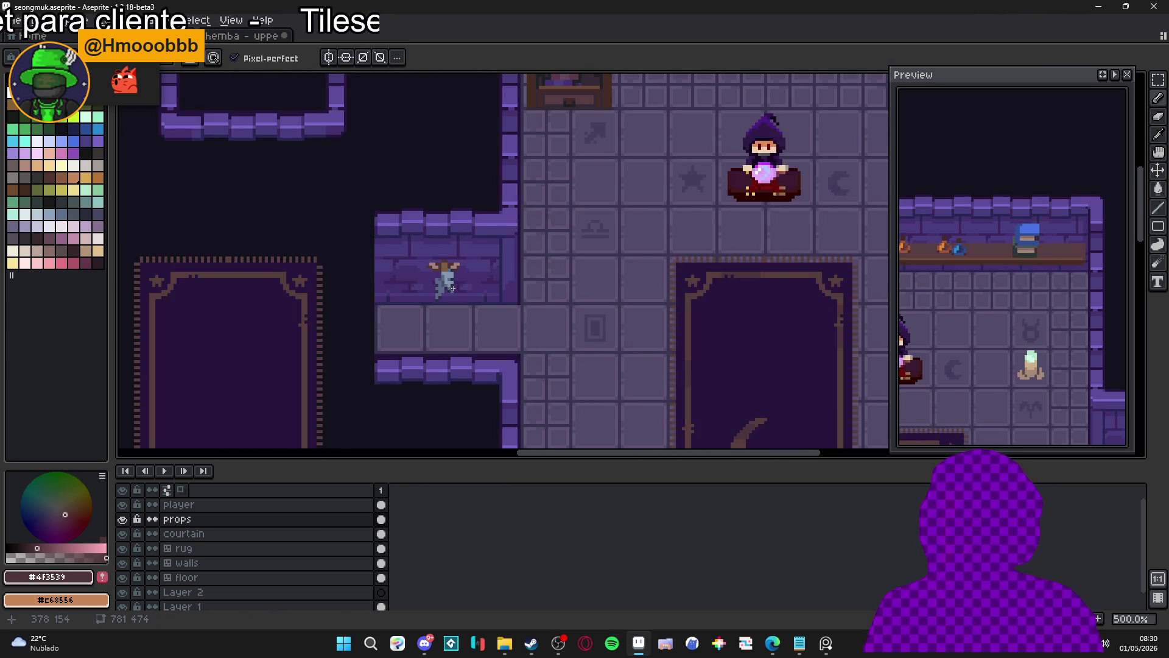
- Pan and zoom across the whole room to review the tileset
scroll(455, 289, up, 2)
scroll(447, 298, down, 3)
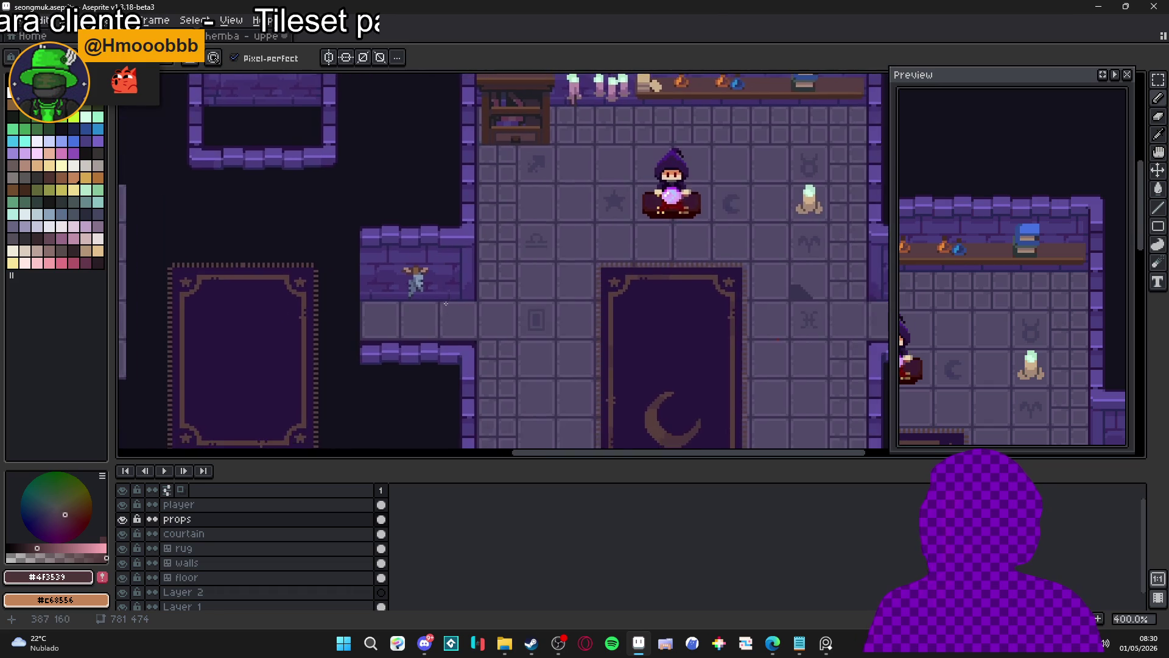
scroll(445, 303, down, 1)
scroll(513, 288, right, 2)
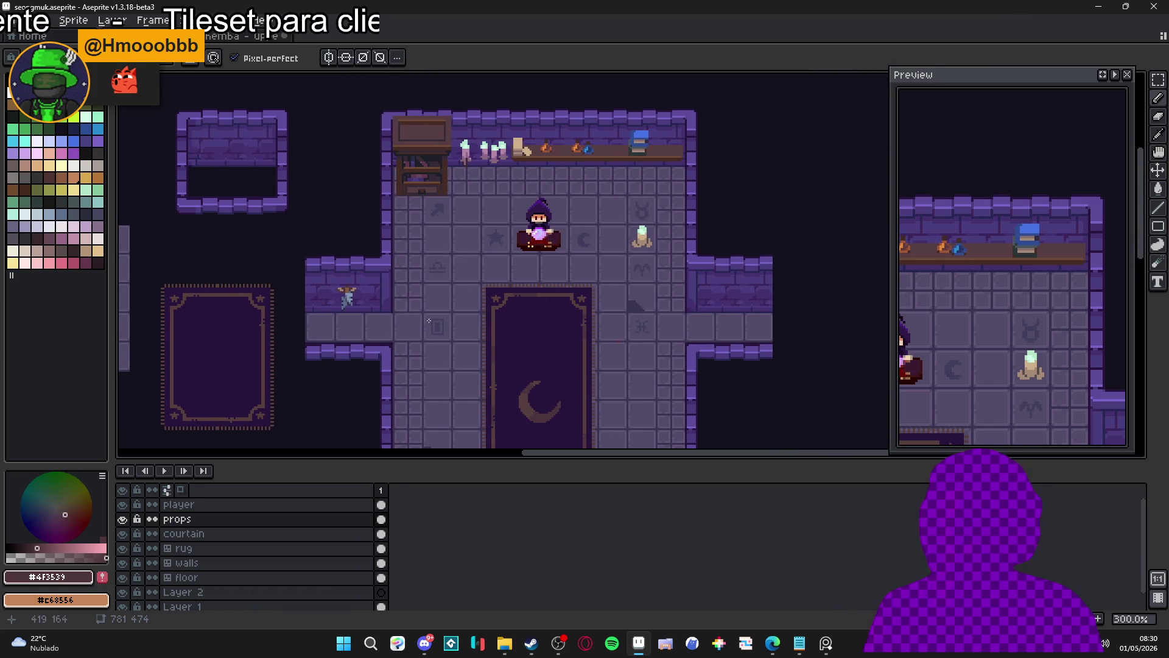
scroll(344, 300, up, 3)
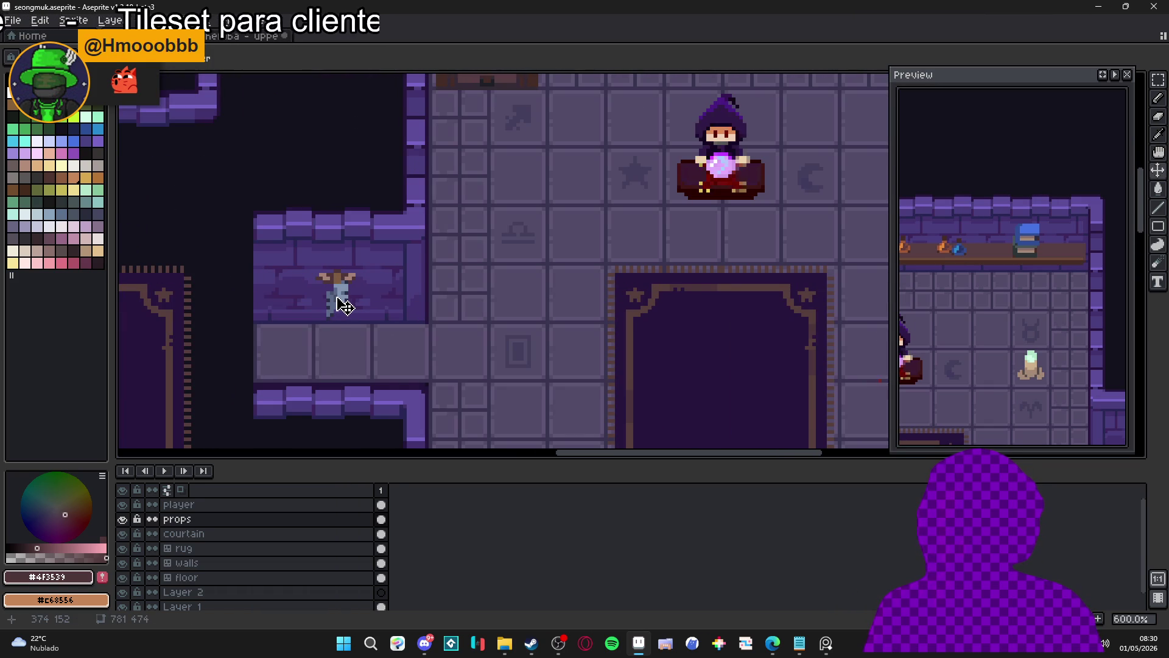
scroll(345, 304, down, 3)
scroll(410, 319, right, 2)
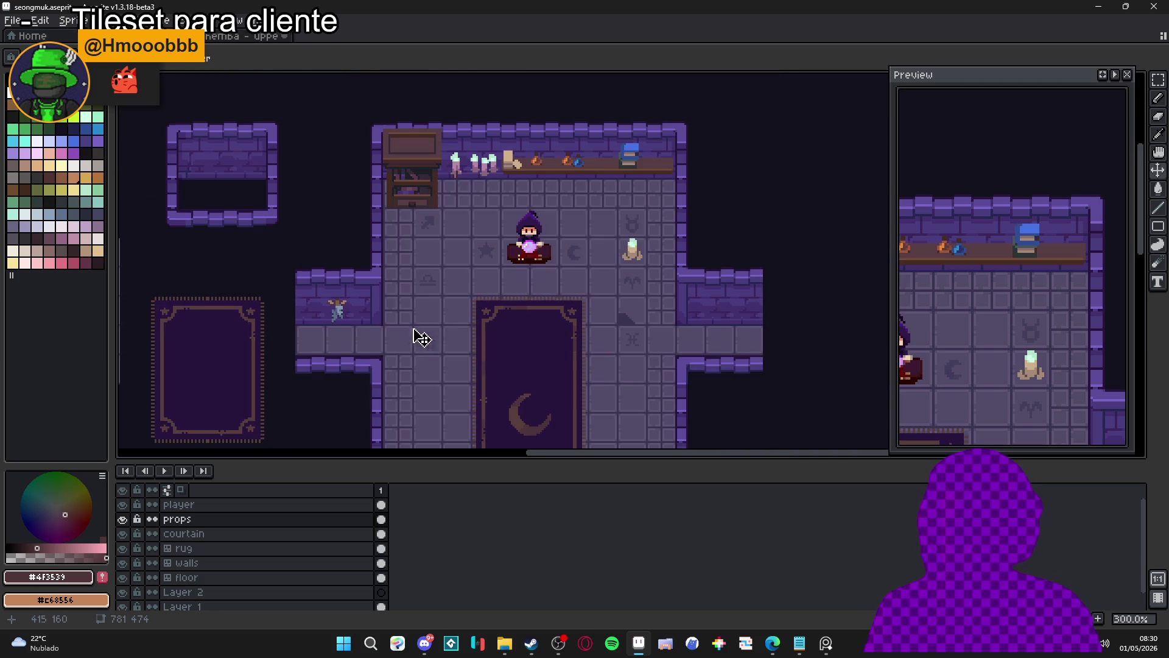
scroll(432, 285, right, 1)
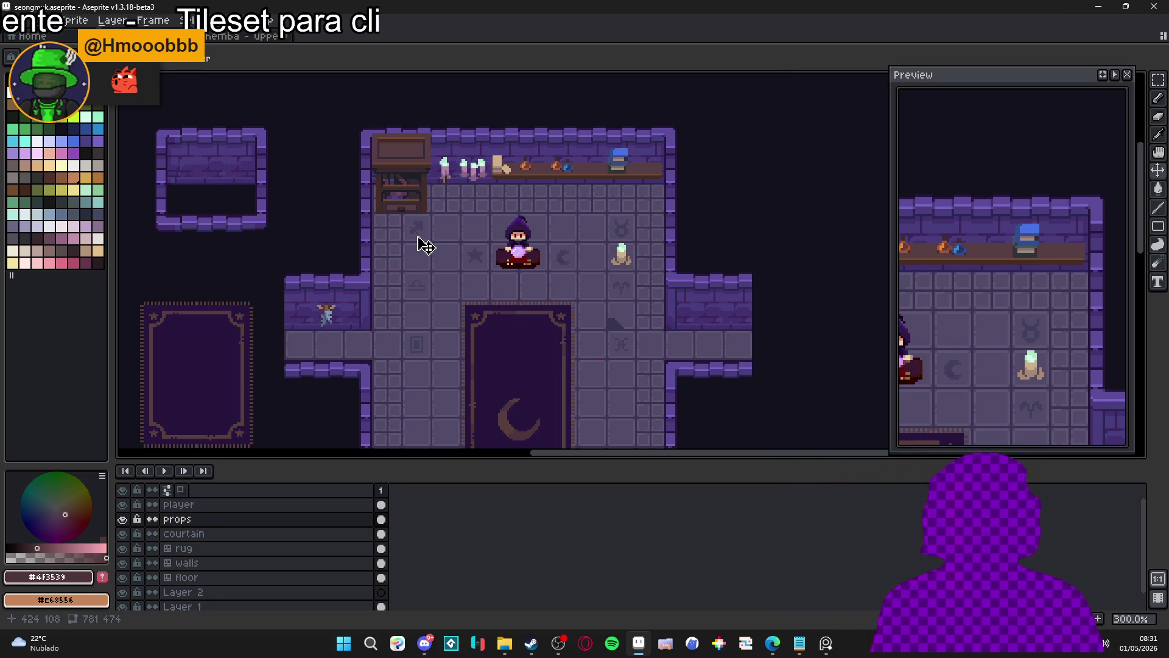
drag(491, 259, 477, 187)
scroll(504, 274, down, 1)
scroll(485, 248, up, 1)
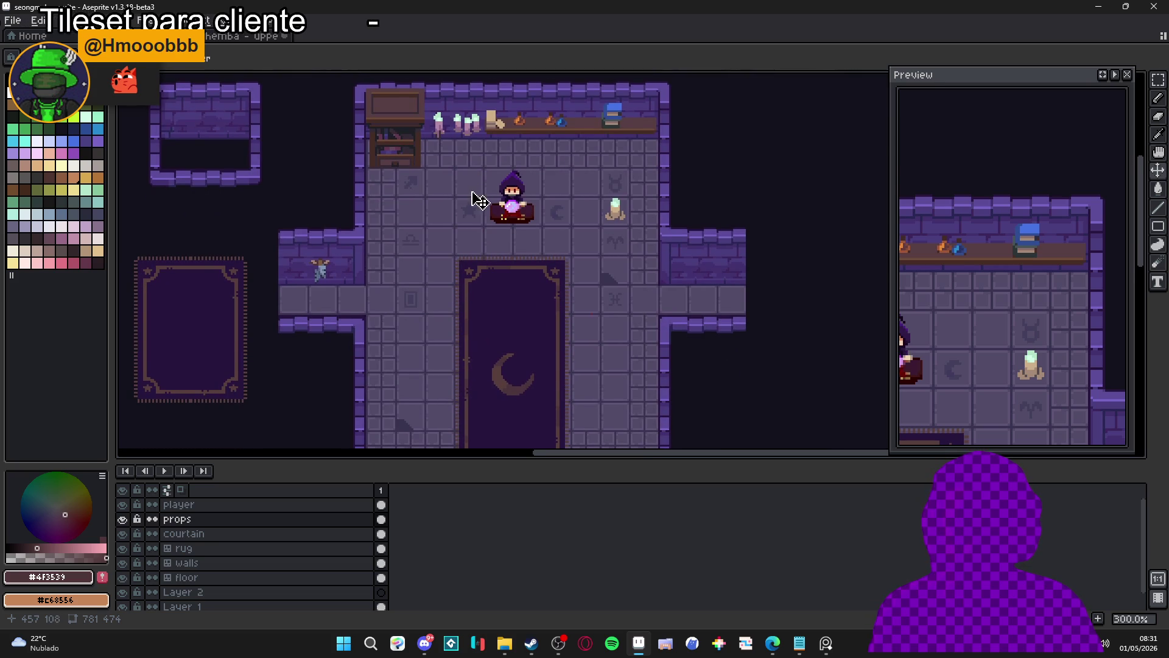
mouse_move(468, 236)
mouse_down()
mouse_move(472, 269)
mouse_move(436, 272)
mouse_move(440, 219)
mouse_up()
scroll(441, 256, down, 1)
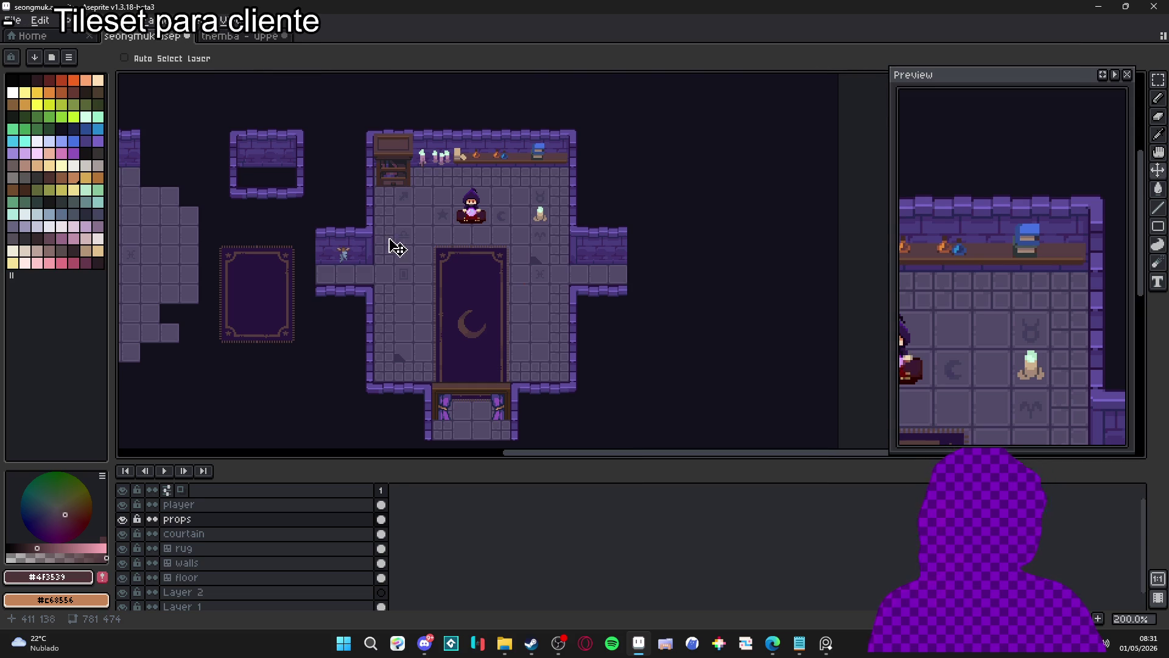
scroll(396, 177, up, 1)
mouse_move(449, 209)
mouse_down()
mouse_move(430, 228)
mouse_move(453, 236)
mouse_up()
scroll(436, 225, down, 1)
scroll(439, 230, up, 1)
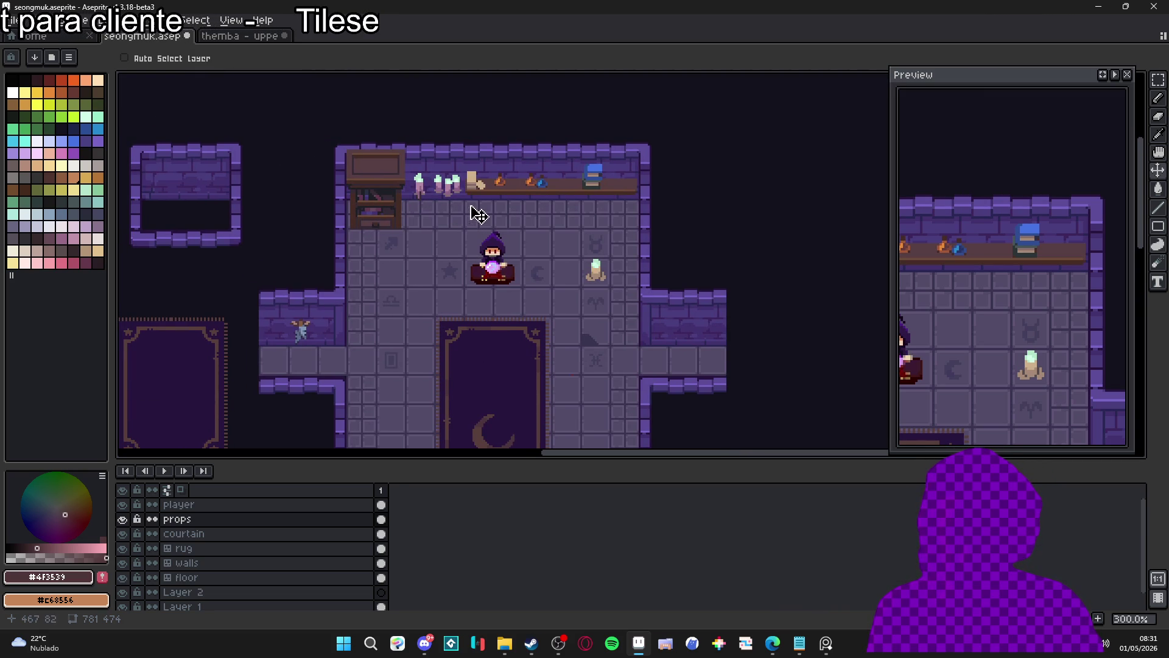
- With the 1px Pencil, sample tan #a58a77 from the shelf scroll
key(b)
scroll(459, 180, up, 5)
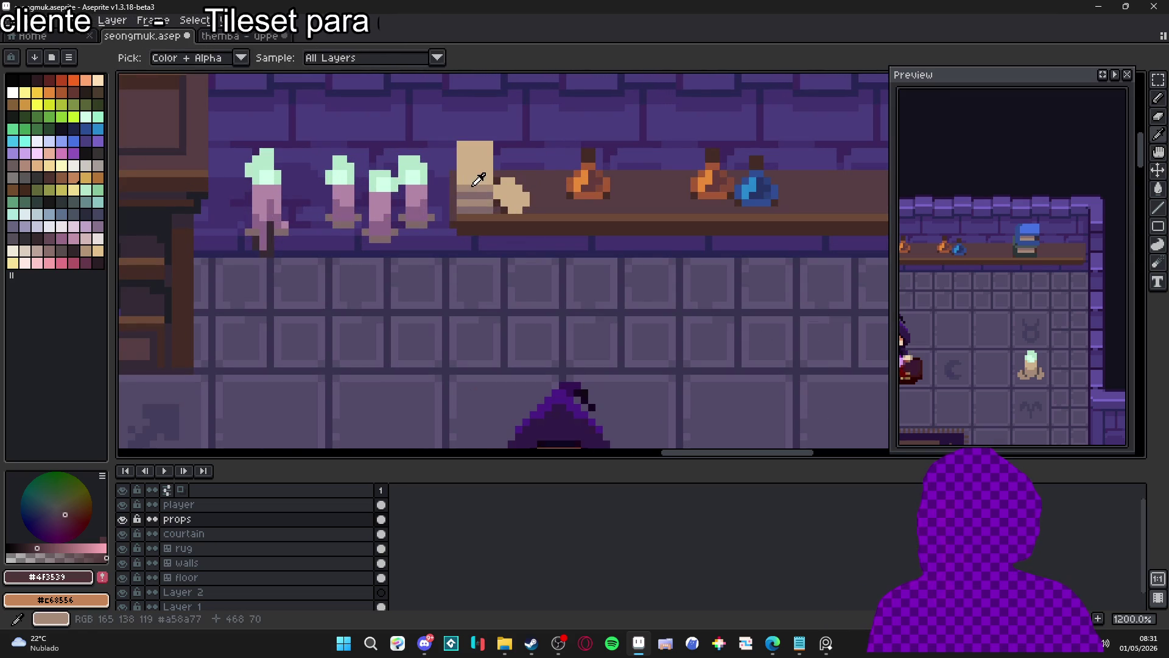
alt+click(471, 174)
key(plus)
key(minus)
scroll(519, 248, down, 5)
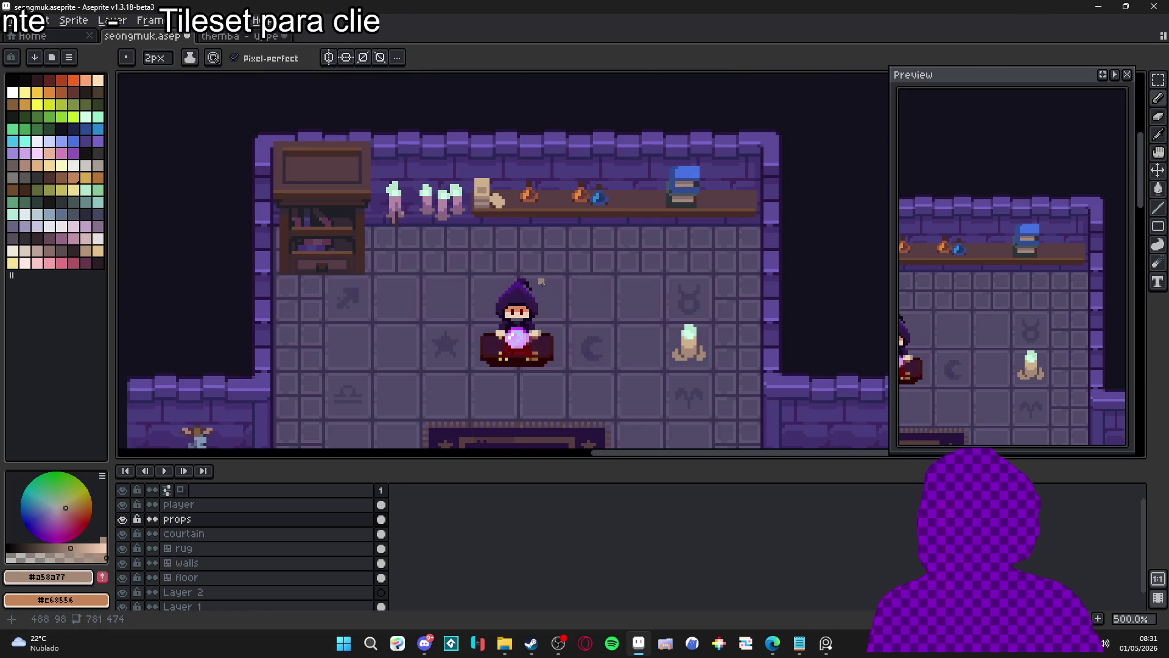
drag(542, 279, 517, 243)
scroll(506, 206, down, 1)
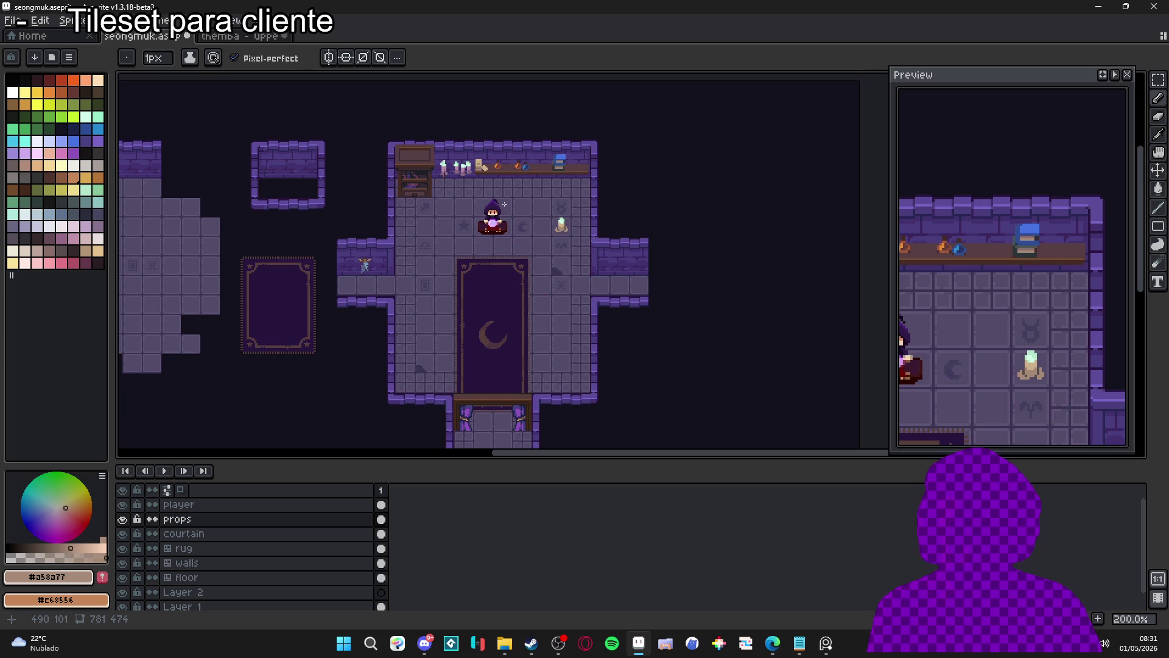
scroll(494, 228, right, 1)
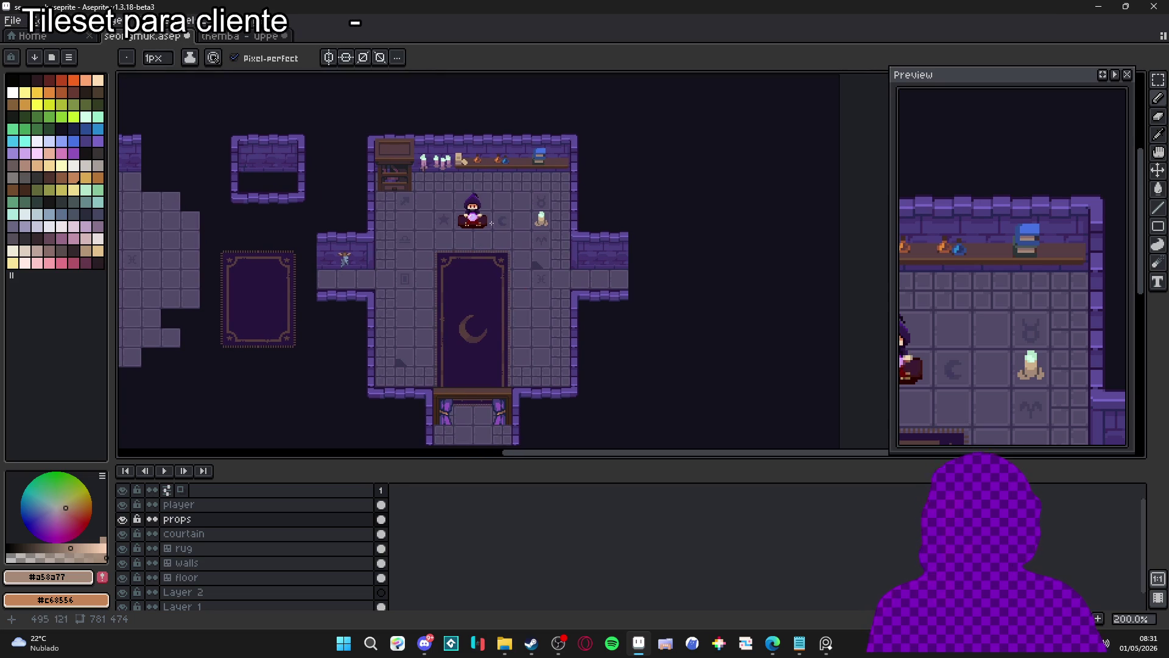
- Sample the blue book's dark blue, beige page and dark outline colours
scroll(540, 149, up, 10)
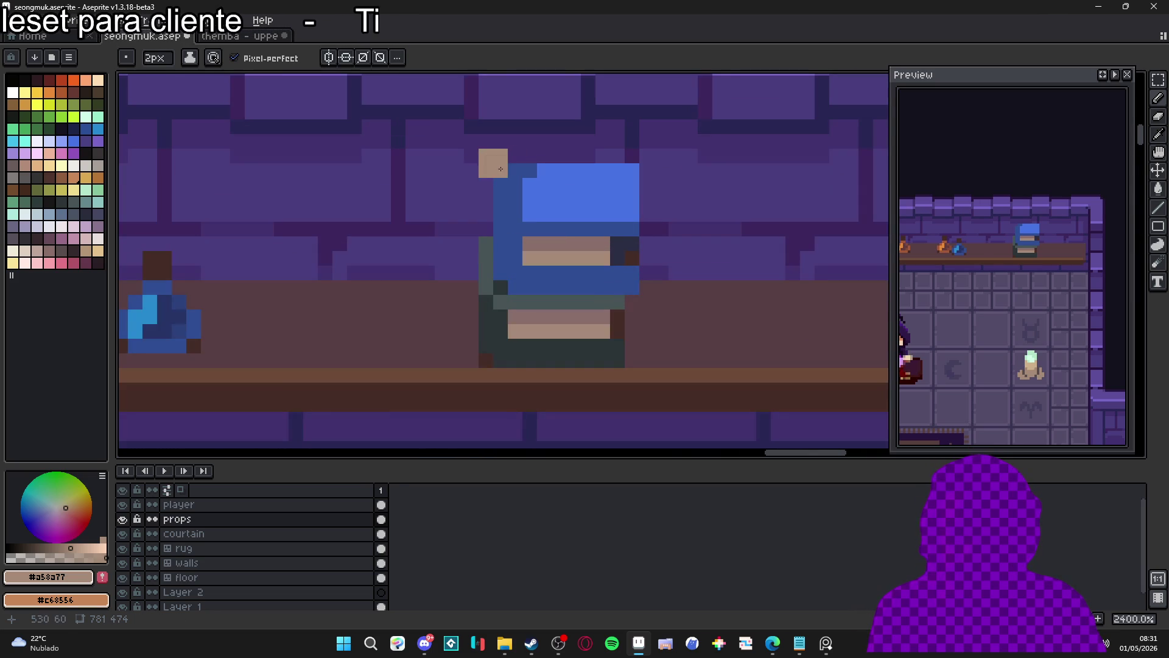
alt+click(496, 173)
scroll(496, 173, down, 7)
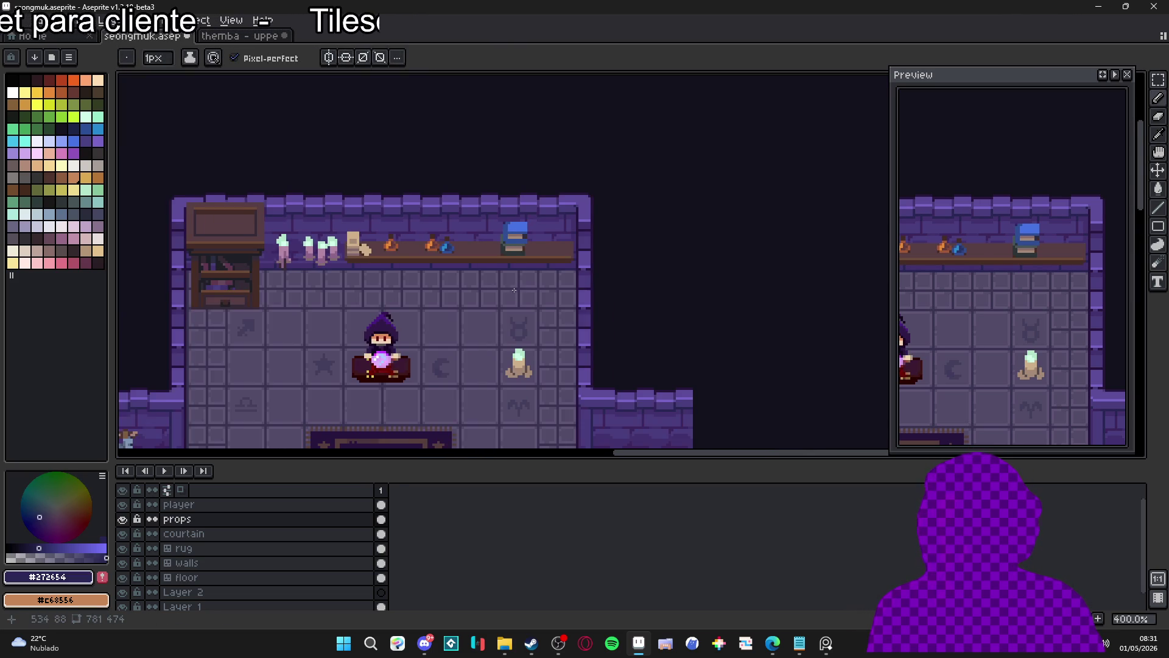
scroll(451, 229, down, 1)
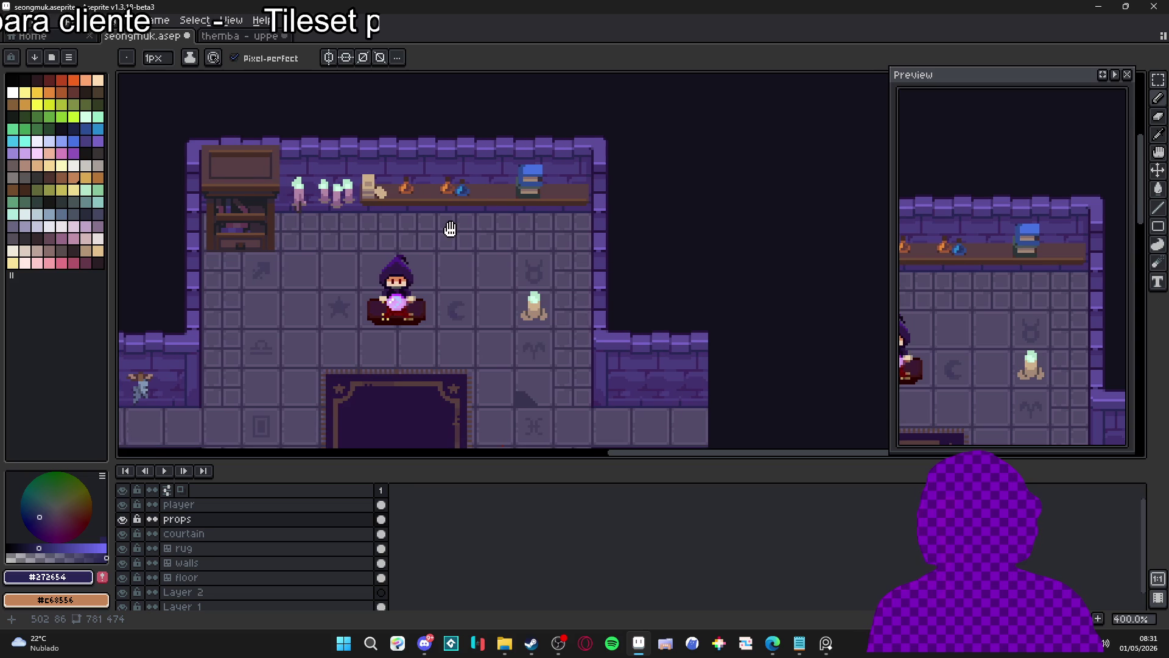
scroll(440, 242, left, 1)
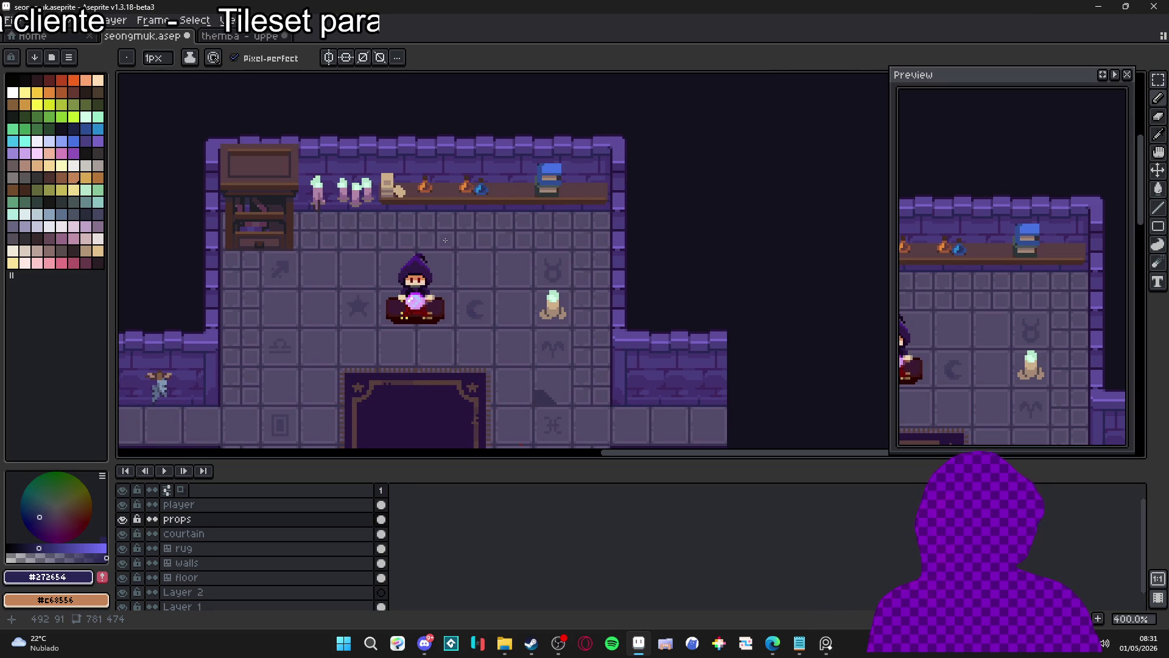
scroll(563, 179, up, 5)
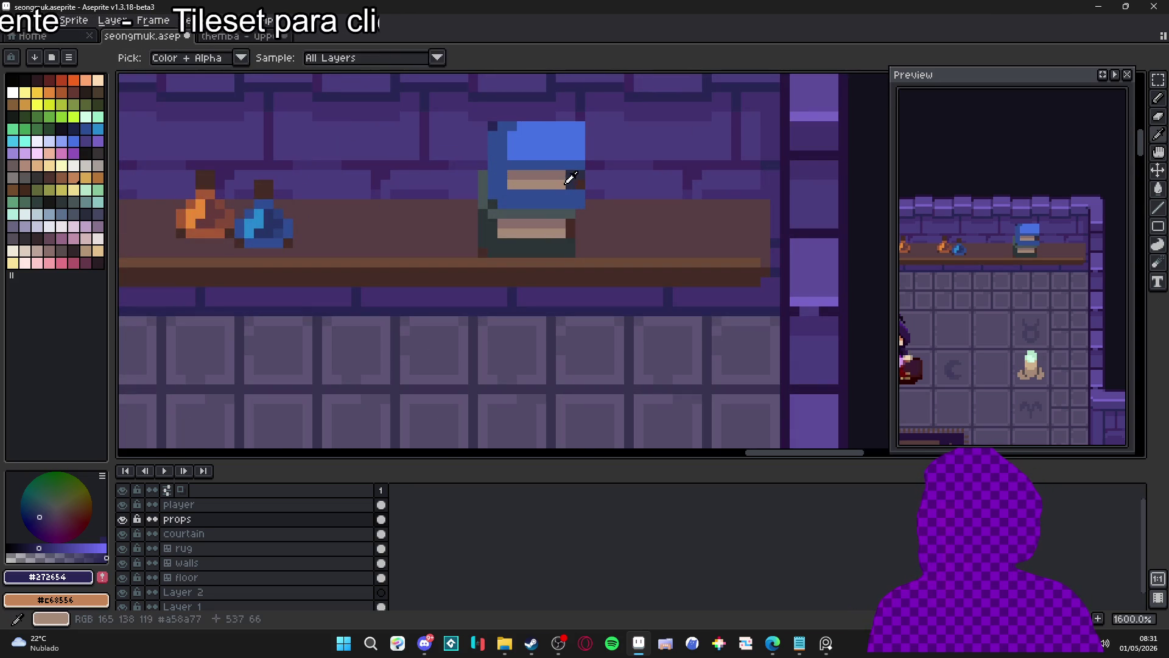
alt+click(565, 180)
alt+click(578, 193)
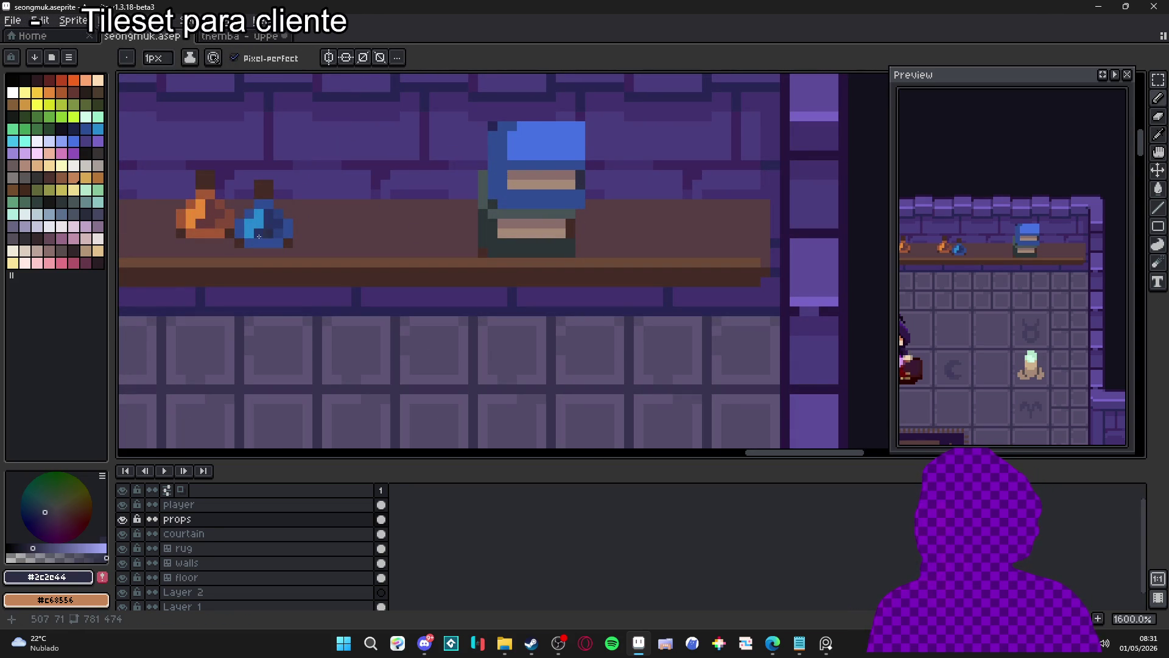
- Try several palette swatches and settle on the dark navy Idx-36
click(85, 213)
key(minus)
key(minus)
key(minus)
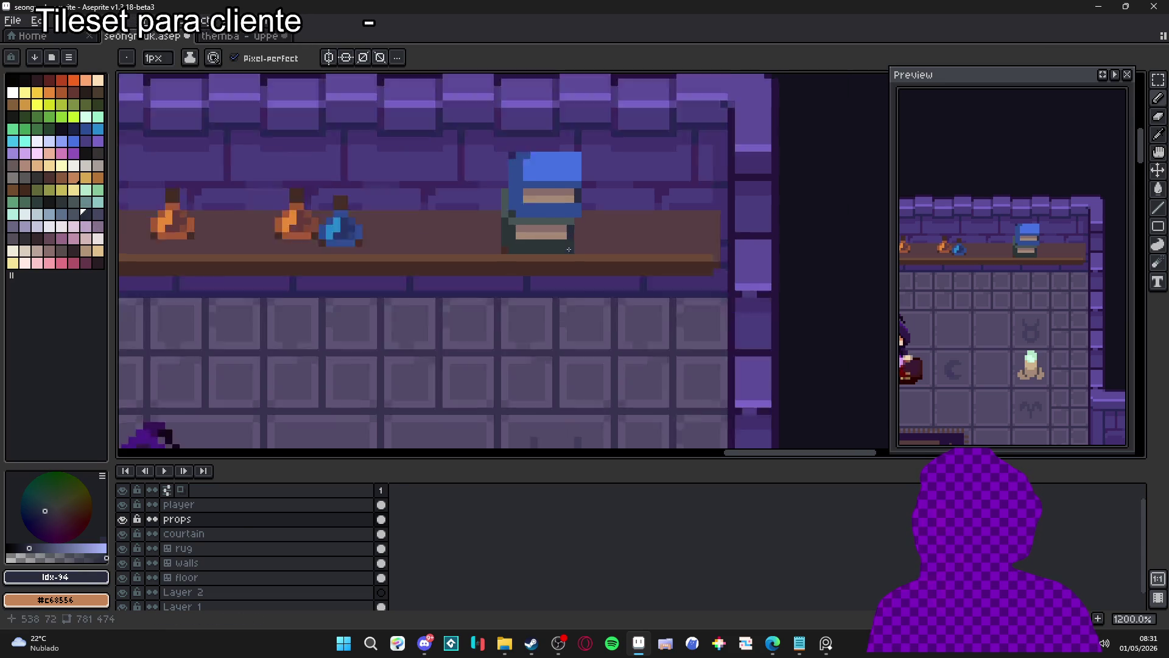
click(25, 238)
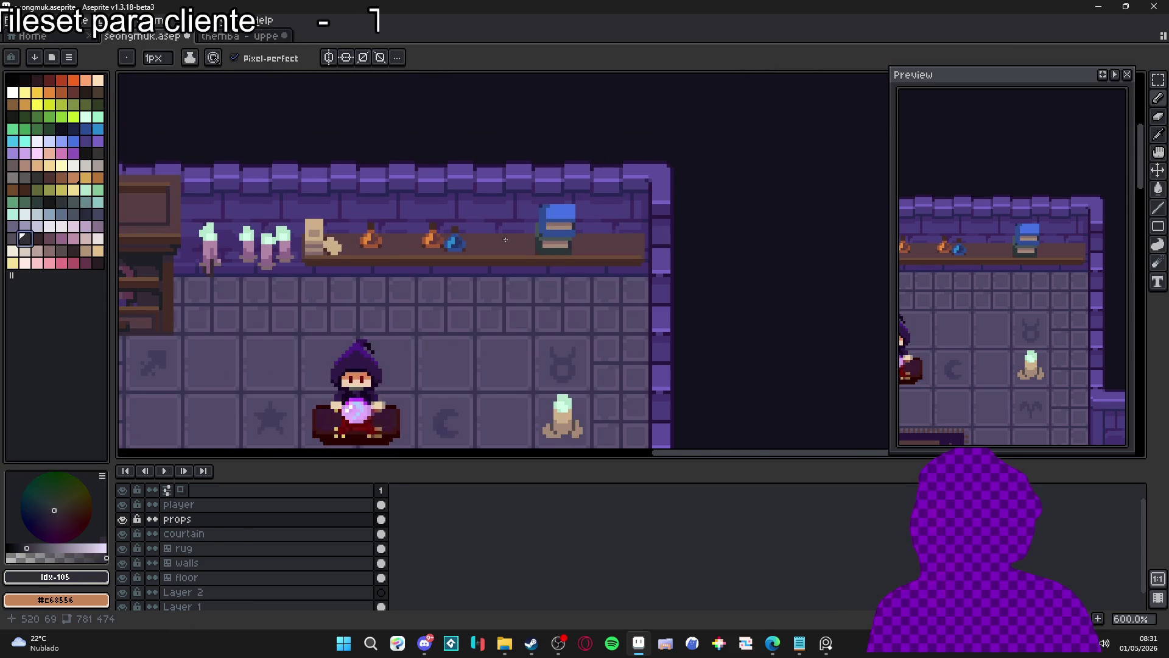
scroll(548, 239, up, 6)
click(50, 128)
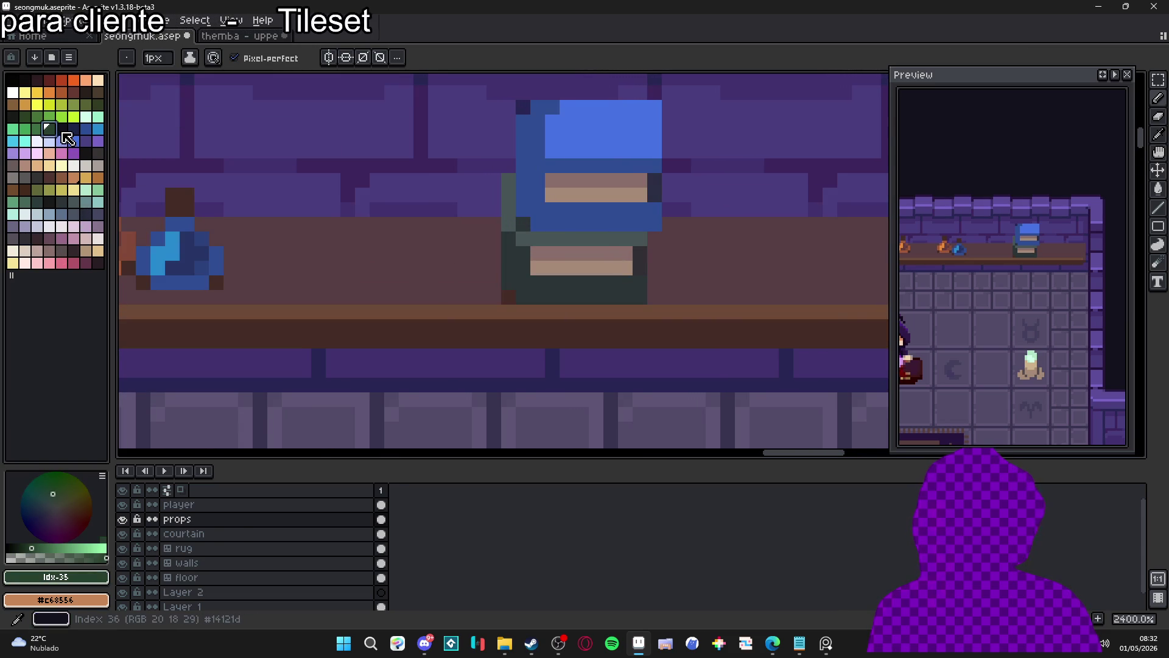
click(61, 128)
scroll(638, 259, down, 5)
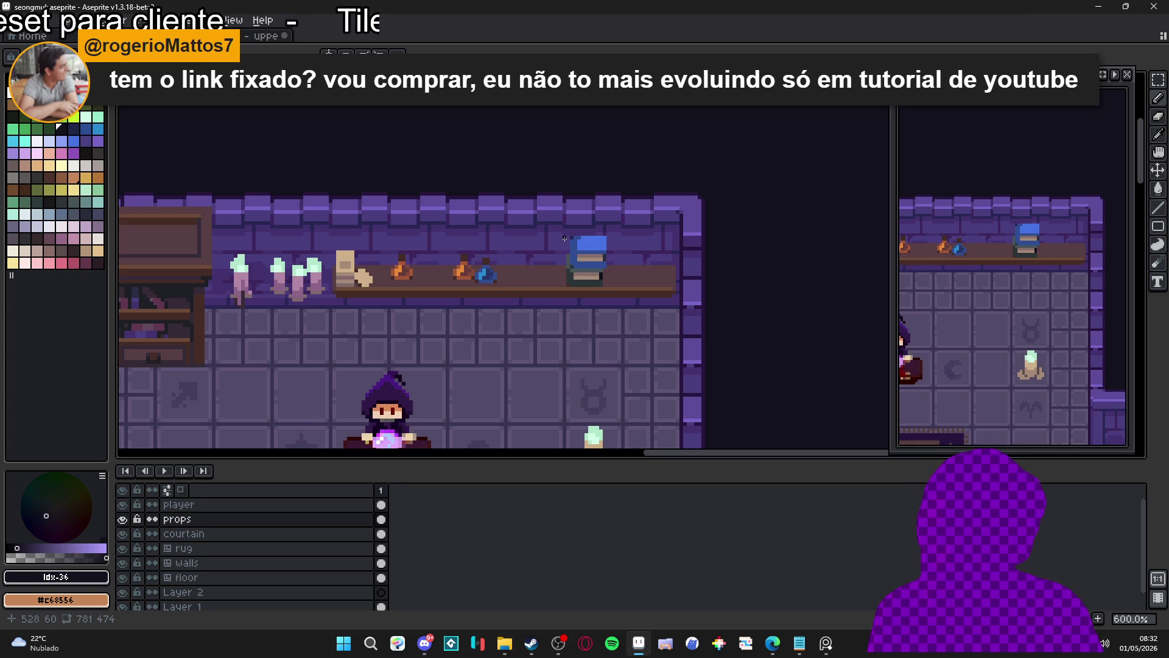
scroll(568, 238, up, 2)
- Switch to the Move Tool, ready to reposition the shelf items
key(v)
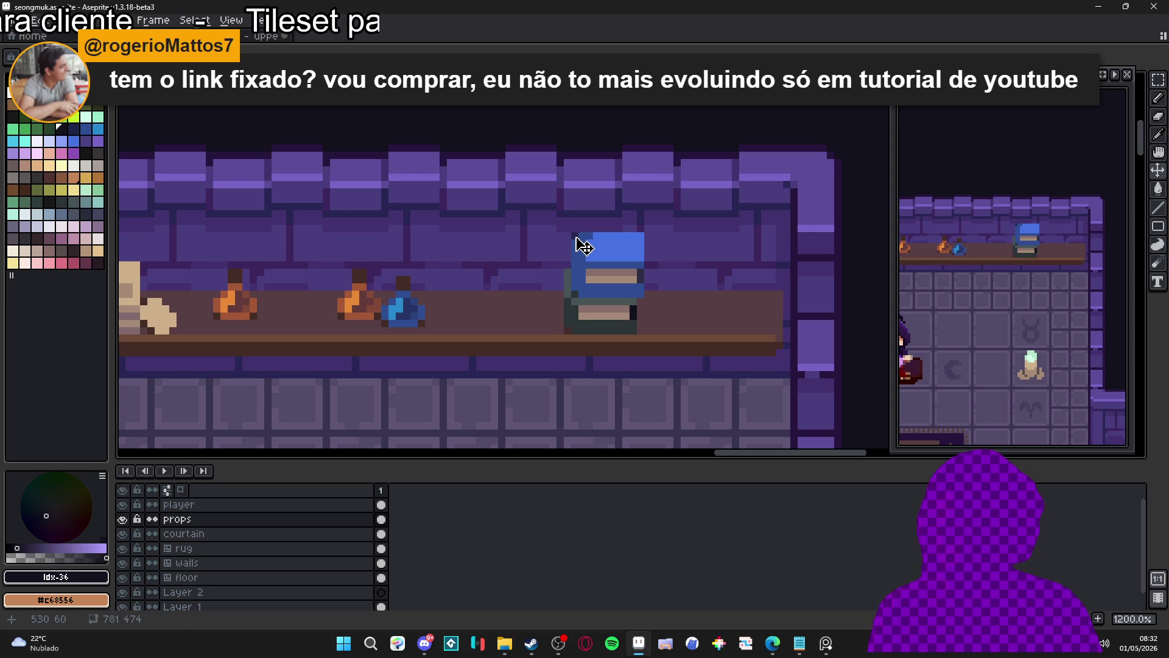
scroll(578, 246, down, 4)
scroll(581, 250, up, 4)
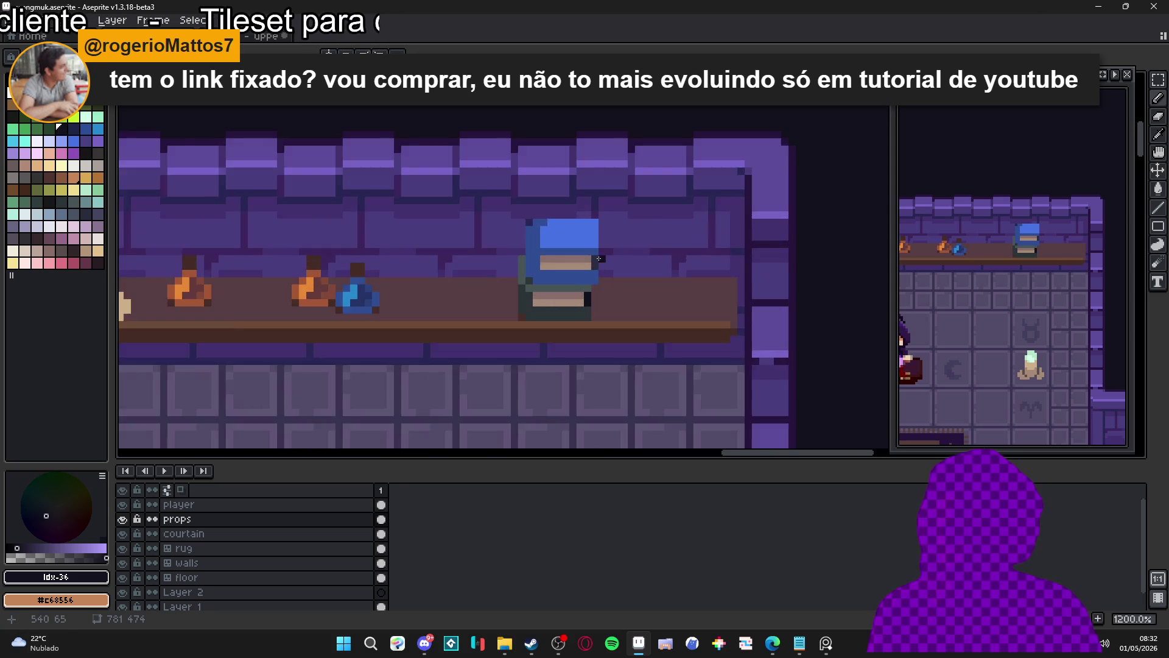
scroll(569, 282, down, 3)
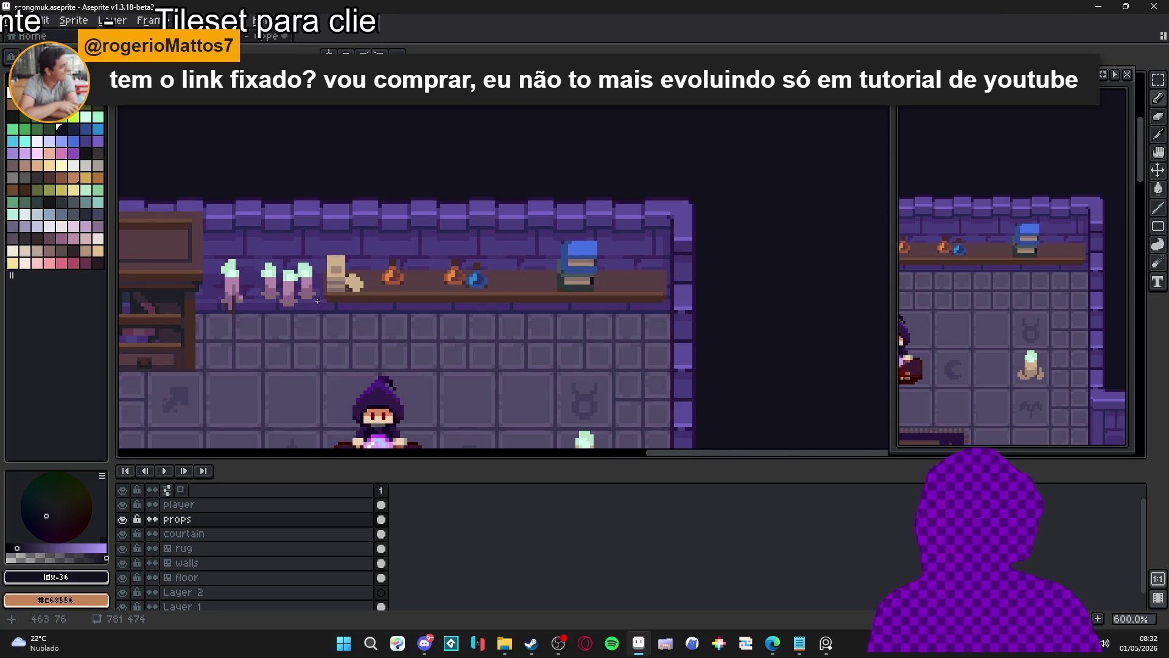
scroll(318, 300, down, 1)
scroll(267, 322, left, 3)
scroll(217, 348, up, 1)
- Sample dark #1c2026 from the bookcase outline, leaving the brush at 1px
scroll(217, 348, up, 3)
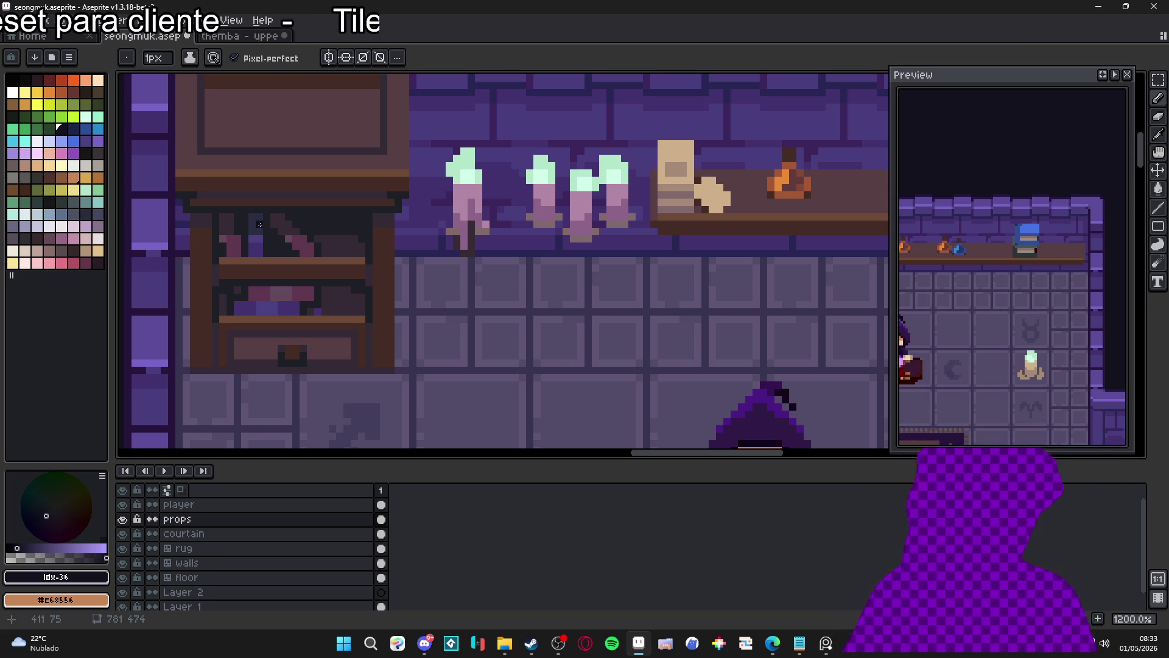
click(420, 644)
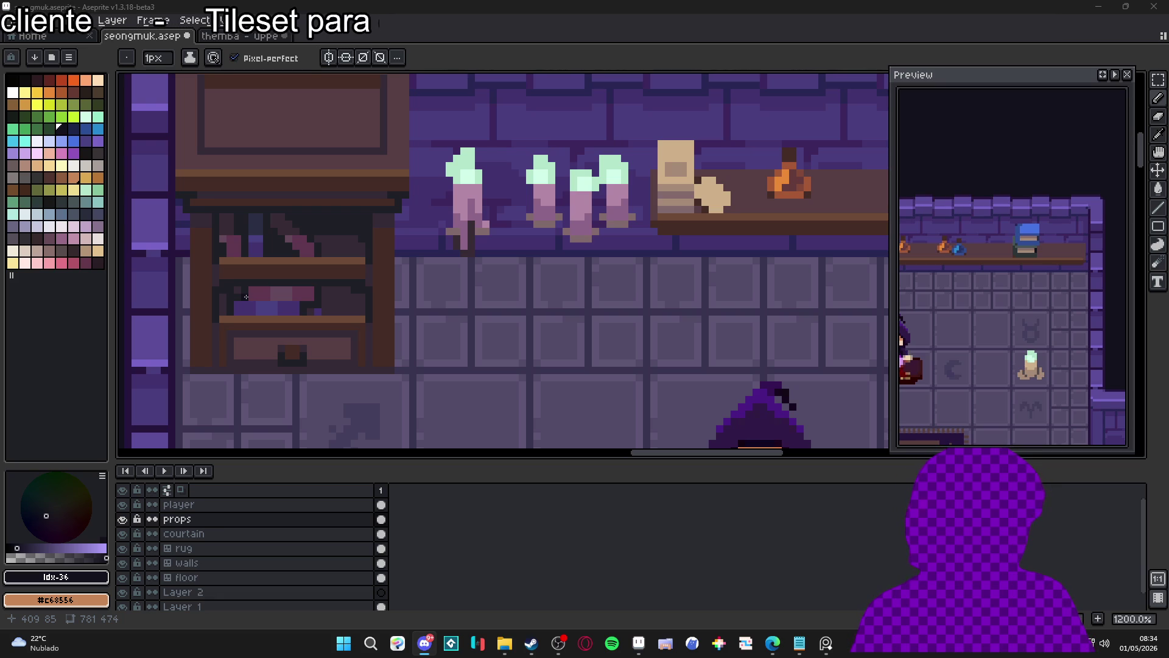
alt+click(231, 288)
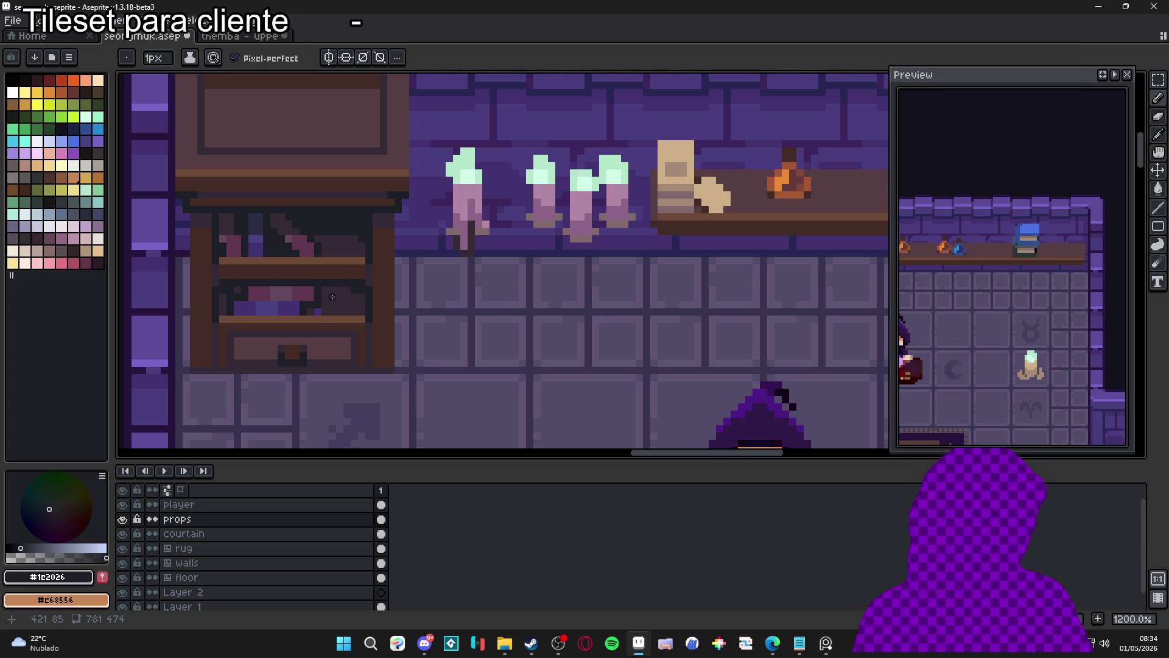
key(plus)
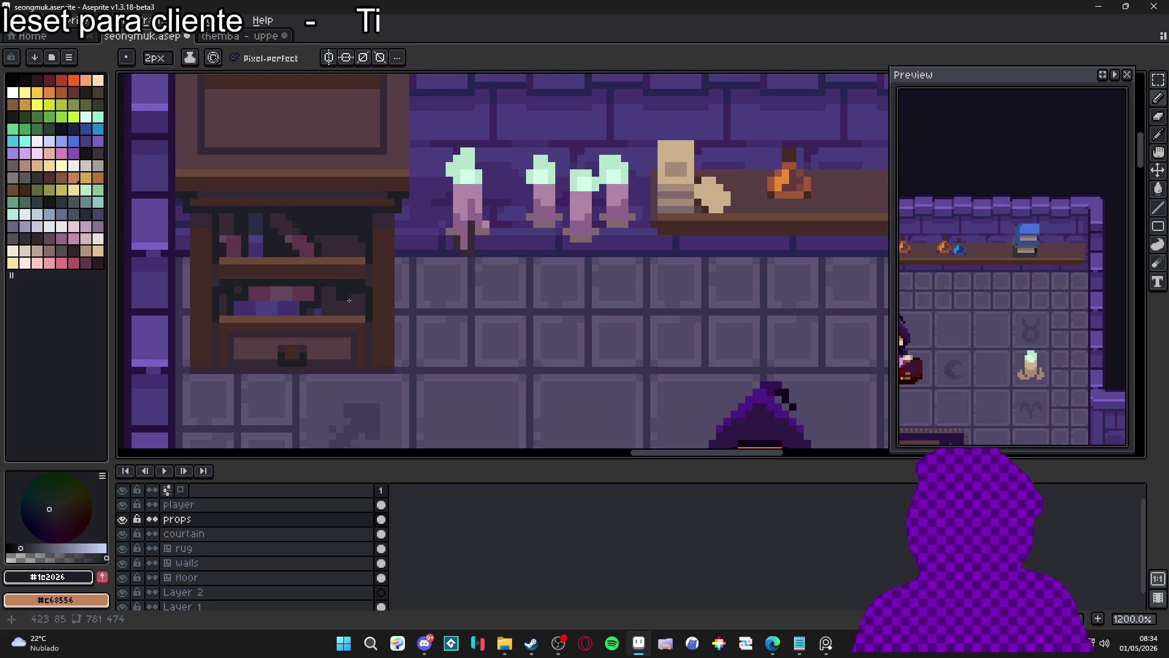
key(minus)
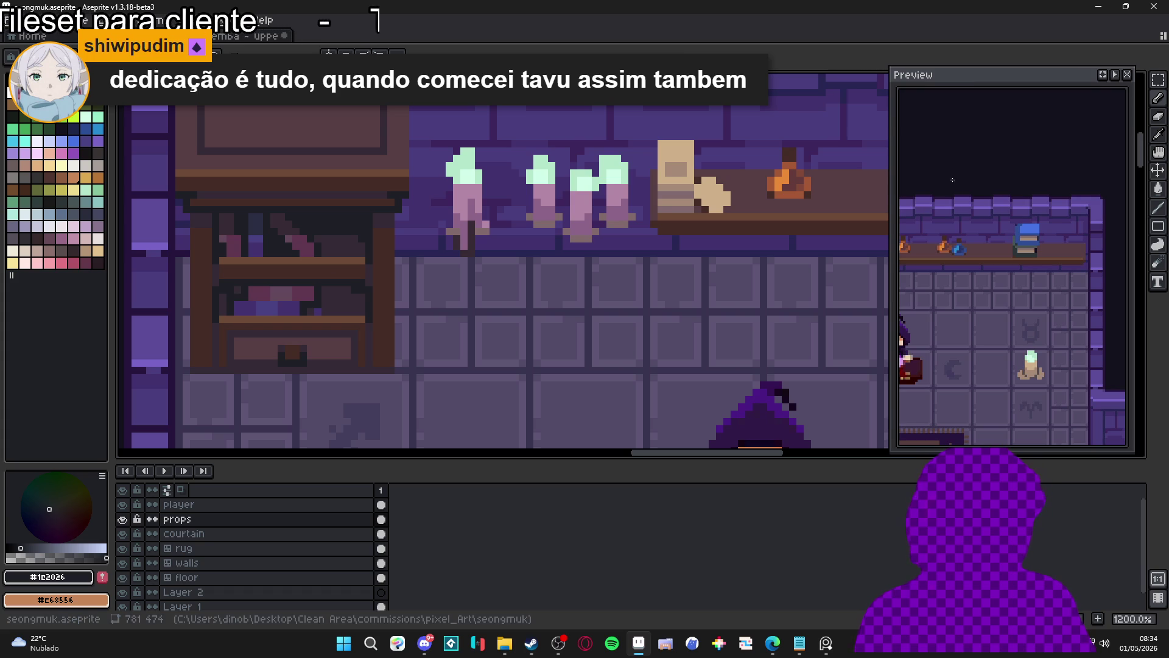
scroll(484, 232, up, 1)
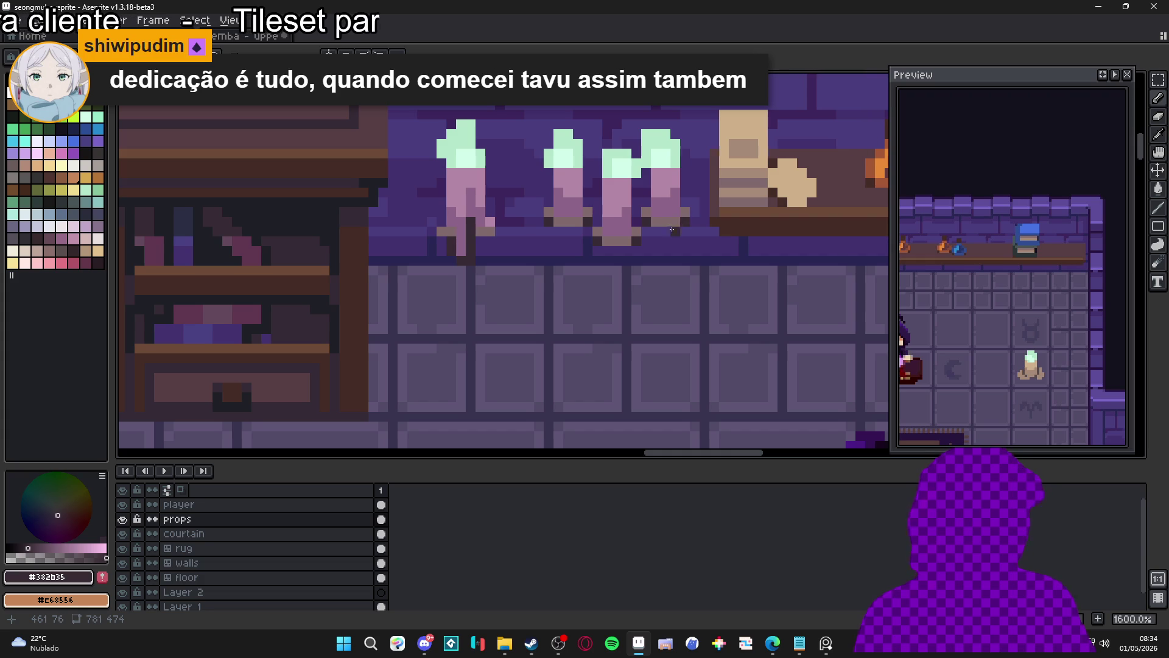
- Sample dark purple #382b35 near the shelf candles and undo the stray pencil stroke
scroll(684, 225, down, 2)
drag(644, 258, 614, 266)
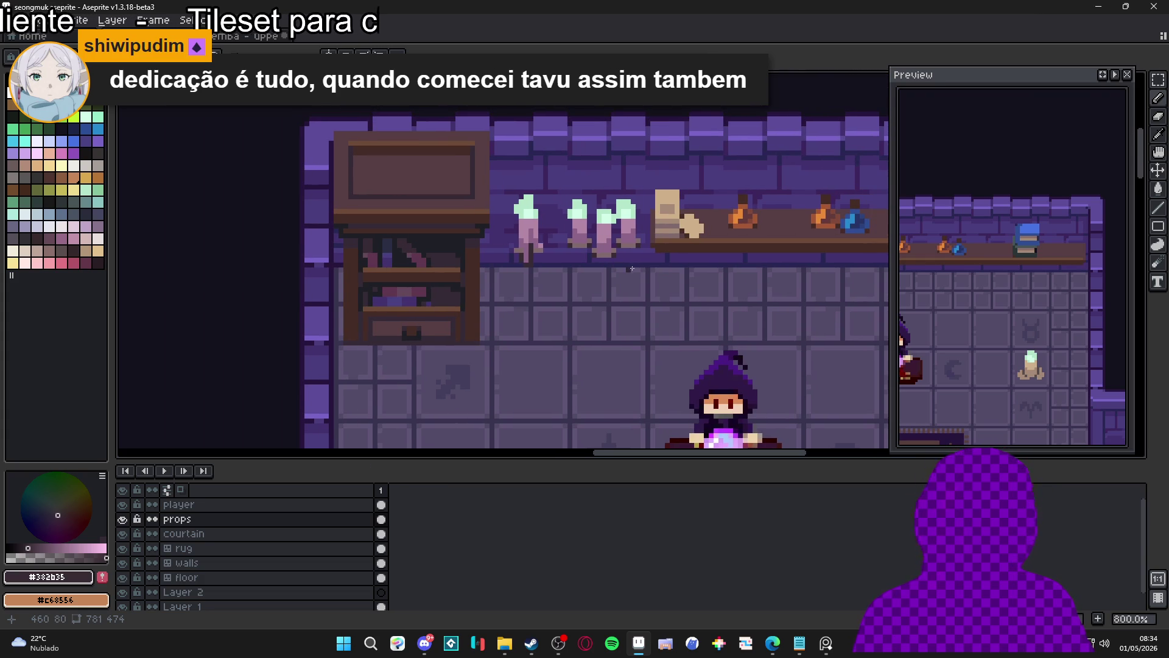
scroll(636, 240, up, 2)
alt+click(637, 241)
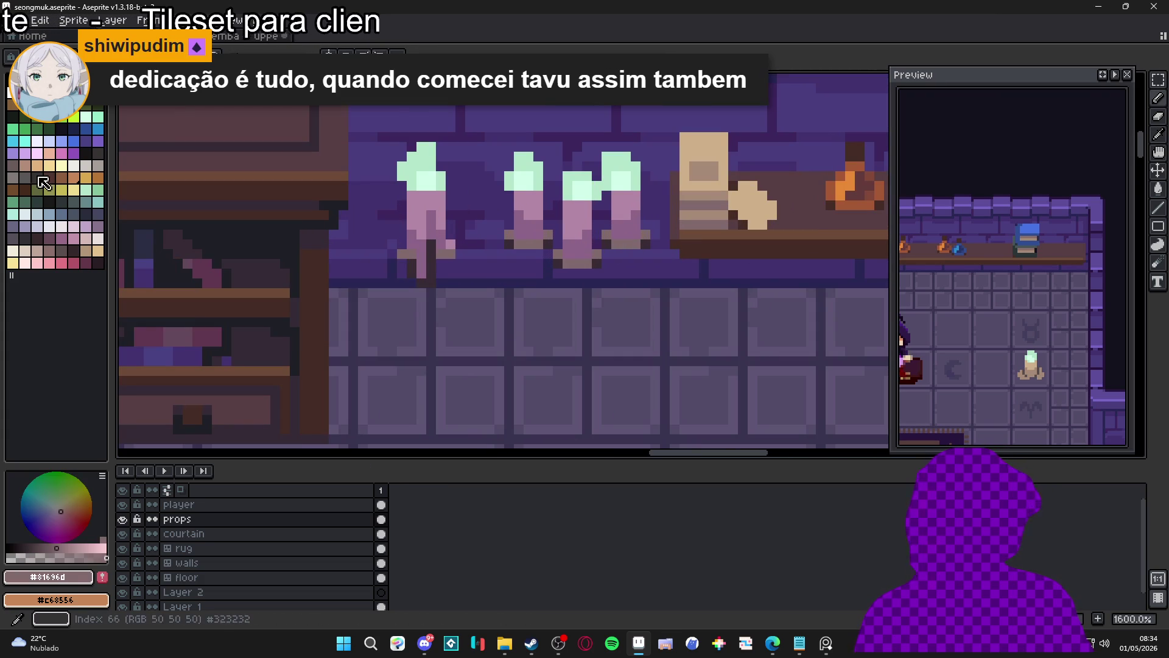
click(13, 165)
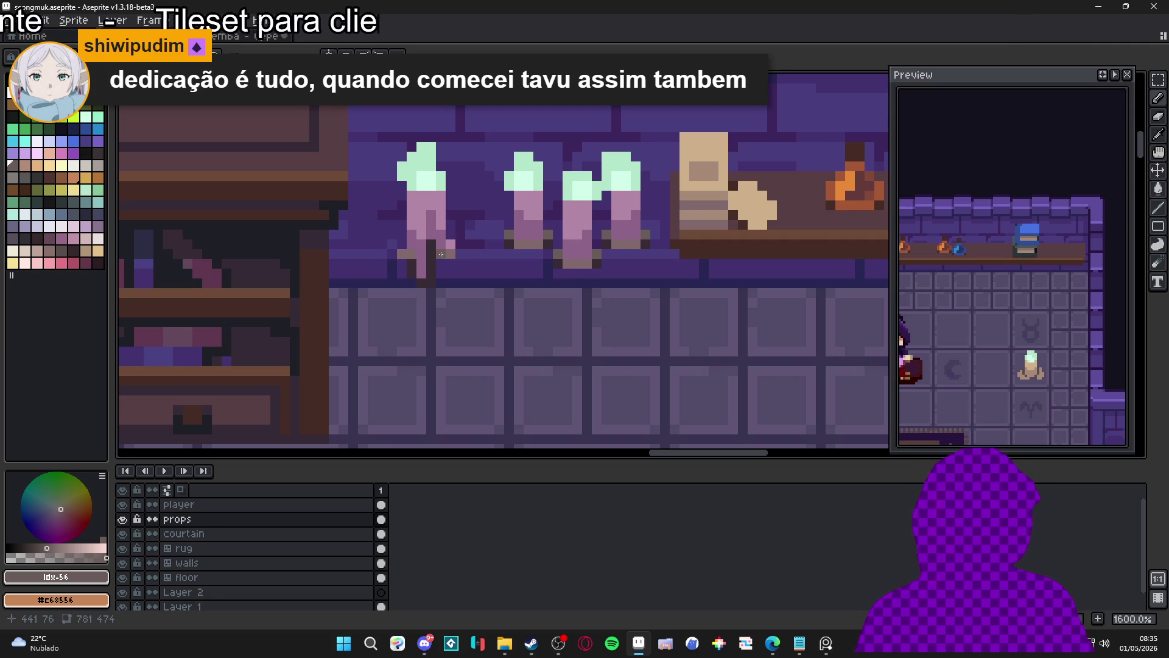
alt+click(408, 257)
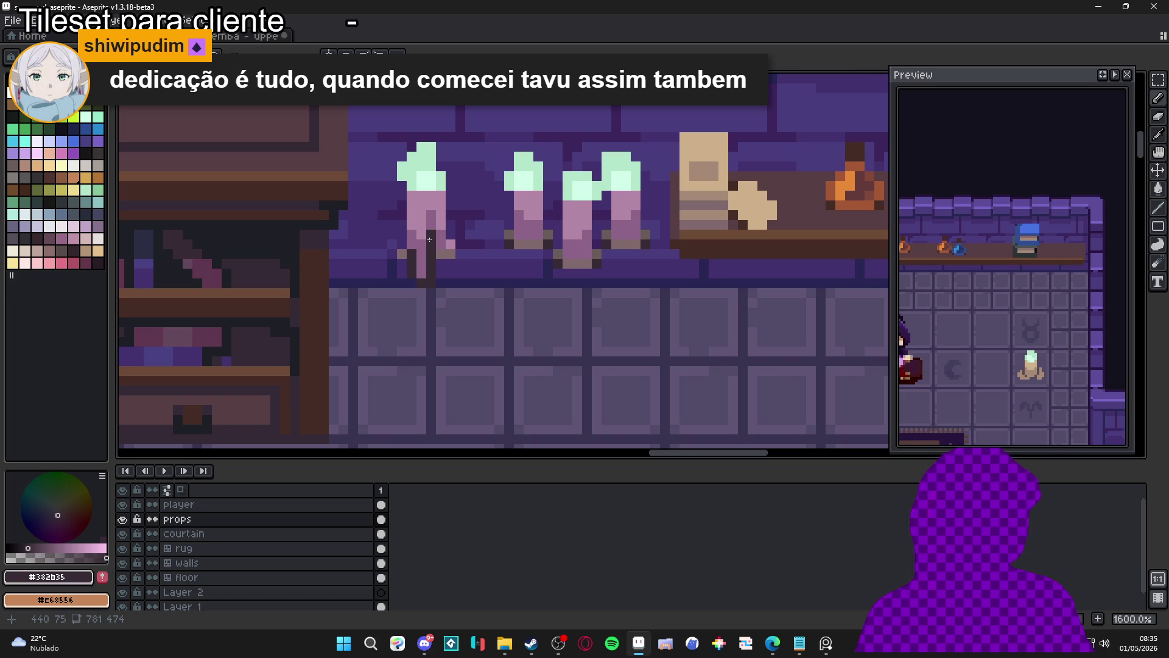
key(ctrl+z)
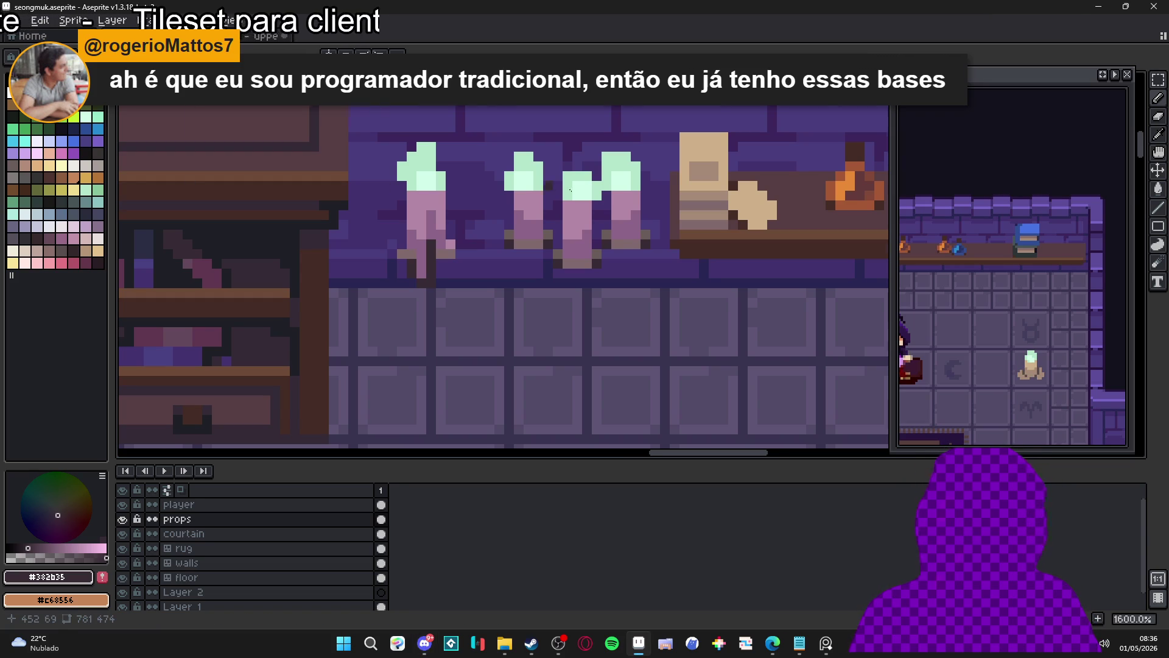
scroll(593, 204, down, 5)
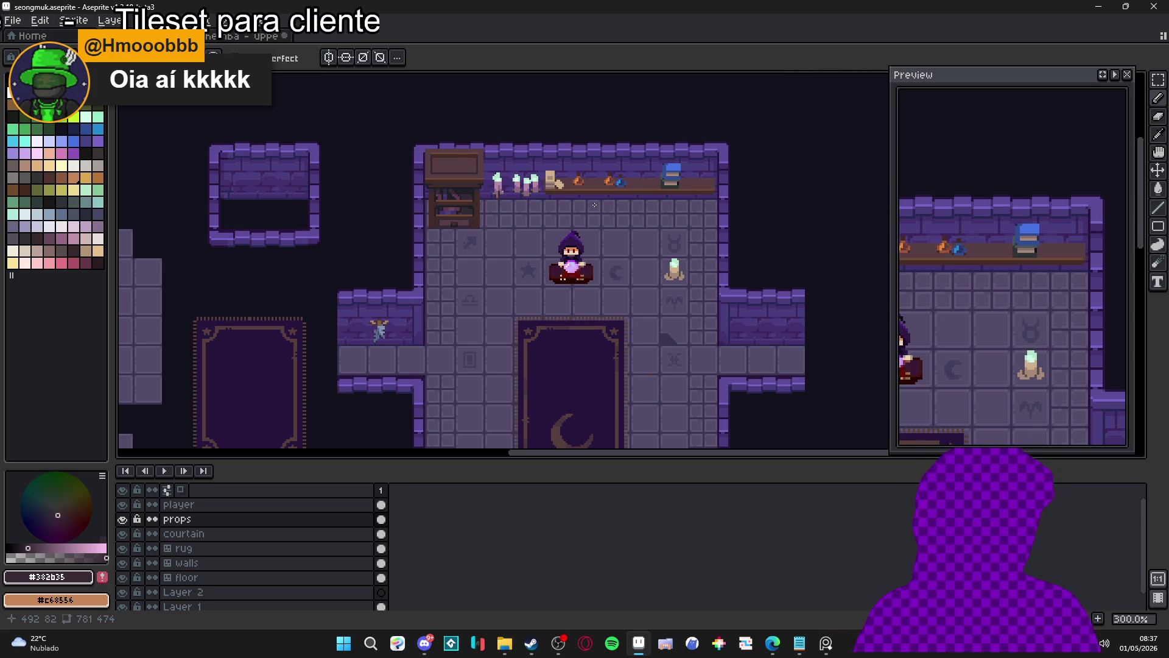
drag(577, 321, 541, 304)
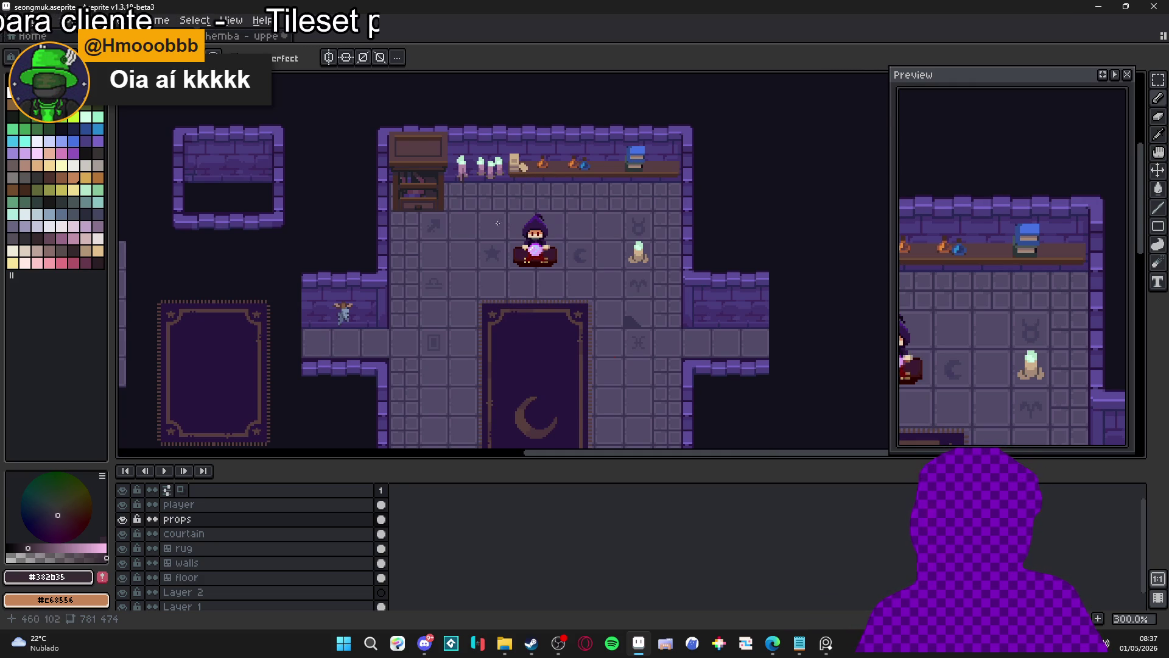
drag(470, 256, 478, 156)
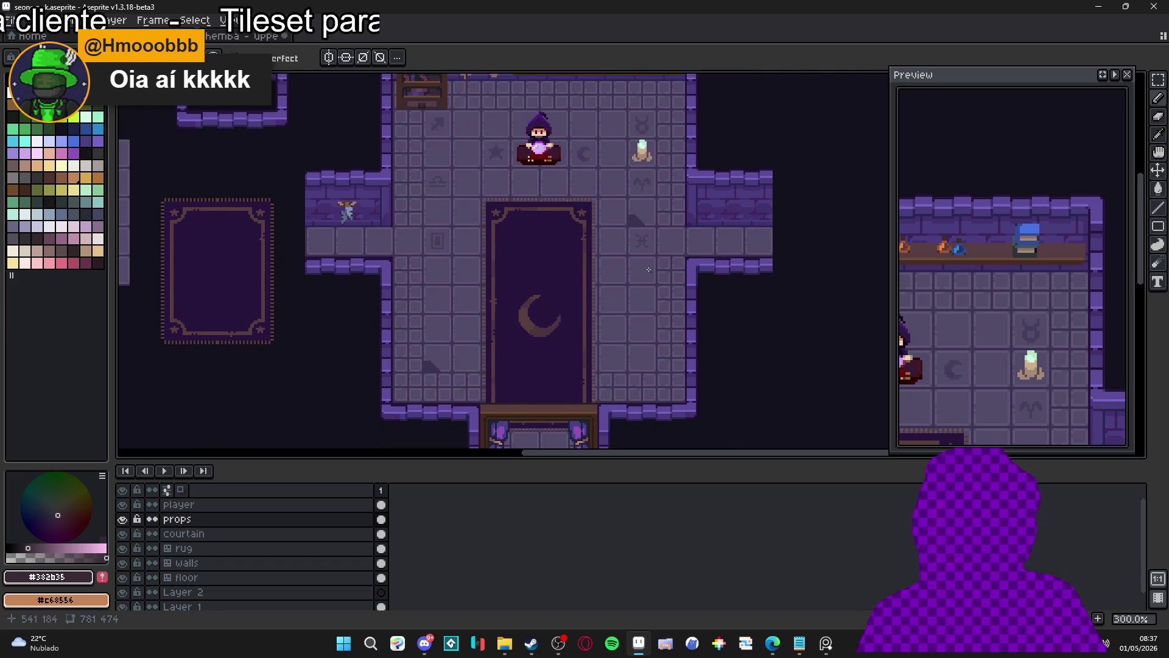
scroll(589, 250, up, 5)
key(b)
- Zoom in on the doorway curtains and sample their dark navy outline #1b2447
scroll(594, 253, down, 7)
scroll(599, 264, up, 1)
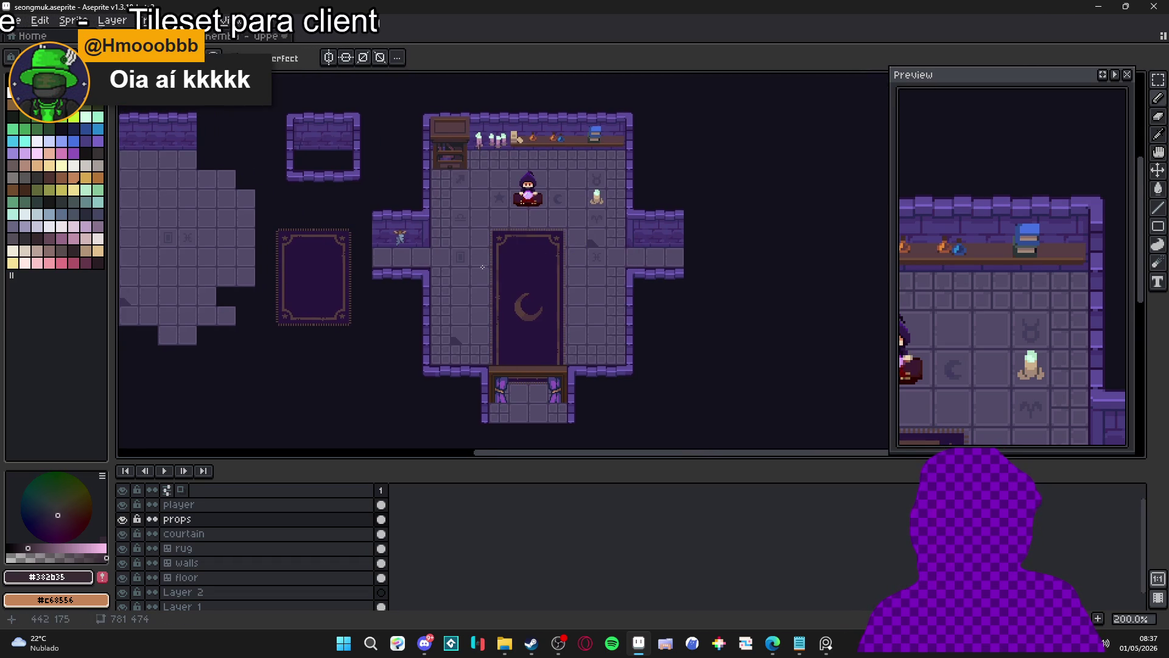
scroll(510, 249, right, 2)
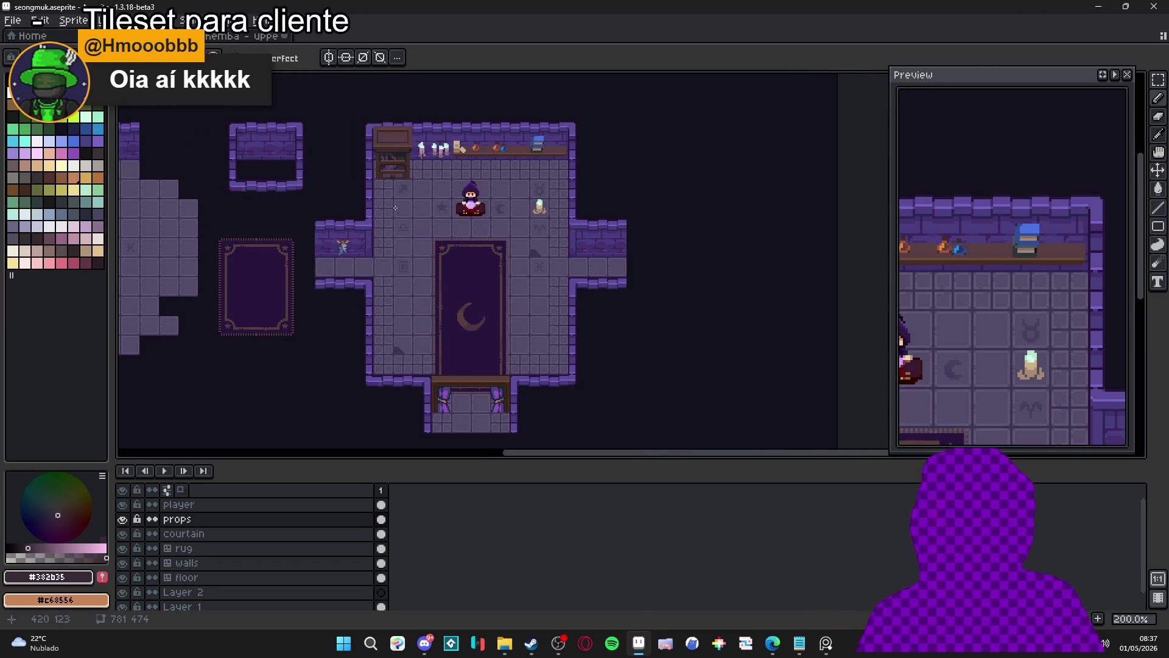
scroll(443, 399, up, 4)
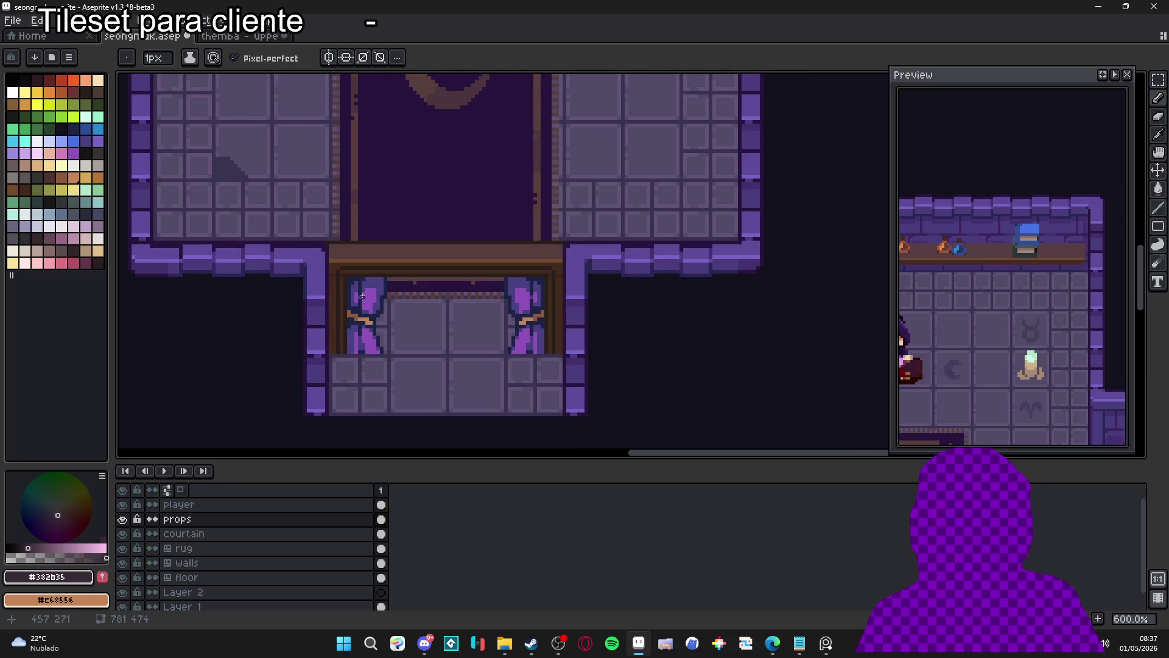
scroll(973, 305, down, 3)
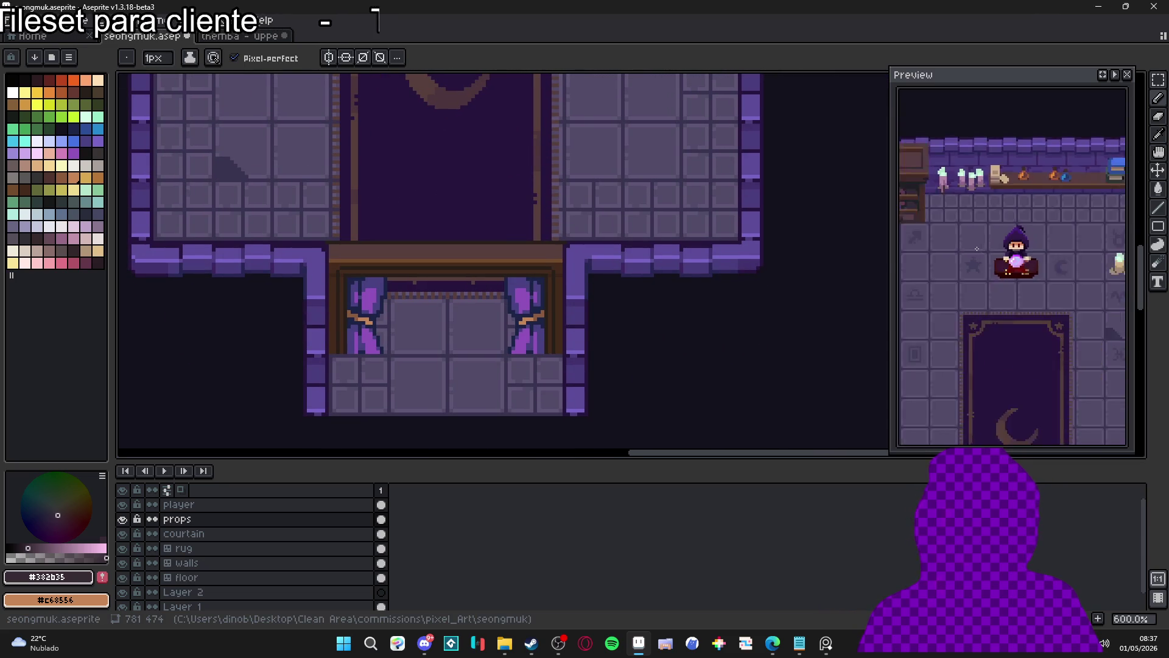
scroll(973, 306, up, 5)
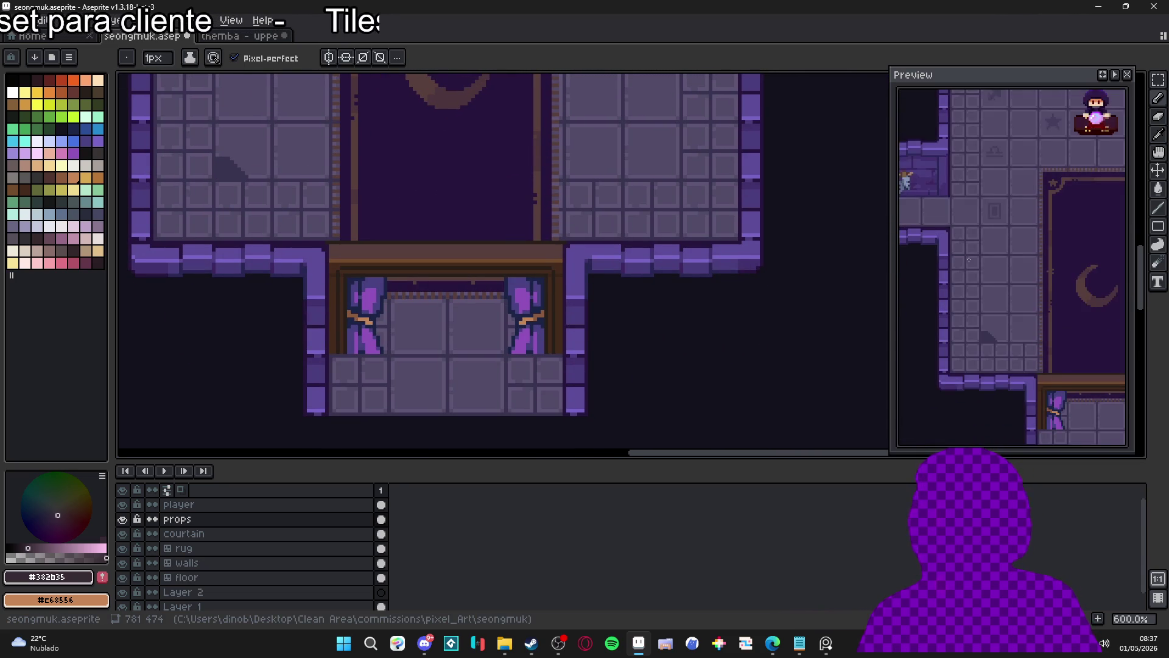
scroll(380, 293, up, 3)
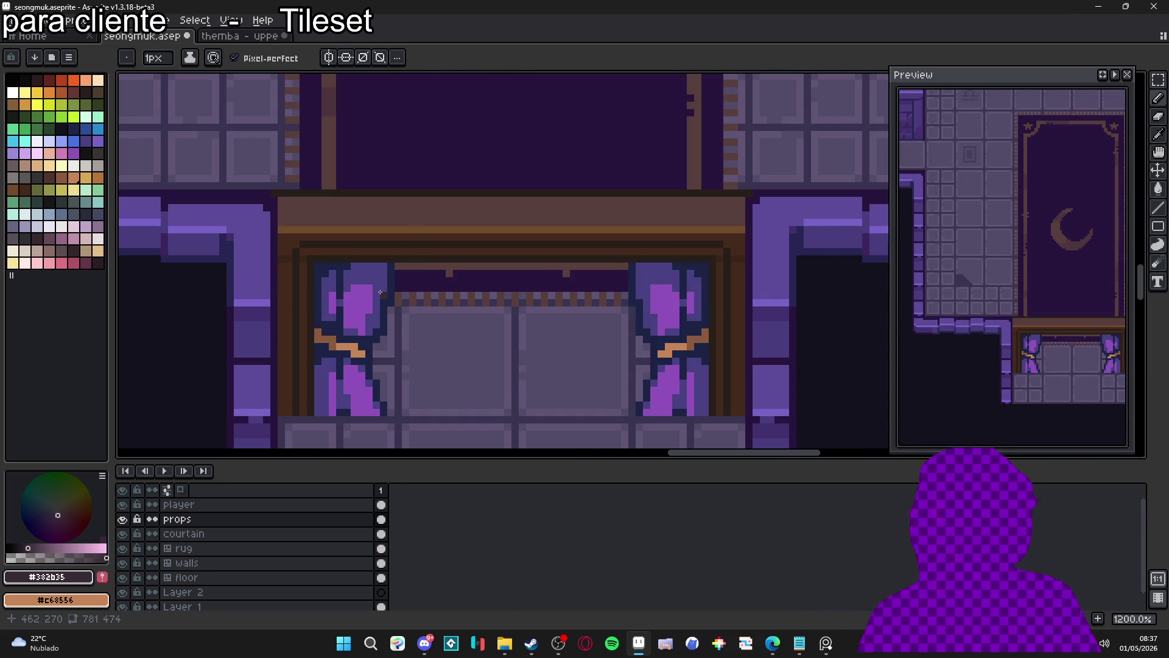
scroll(381, 287, down, 4)
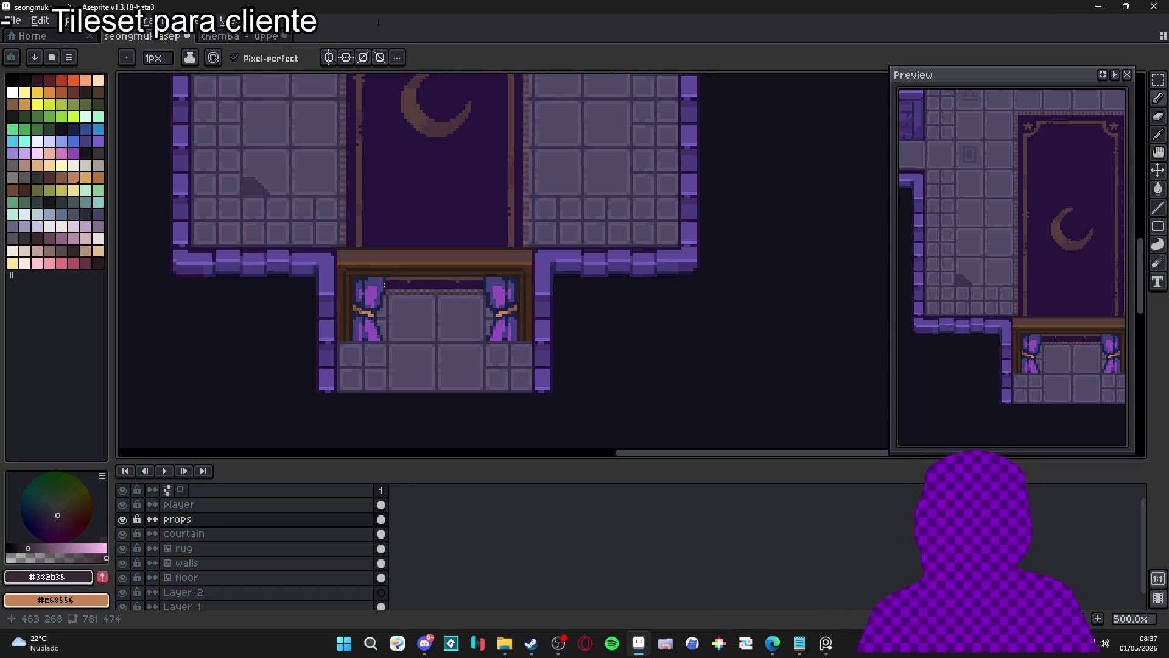
scroll(373, 287, up, 4)
alt+click(367, 275)
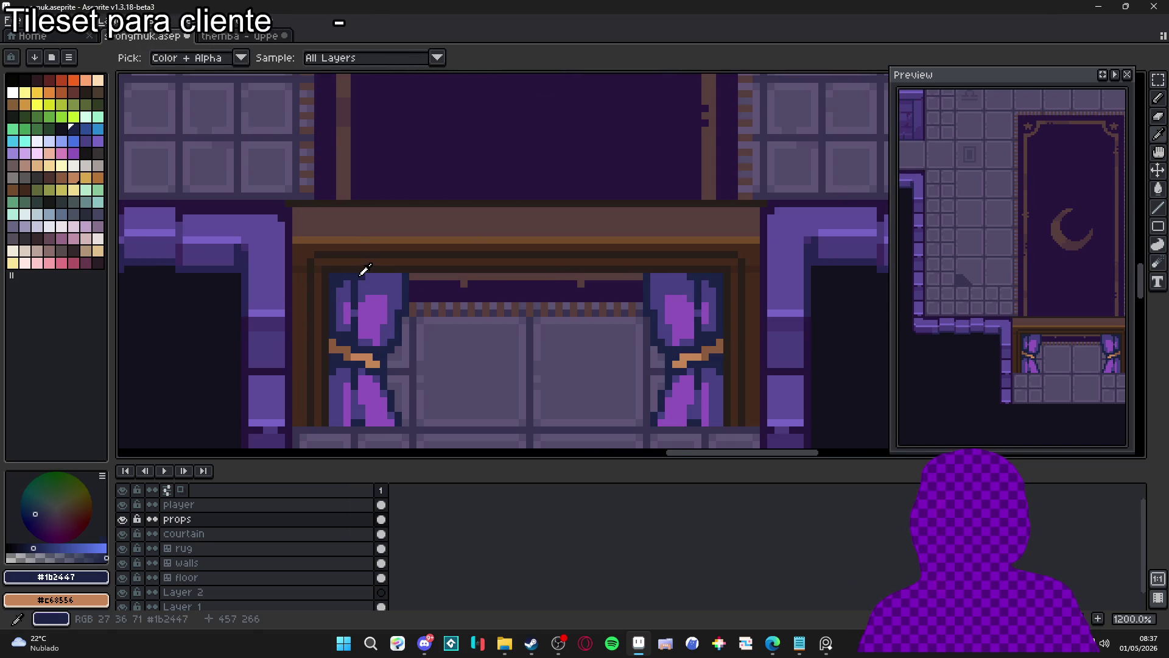
scroll(366, 275, down, 3)
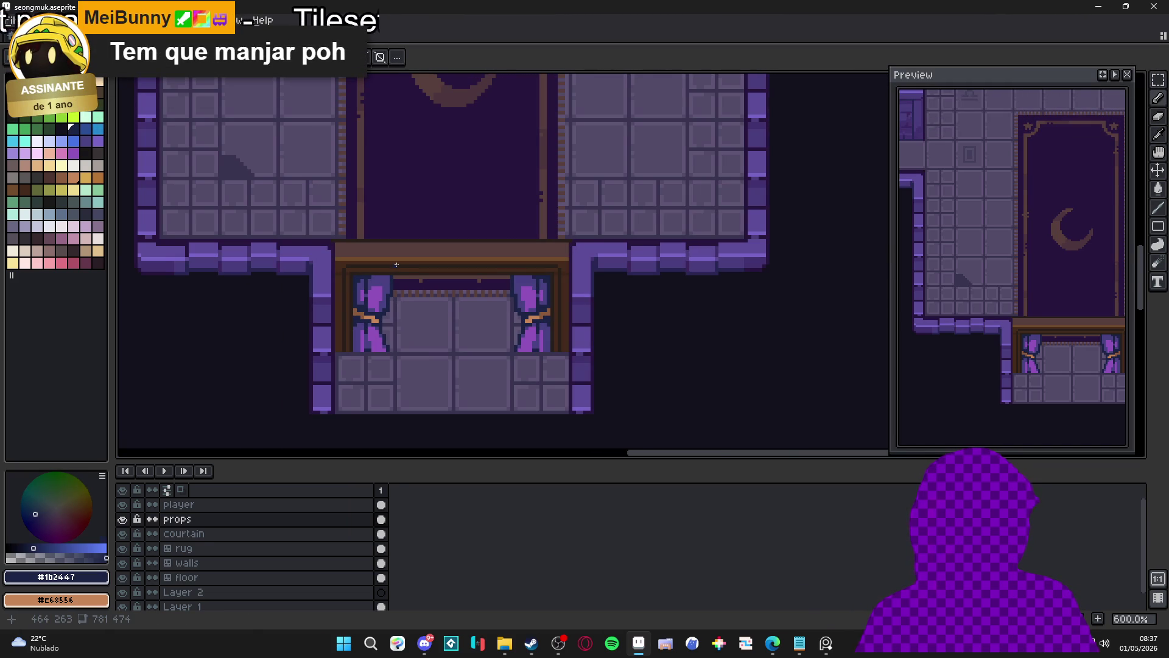
scroll(386, 291, down, 2)
scroll(398, 300, up, 3)
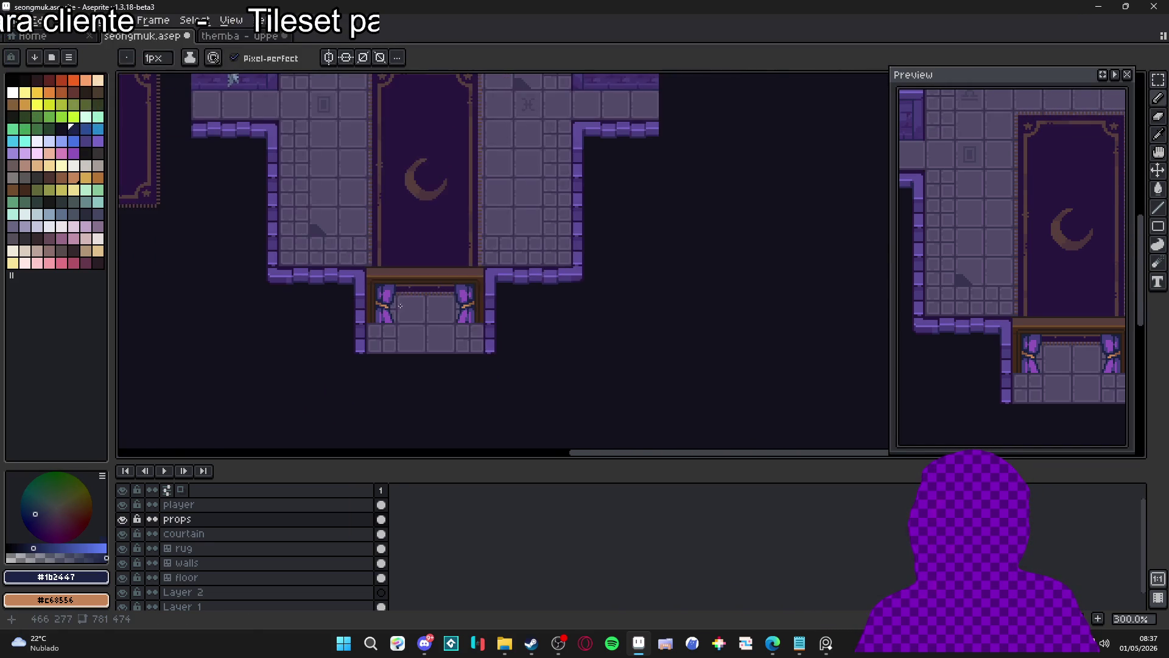
scroll(398, 300, up, 3)
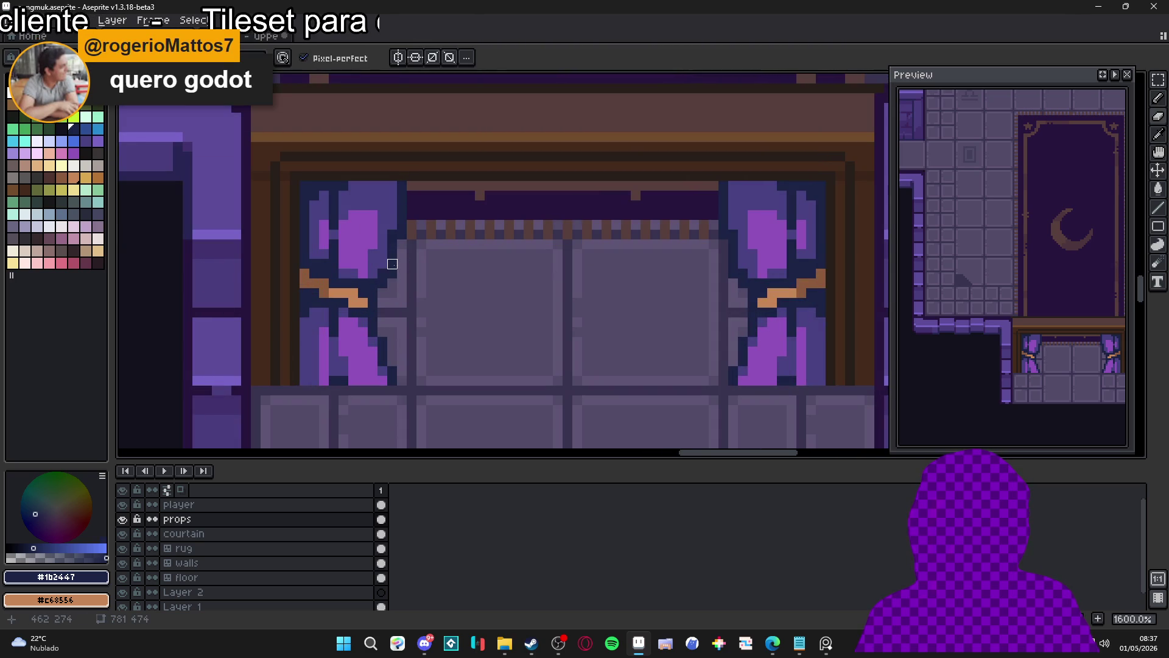
- Select the courtain layer and switch to the Eraser
key(Down)
key(Up)
key(e)
key(Down)
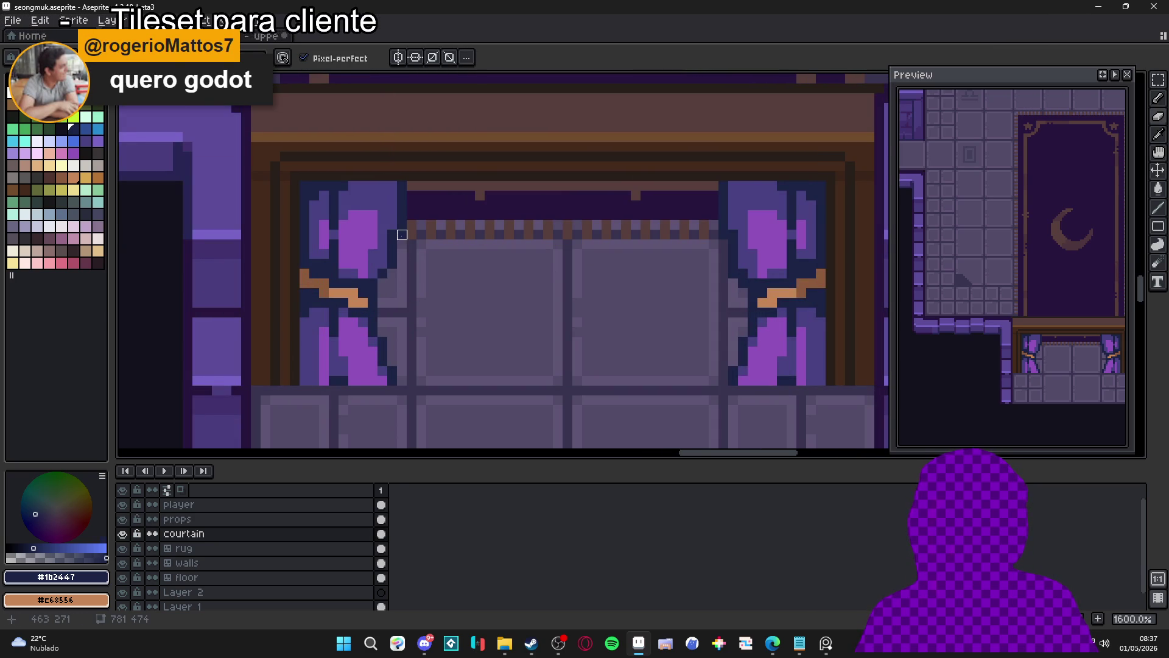
- Erase stray pixels from the left doorway curtain
scroll(411, 266, down, 4)
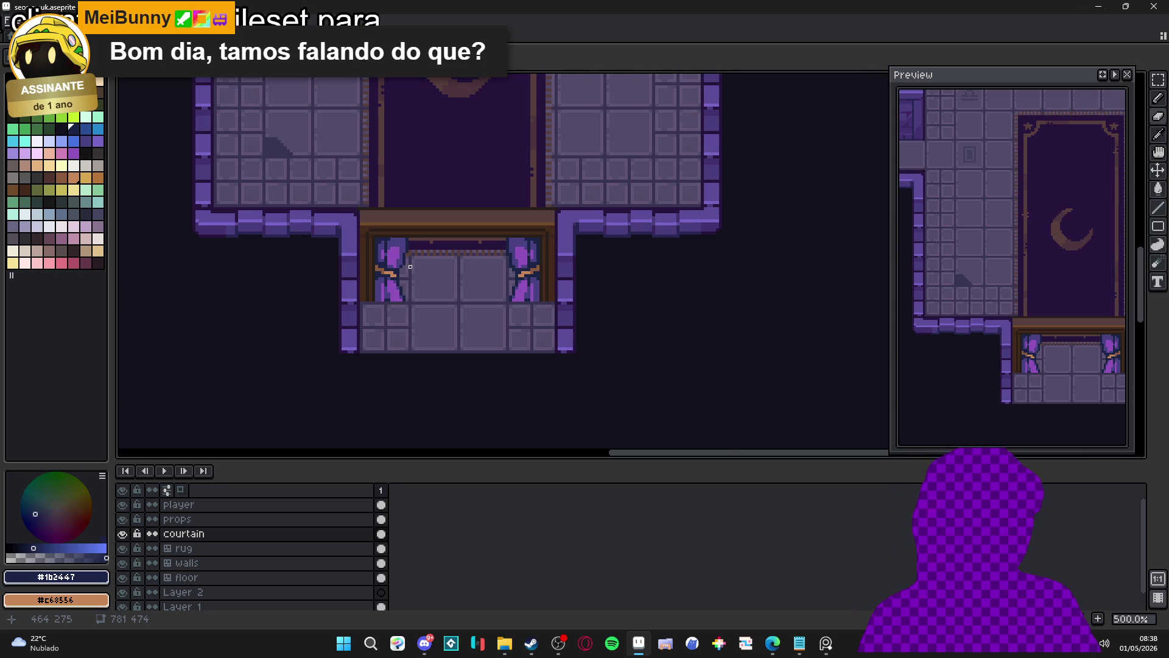
scroll(393, 254, up, 4)
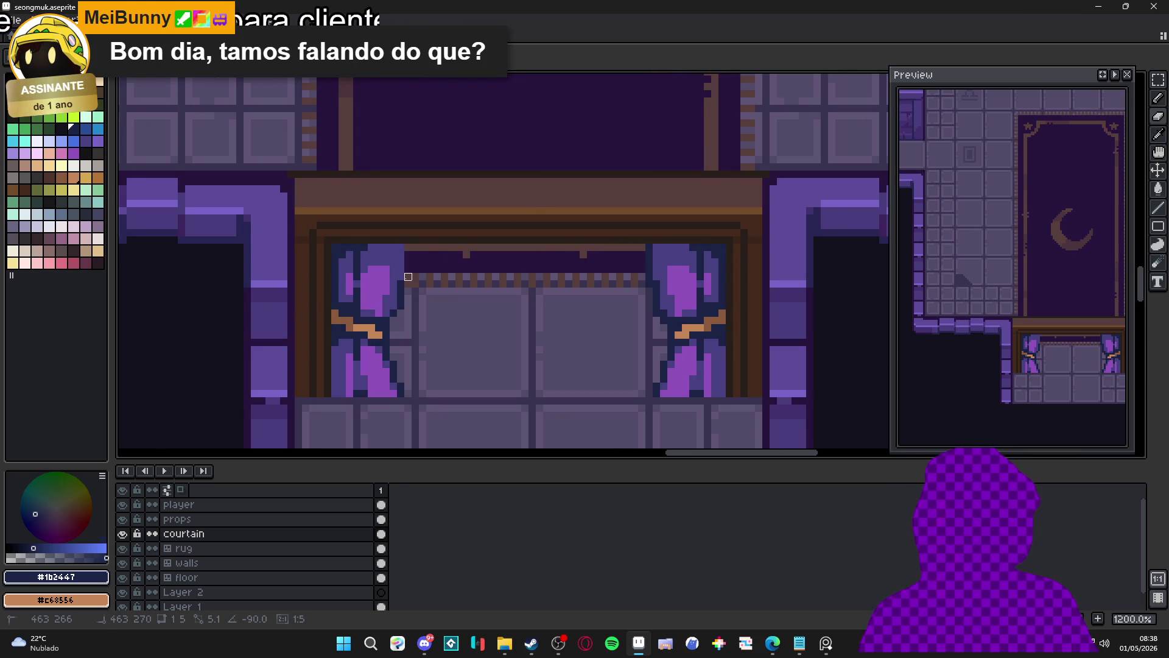
drag(401, 283, 401, 305)
key(e)
drag(386, 356, 401, 383)
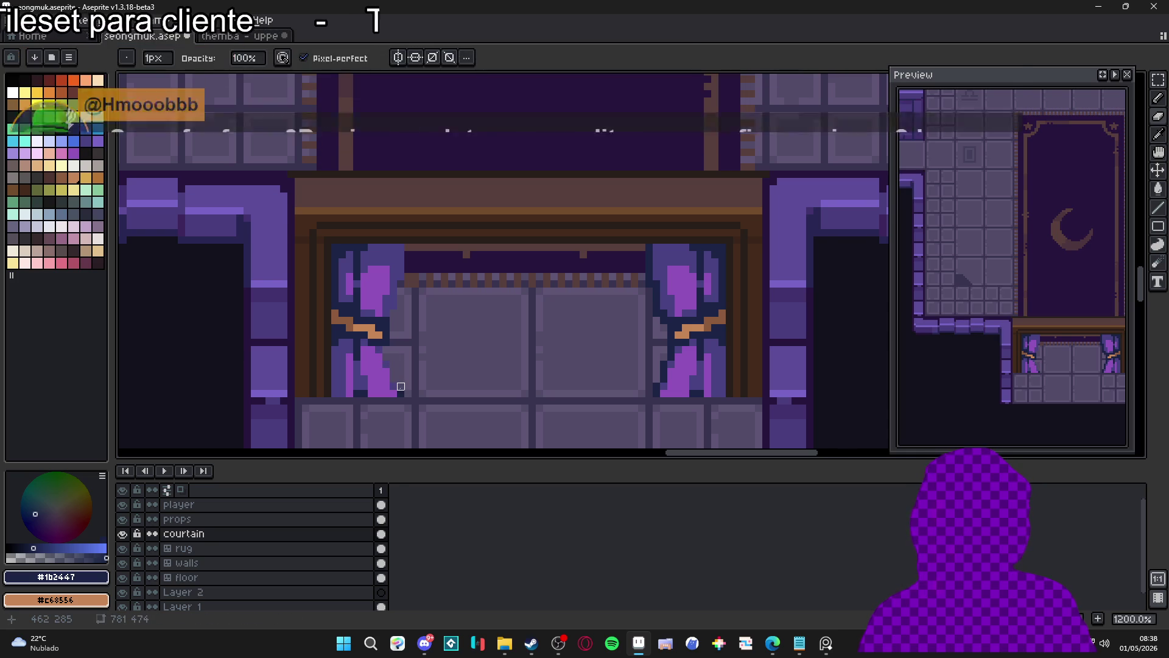
- Add dark navy outline pixels along the left curtain's edge, upper and lower
scroll(371, 313, down, 3)
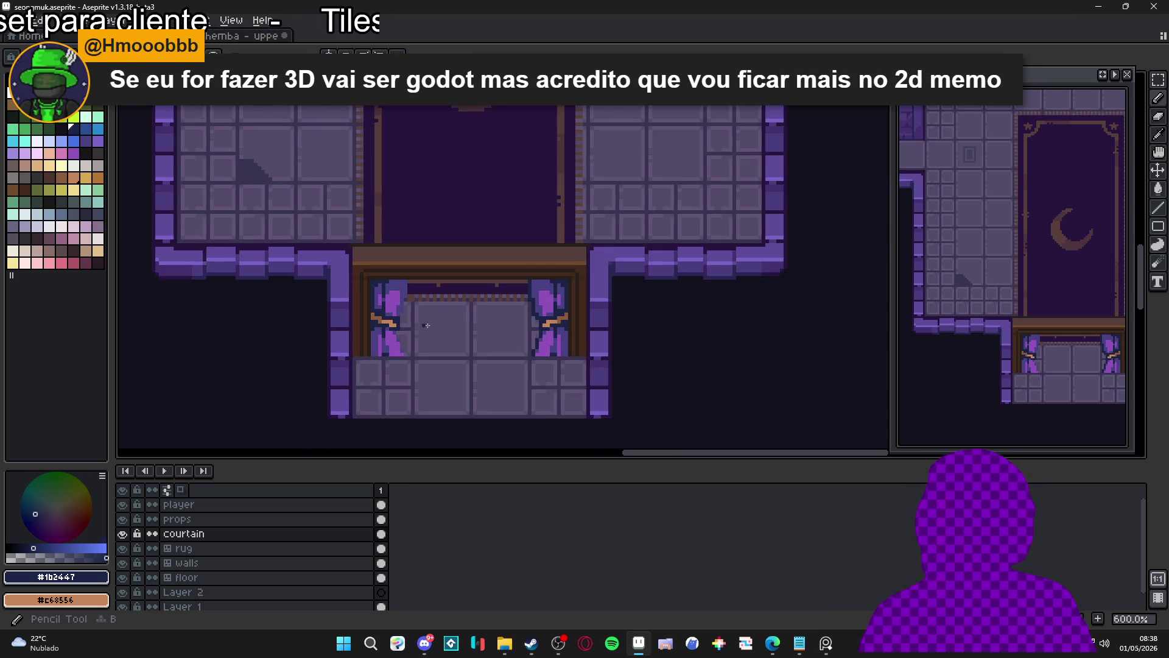
scroll(372, 319, up, 1)
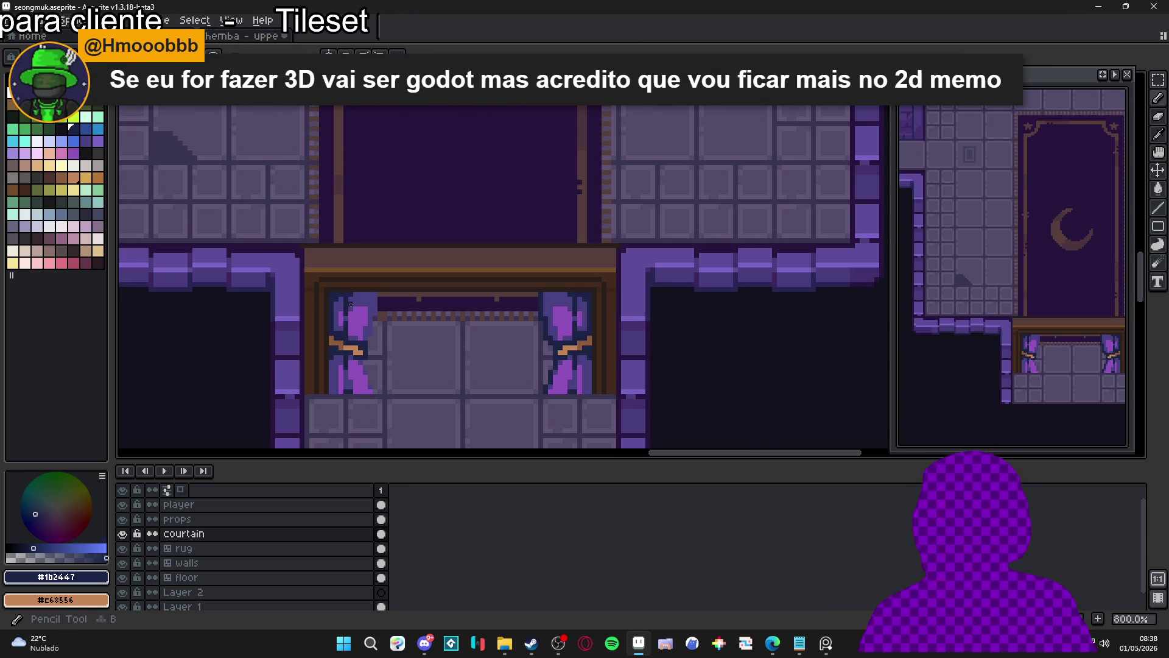
scroll(365, 324, up, 2)
click(385, 298)
click(376, 343)
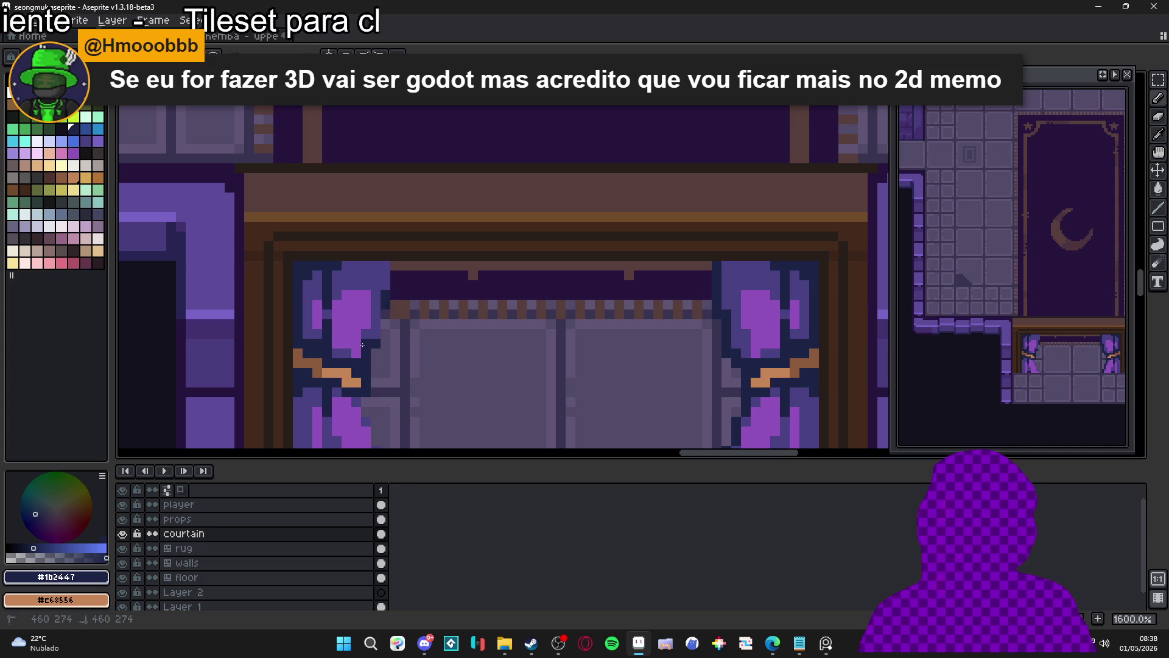
scroll(372, 334, down, 4)
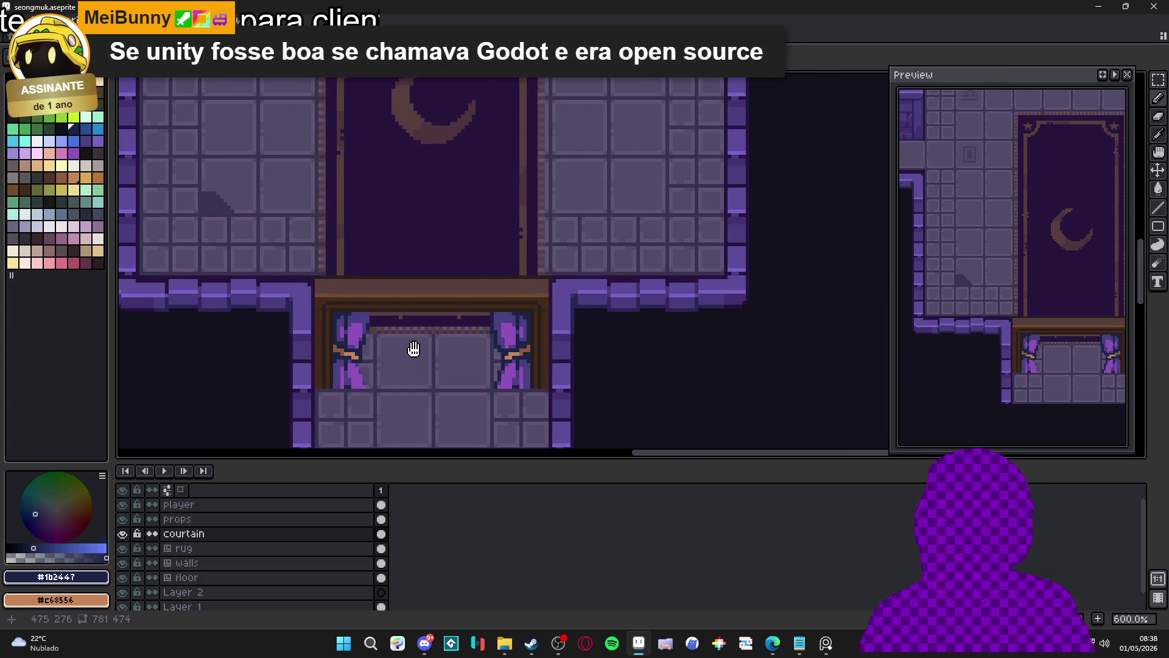
- Erase one pixel column from the right curtain's edge
scroll(461, 296, up, 4)
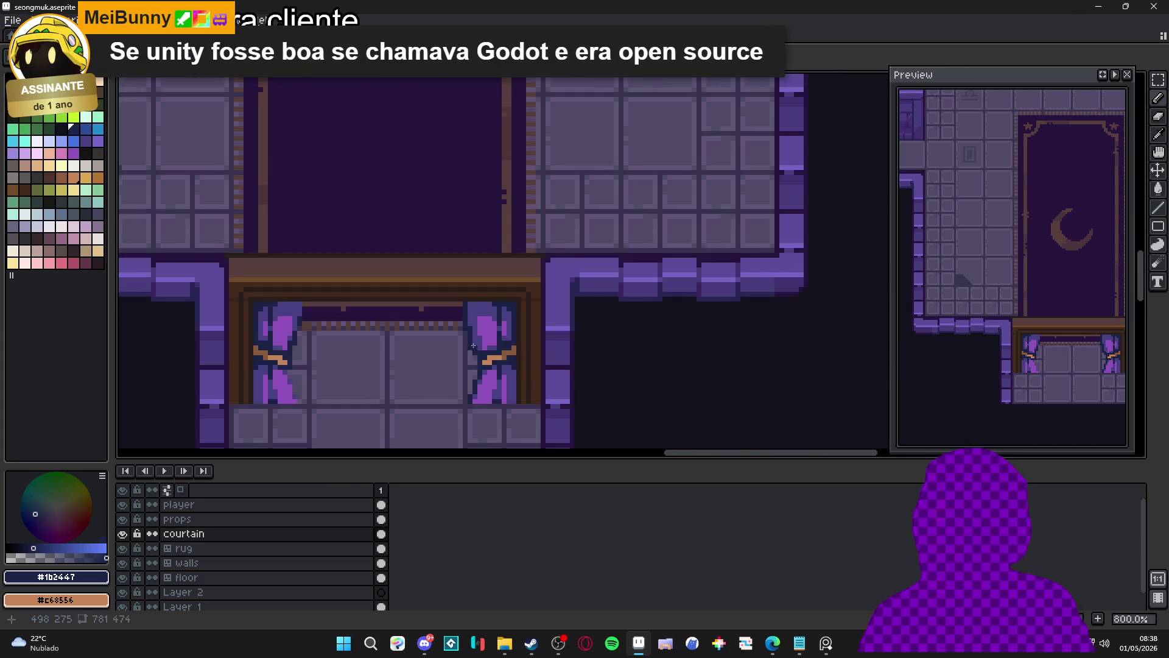
key(e)
drag(461, 296, 461, 355)
scroll(471, 356, down, 4)
scroll(490, 417, up, 3)
scroll(489, 417, down, 2)
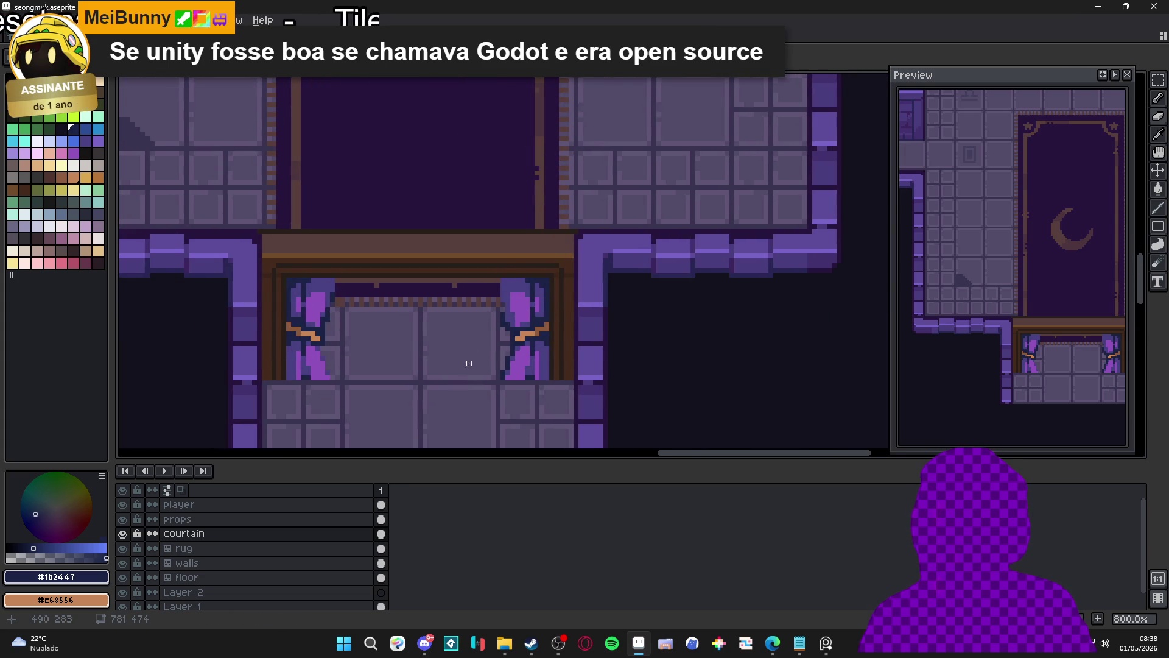
scroll(483, 377, up, 2)
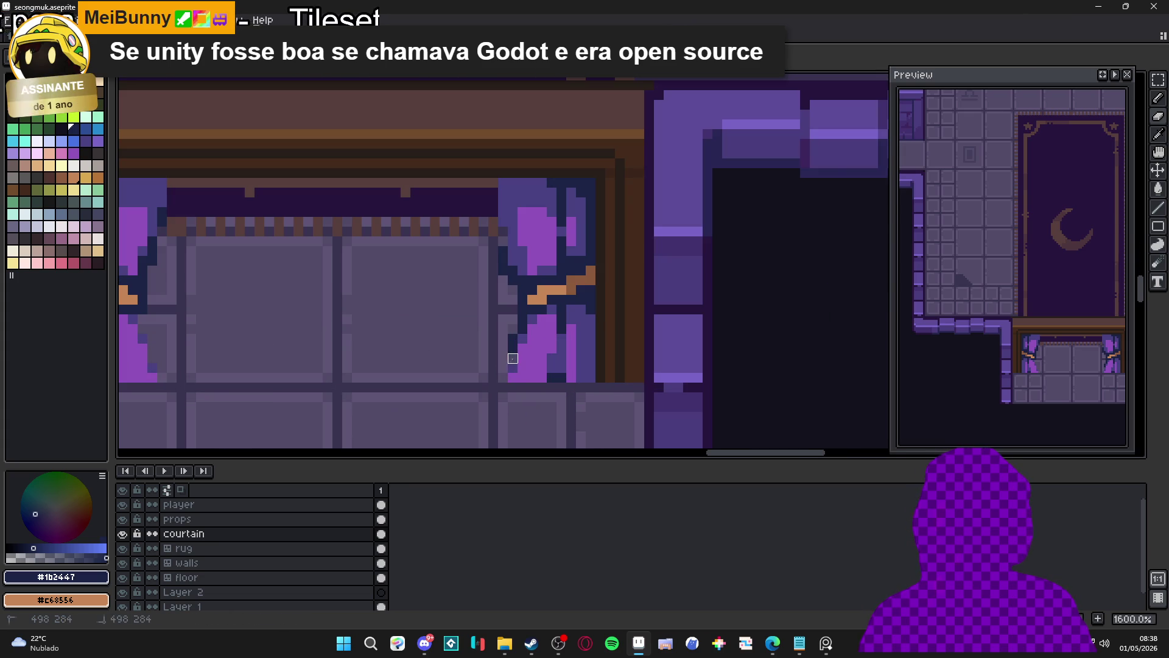
scroll(522, 319, down, 1)
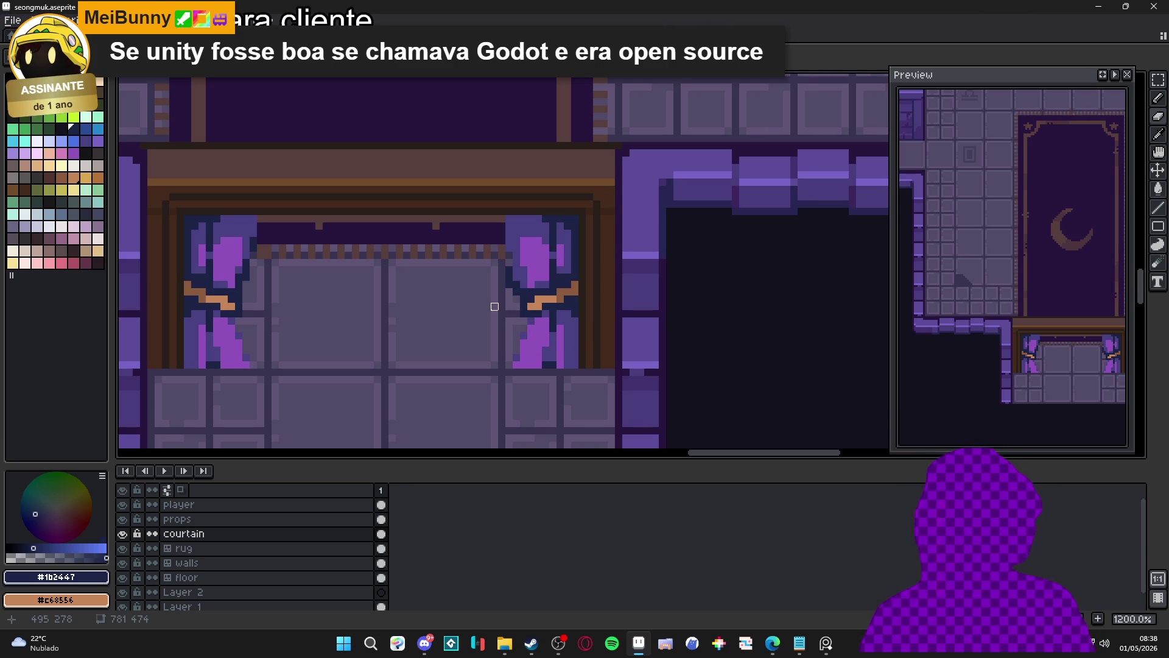
scroll(456, 298, down, 2)
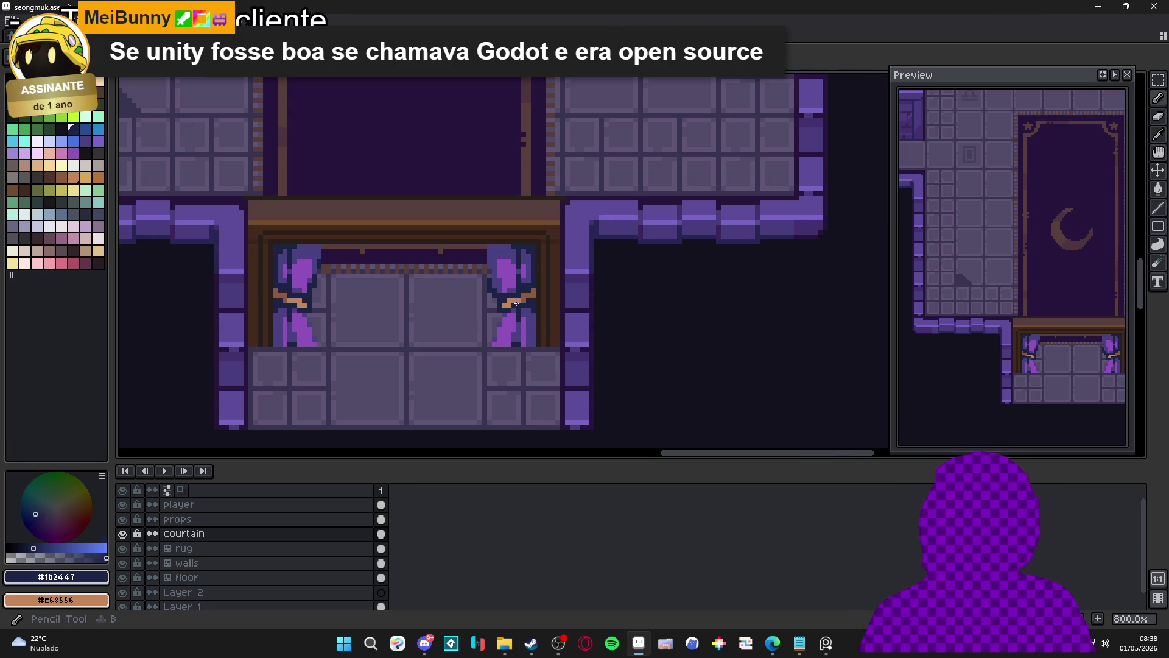
- Show the 16px tile grid over the room canvas
key(ctrl+apostrophe)
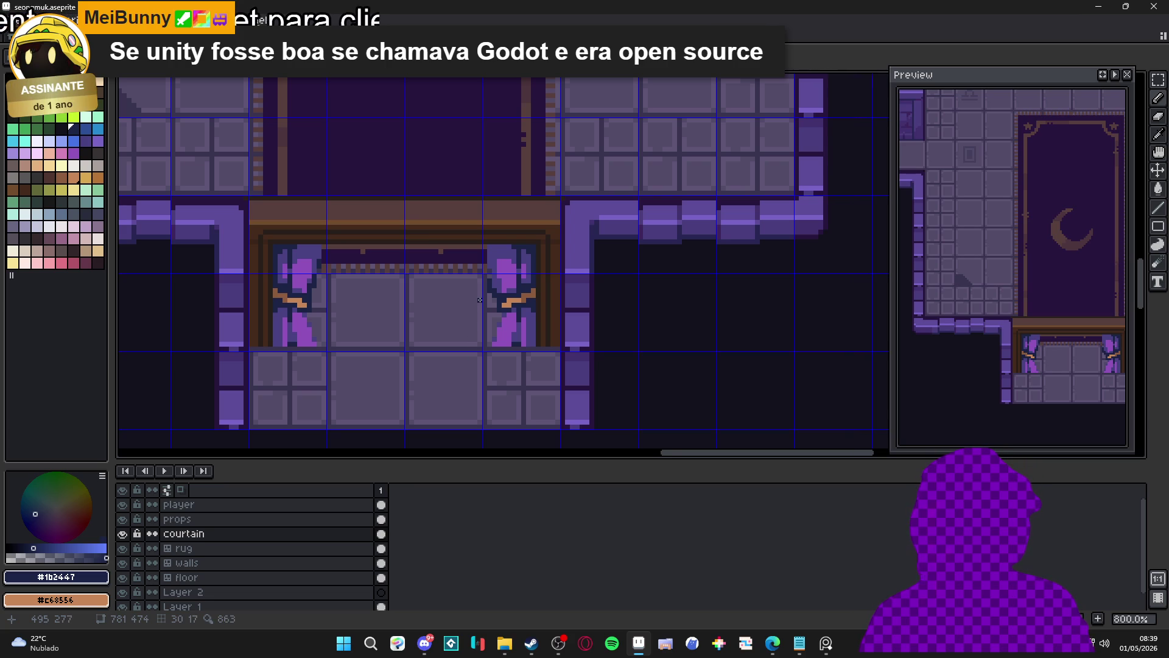
scroll(485, 294, up, 2)
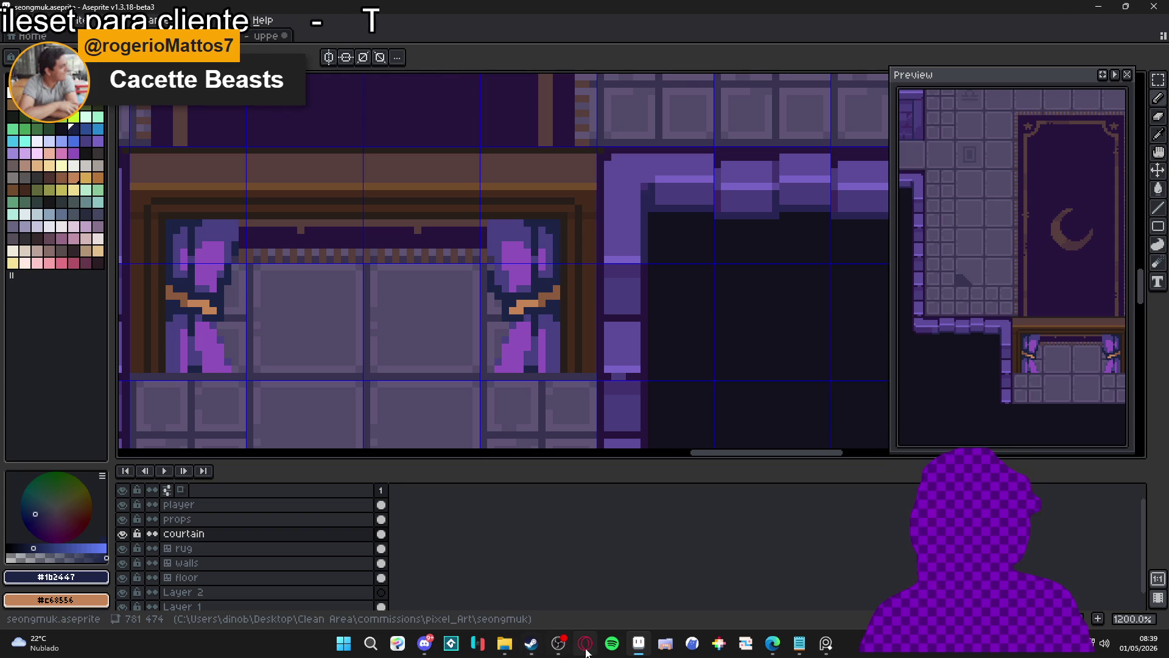
click(531, 643)
- Search the Steam store for 'cacetes beasts', fixing the misspelled game name
click(724, 78)
text(cac)
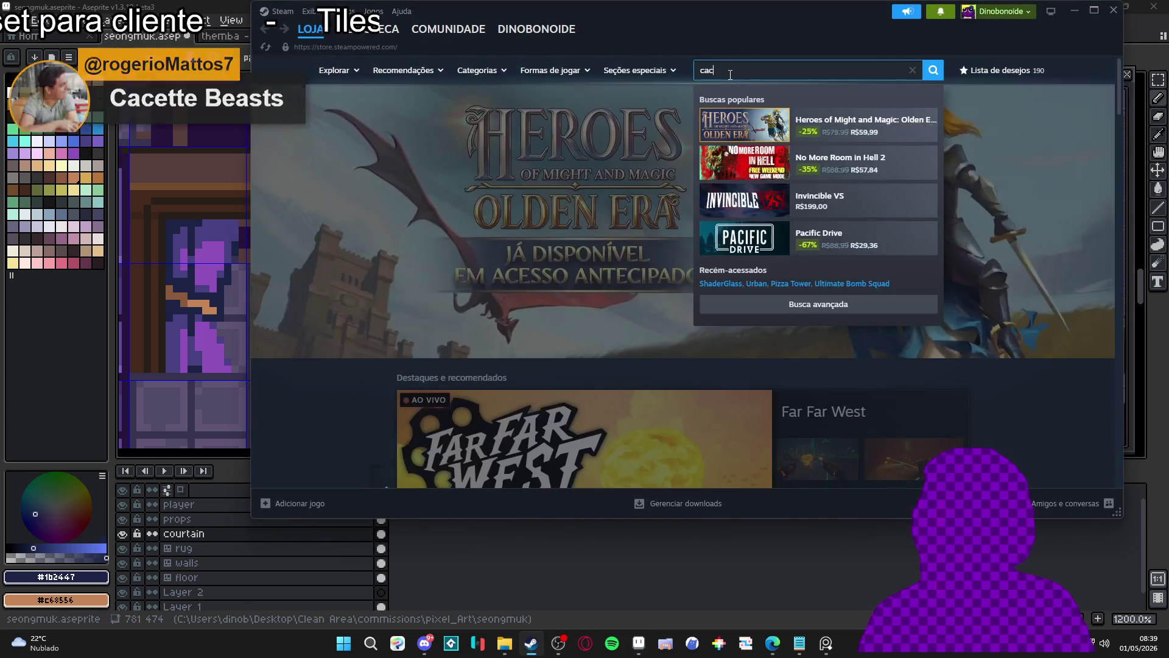
text(ete be)
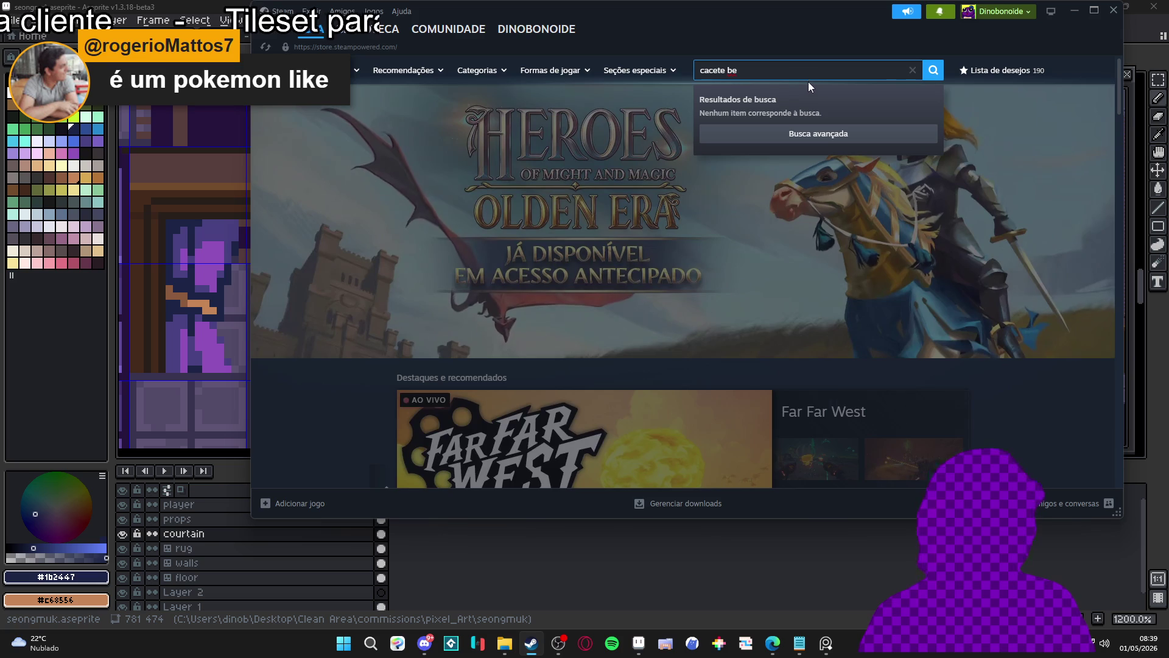
text(asts)
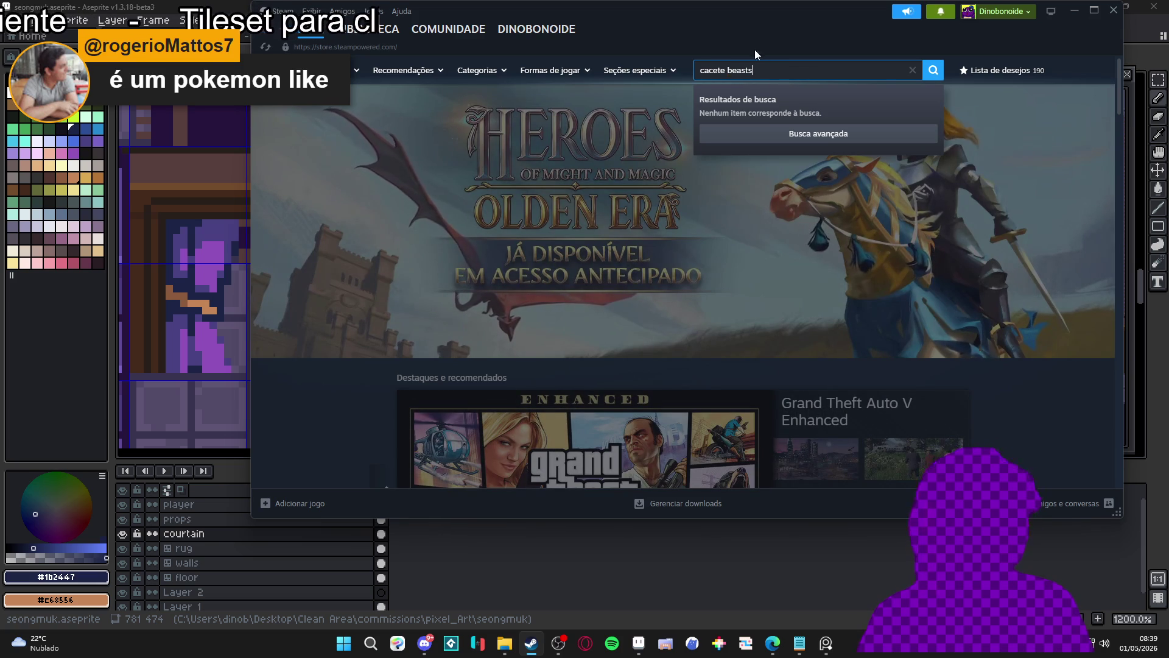
key(Left)
key(Left)
key(Left)
text(t)
key(End)
text(s)
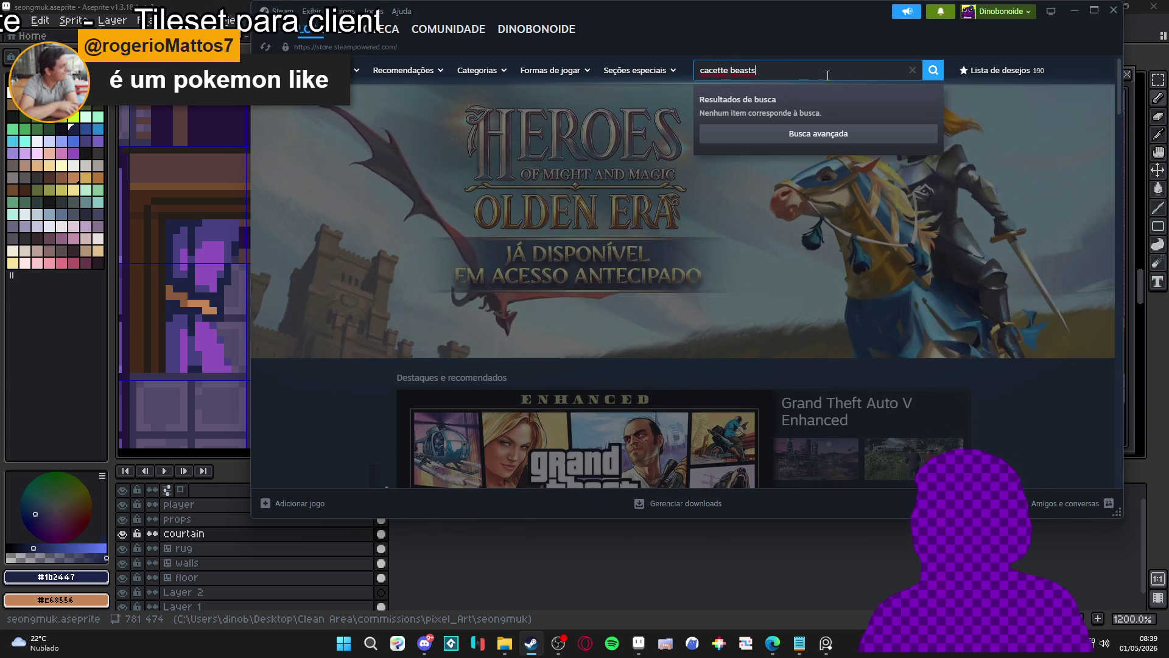
- Run the same game-name search as a web search in Edge
triple_click(777, 70)
key(ctrl+c)
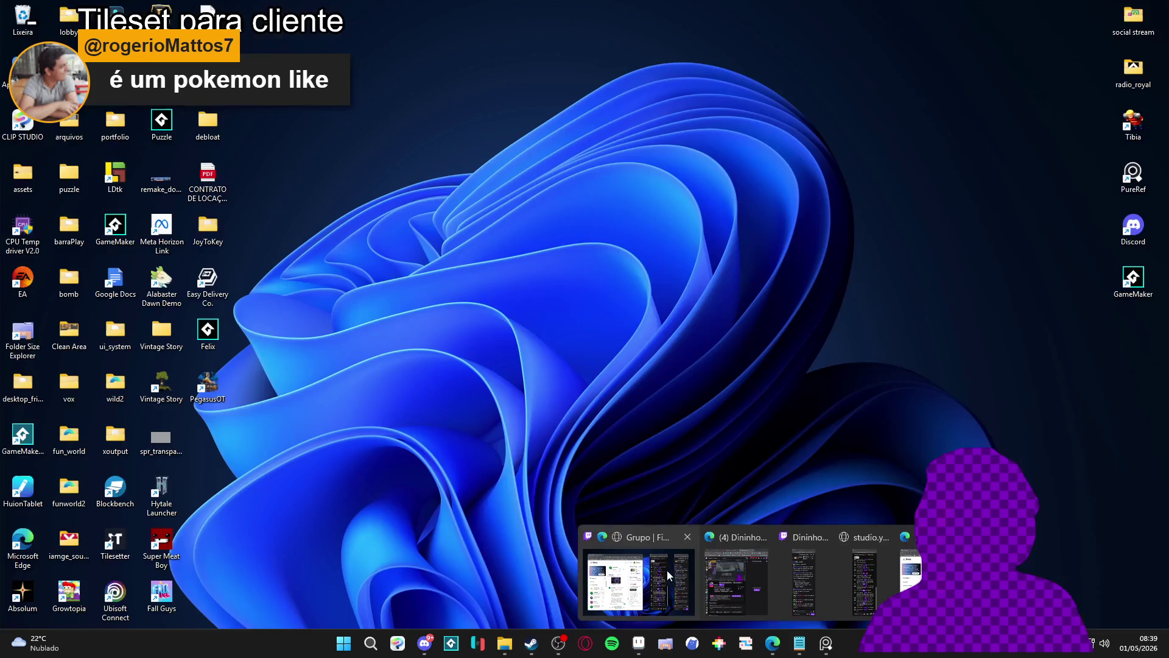
click(772, 643)
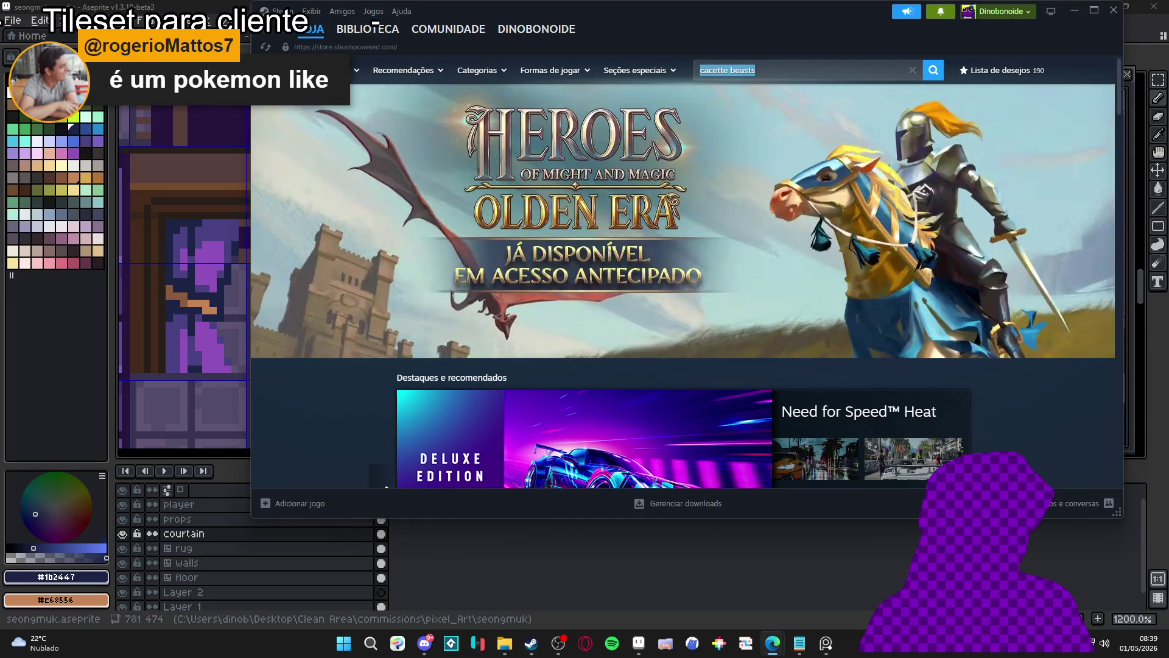
key(ctrl+v)
key(Return)
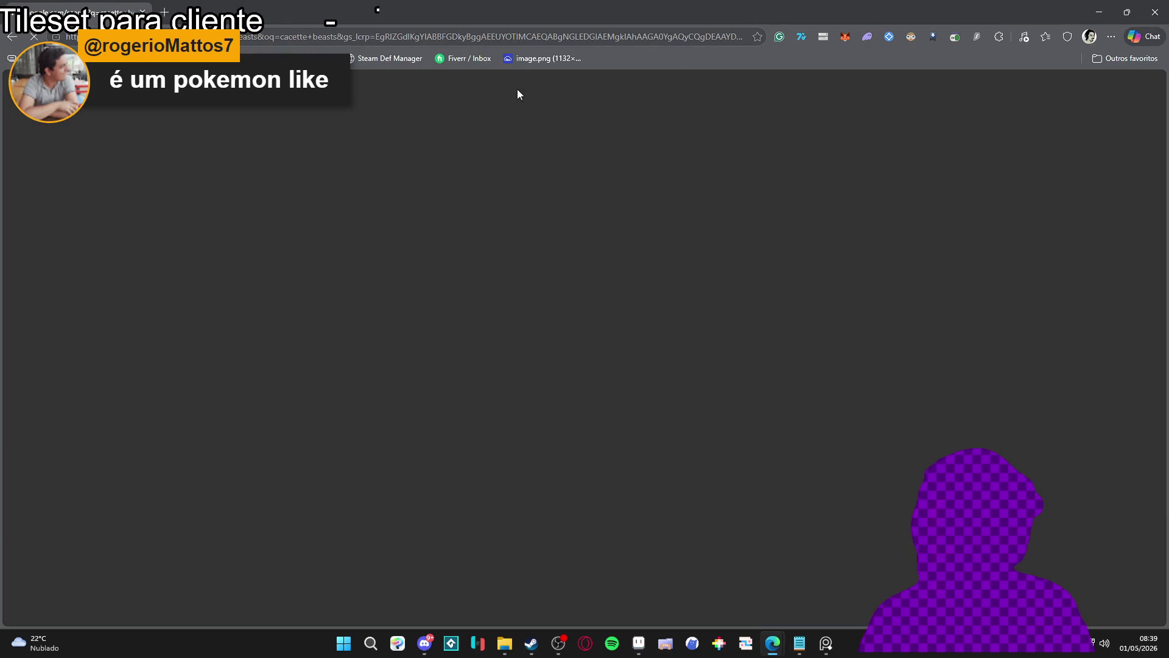
- Open the Cassette Beasts Steam store page and view its third screenshot full-size
click(292, 246)
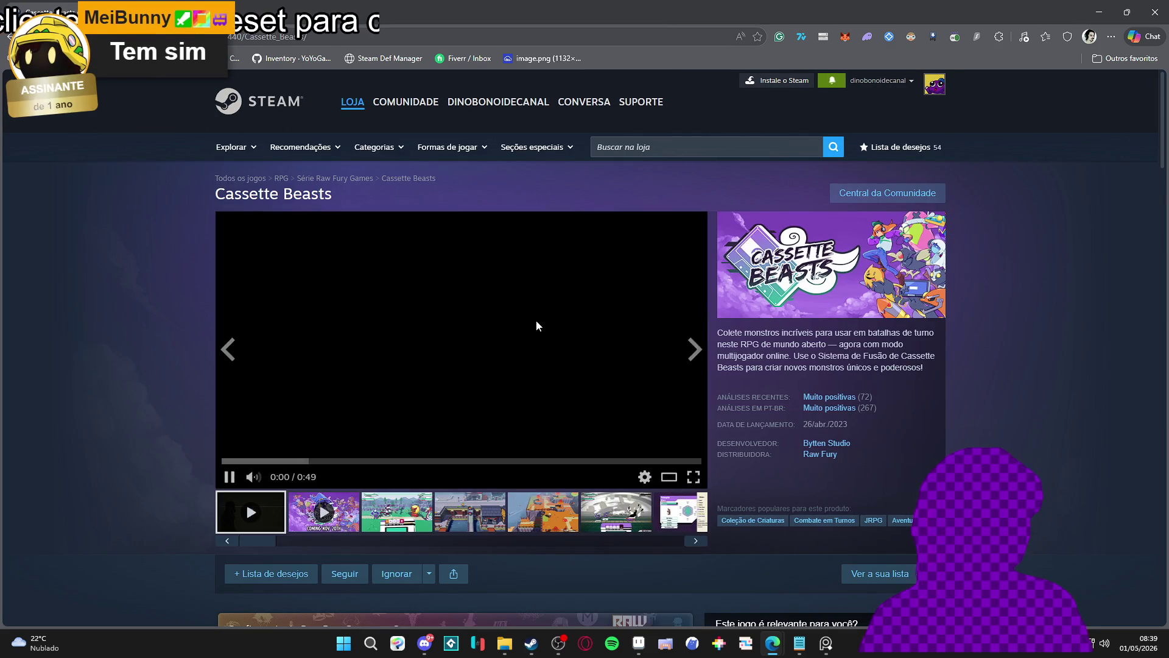
click(413, 519)
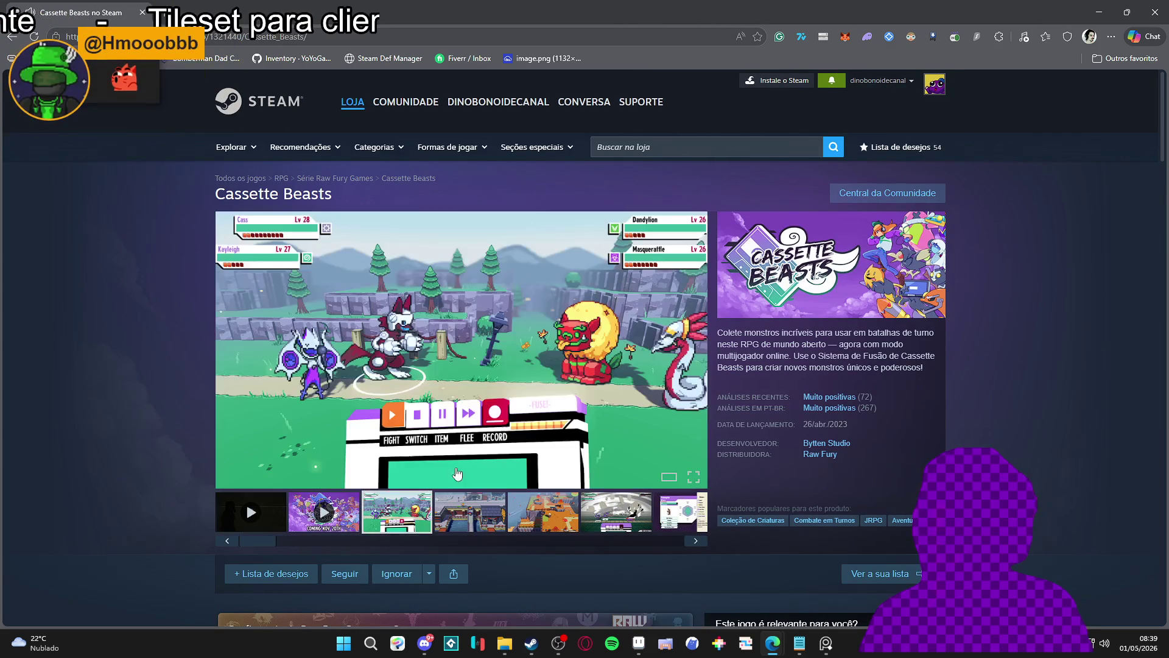
click(436, 475)
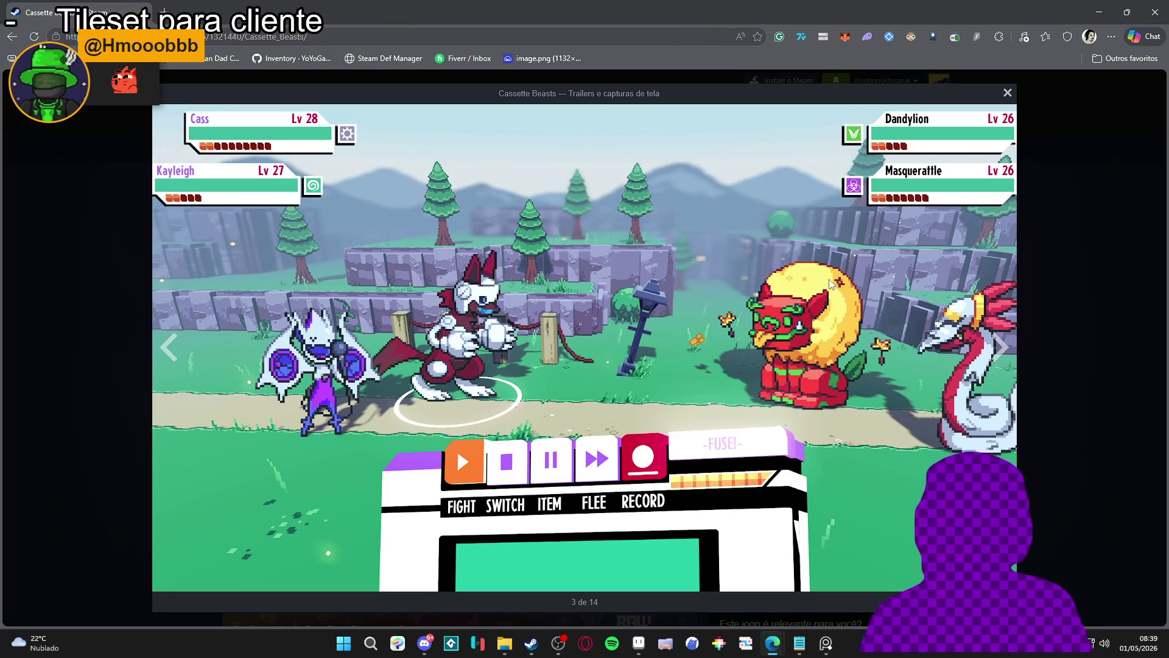
- Browse forward through the screenshots past the snowy battle shot
click(999, 349)
click(999, 348)
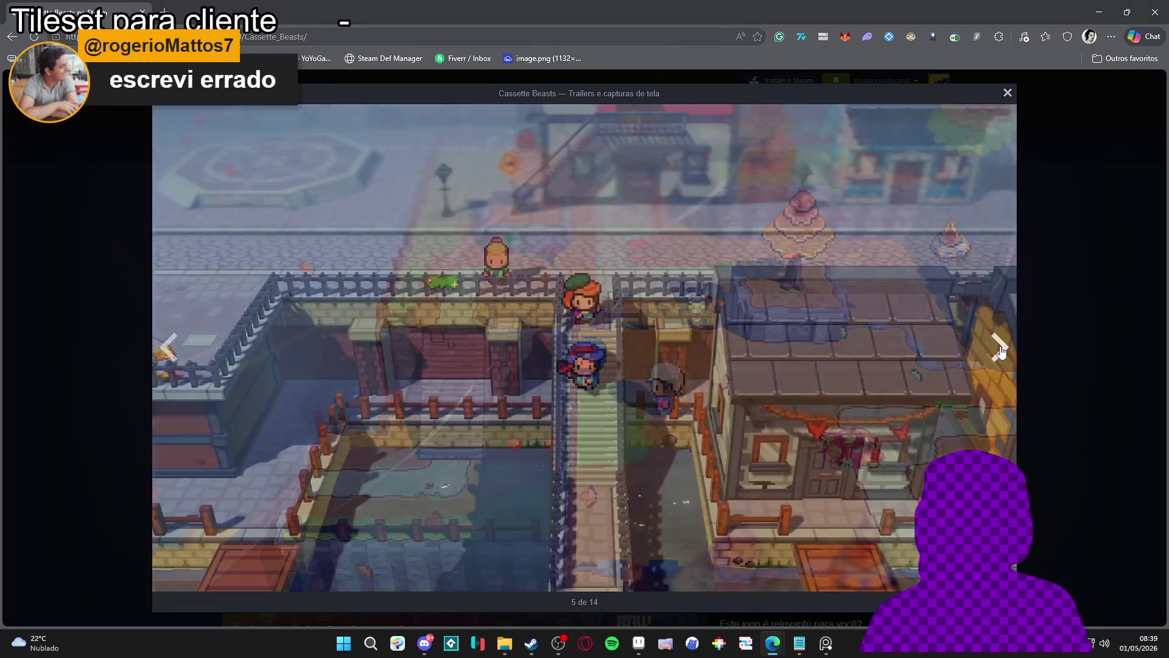
click(999, 349)
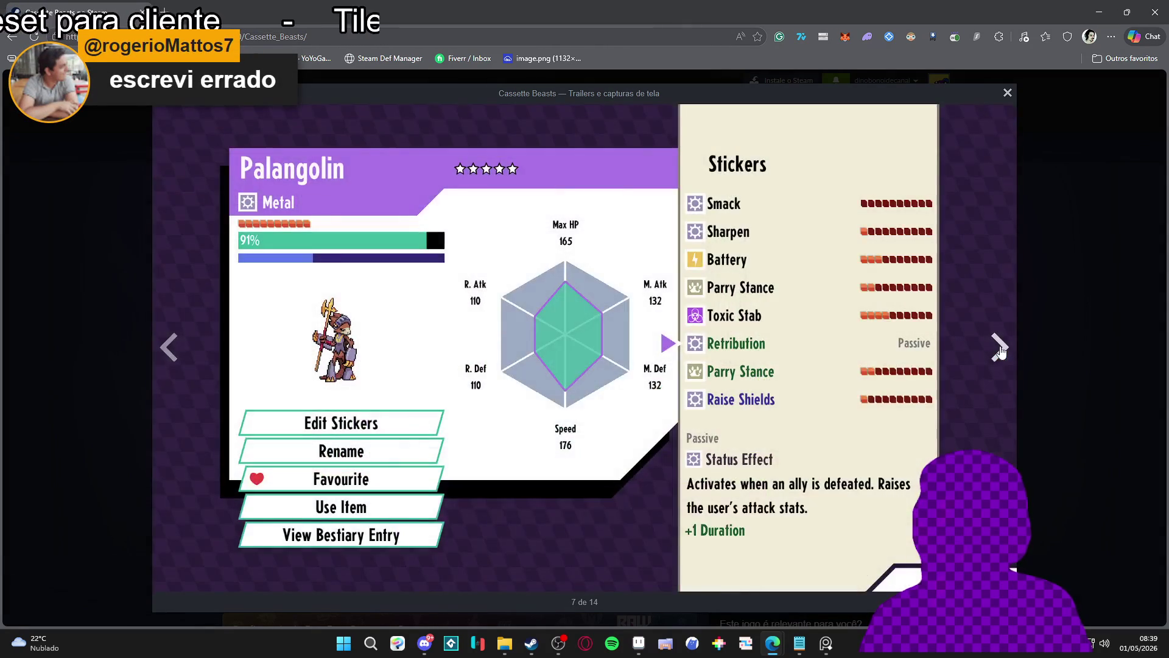
click(999, 349)
click(999, 349)
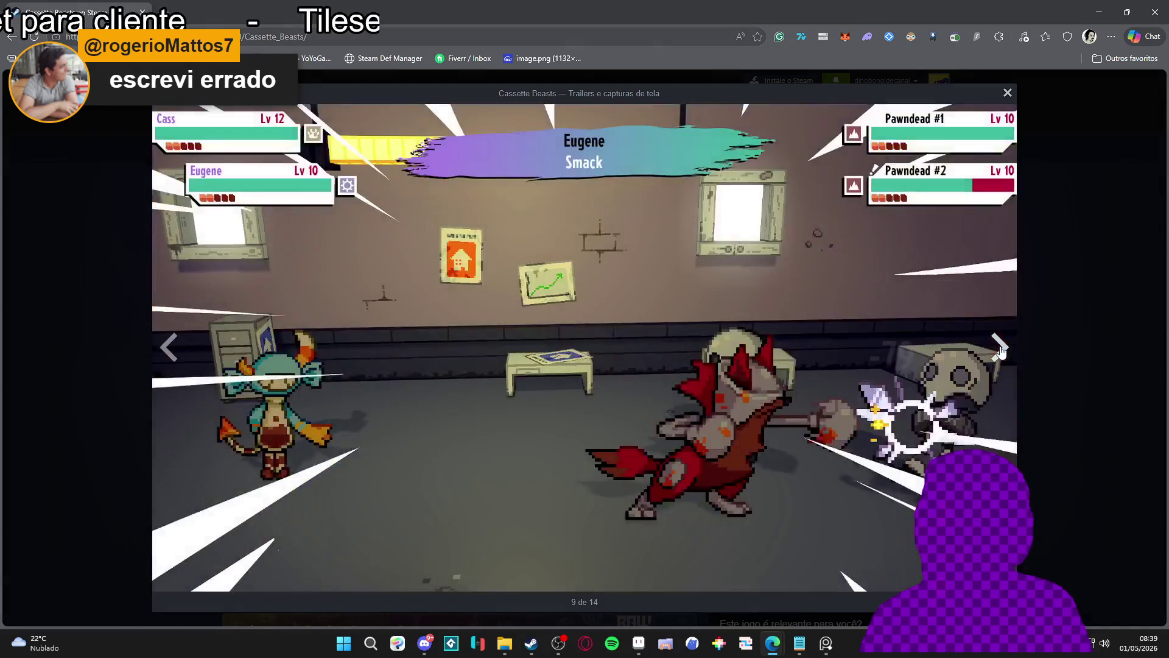
click(999, 349)
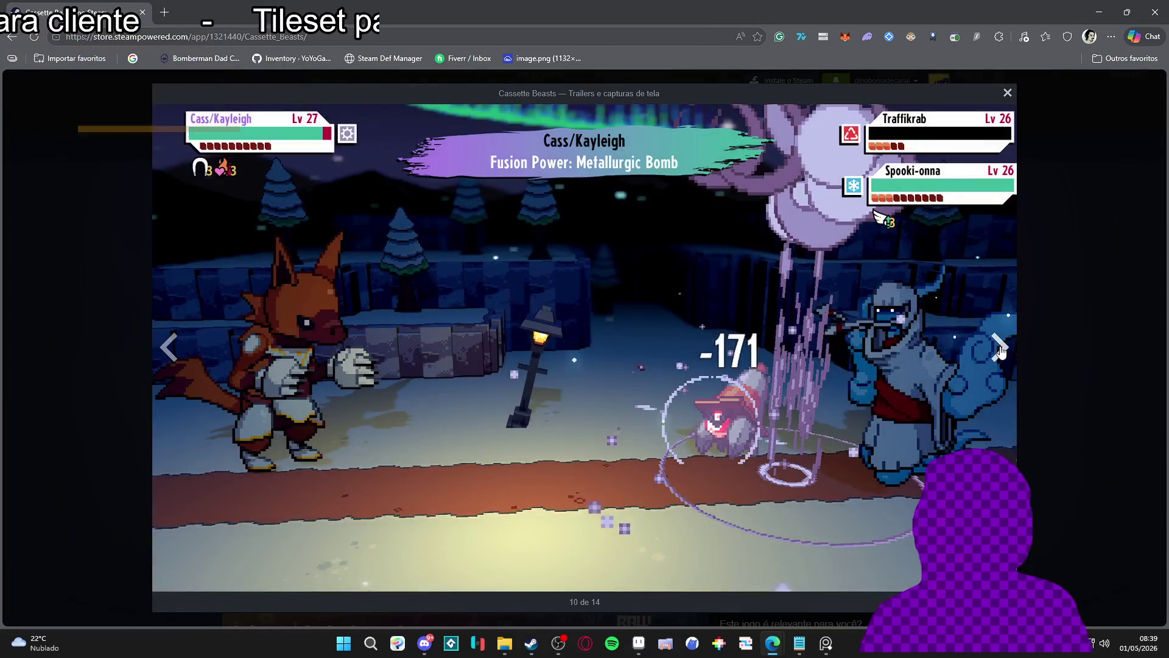
click(999, 349)
- Step back through the gallery to the forest battle screenshot, 3 of 14
click(172, 347)
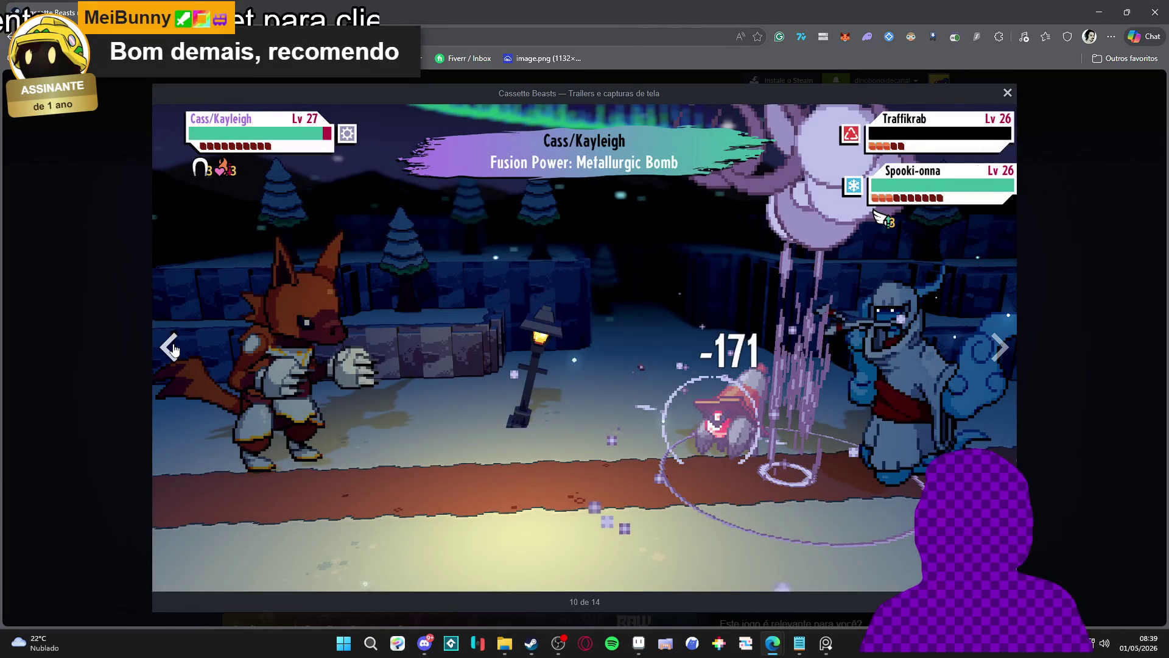
click(172, 347)
click(173, 347)
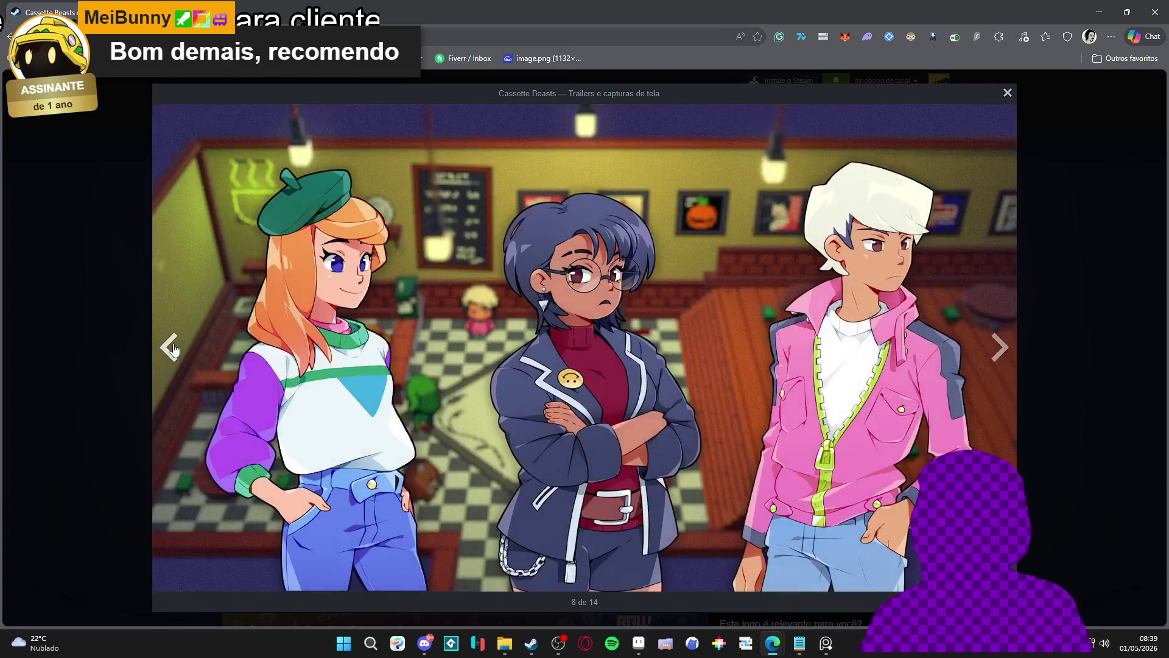
click(172, 347)
click(173, 347)
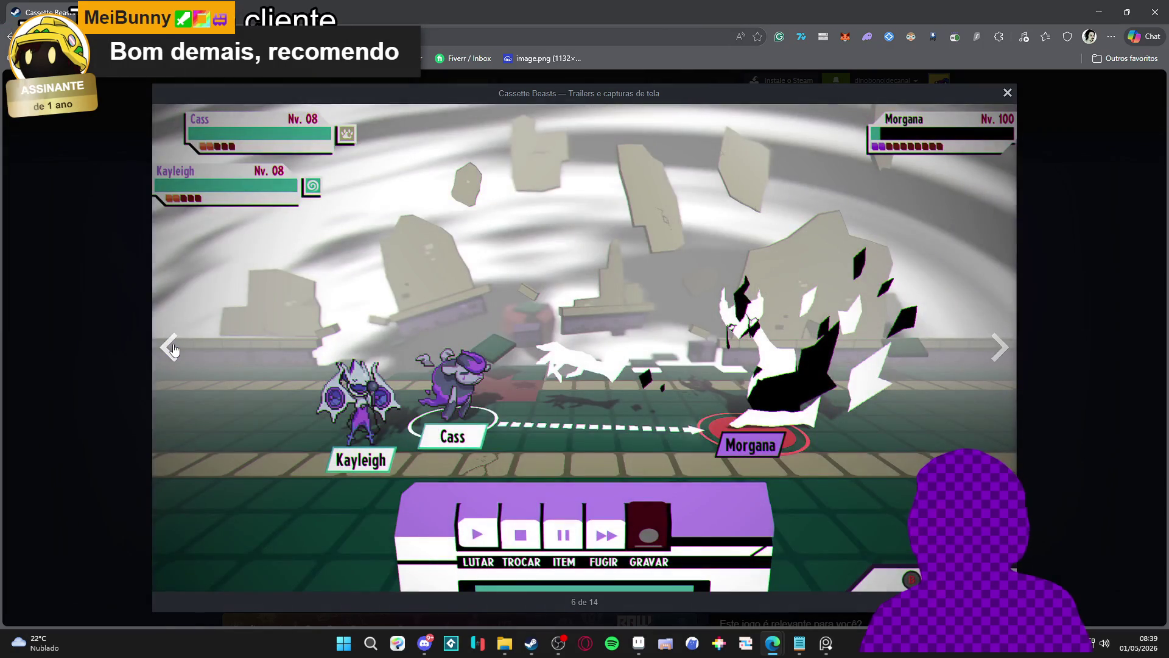
click(172, 347)
click(172, 347)
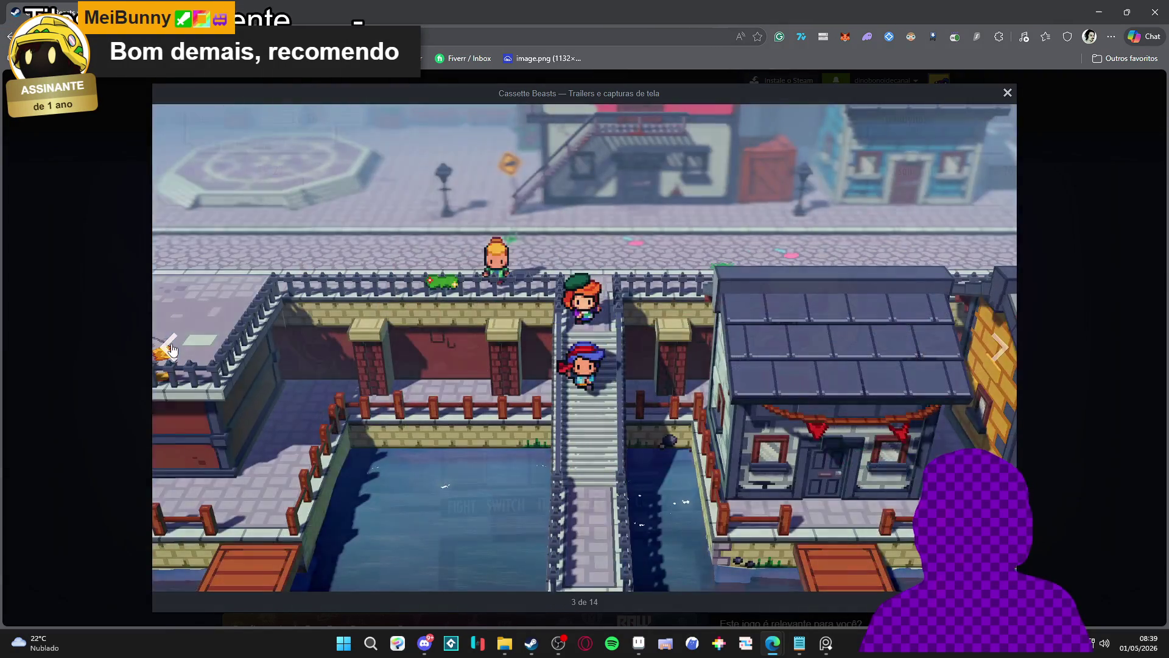
click(173, 347)
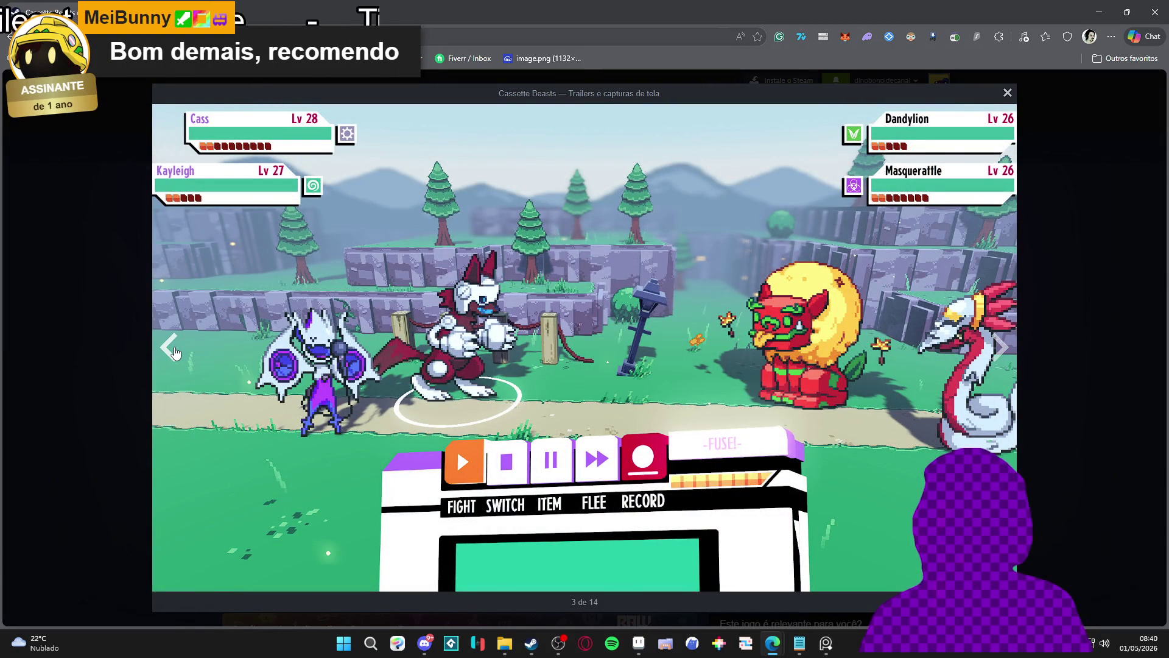
click(174, 350)
click(997, 344)
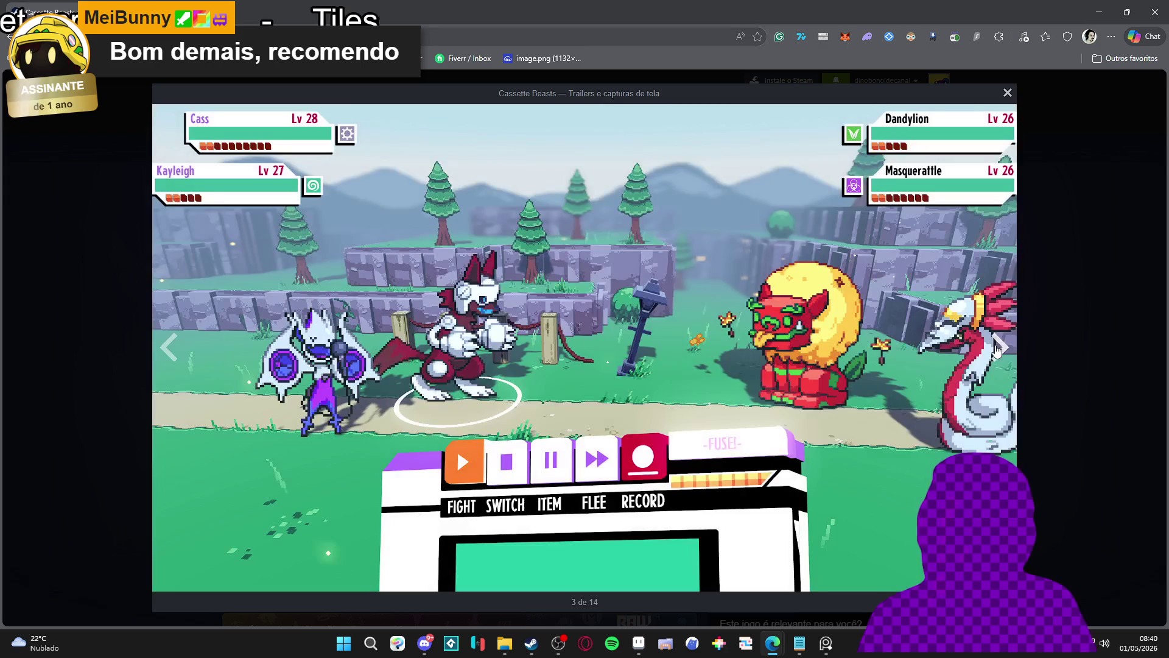
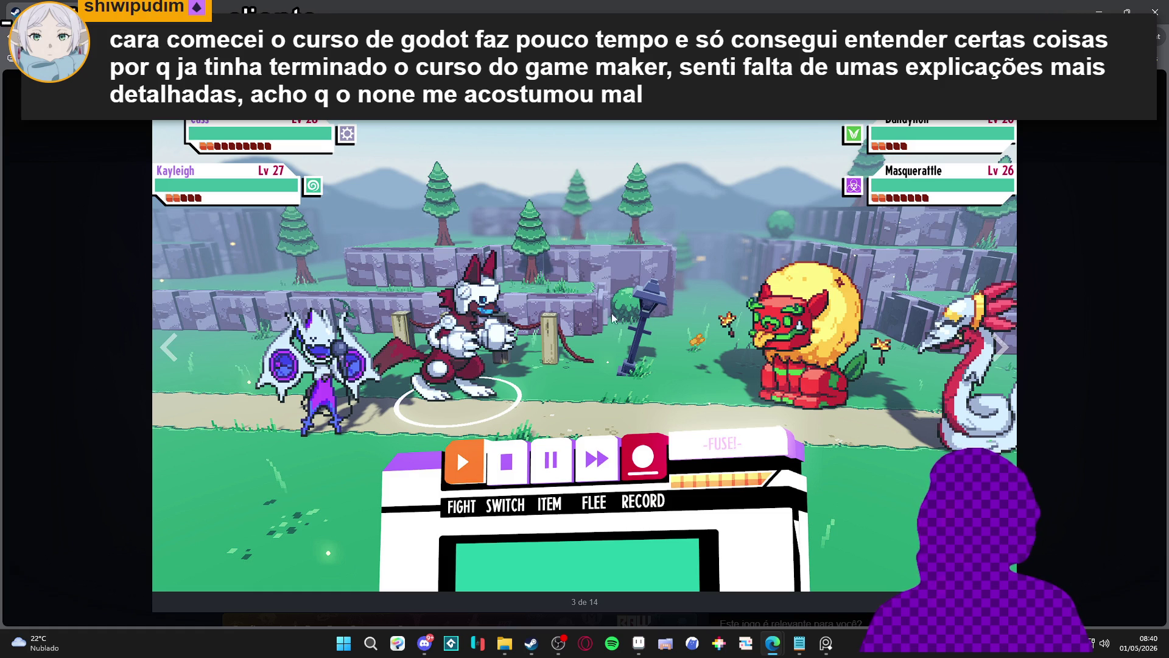
- Page through the Cassette Beasts screenshots to the Palangolin stats shot, then close the viewer
click(999, 363)
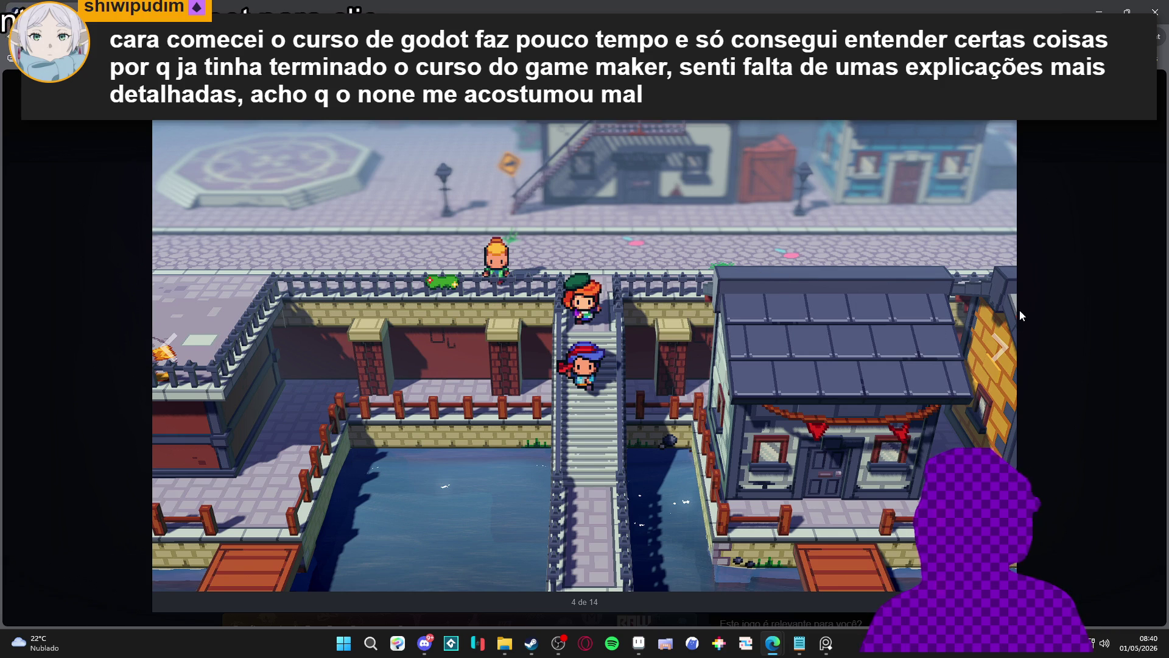
click(999, 350)
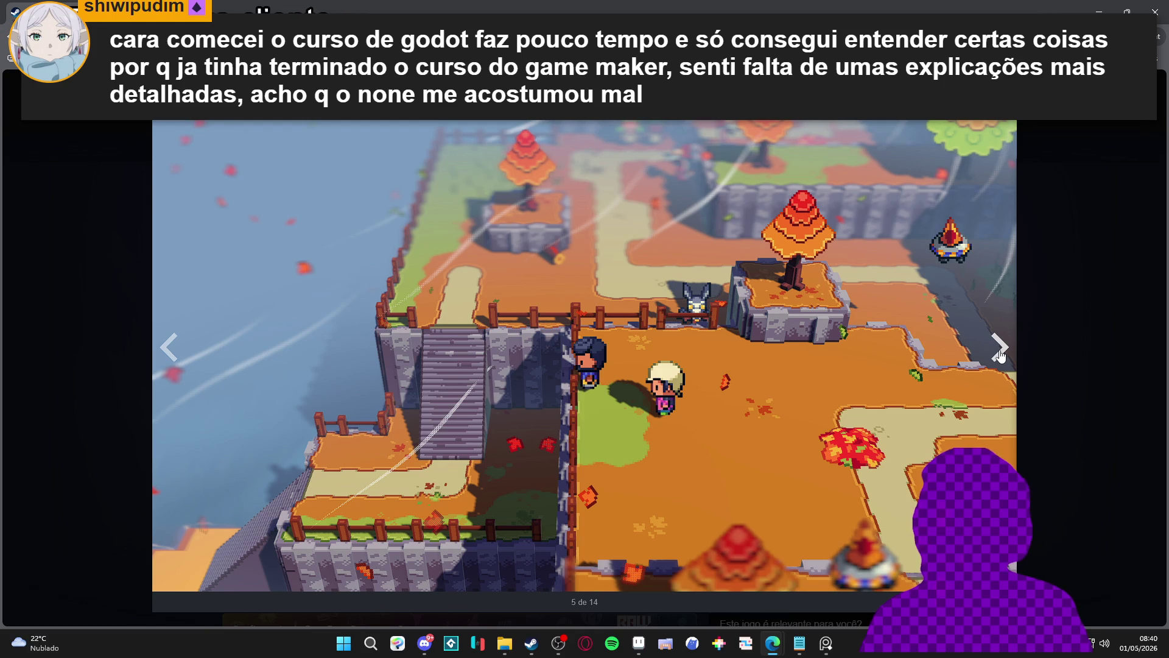
click(999, 350)
click(1000, 350)
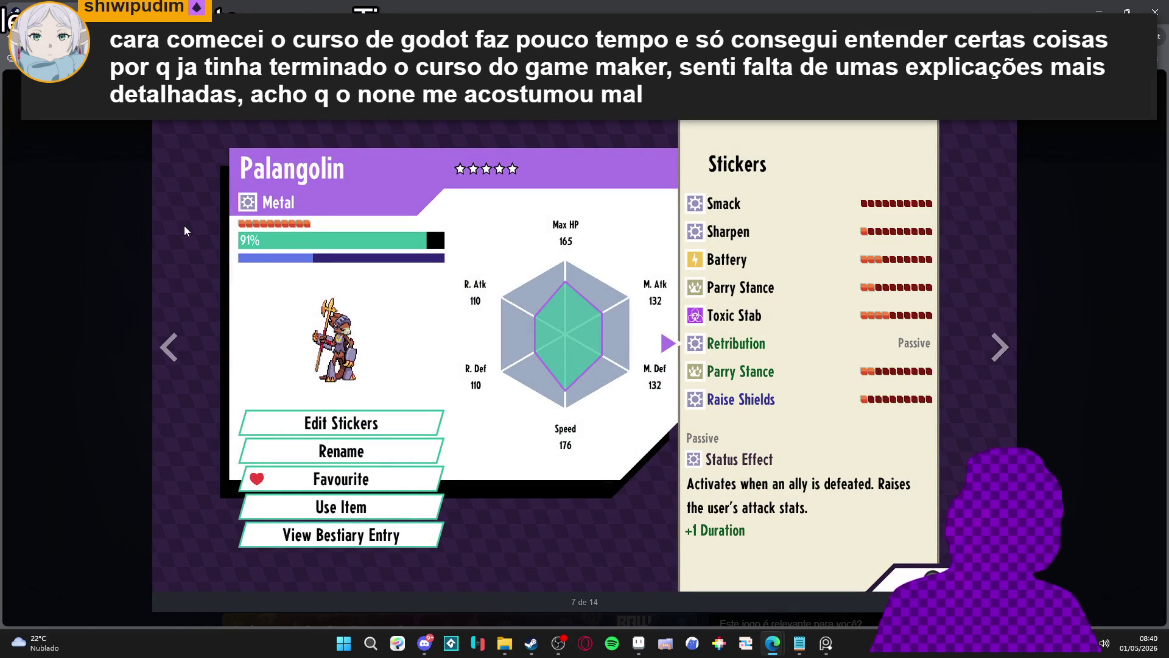
click(123, 345)
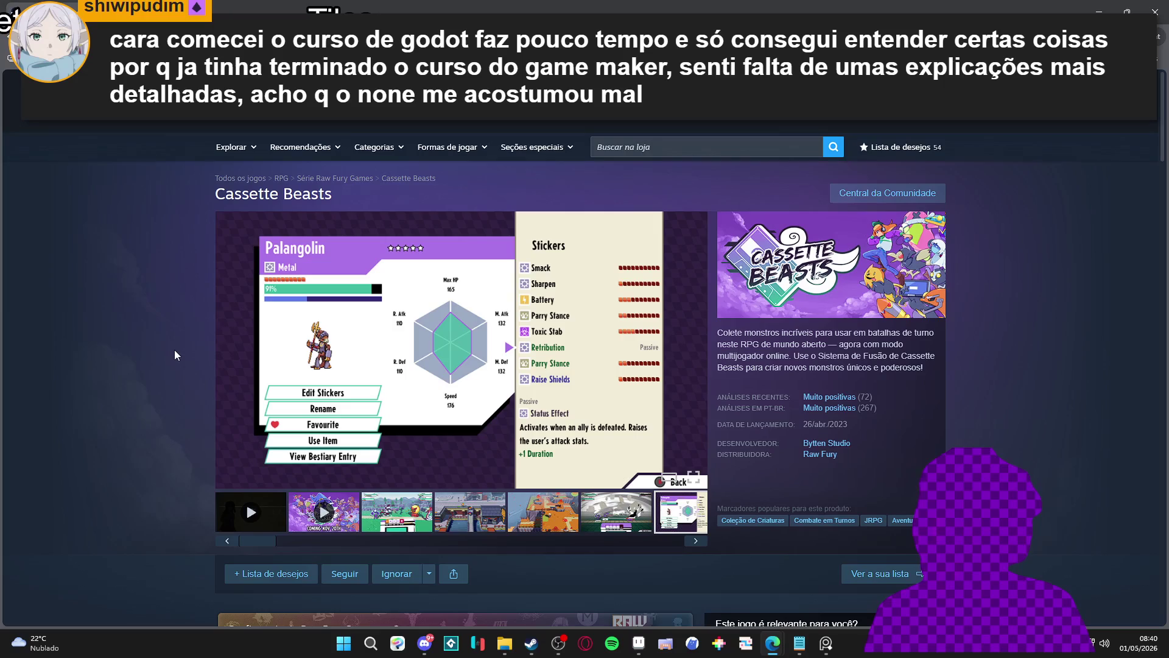
- Play the second trailer at full volume, skipped ahead to 0:13
click(356, 508)
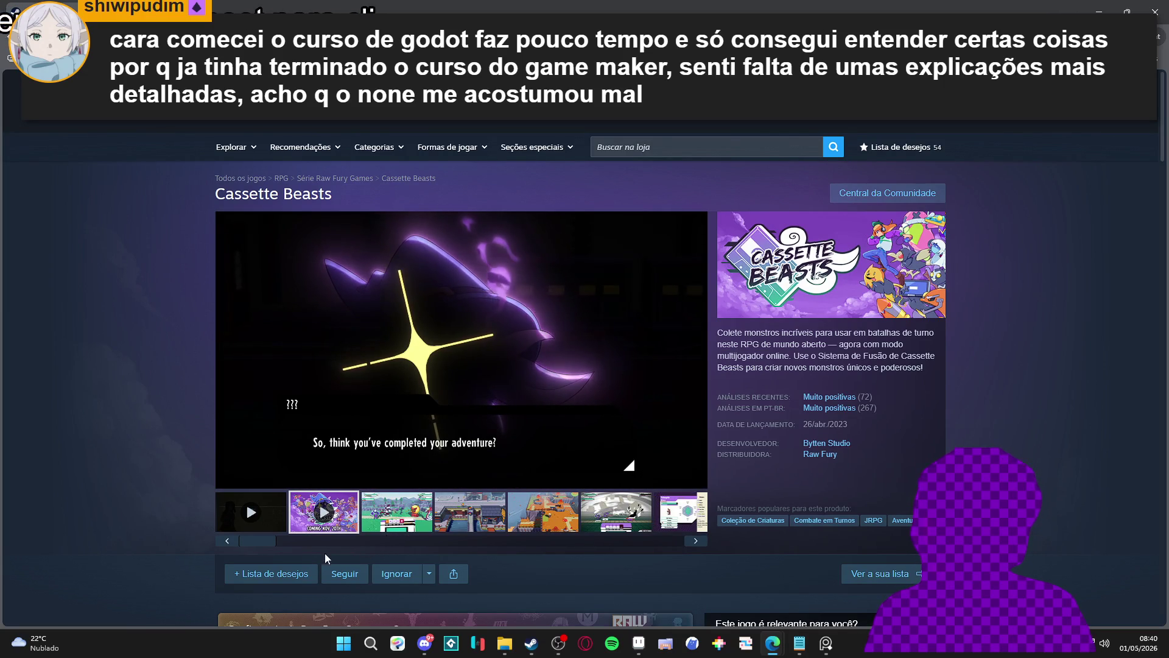
mouse_move(246, 502)
drag(274, 481, 313, 478)
click(350, 461)
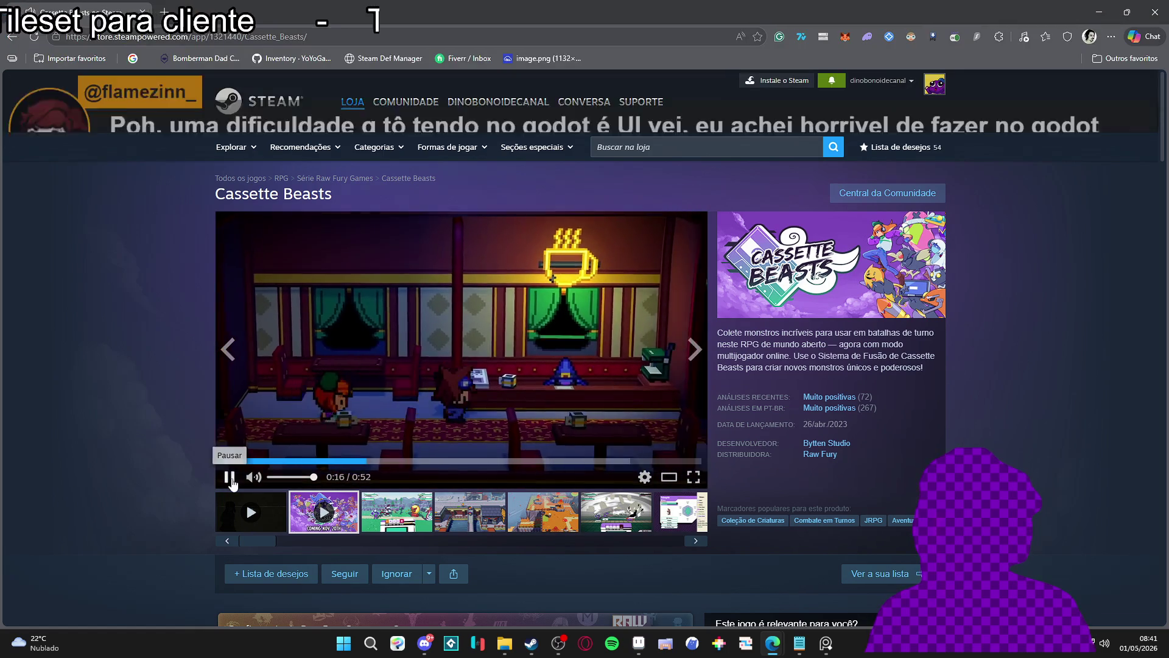
- Pause the trailer, then view the city screenshot enlarged and close it
click(230, 478)
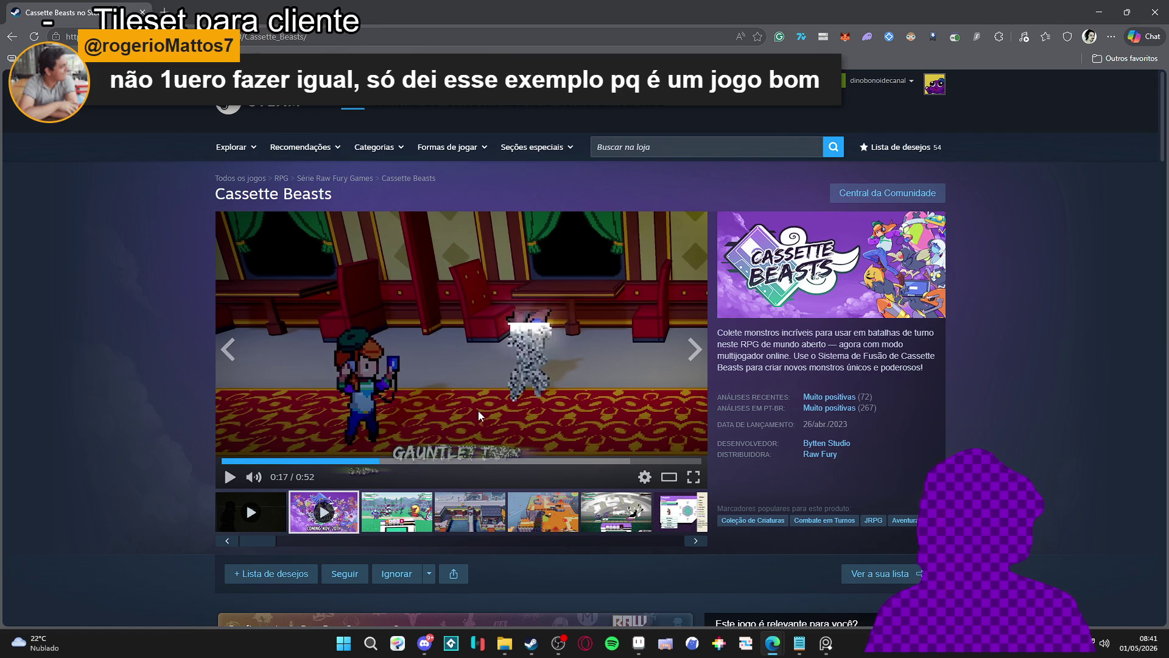
click(389, 520)
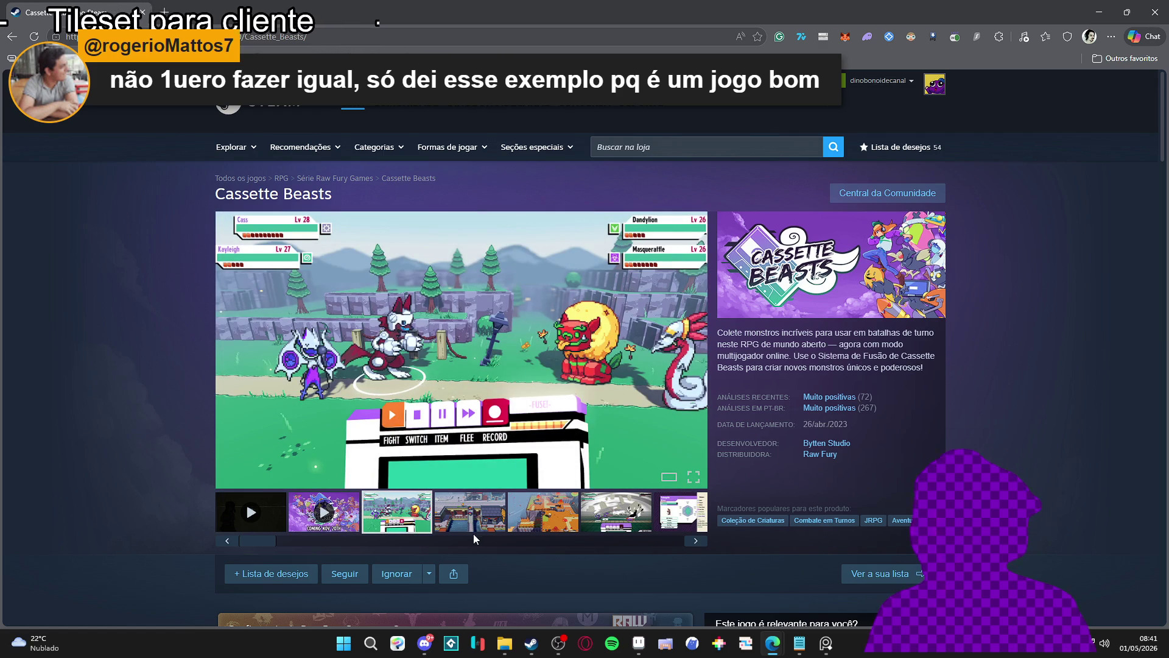
click(475, 527)
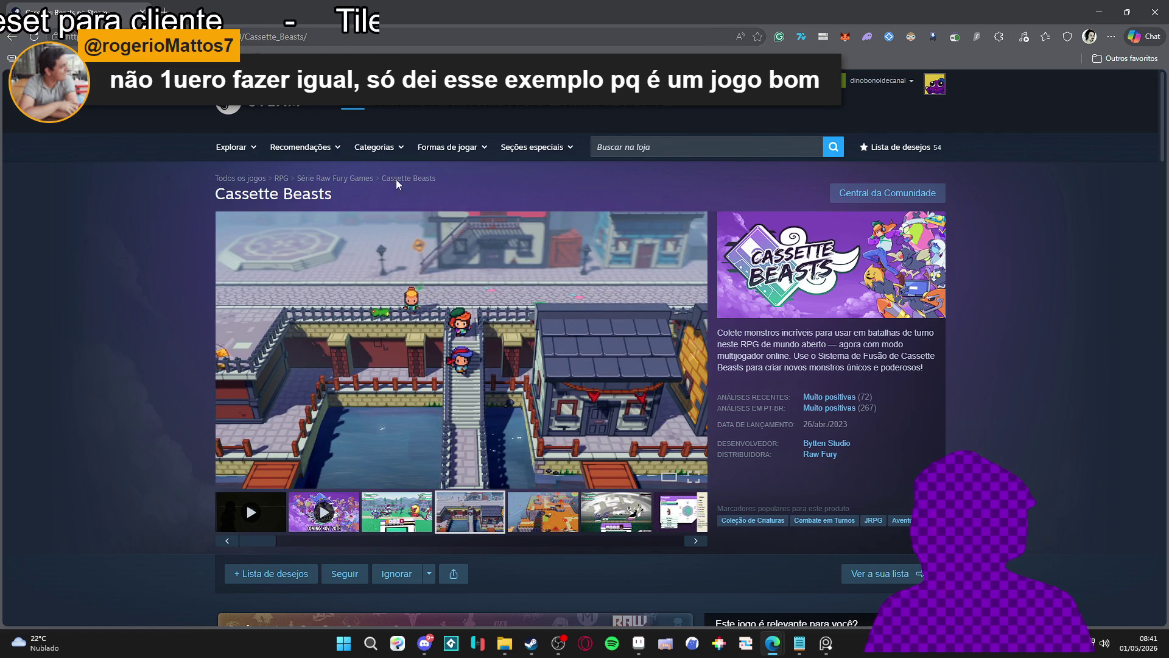
click(486, 324)
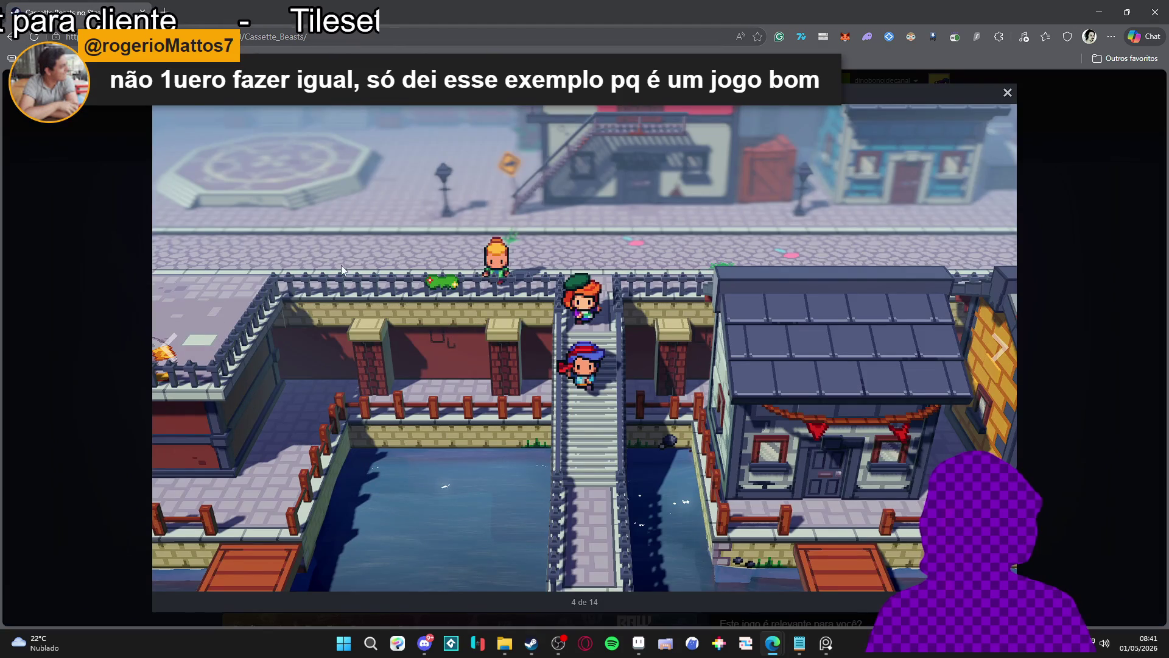
click(74, 279)
- Switch the main viewer between the battle and city screenshots, ending on battle
click(581, 505)
click(542, 511)
click(470, 511)
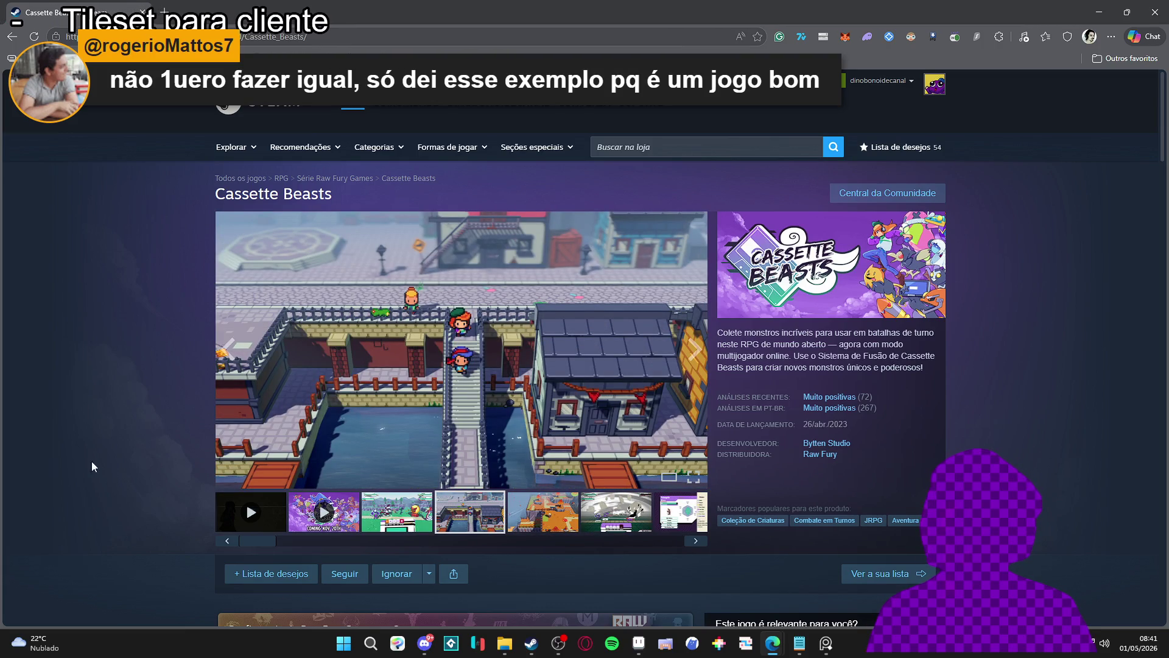
click(401, 520)
mouse_move(255, 540)
mouse_down()
mouse_move(424, 539)
mouse_move(256, 547)
mouse_up()
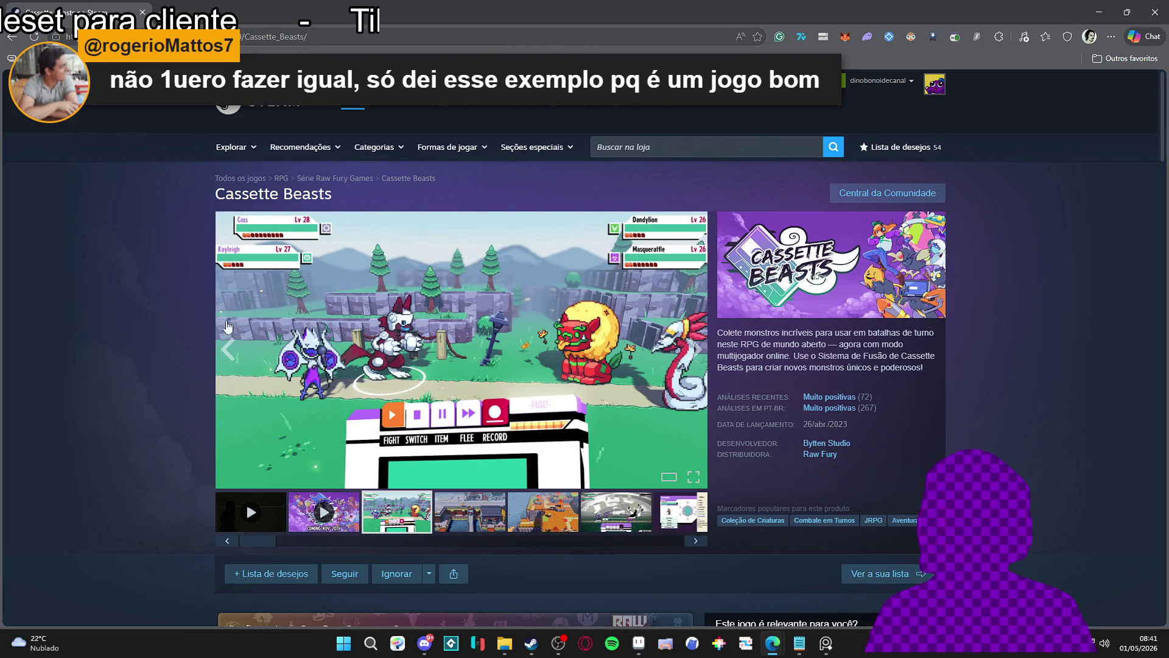
- Page the enlarged gallery to the autumn shot, then put the battle screenshot back in the viewer
click(469, 329)
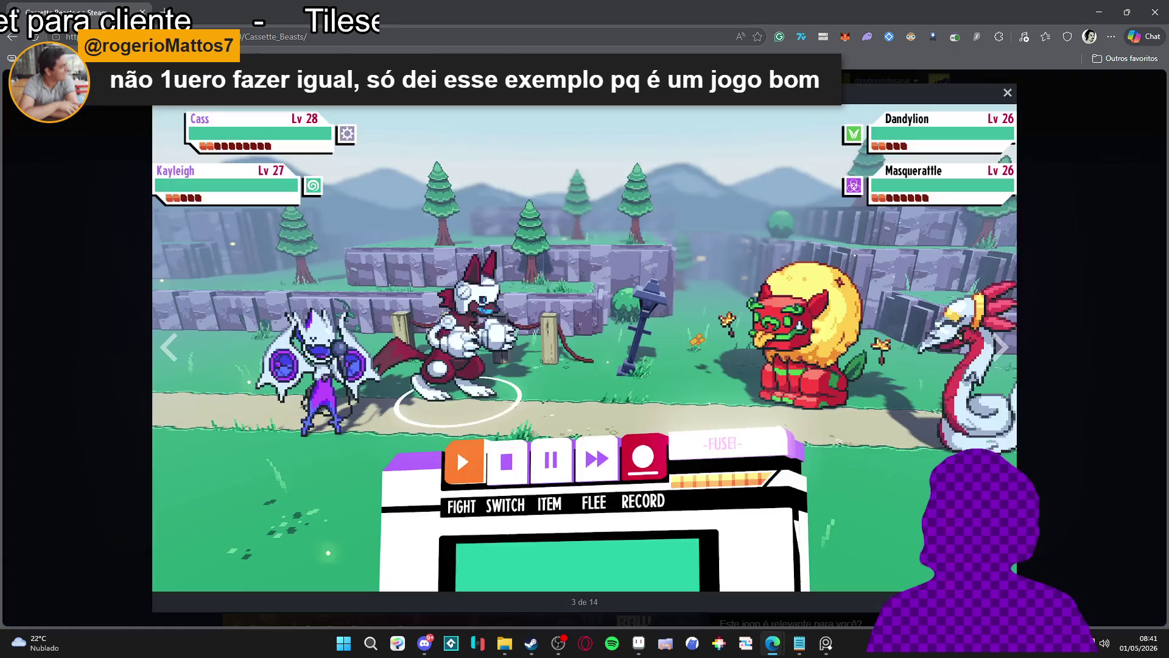
click(999, 348)
click(999, 351)
click(1076, 353)
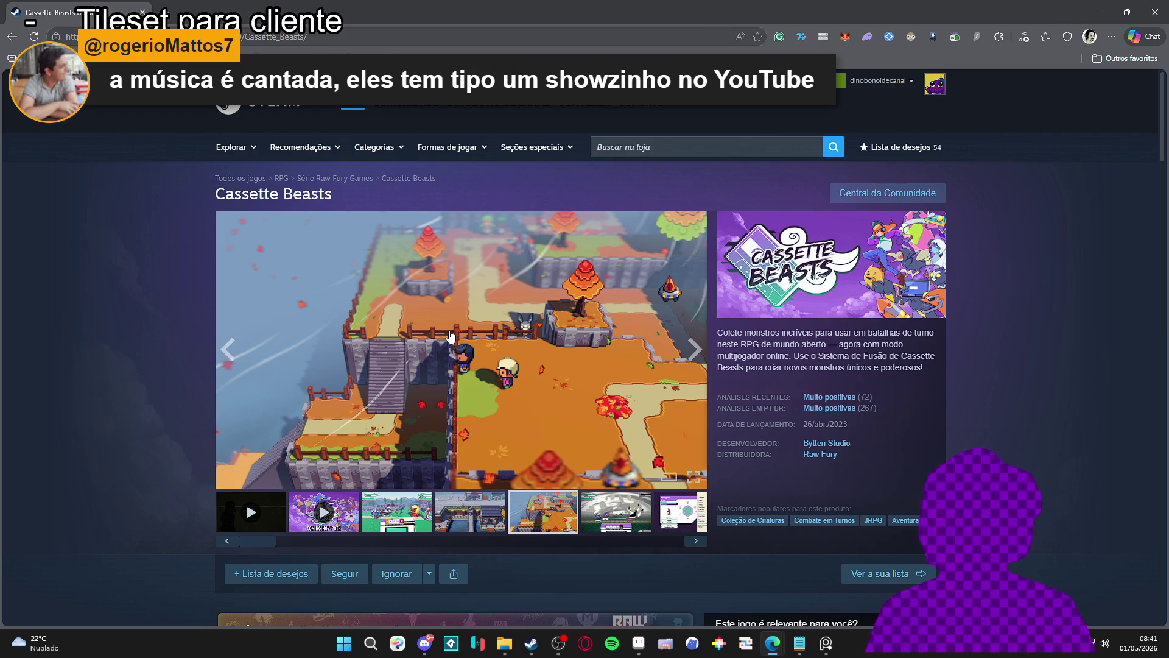
click(397, 527)
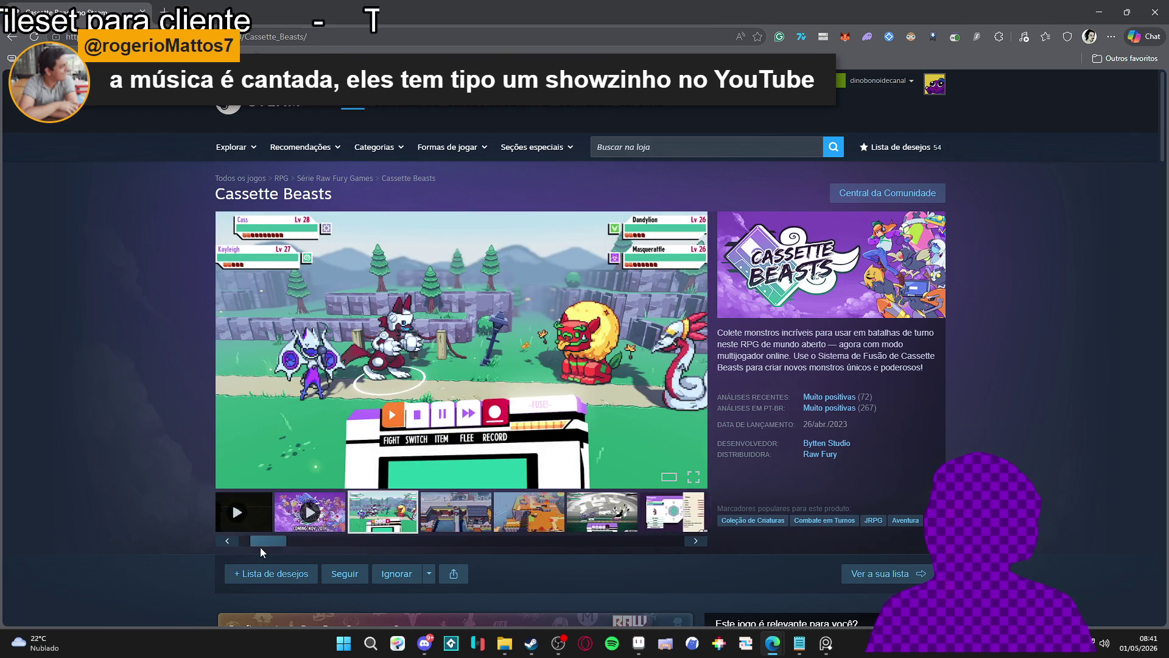
- Open the Raw Fury Games publisher page and scroll through its games
click(820, 454)
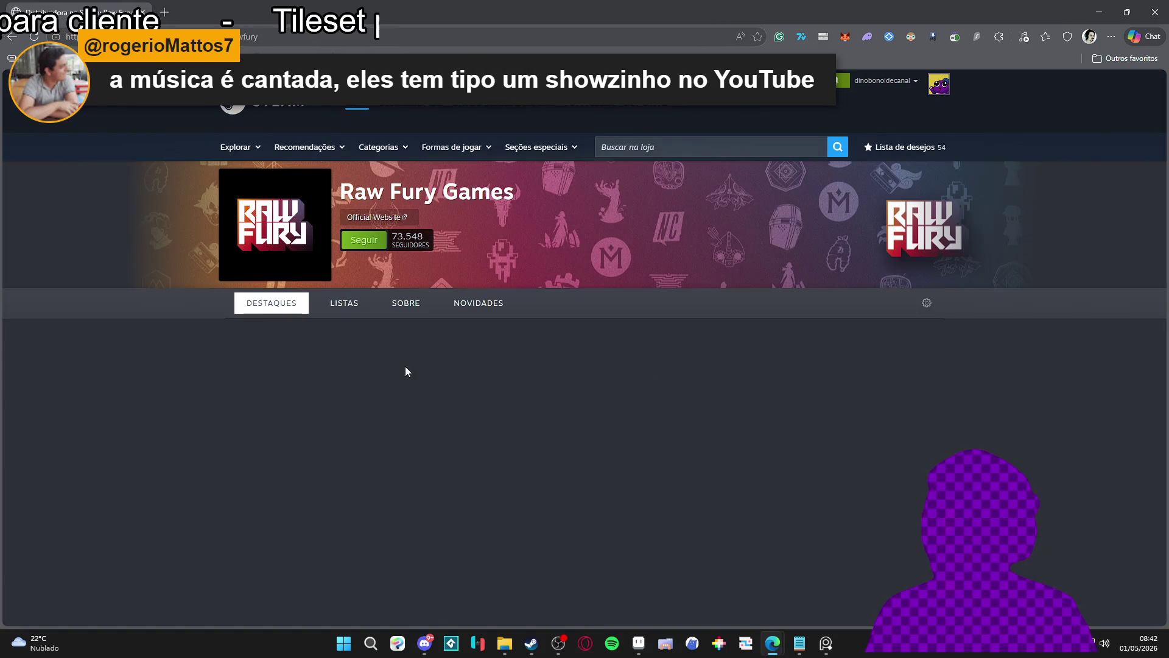
scroll(294, 372, down, 2)
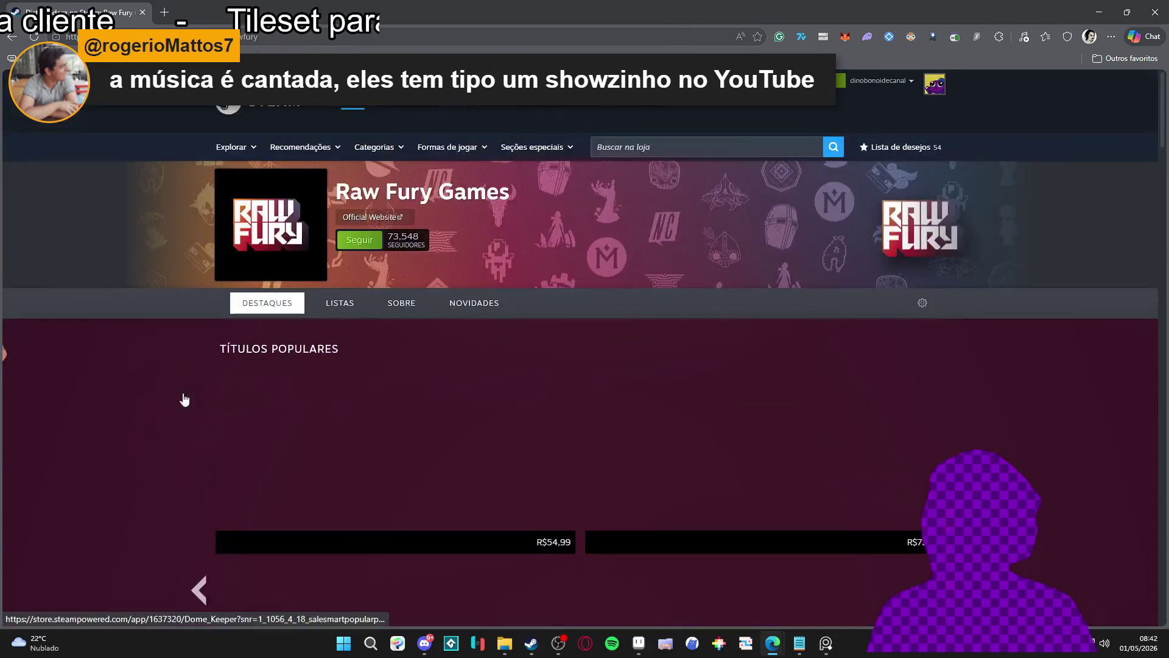
scroll(293, 374, down, 4)
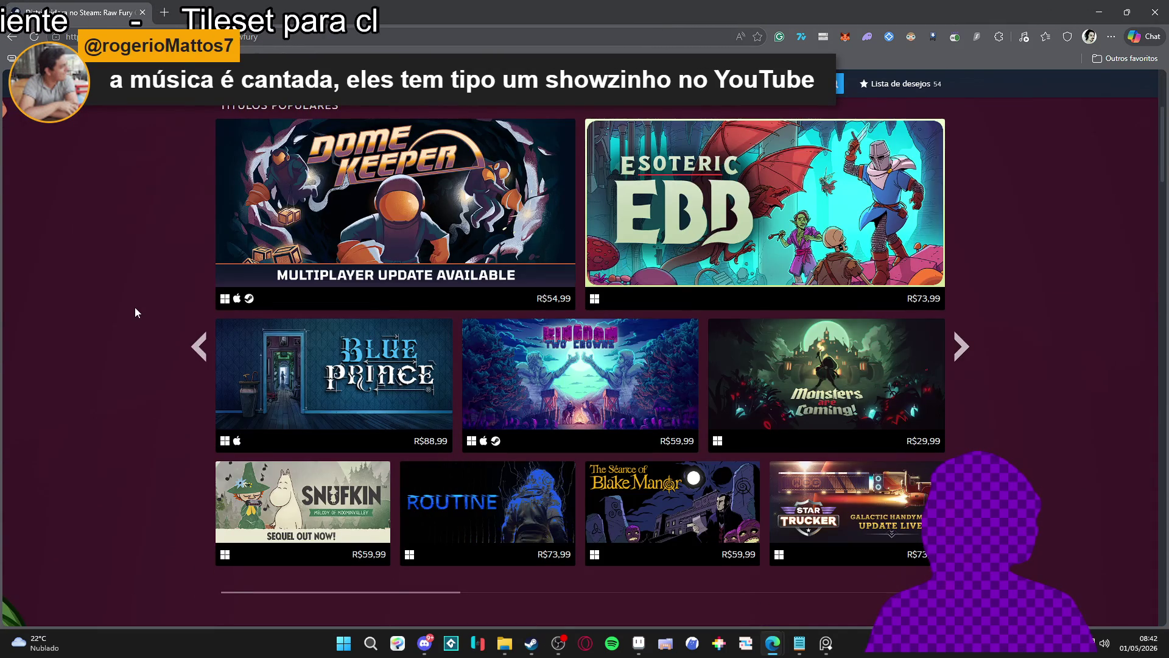
scroll(135, 307, down, 3)
scroll(135, 307, down, 3)
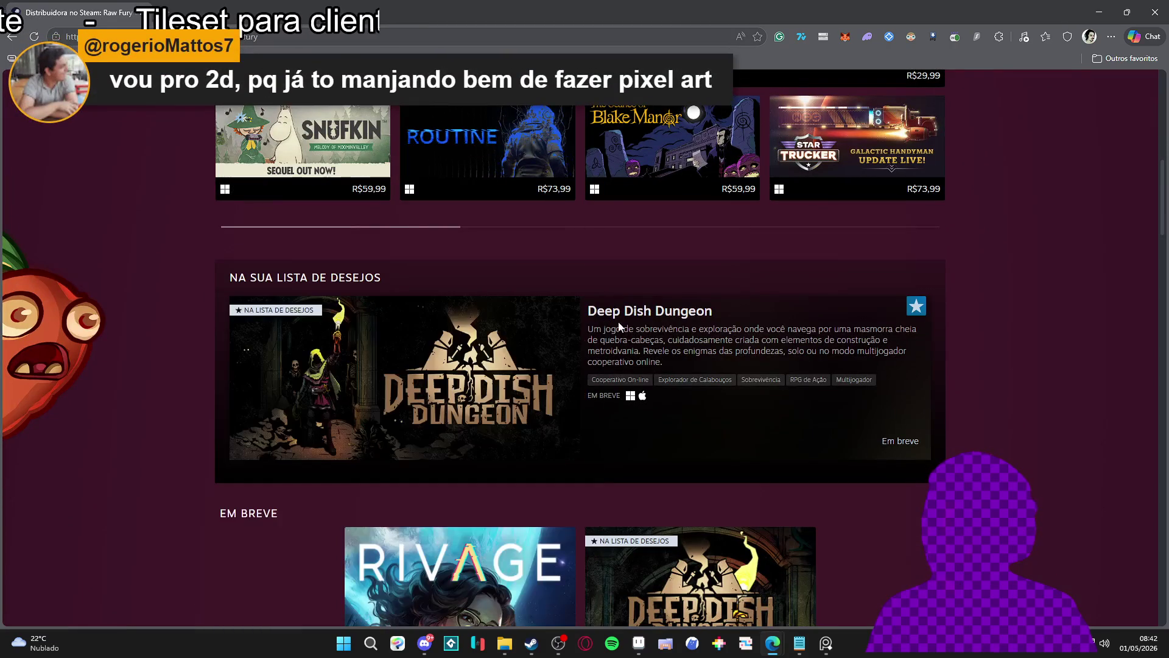
- Look at Deep Dish Dungeon with its trailer paused, close that page, and minimize the browser
click(641, 312)
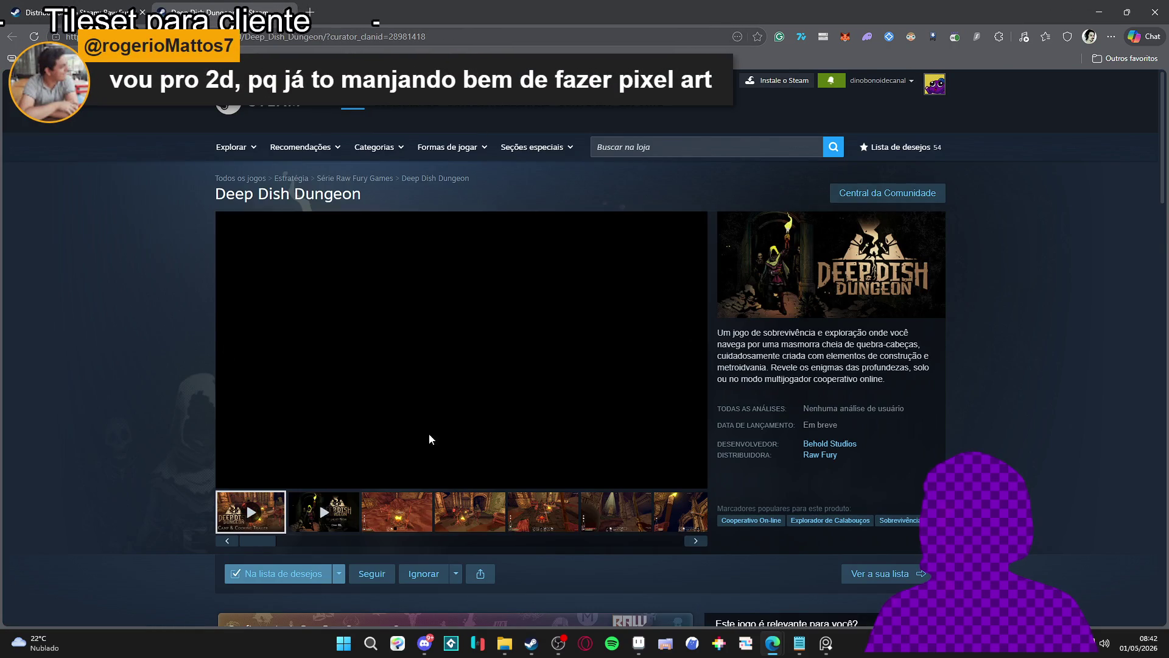
click(230, 478)
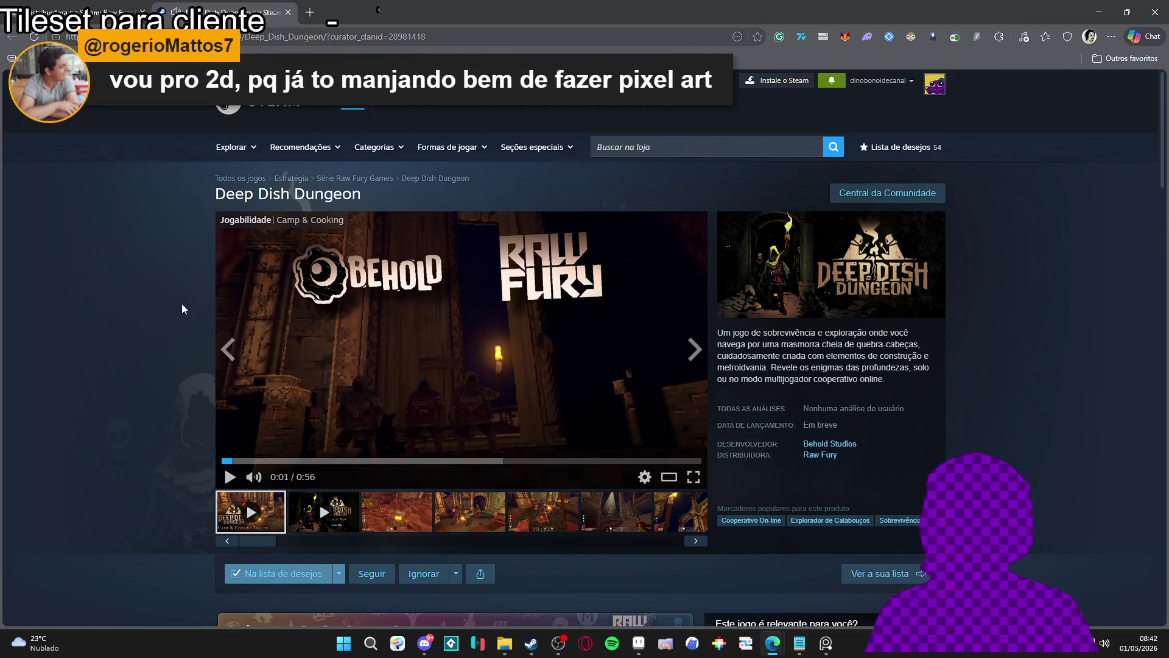
scroll(148, 144, down, 5)
scroll(148, 145, up, 5)
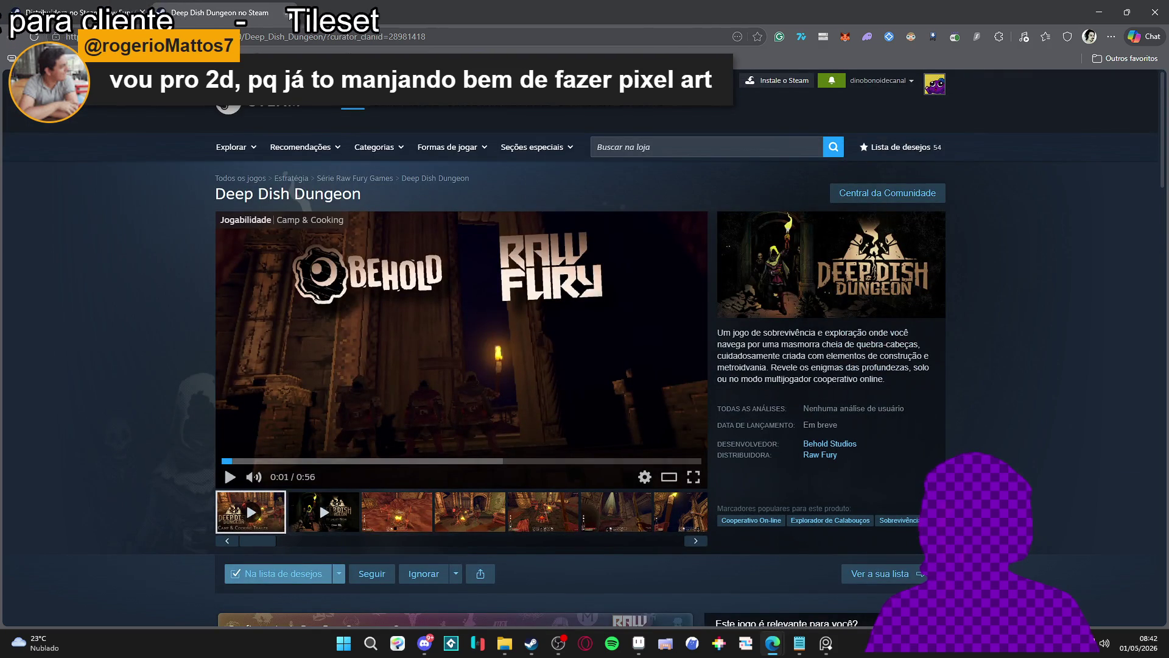
click(287, 12)
scroll(1029, 238, down, 5)
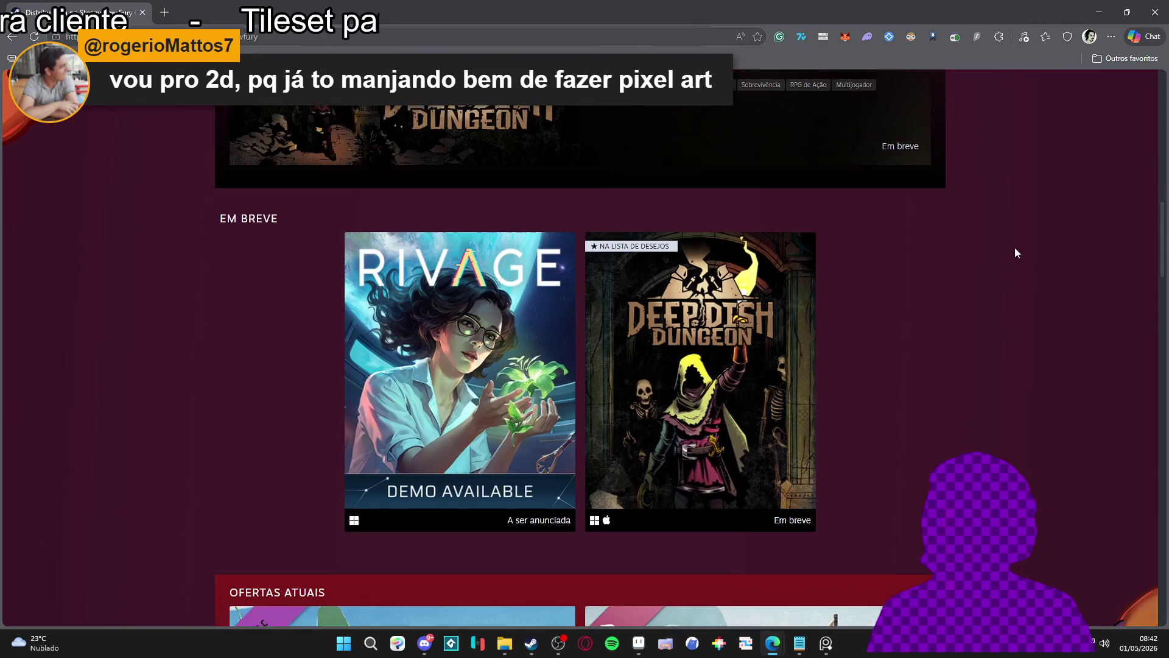
click(1099, 12)
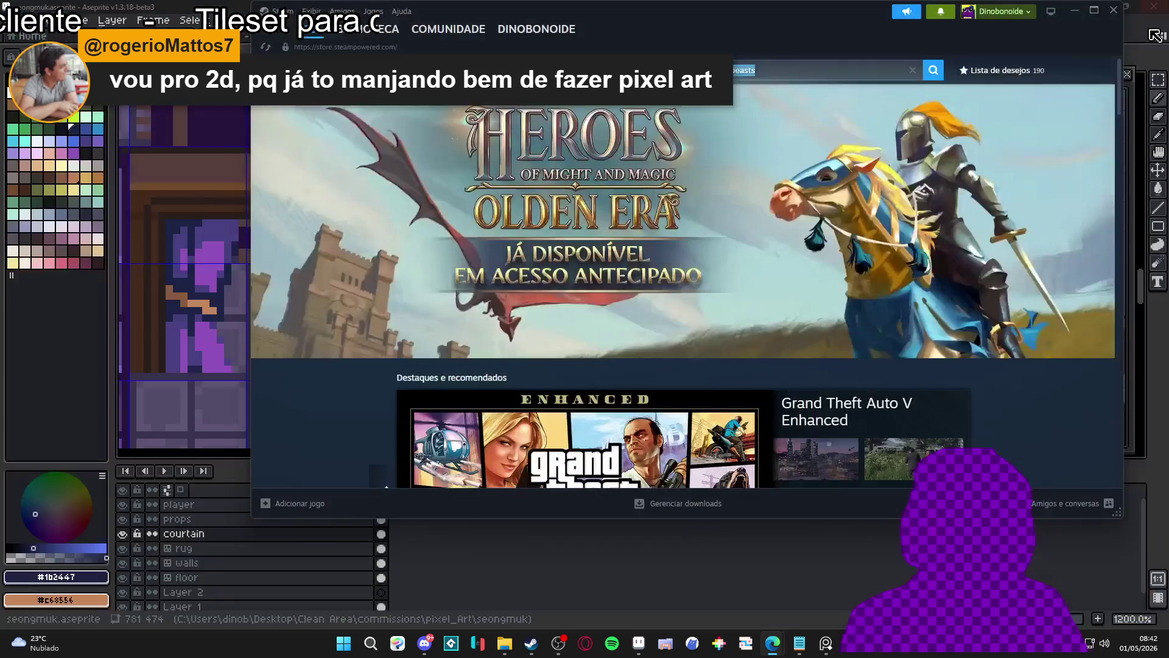
- Hide Steam and zoom in on the doorway curtains in seongmuk.aseprite
click(1074, 11)
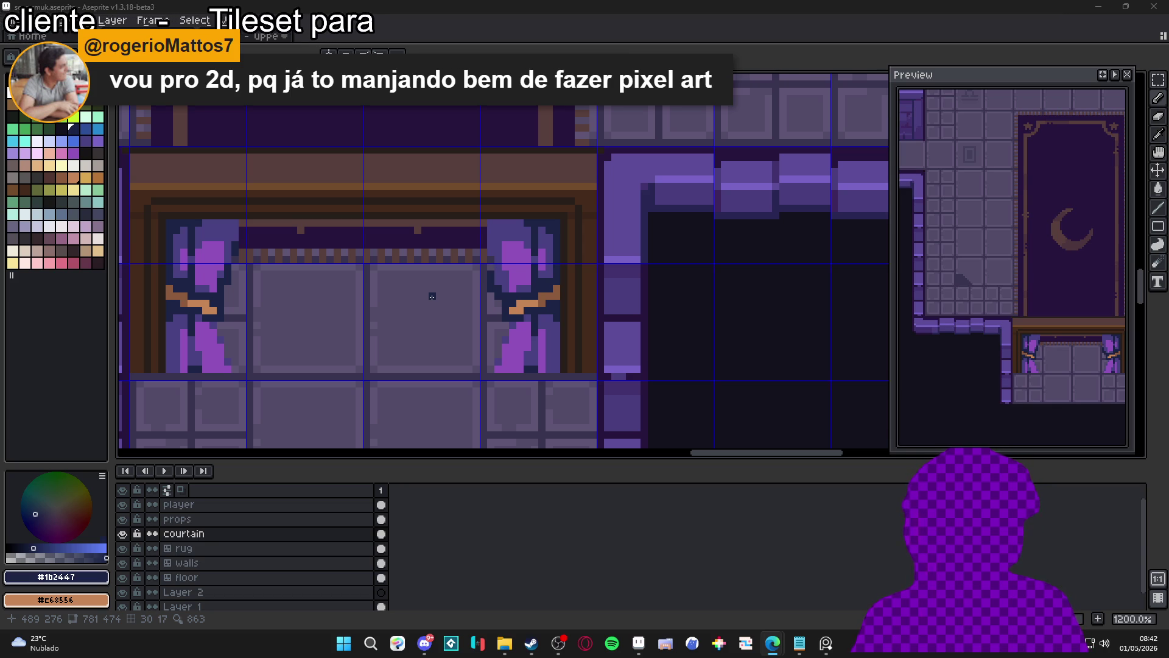
mouse_move(379, 324)
mouse_down()
mouse_move(421, 332)
mouse_move(402, 334)
mouse_up()
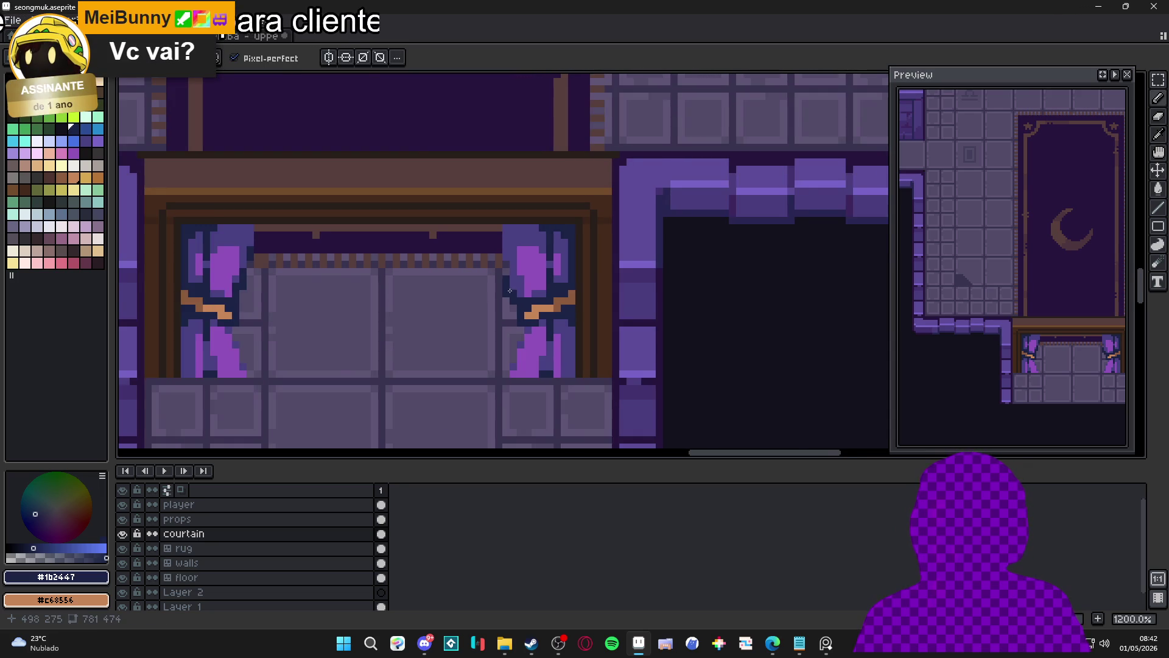
scroll(521, 271, up, 1)
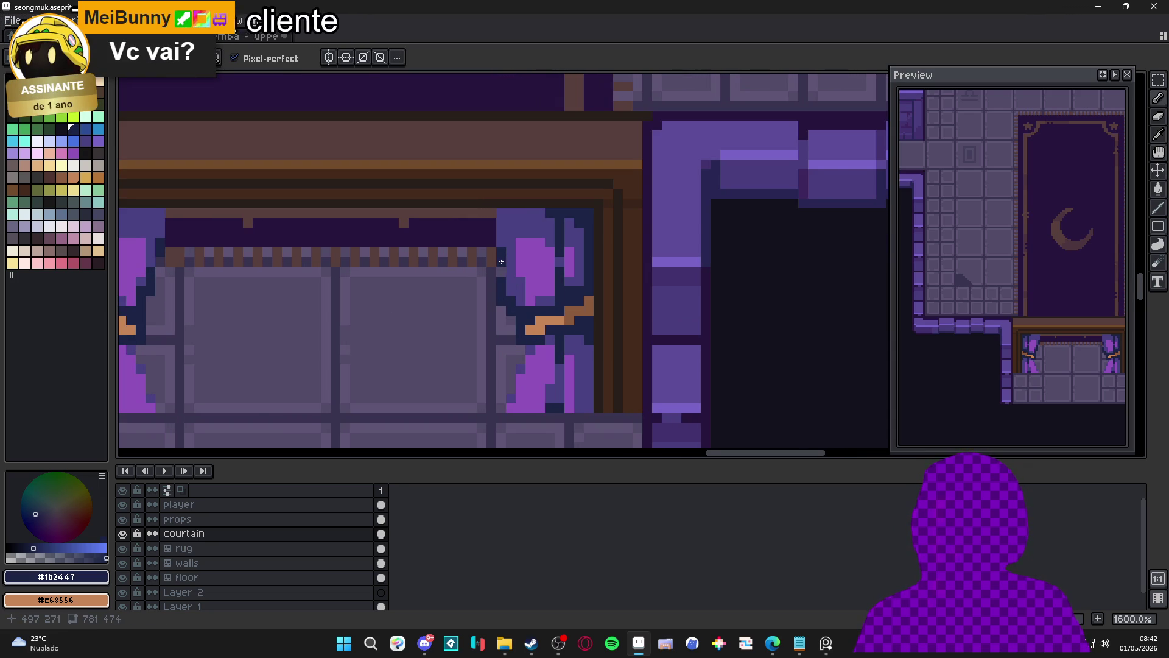
scroll(501, 261, down, 4)
scroll(508, 260, up, 3)
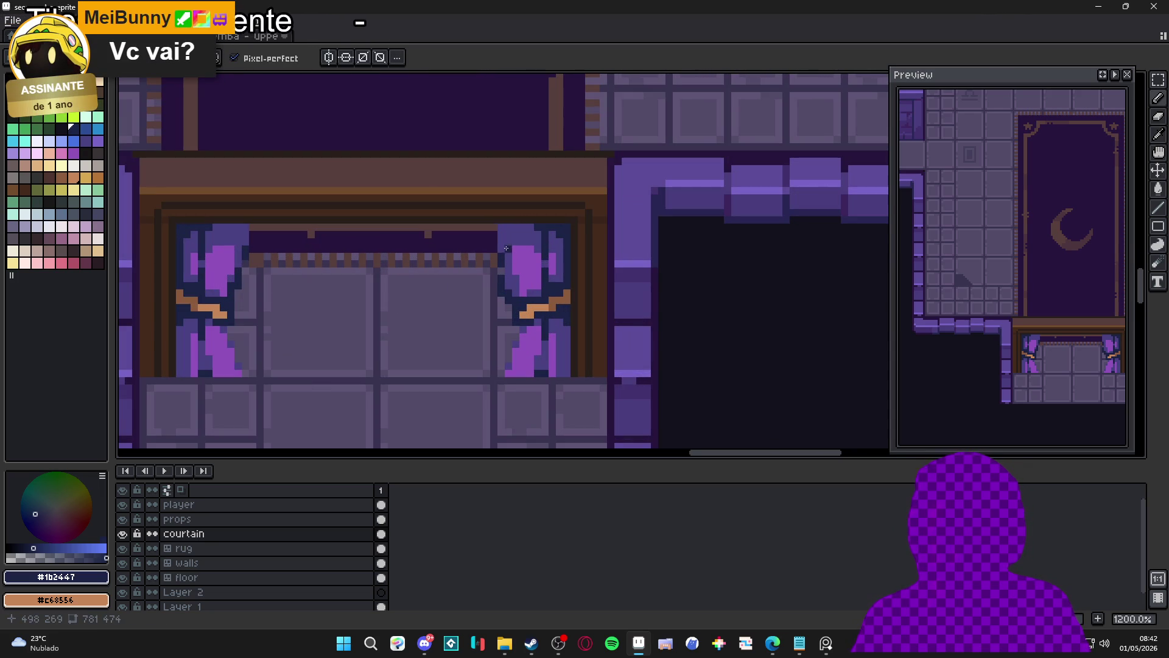
scroll(502, 263, down, 4)
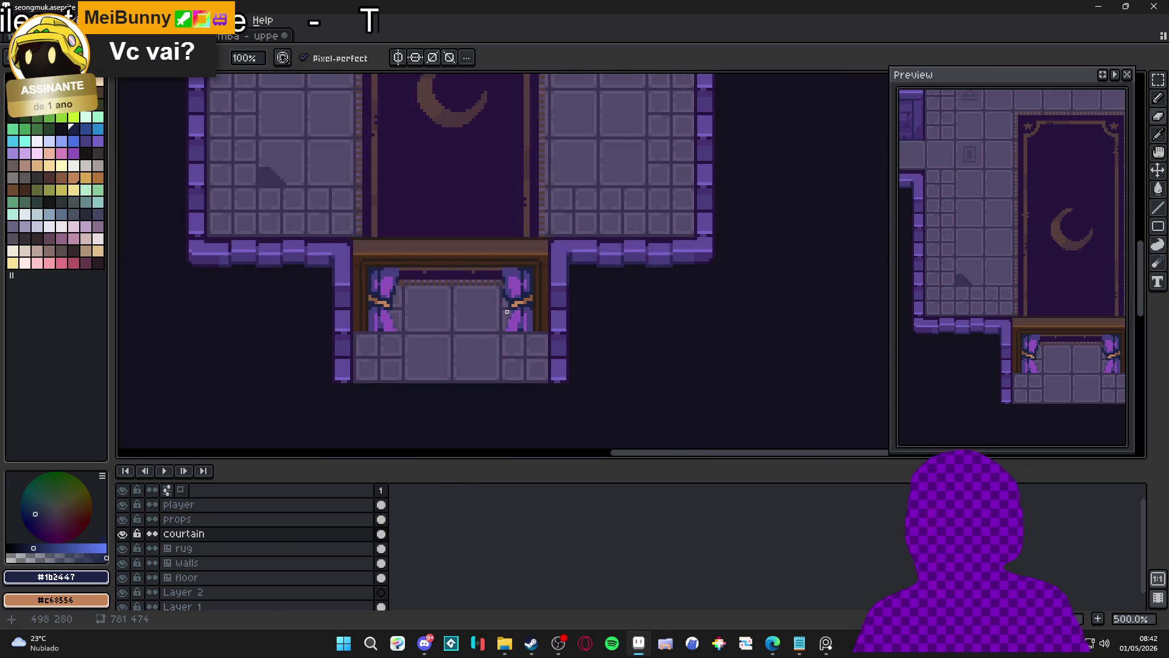
scroll(507, 311, up, 5)
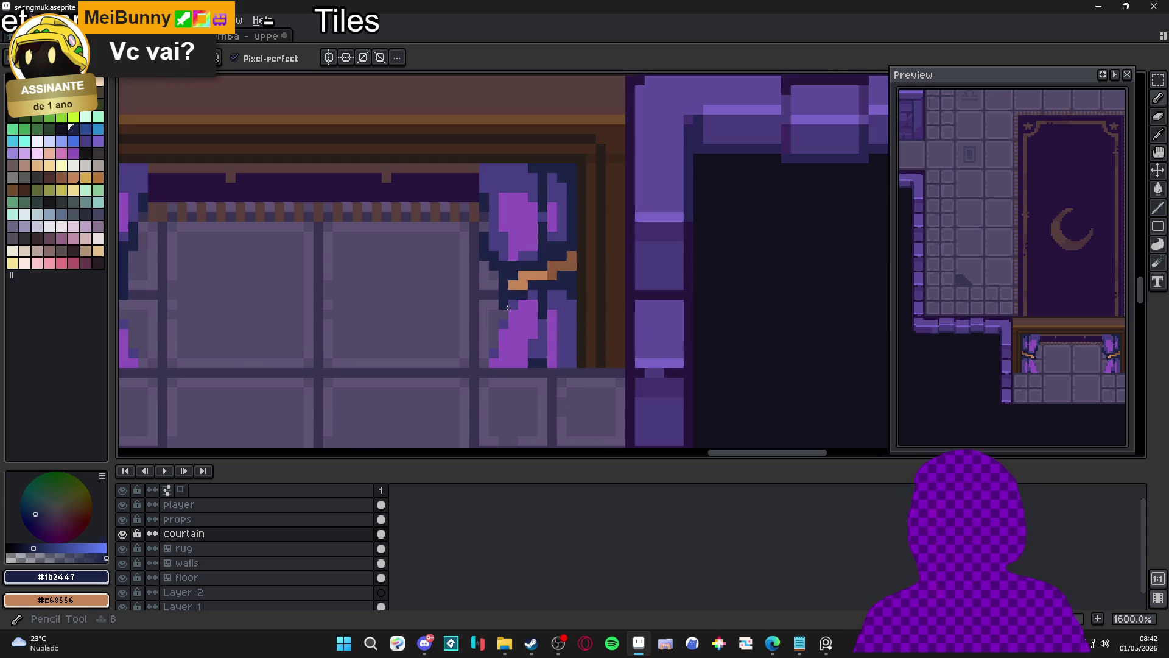
- Zoom into the right curtain and eyedrop its medium purple #494182
drag(507, 307, 503, 311)
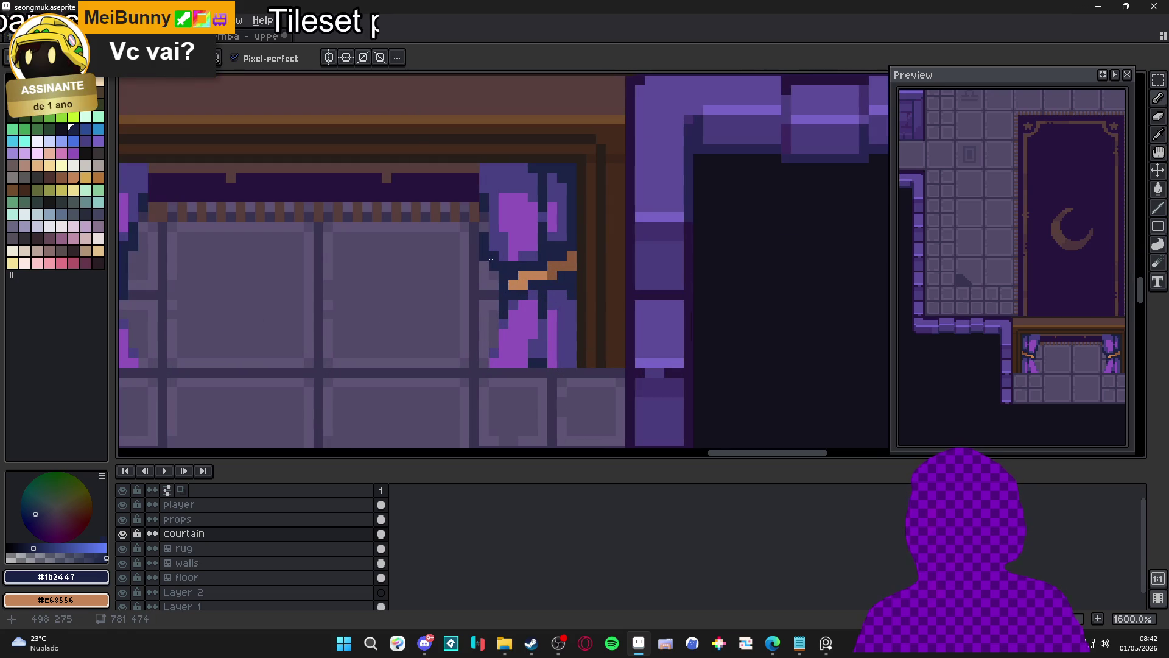
scroll(483, 255, down, 3)
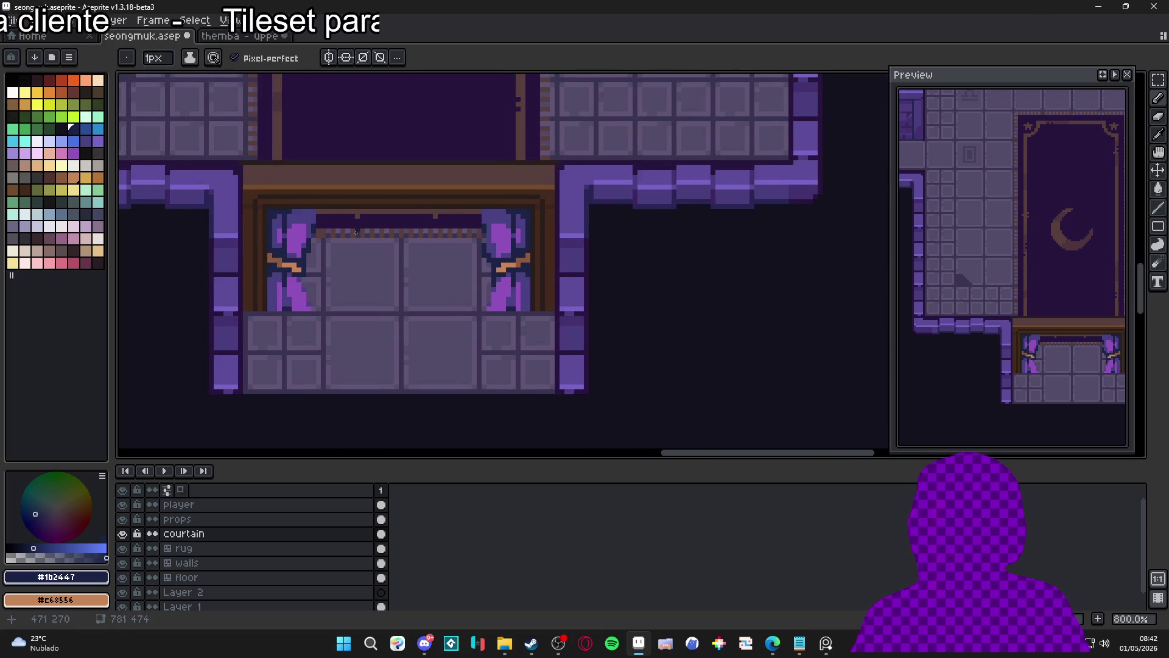
scroll(494, 263, up, 2)
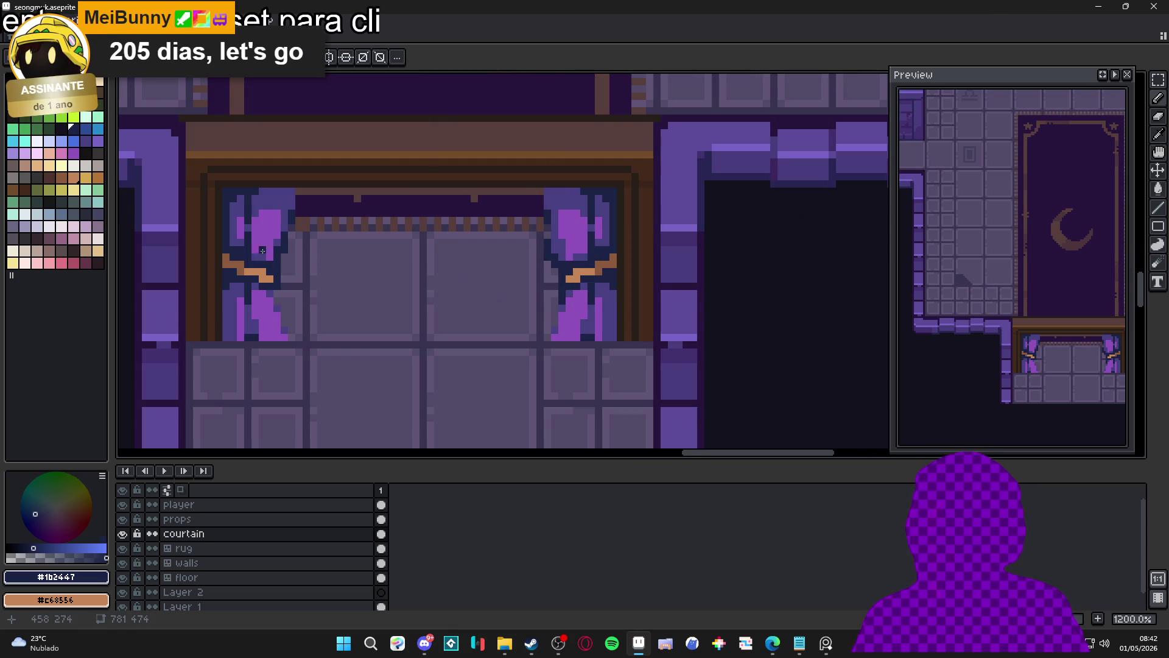
scroll(495, 279, down, 1)
scroll(427, 286, up, 1)
scroll(388, 289, down, 1)
scroll(560, 283, up, 3)
scroll(560, 283, down, 3)
scroll(566, 282, up, 3)
alt+click(580, 281)
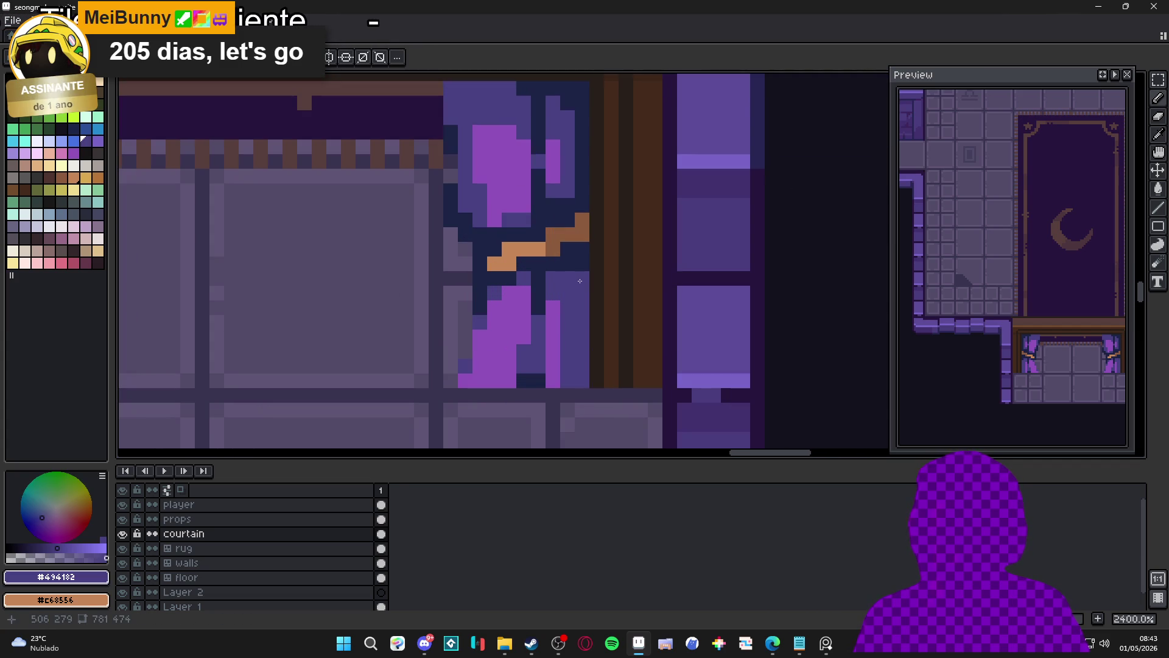
- Repaint the right curtain's dark navy fold pixels medium purple #494182
drag(554, 275, 569, 281)
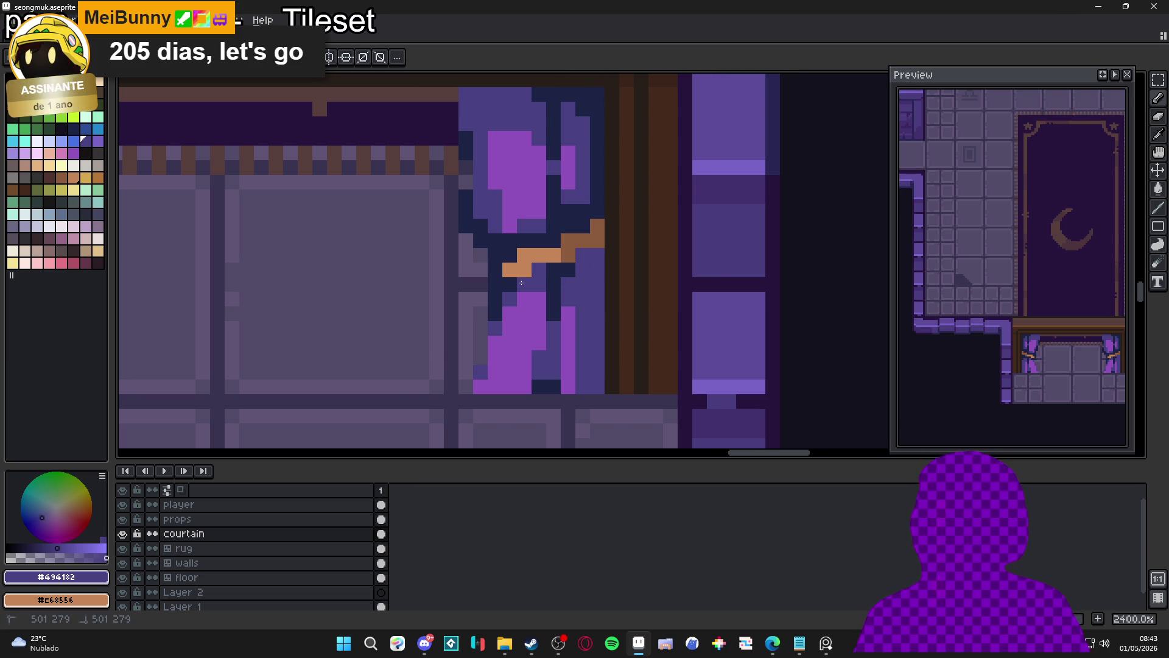
scroll(565, 276, up, 1)
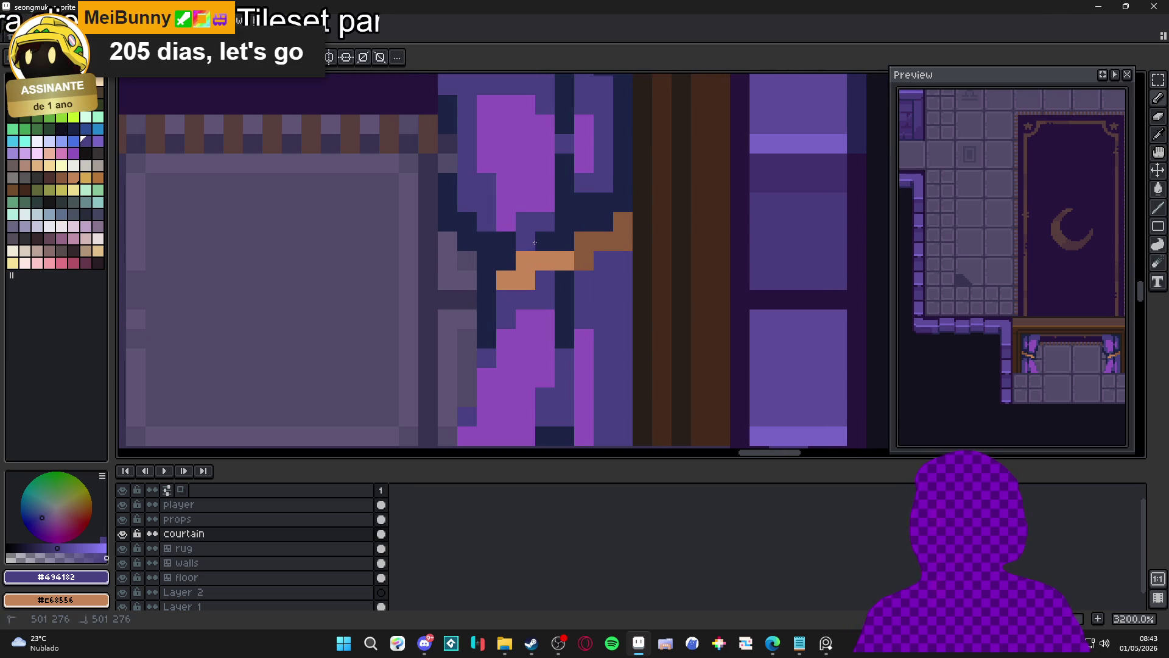
mouse_move(551, 235)
mouse_down()
mouse_move(583, 222)
mouse_move(583, 202)
mouse_move(603, 202)
mouse_move(600, 217)
mouse_up()
click(627, 202)
scroll(628, 202, up, 1)
- Add dark navy #1b2447 pixels beside the orange tie and recolour one nearby pixel purple
alt+click(483, 308)
click(505, 323)
click(522, 306)
click(504, 304)
click(538, 300)
scroll(565, 295, up, 1)
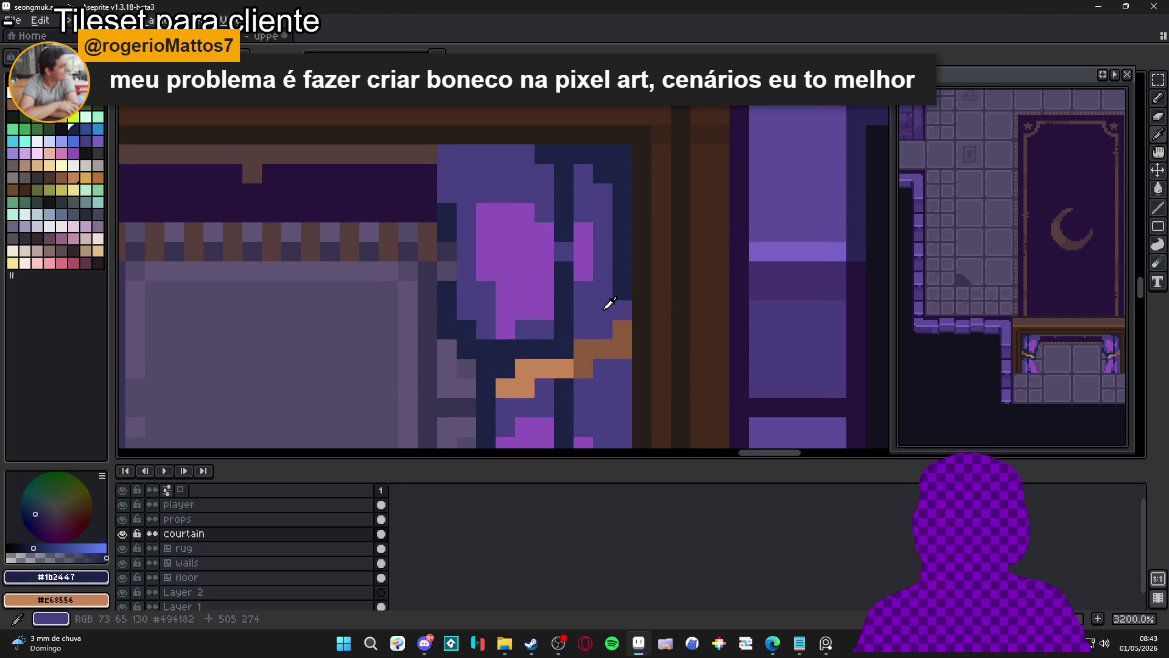
alt+click(605, 308)
click(622, 291)
- Zoom out and show the pixel grid over the canvas
scroll(600, 201, down, 3)
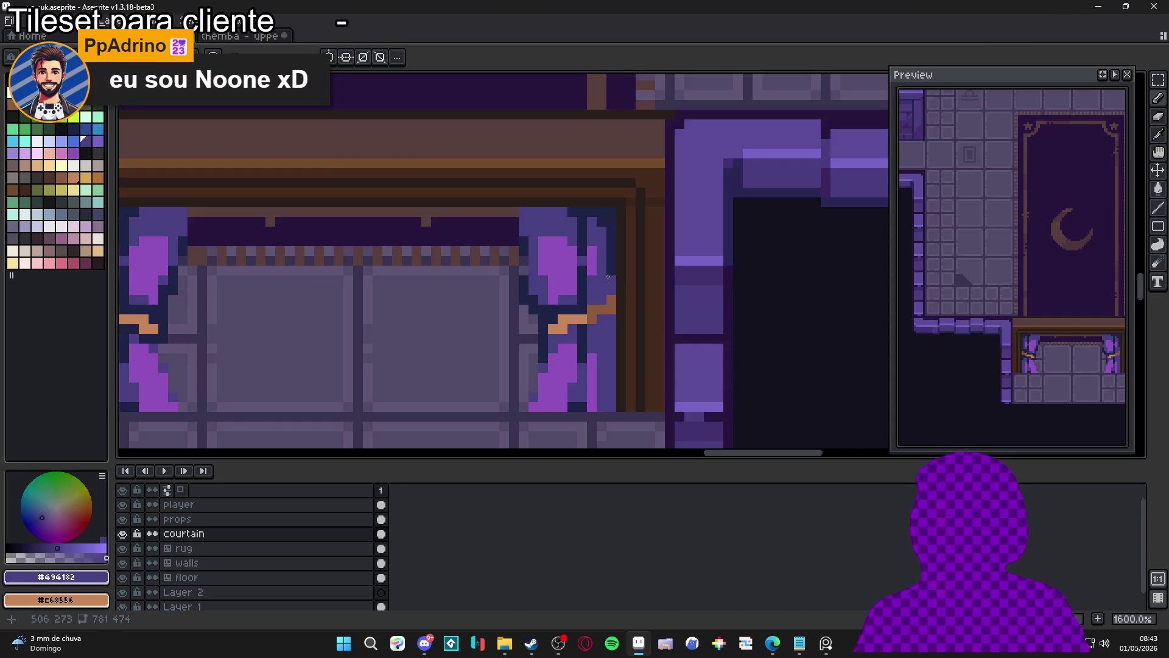
scroll(557, 288, down, 3)
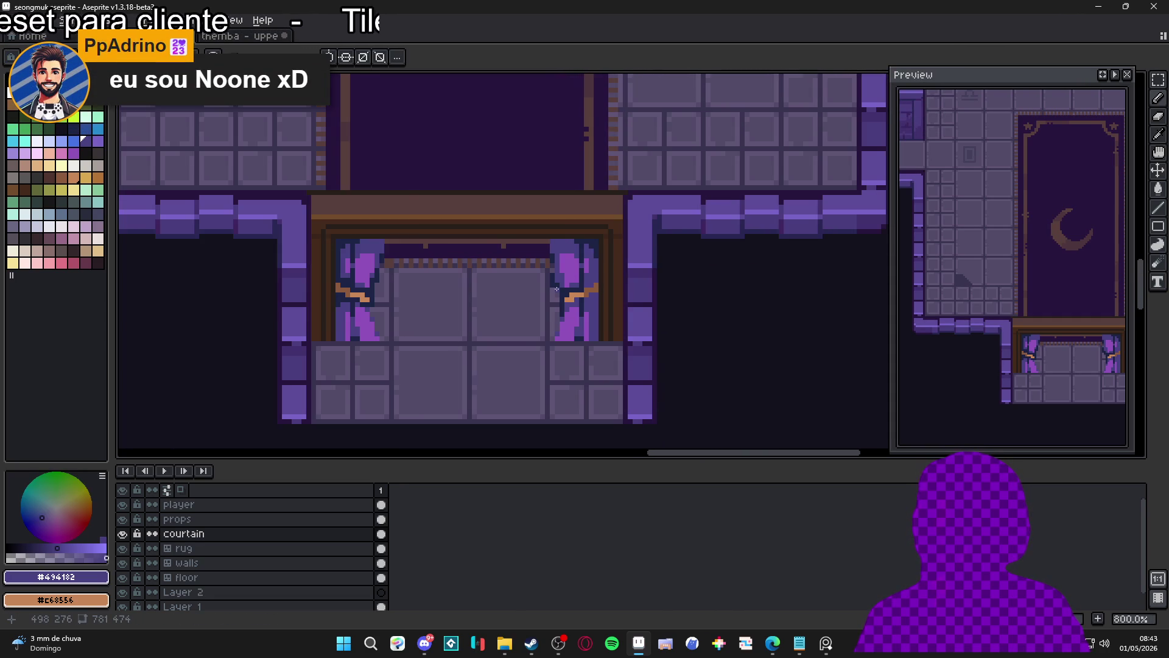
scroll(409, 275, down, 2)
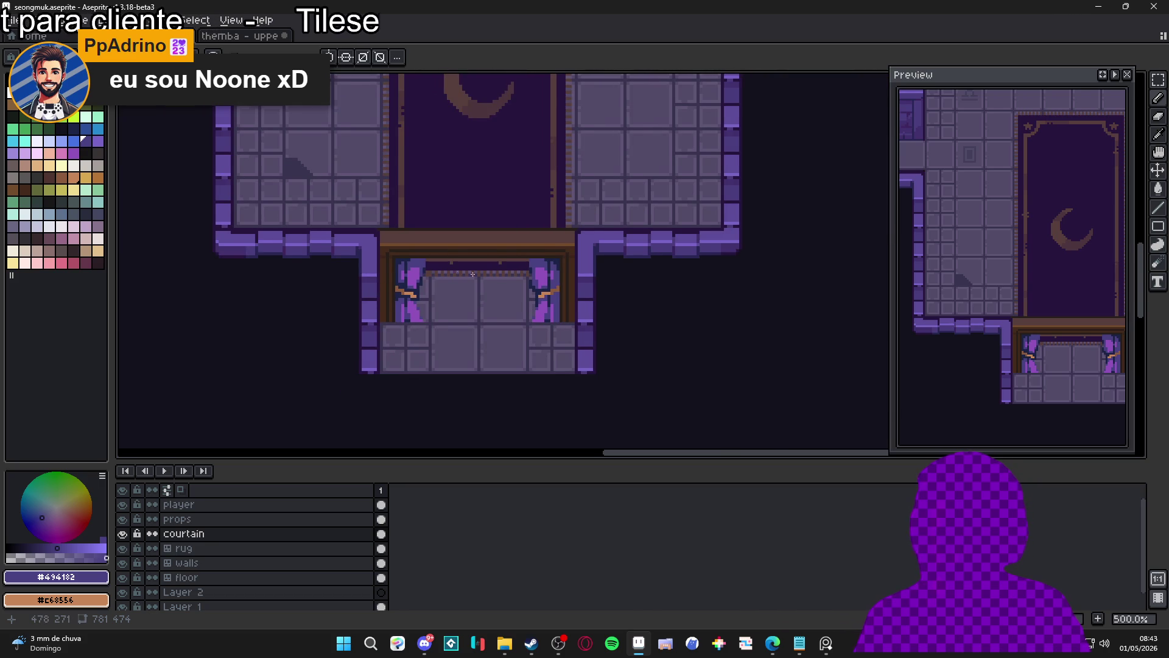
scroll(460, 271, right, 2)
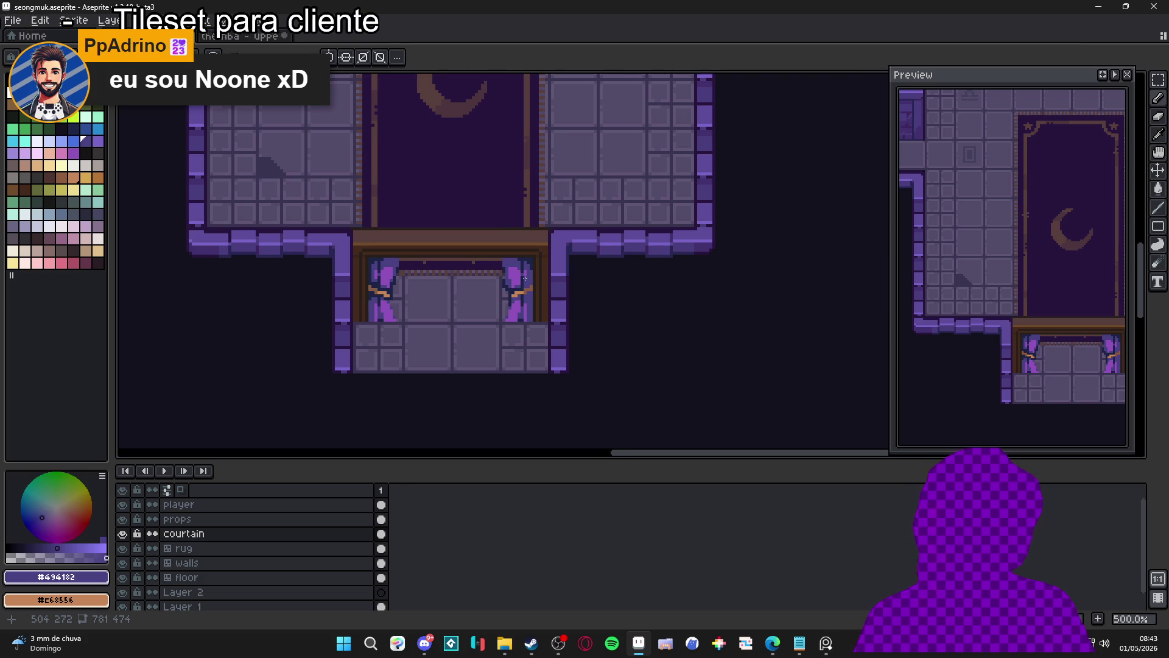
scroll(622, 306, up, 2)
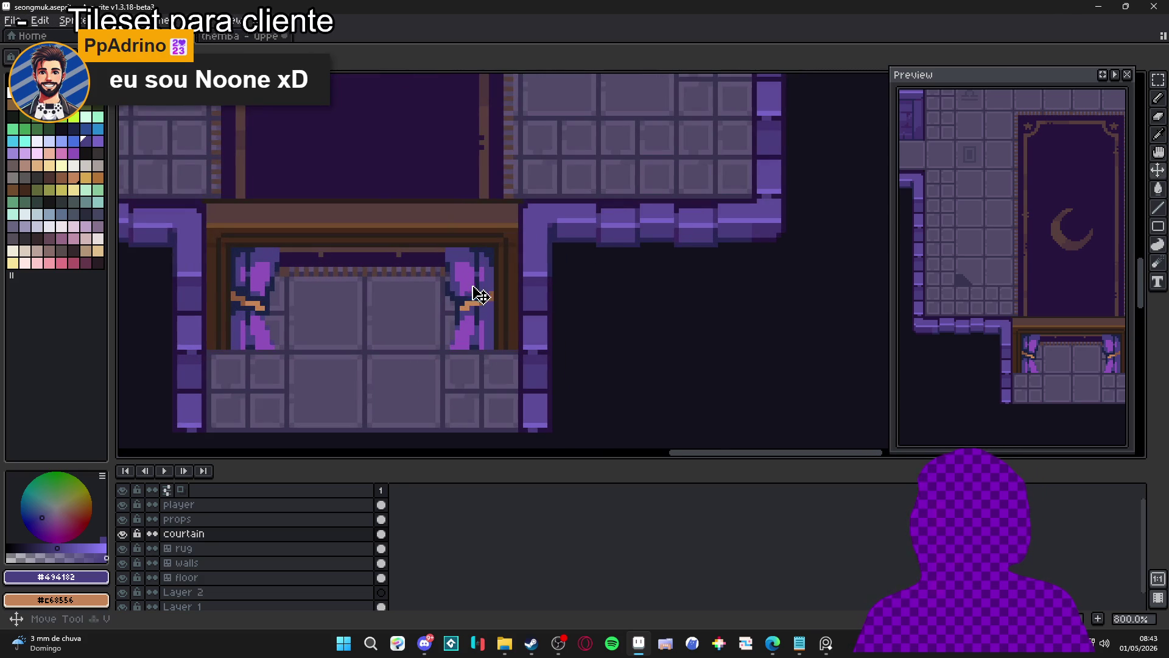
key(ctrl+apostrophe)
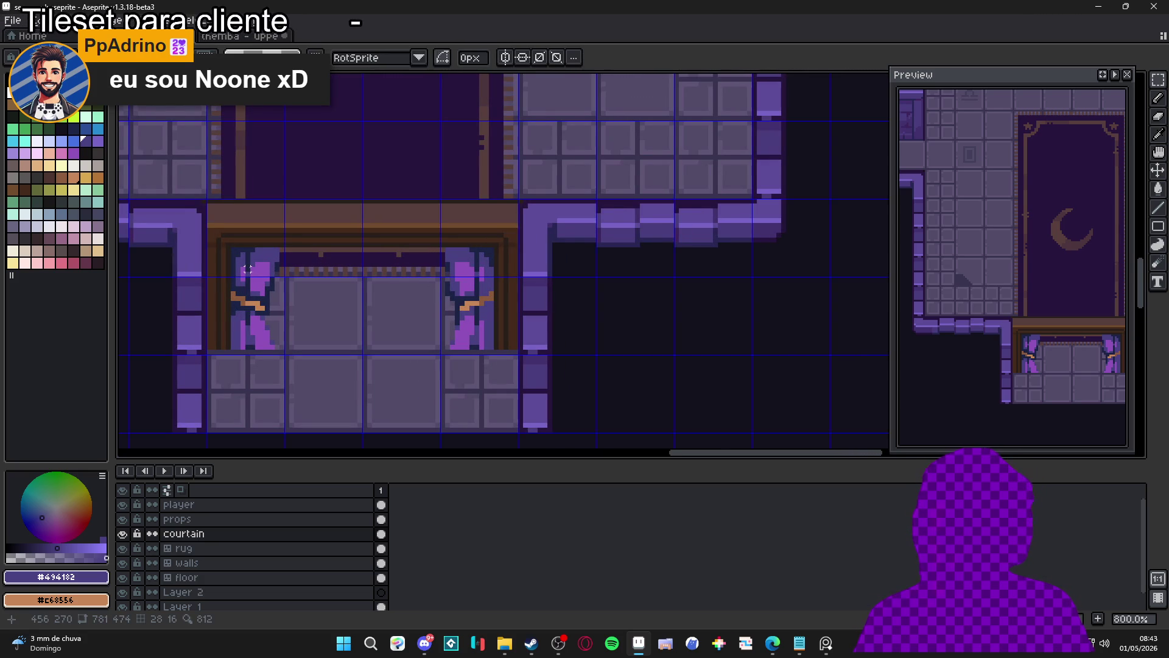
- Select the right curtain and delete it
drag(357, 277, 391, 286)
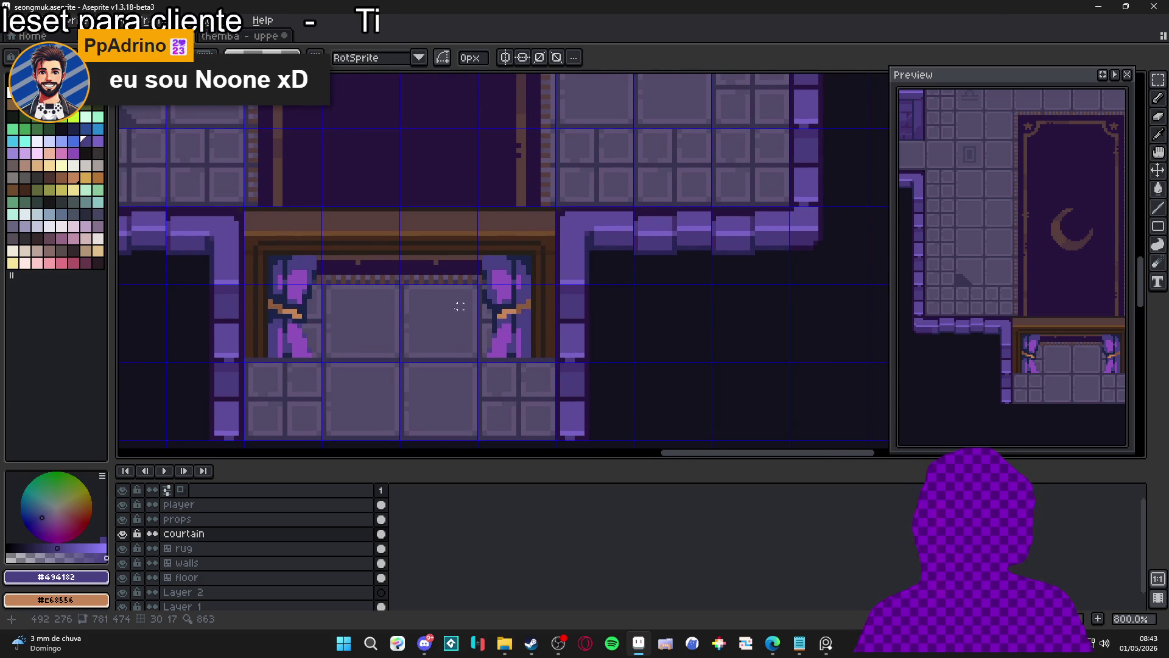
scroll(417, 311, down, 3)
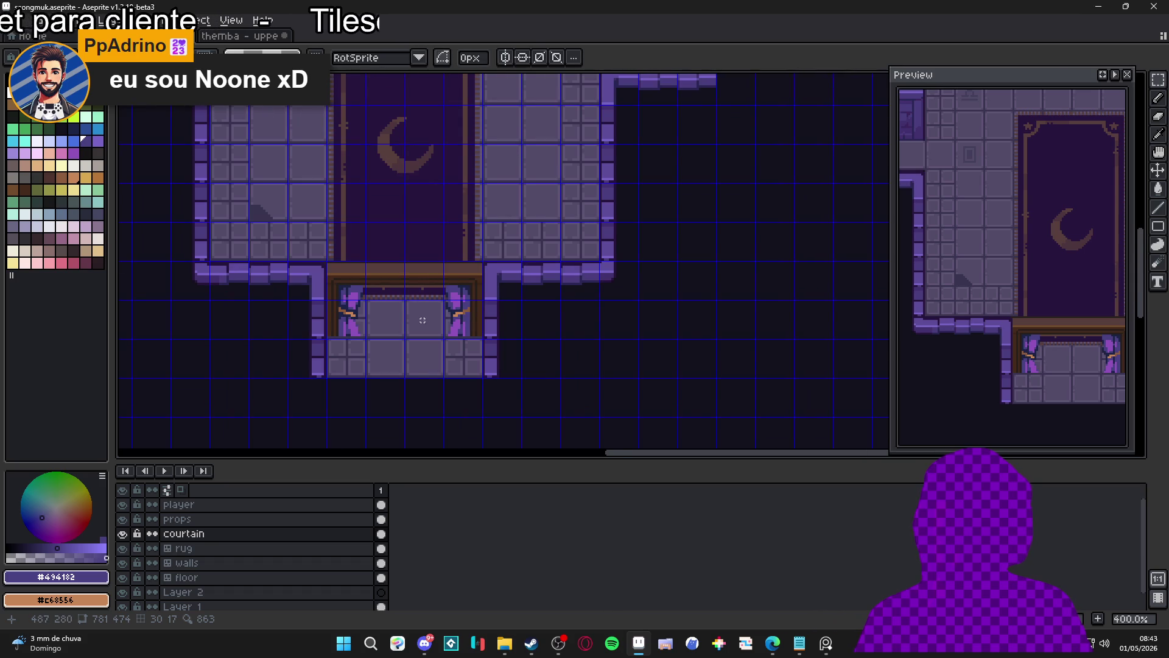
scroll(458, 316, up, 2)
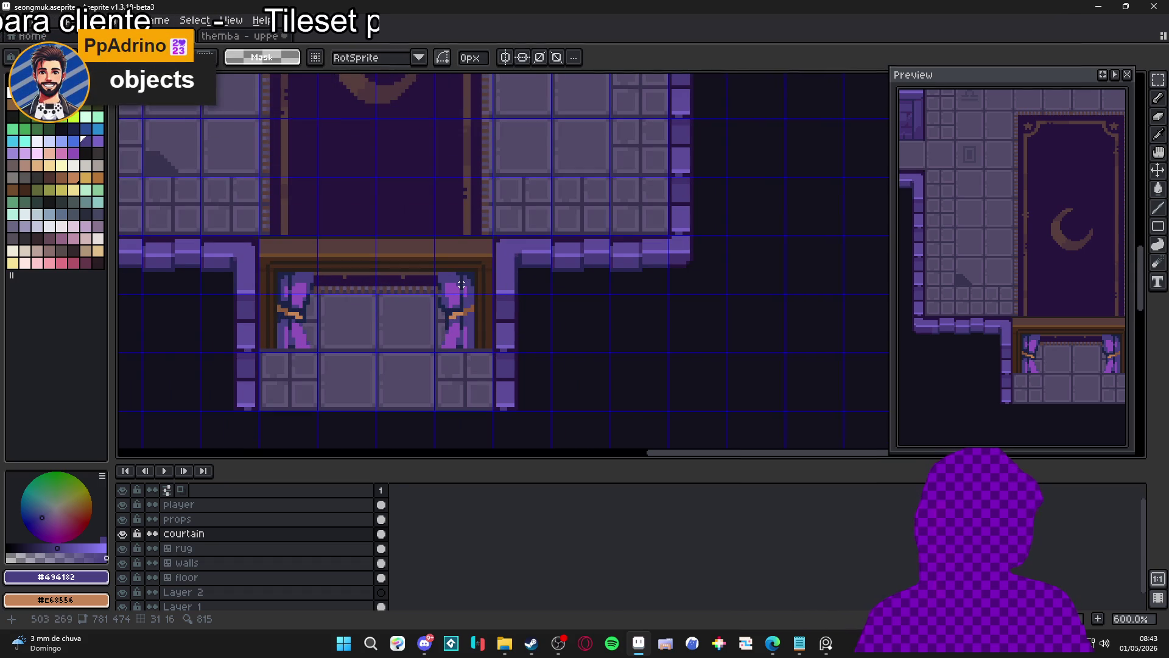
scroll(472, 270, up, 3)
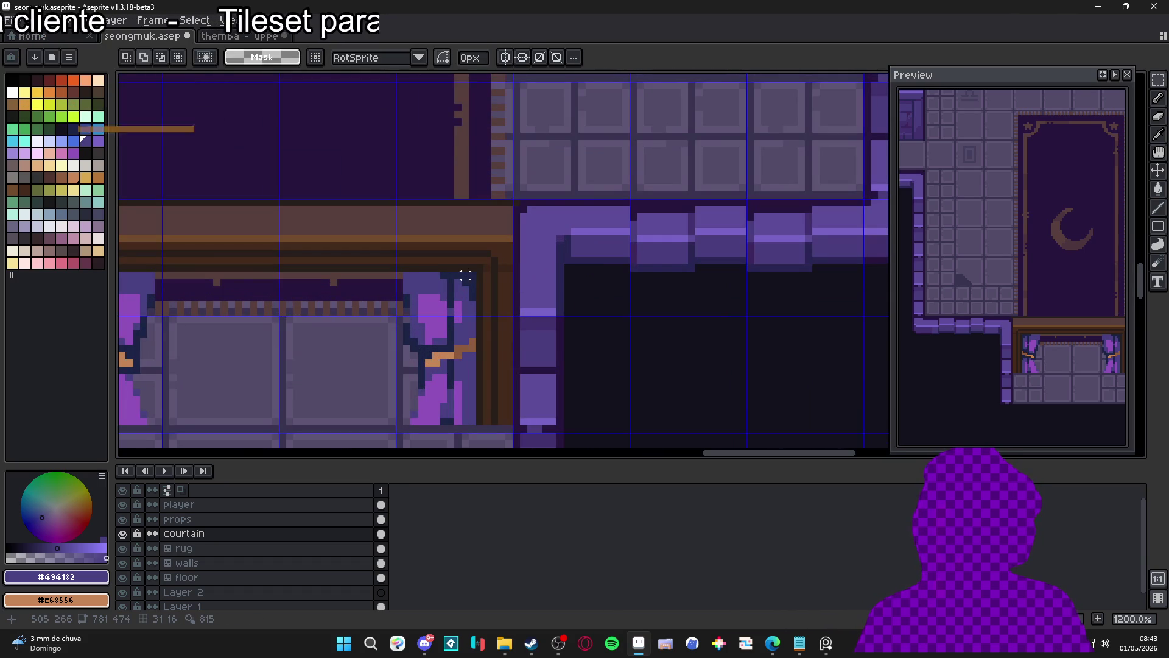
mouse_move(474, 273)
mouse_down()
mouse_move(426, 363)
mouse_move(393, 391)
mouse_move(382, 429)
mouse_move(375, 421)
mouse_move(459, 372)
mouse_up()
key(Delete)
- Flip a copy of the left curtain horizontally (Shift+H) and drop it at the doorway's right side
key(v)
key(m)
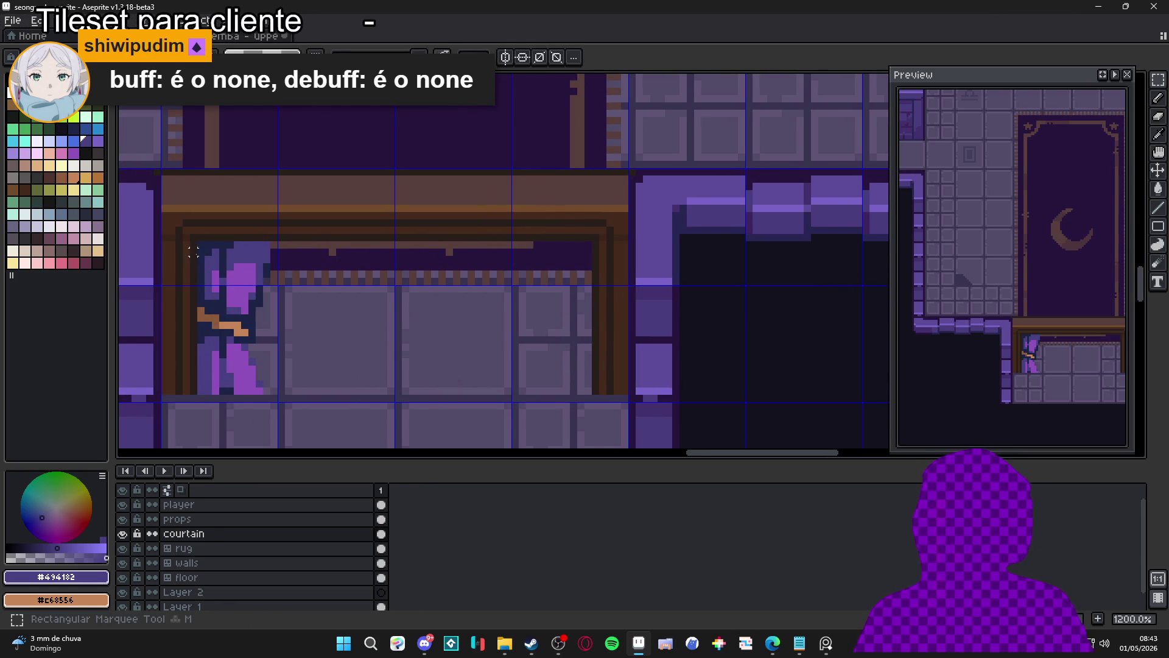
drag(197, 241, 317, 404)
key(shift+h)
drag(256, 347, 606, 347)
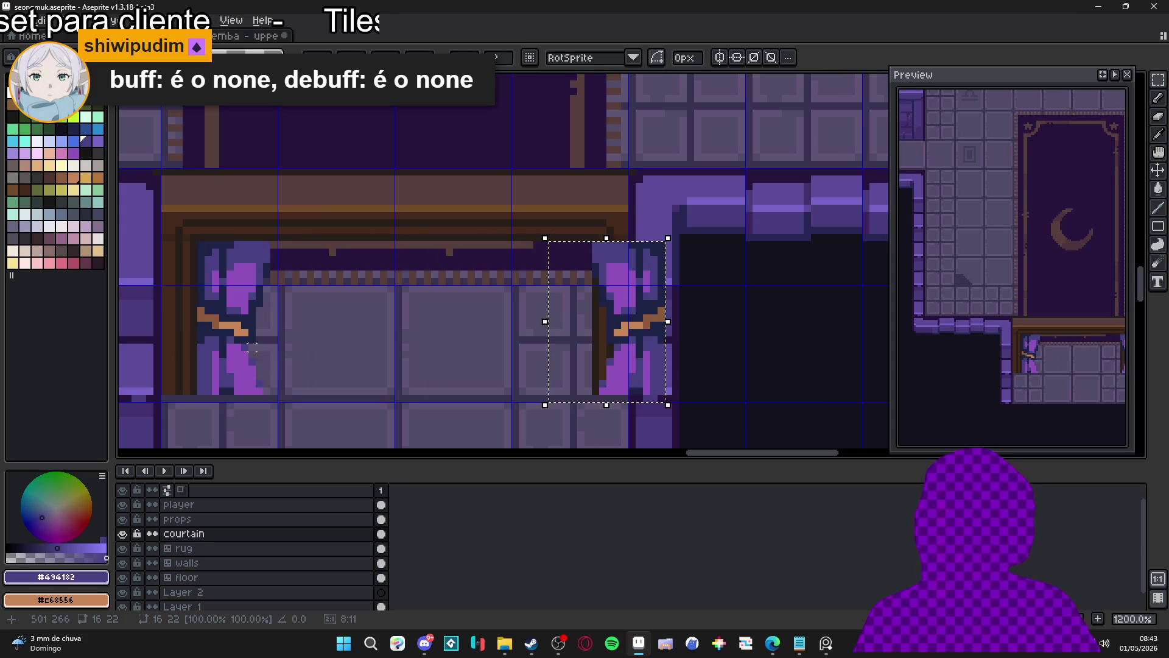
drag(620, 291, 546, 295)
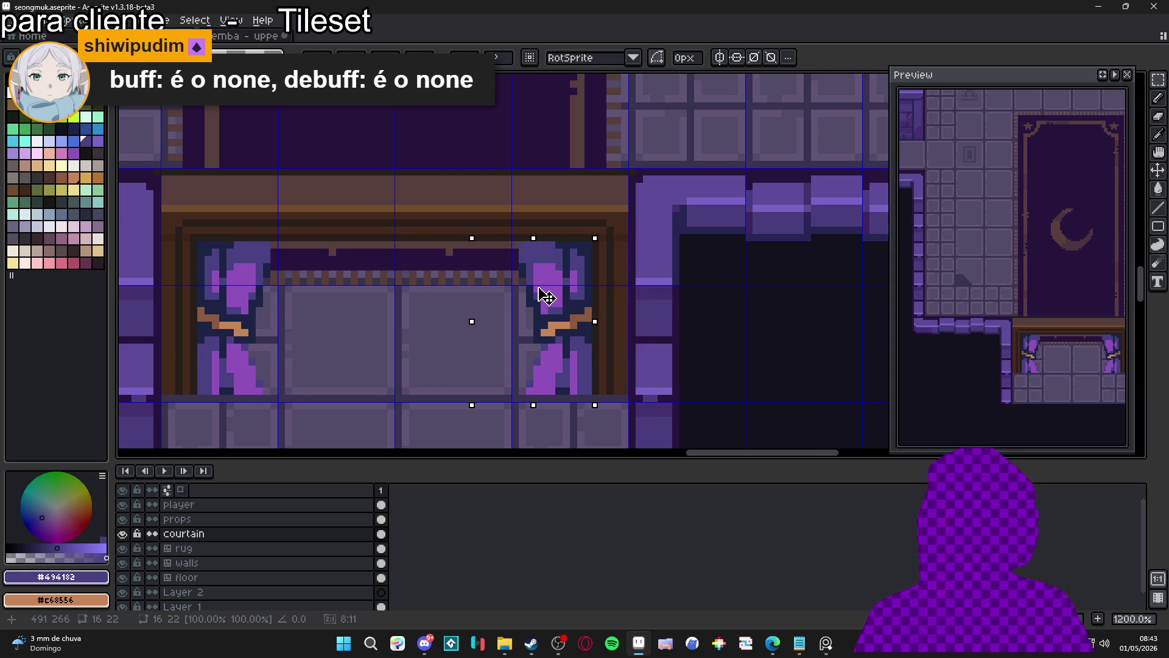
key(ctrl+d)
scroll(520, 346, down, 3)
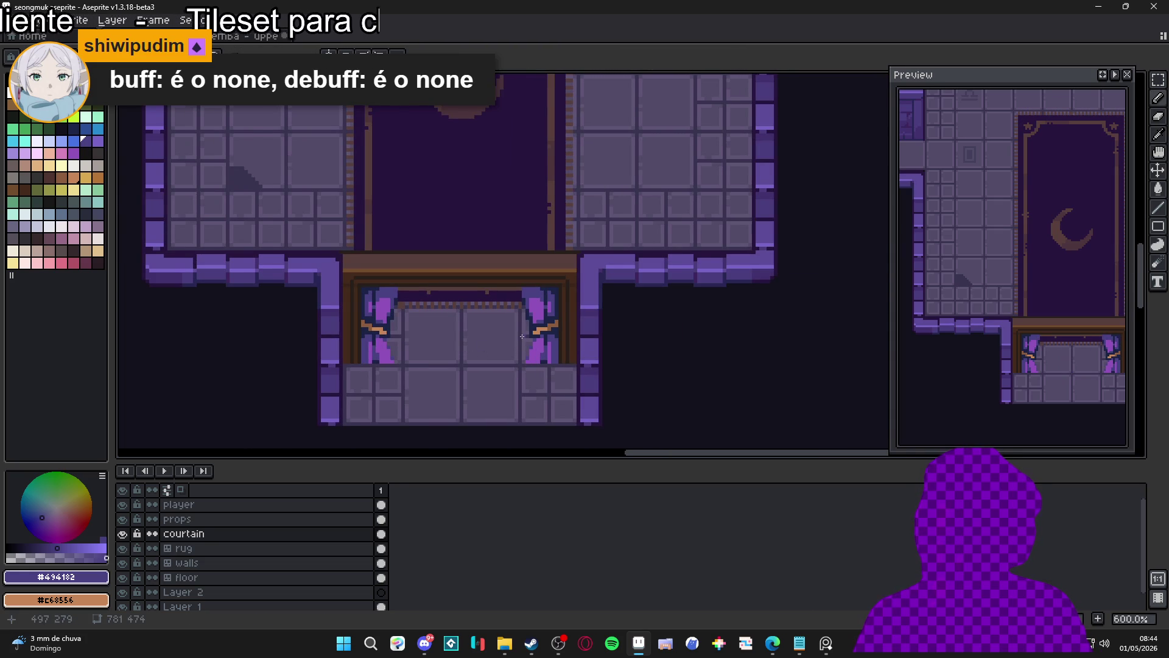
scroll(522, 336, down, 3)
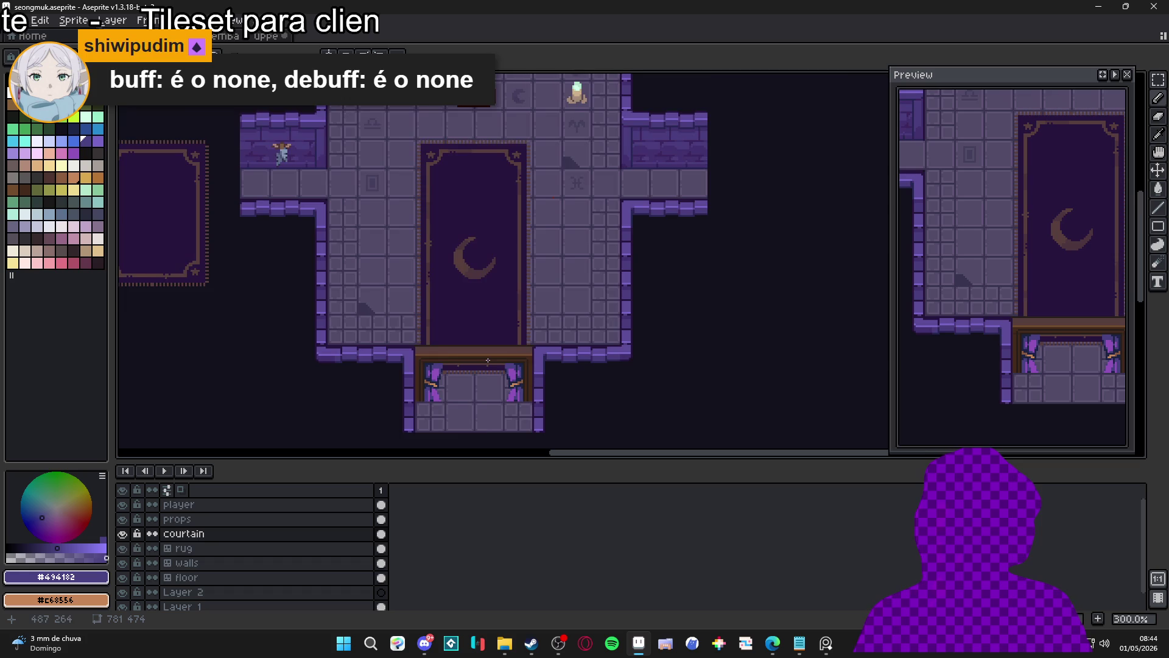
- Pan over the whole room and save seongmuk.aseprite
scroll(495, 319, down, 1)
drag(486, 297, 487, 303)
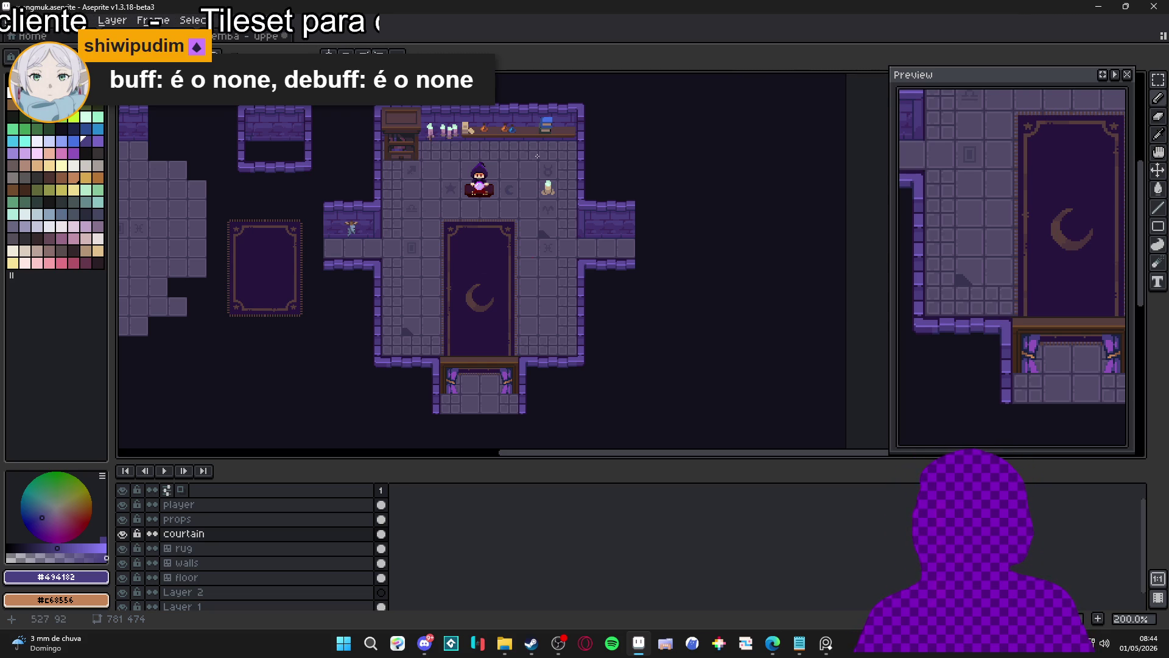
mouse_move(481, 166)
mouse_down()
mouse_move(513, 168)
mouse_move(475, 173)
mouse_up()
key(ctrl+s)
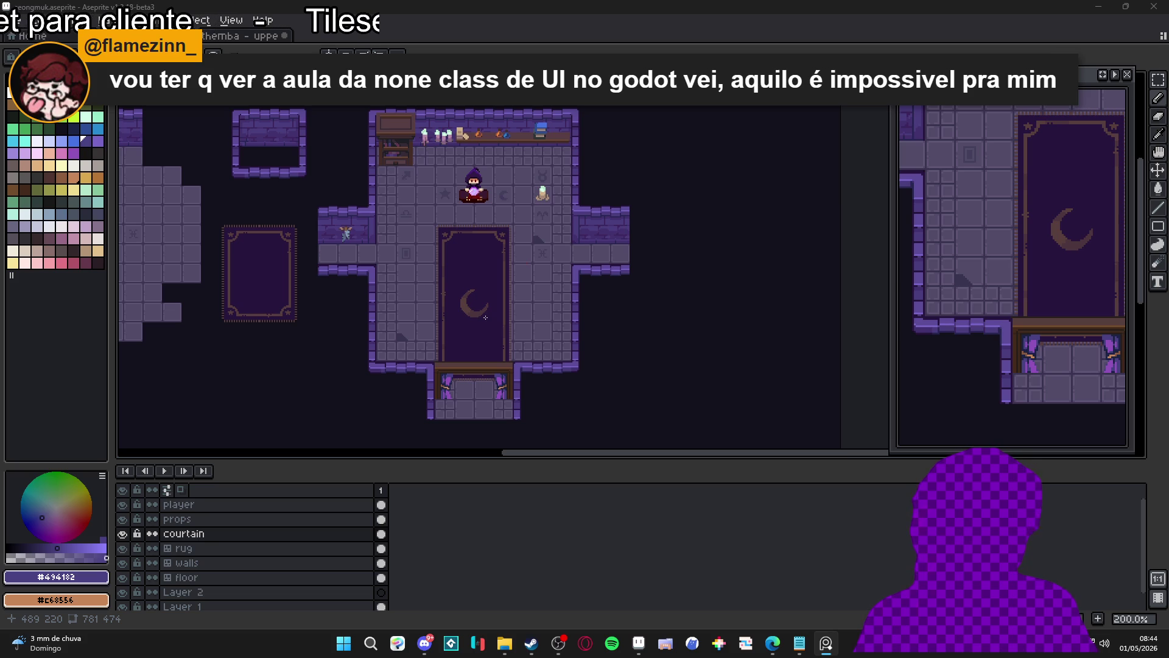
- Bring the upper-left walls into view and select the walls layer
scroll(470, 173, up, 1)
mouse_move(199, 87)
mouse_down()
mouse_move(207, 230)
mouse_move(233, 173)
mouse_move(248, 219)
mouse_up()
ctrl+click(213, 225)
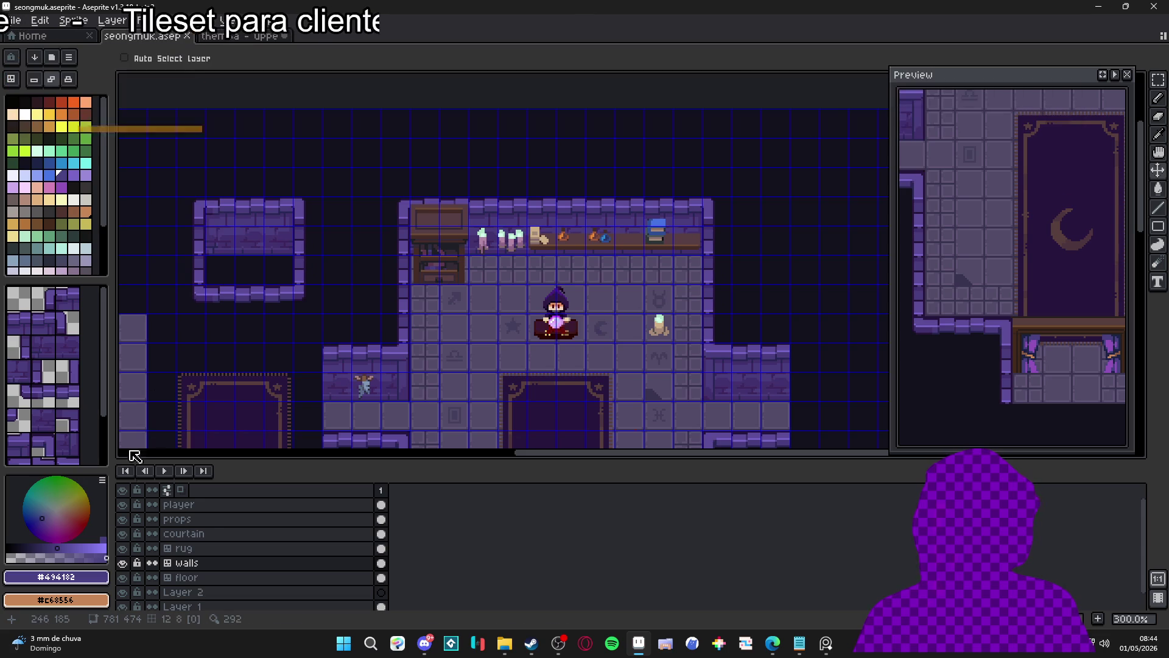
- Convert the walls layer to a plain layer, then back to a tilemap with a new tileset
mouse_move(308, 327)
mouse_down()
mouse_move(374, 183)
mouse_move(316, 326)
mouse_move(289, 313)
mouse_move(329, 316)
mouse_up()
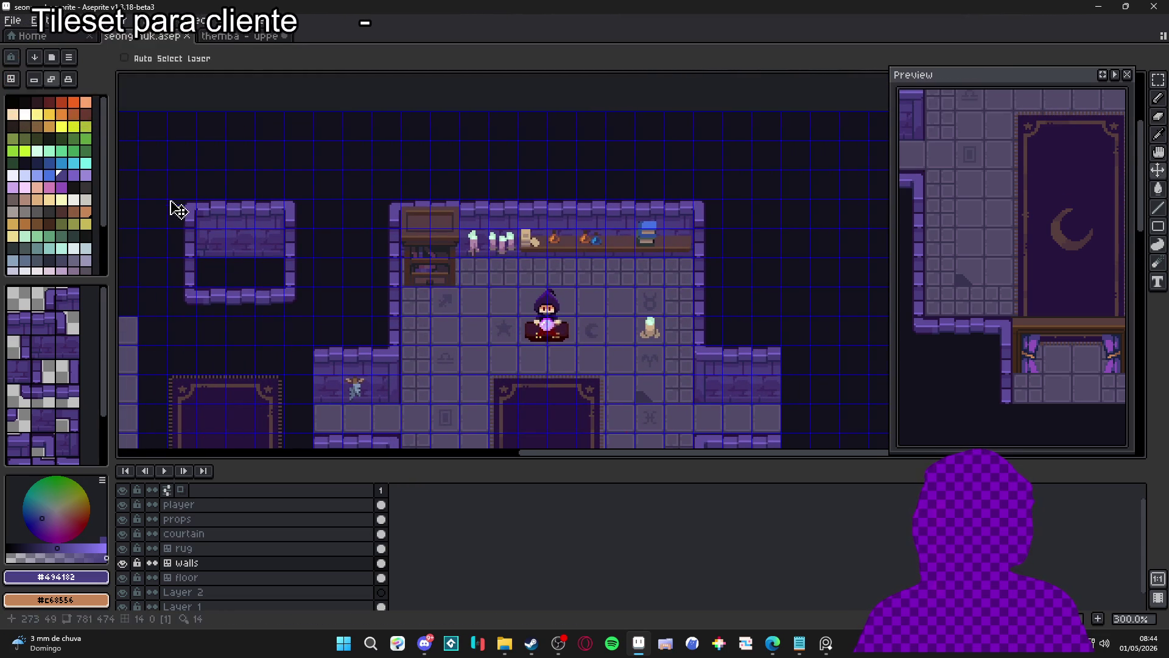
right_click(196, 562)
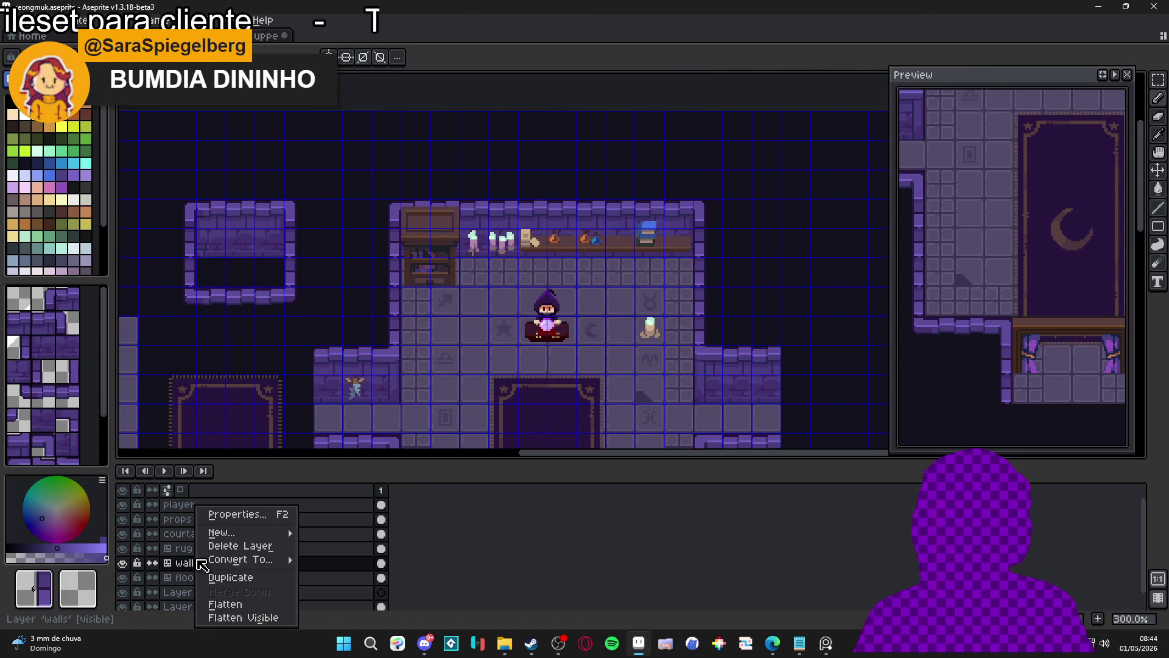
mouse_move(260, 563)
click(311, 574)
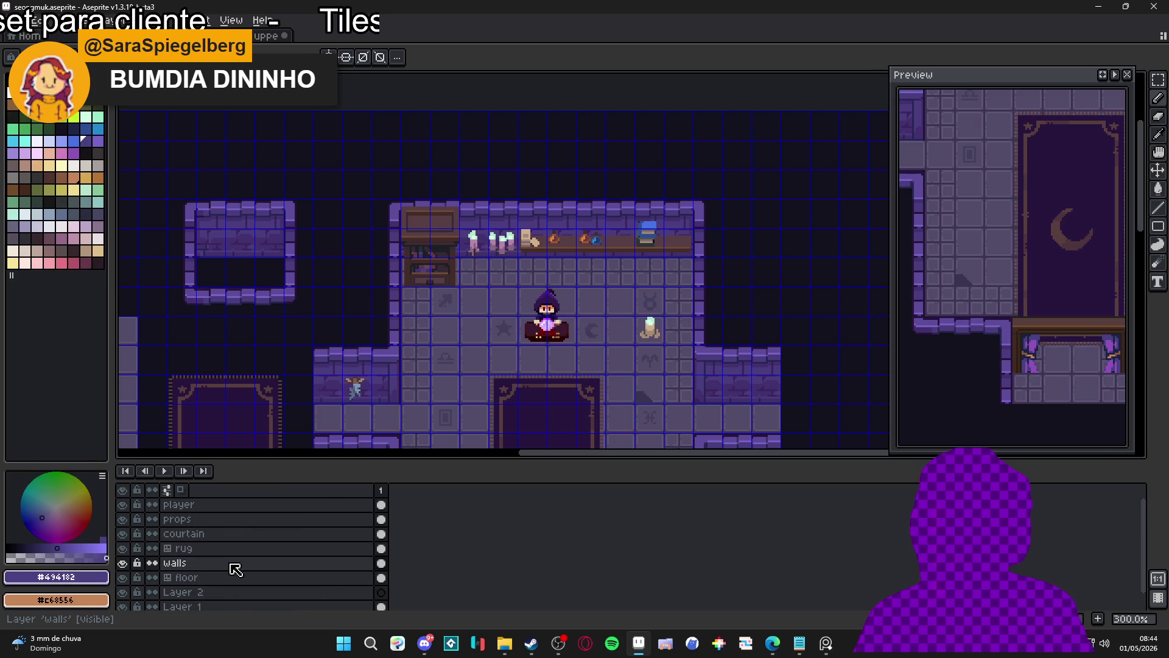
right_click(231, 565)
click(371, 593)
click(603, 399)
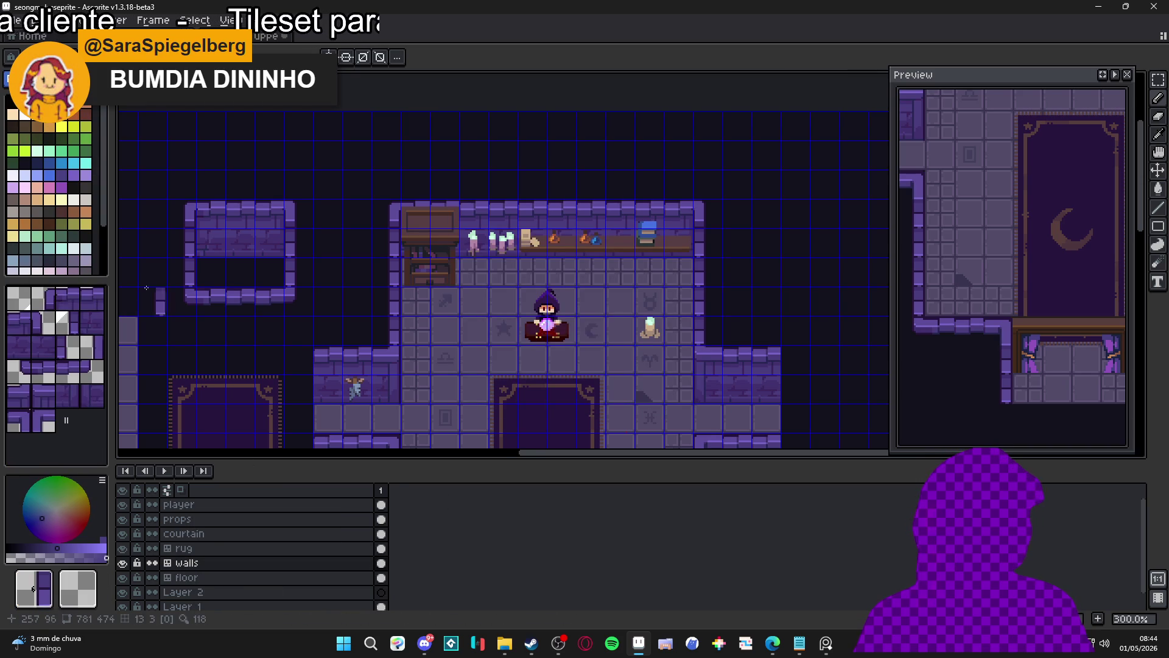
- Pan to the upper-left of the room to reveal the separate wall pieces
drag(543, 272, 345, 244)
scroll(485, 207, down, 1)
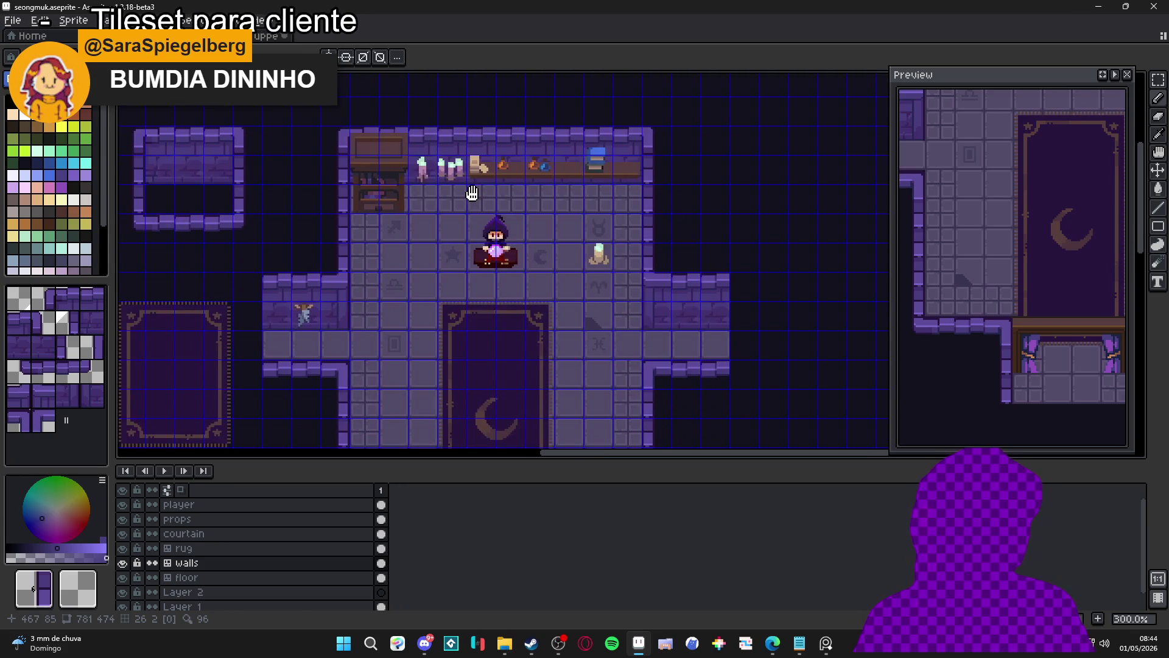
scroll(485, 207, down, 2)
scroll(500, 231, up, 3)
mouse_move(601, 163)
mouse_down()
mouse_move(511, 224)
mouse_move(326, 296)
mouse_up()
drag(140, 259, 435, 180)
mouse_move(305, 177)
mouse_down()
mouse_move(396, 171)
mouse_move(311, 249)
mouse_up()
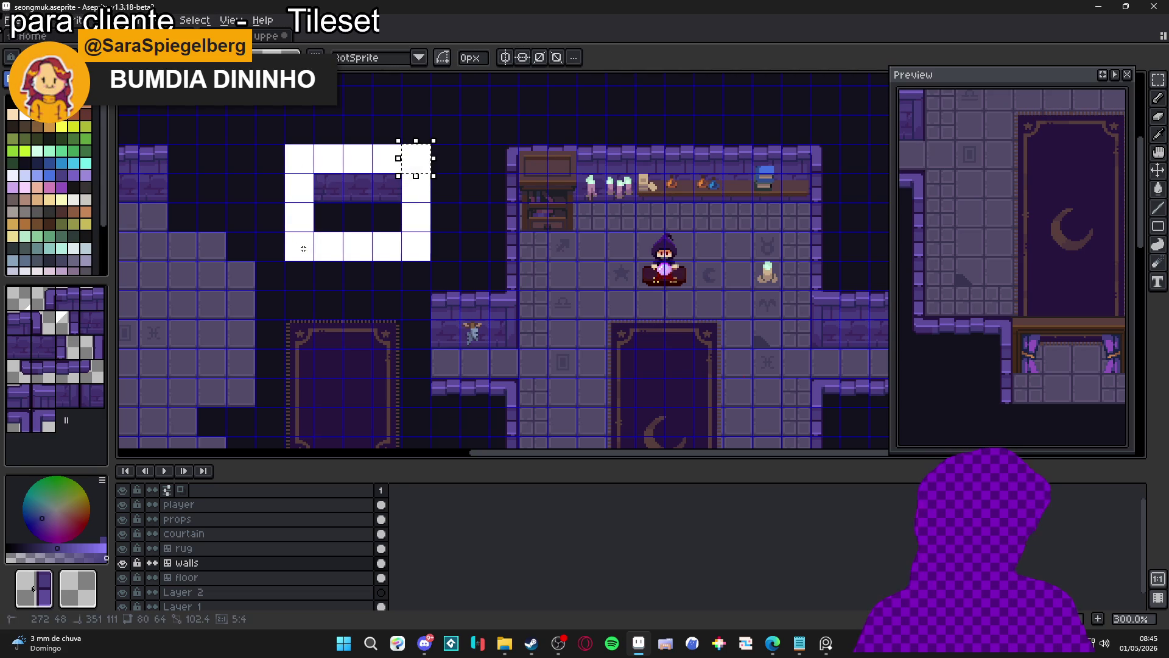
- Move the stone wall box to the empty space right of the room and drop it
scroll(310, 255, down, 1)
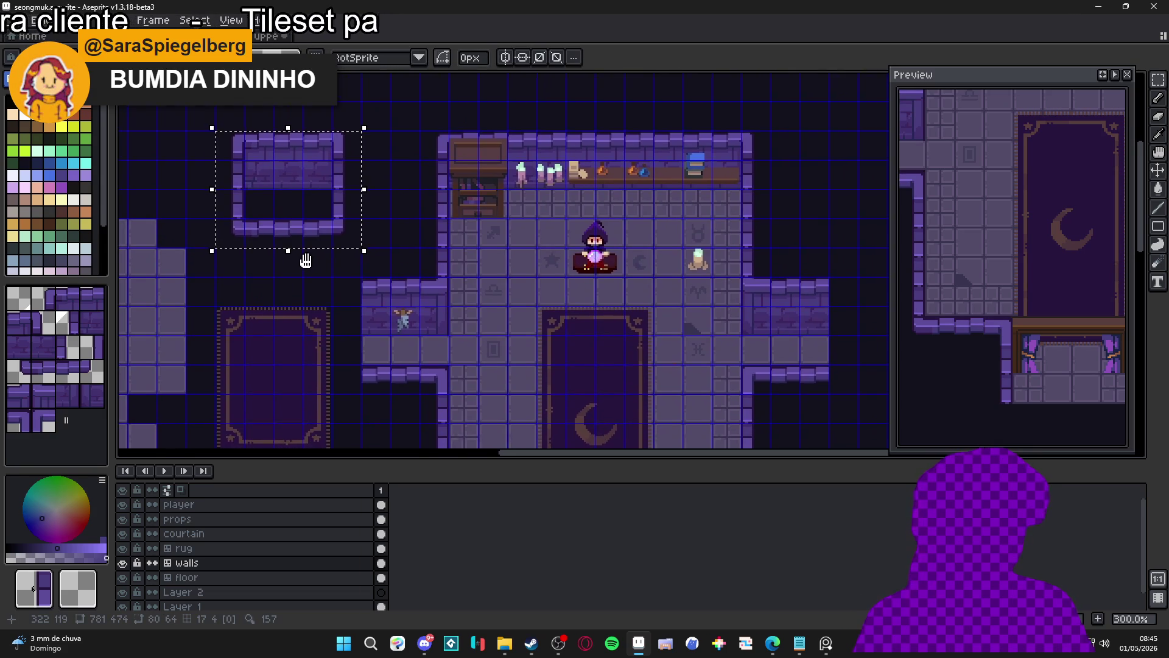
scroll(307, 261, down, 1)
mouse_move(309, 252)
mouse_down()
mouse_move(773, 252)
mouse_move(466, 252)
mouse_up()
scroll(316, 249, up, 3)
mouse_move(355, 234)
mouse_down()
mouse_move(594, 242)
mouse_move(557, 244)
mouse_move(581, 231)
mouse_up()
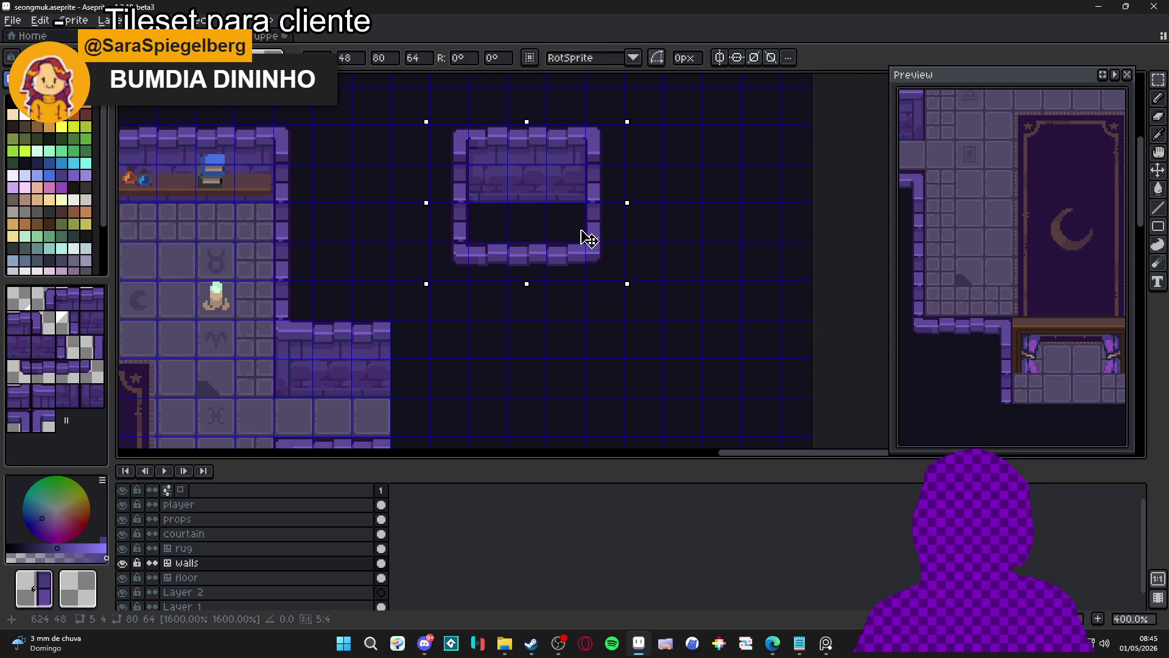
scroll(560, 233, down, 2)
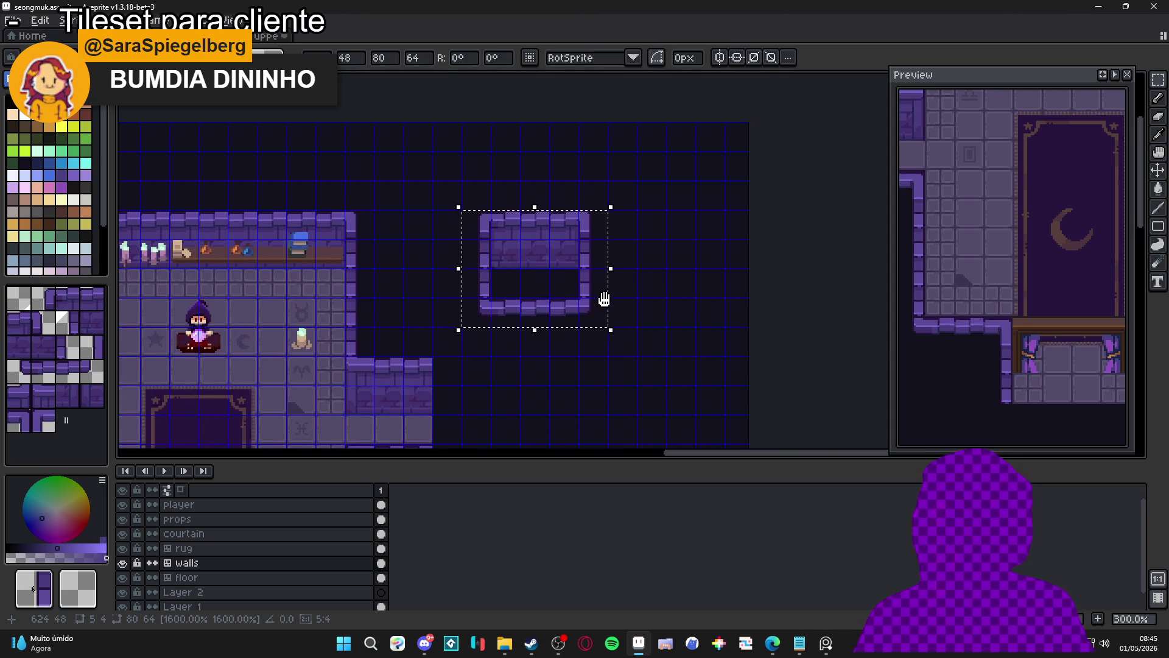
key(ctrl+d)
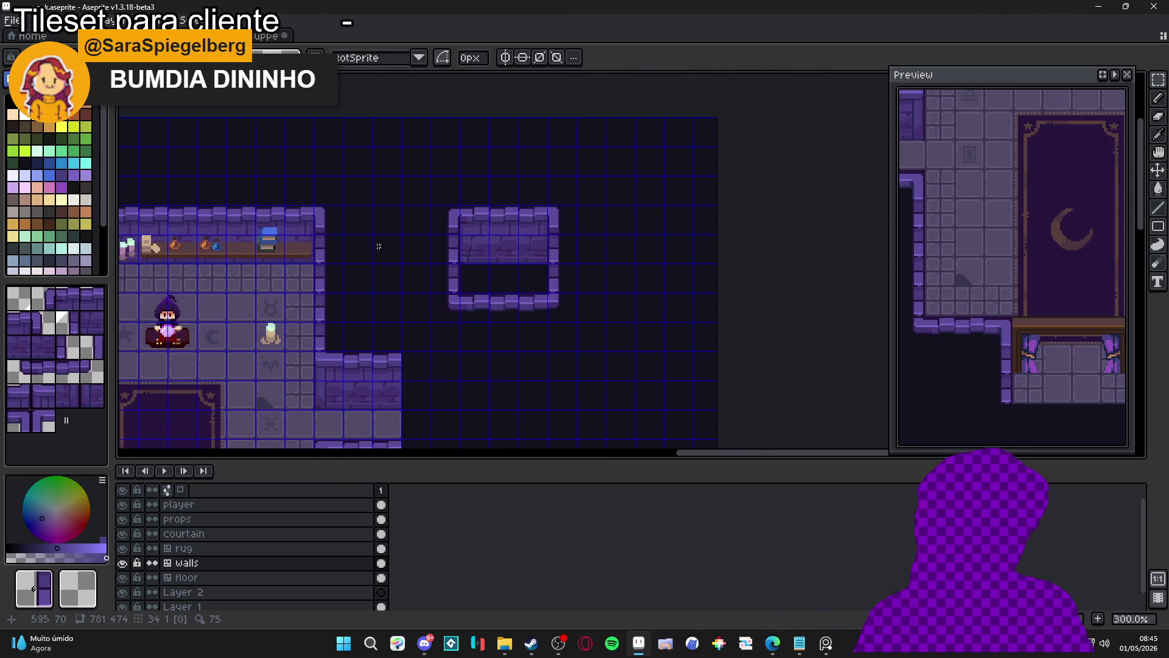
- Frame the room and the moved wall box, then stamp a chosen wall tile onto the canvas
scroll(378, 244, down, 1)
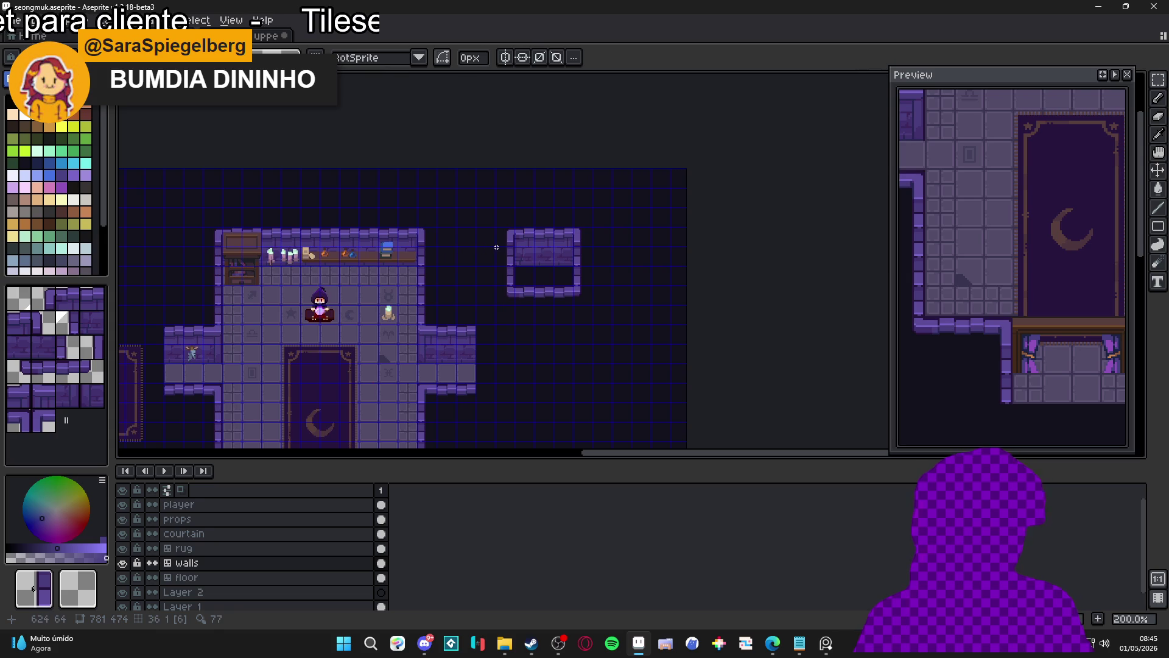
scroll(529, 246, up, 1)
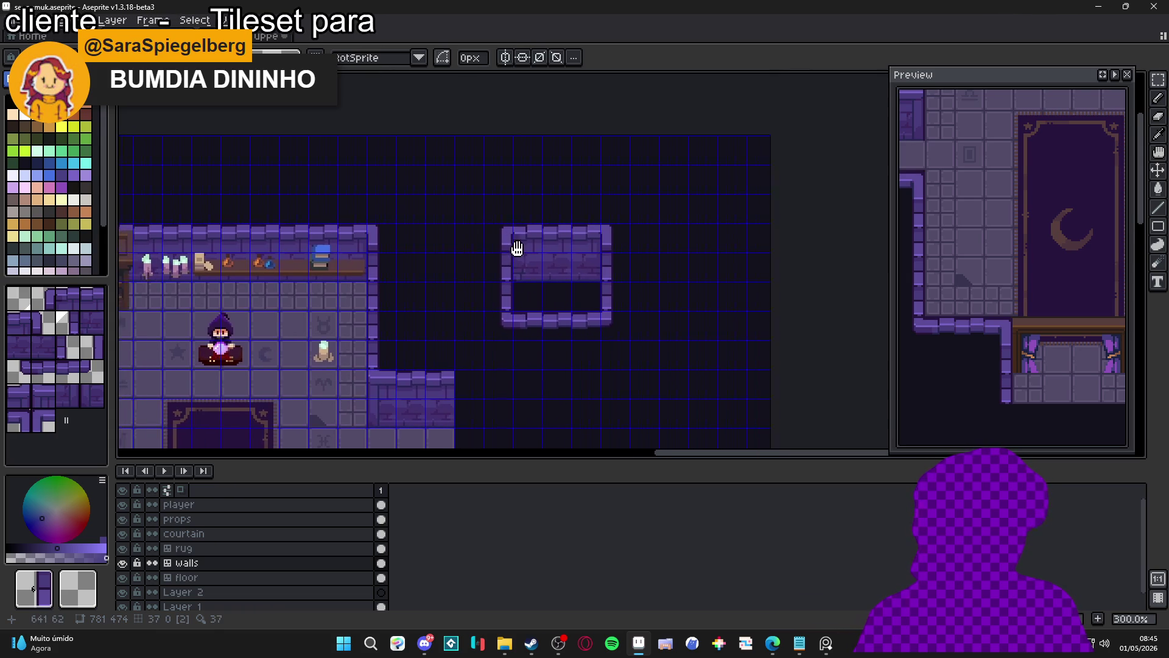
drag(504, 248, 577, 236)
mouse_move(287, 308)
mouse_down()
mouse_move(407, 118)
mouse_move(403, 193)
mouse_up()
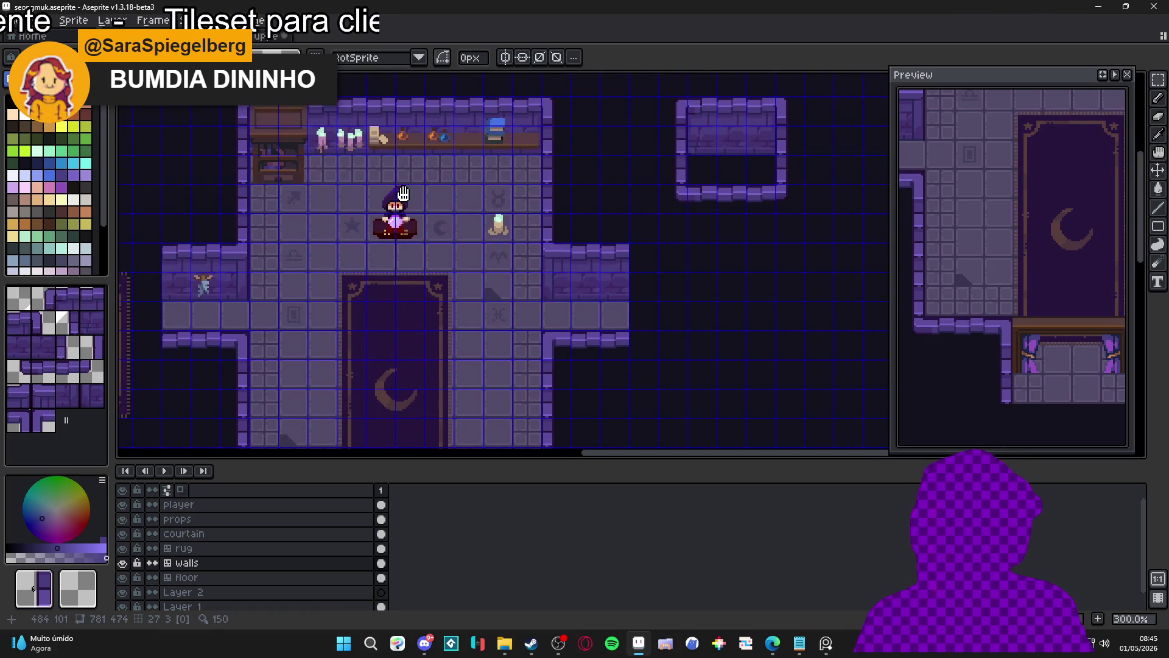
drag(551, 345, 468, 337)
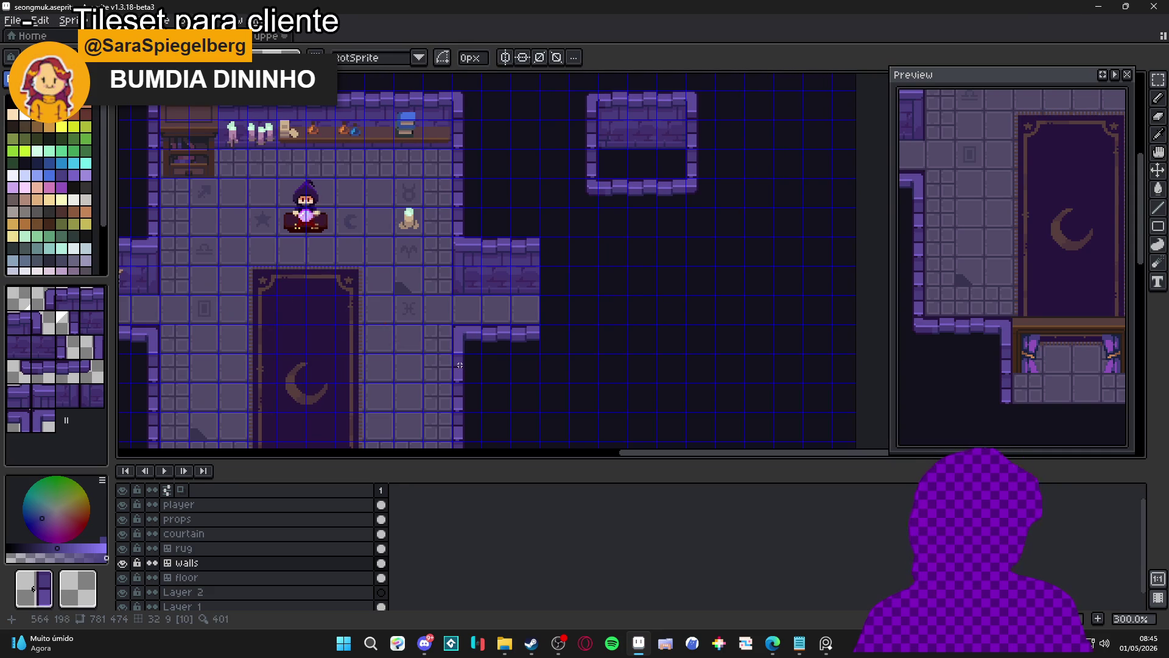
click(44, 347)
click(430, 332)
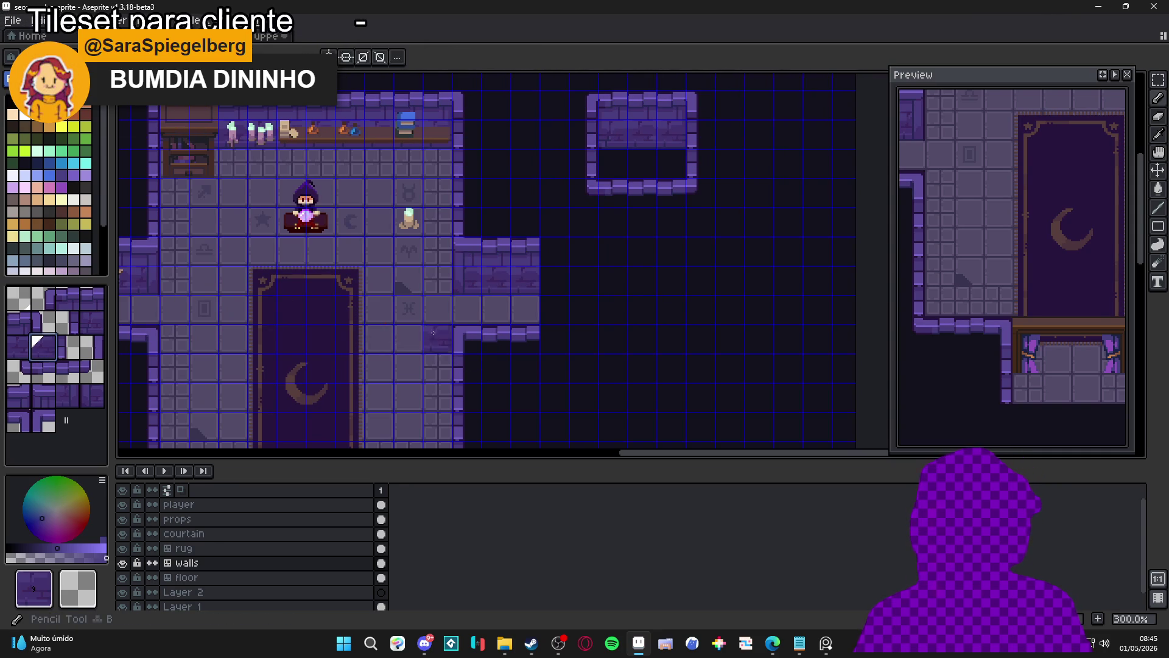
- Place L-corner wall tiles to the right of the wall box
click(43, 420)
drag(554, 335, 383, 426)
click(557, 196)
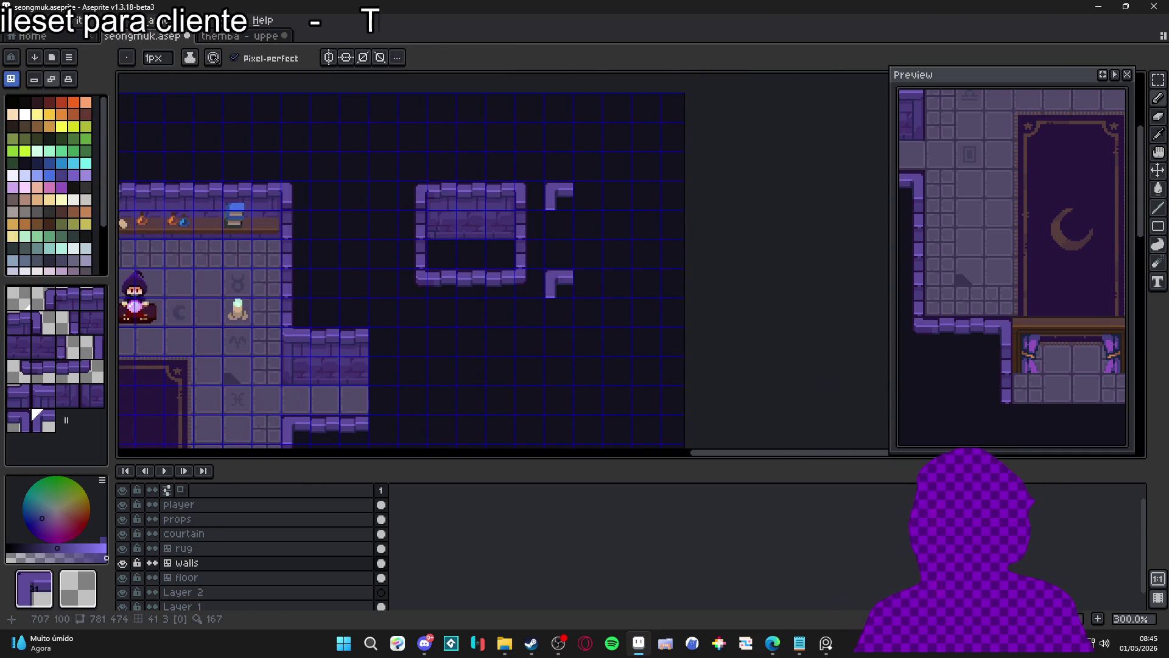
drag(511, 260, 572, 230)
drag(496, 279, 645, 277)
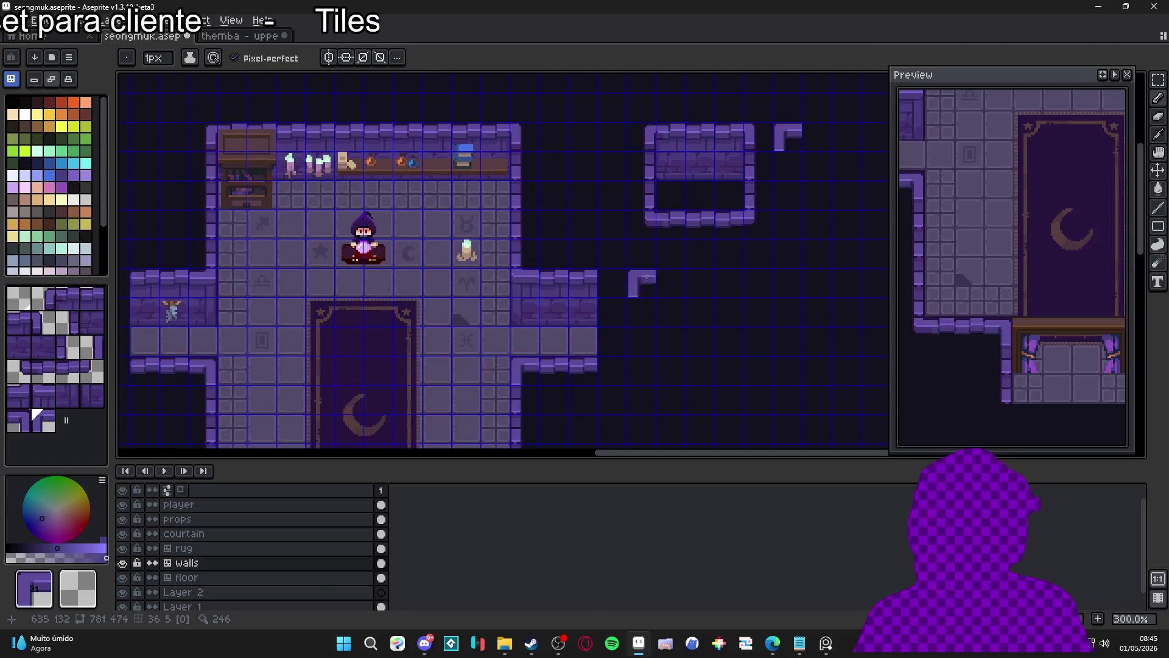
drag(814, 193, 683, 240)
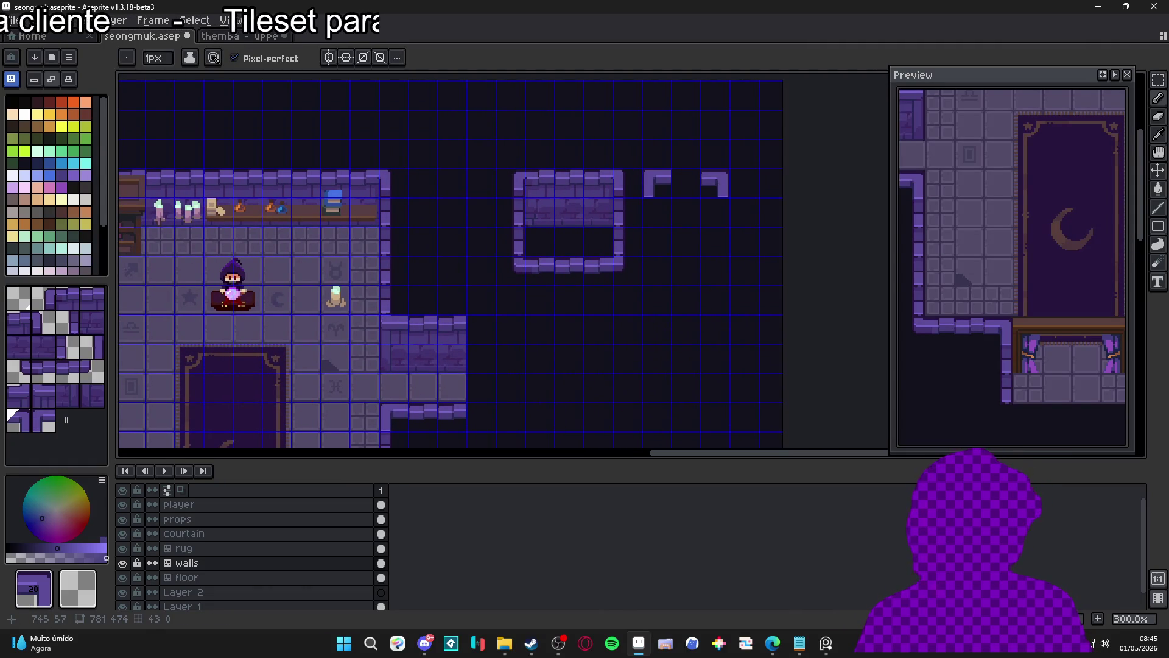
drag(595, 287, 642, 243)
drag(545, 284, 646, 148)
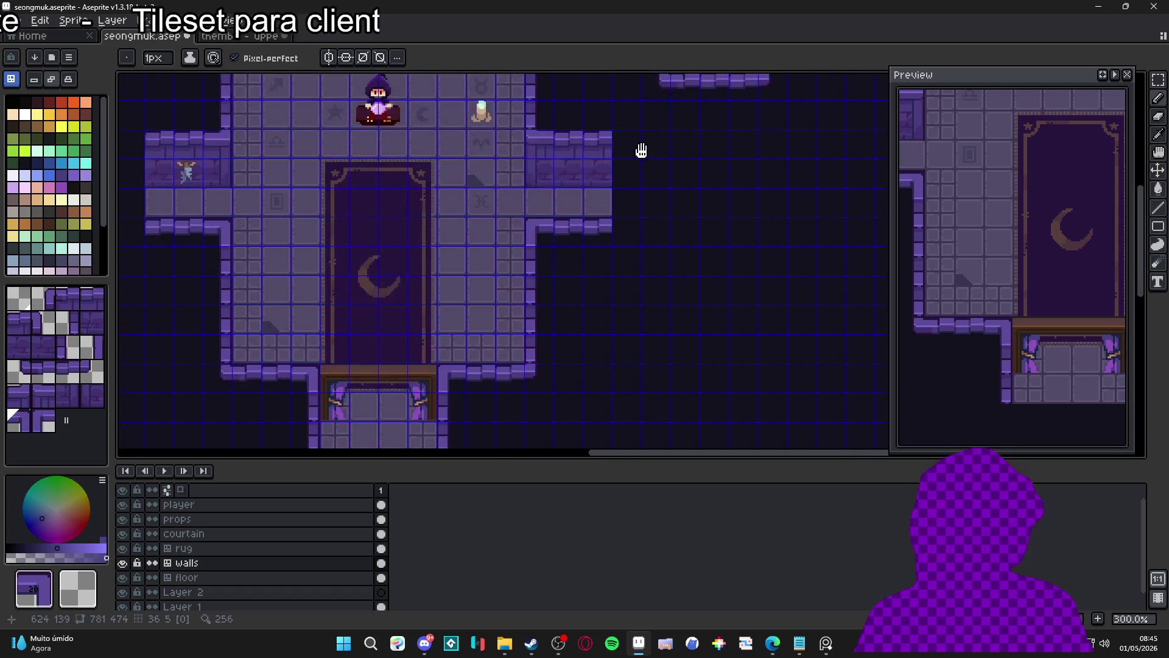
mouse_move(502, 246)
mouse_down()
mouse_move(511, 305)
mouse_move(498, 329)
mouse_move(531, 330)
mouse_up()
- Sample the existing wall tile and stamp the next wall tile under the corner pieces
key(i)
alt+click(225, 251)
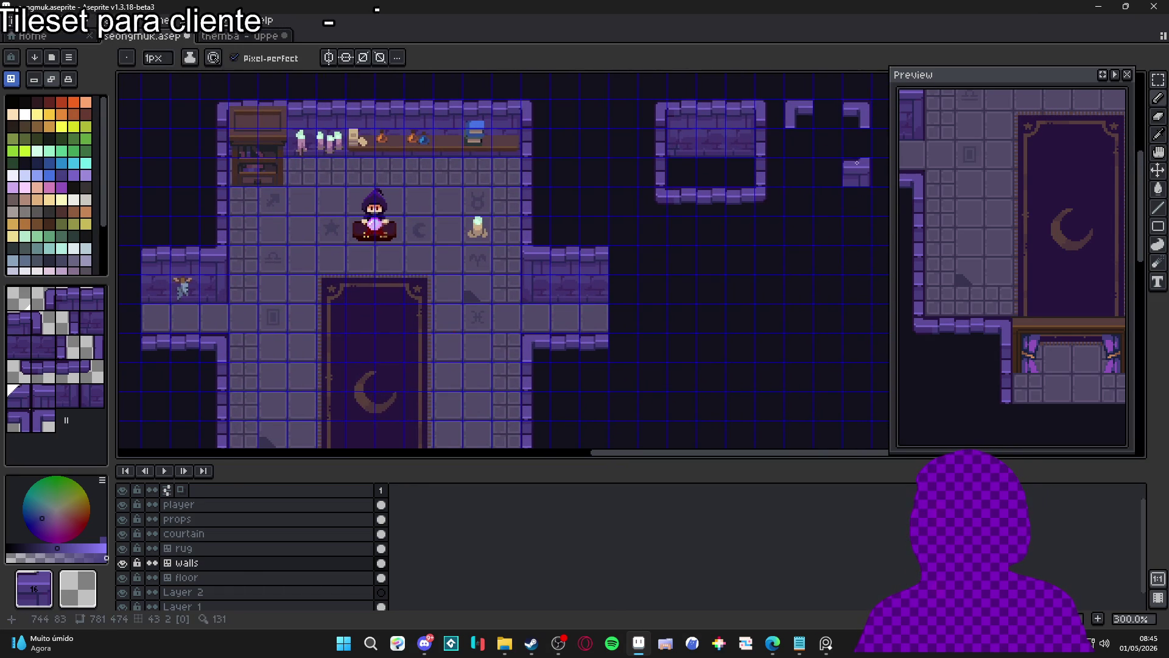
key(bracketright)
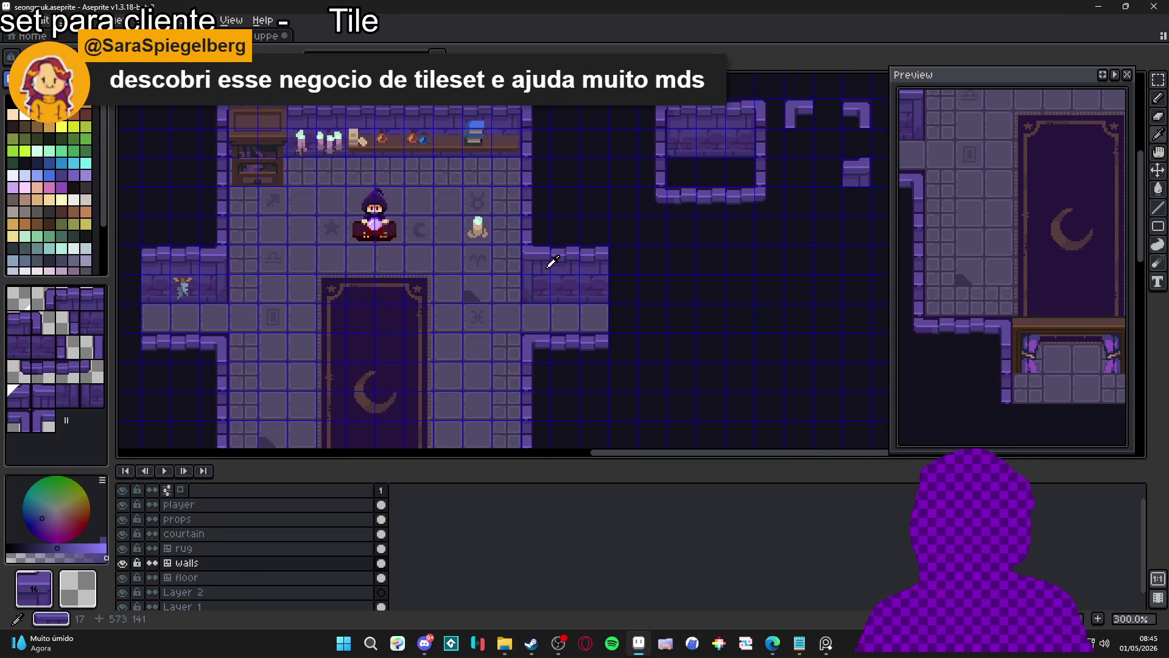
click(799, 172)
scroll(681, 238, up, 1)
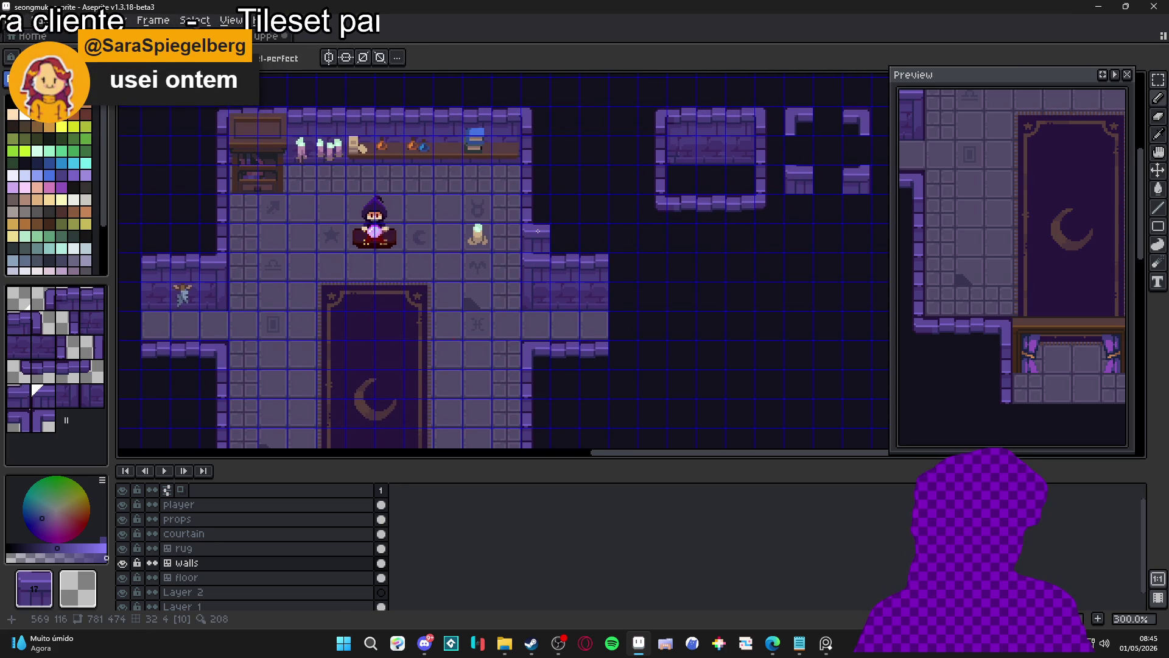
click(62, 318)
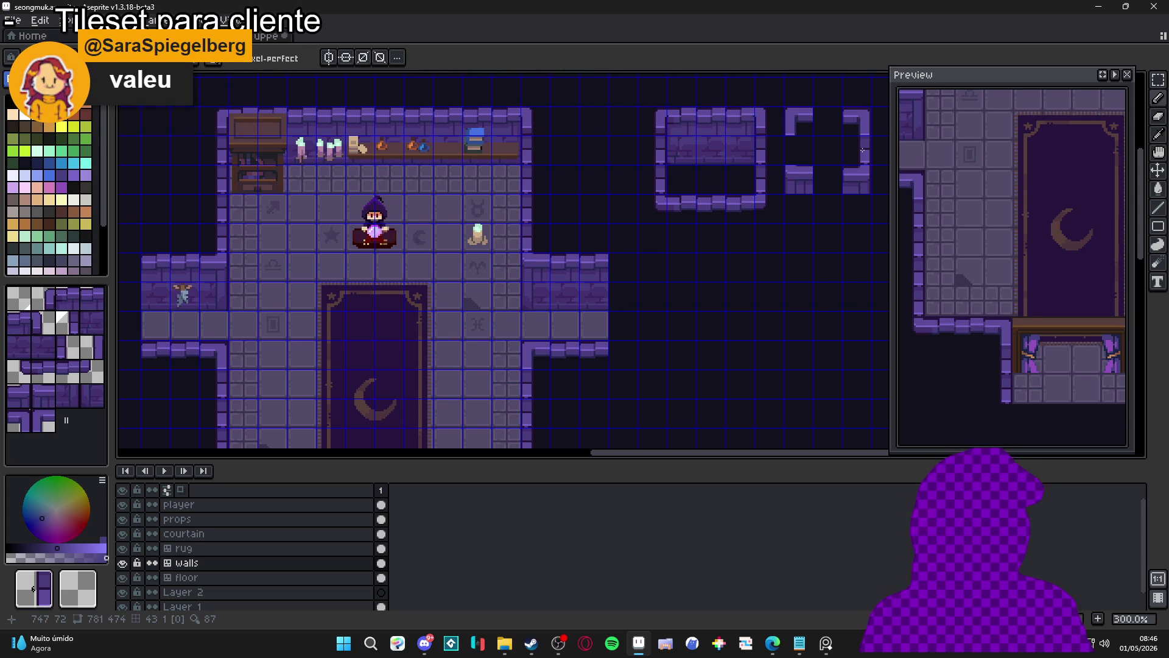
drag(612, 193, 646, 228)
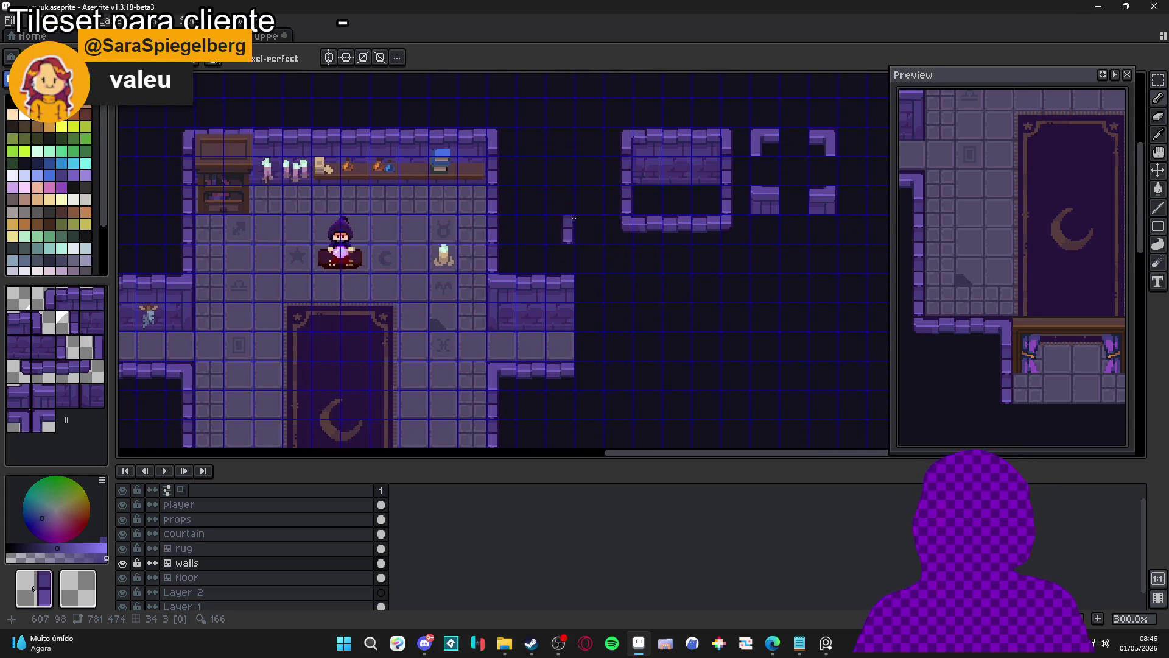
drag(531, 287, 560, 198)
drag(636, 302, 618, 343)
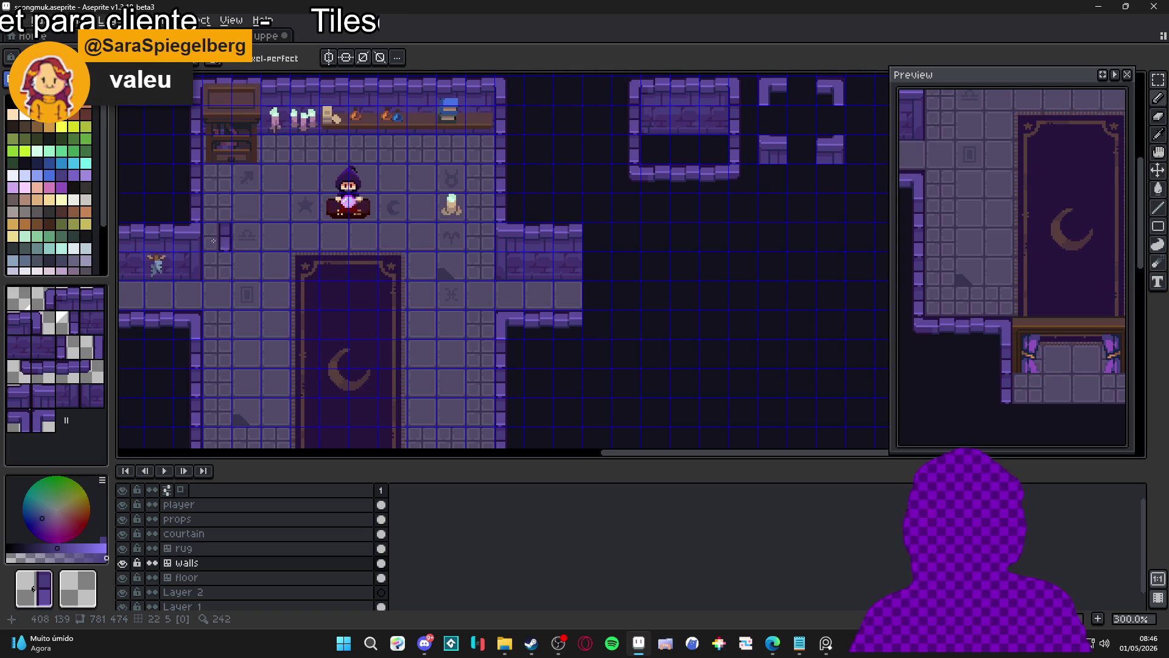
- Paint sampled and vertical wall tiles, undoing a mistake, to complete the left C-piece's bottom wall
key(i)
key(b)
click(838, 129)
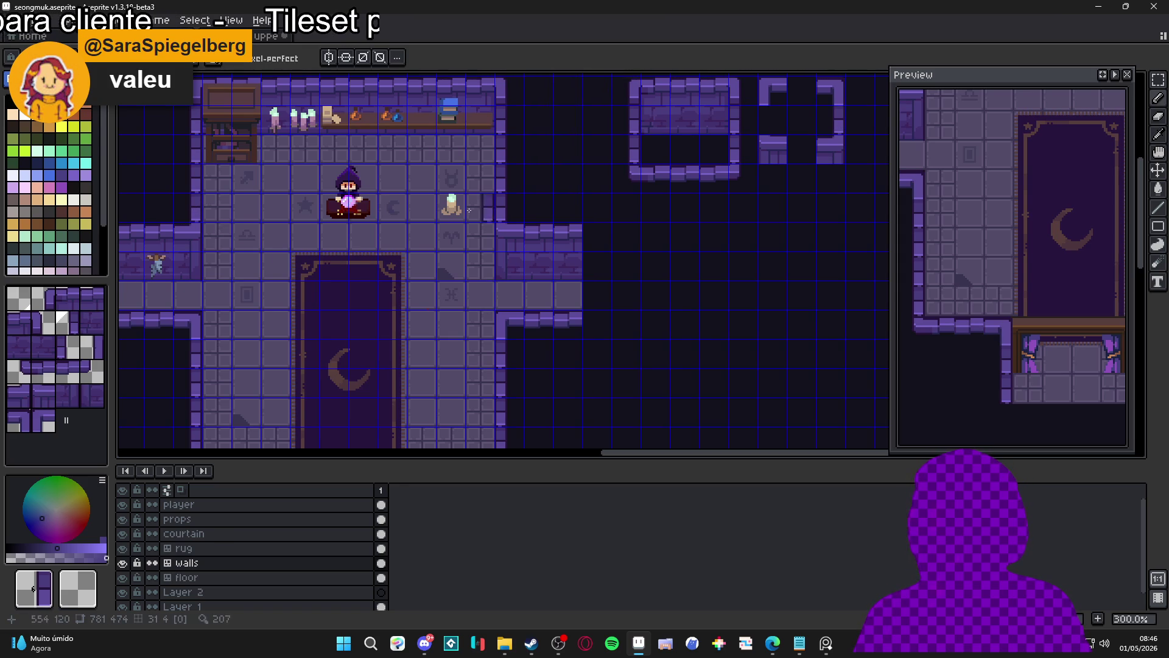
alt+click(502, 202)
click(729, 209)
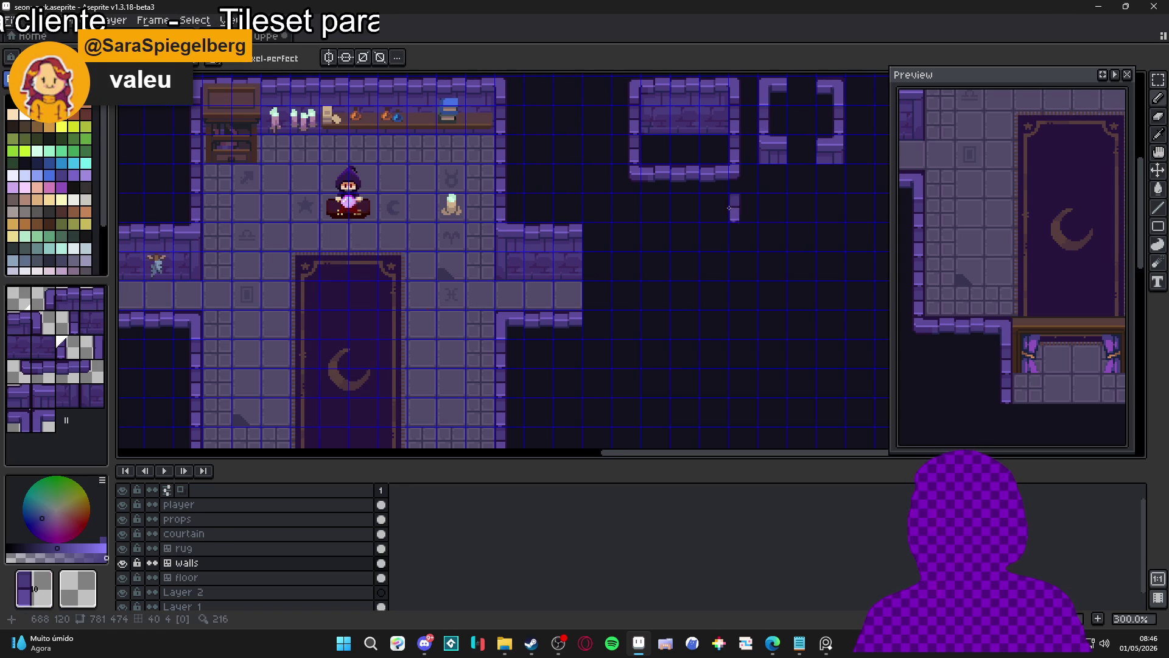
scroll(729, 209, up, 3)
key(ctrl+z)
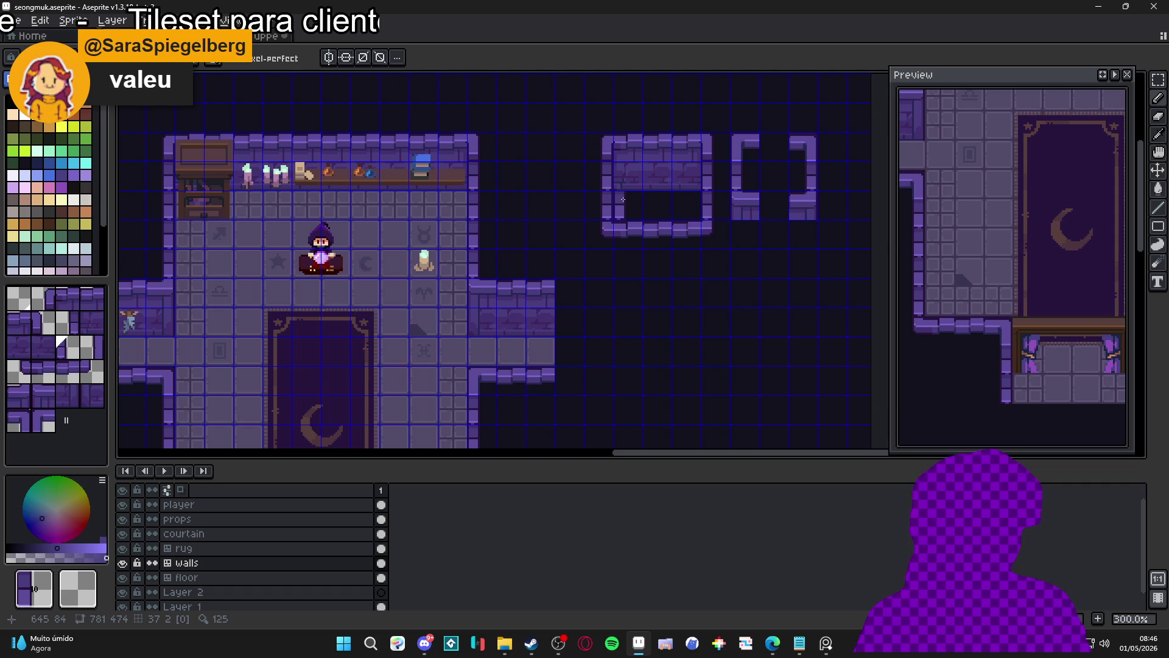
click(682, 235)
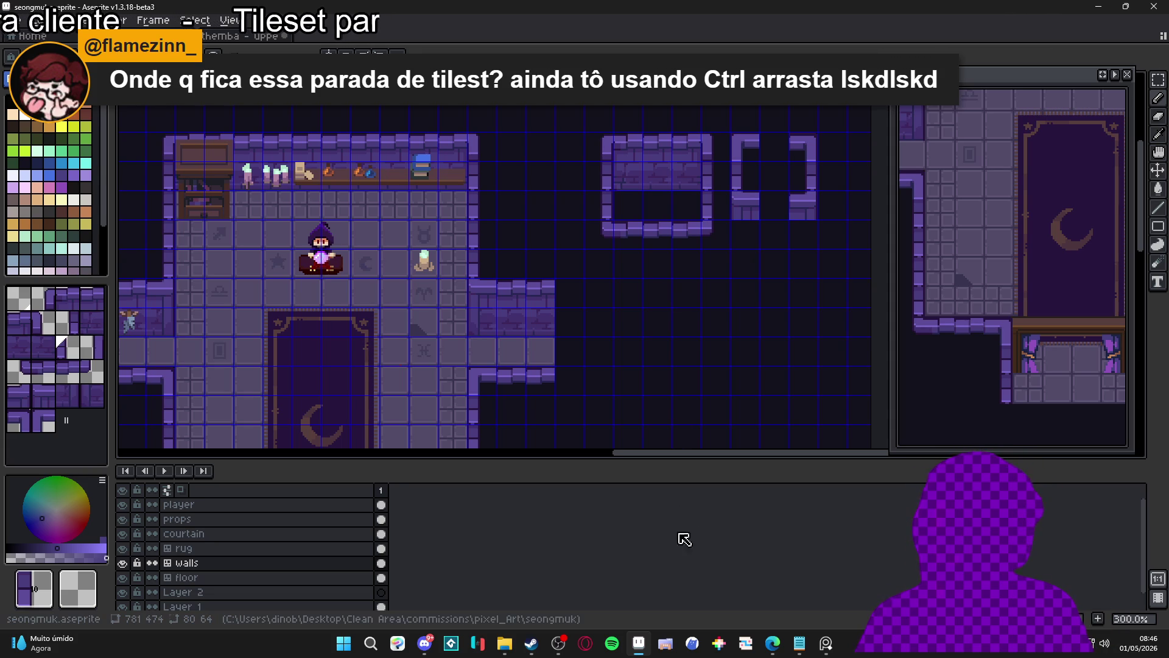
- Close the bottom of the right C-shaped wall piece and fill the cell below it
scroll(595, 355, down, 1)
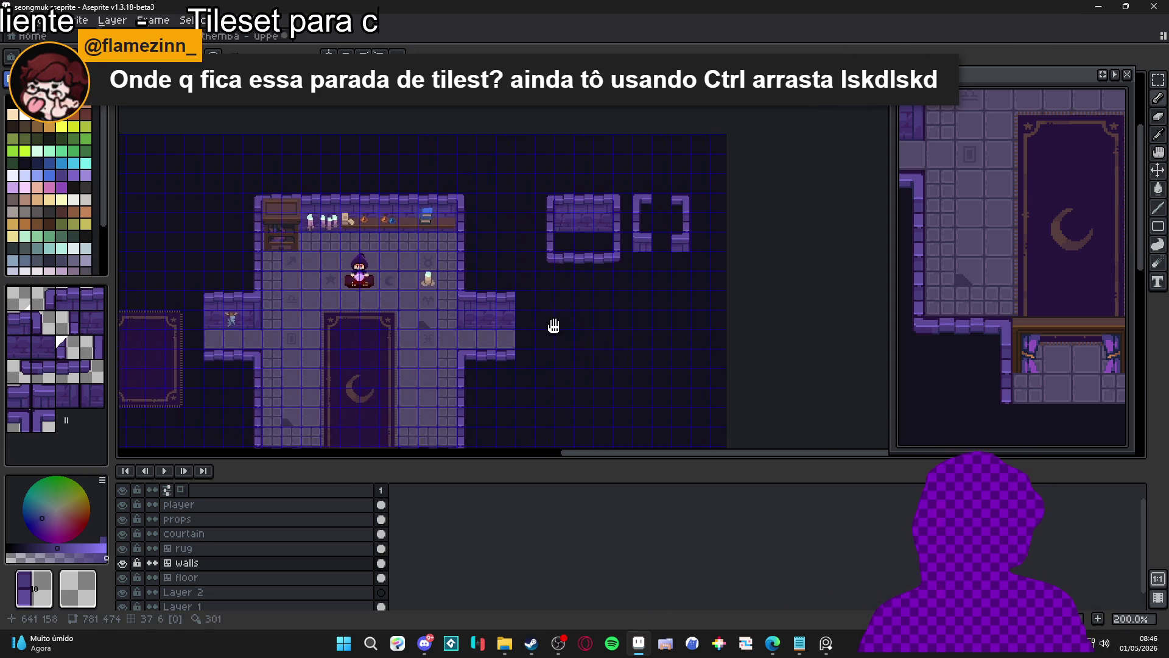
scroll(185, 394, up, 2)
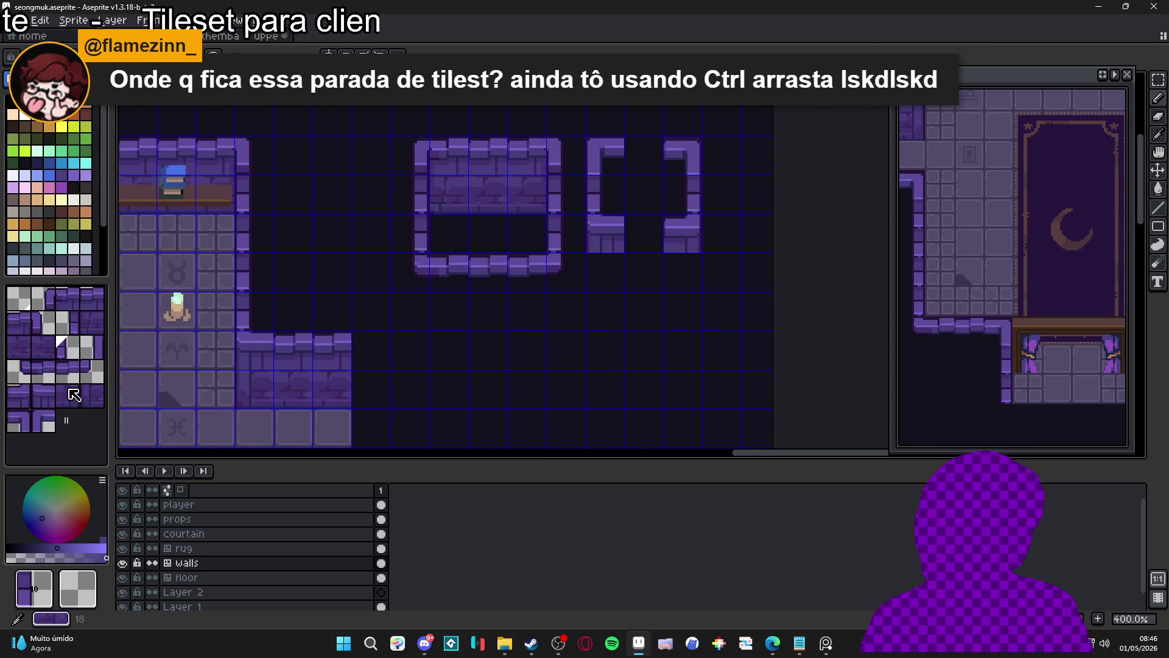
drag(470, 336, 543, 342)
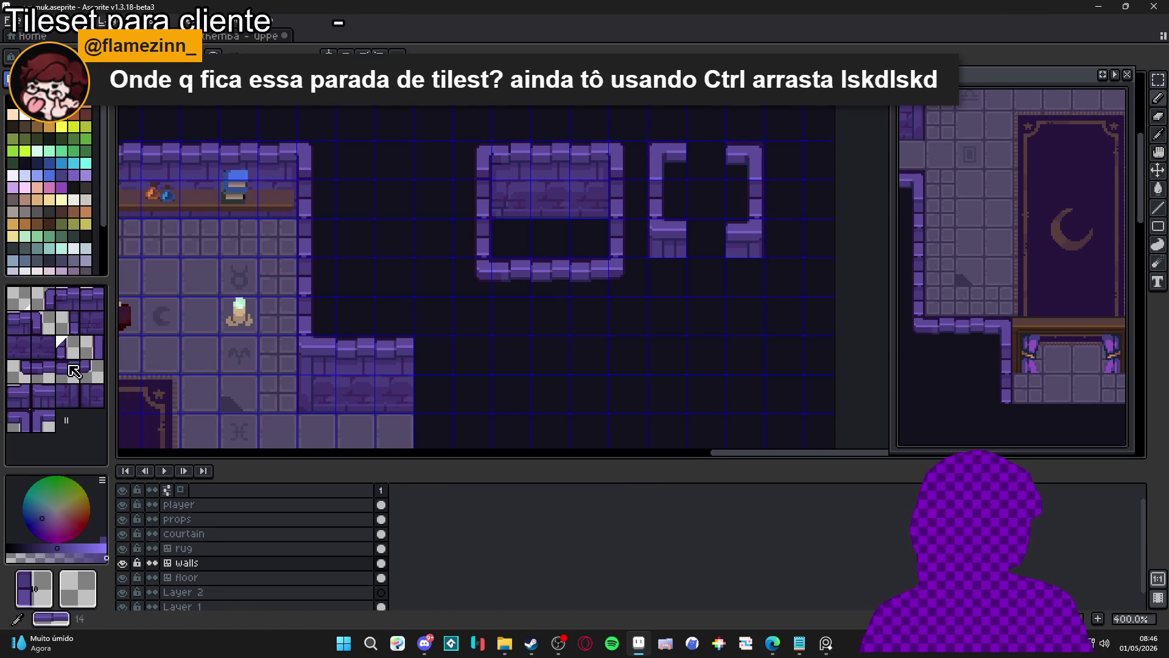
scroll(500, 317, down, 1)
drag(413, 287, 542, 274)
click(777, 227)
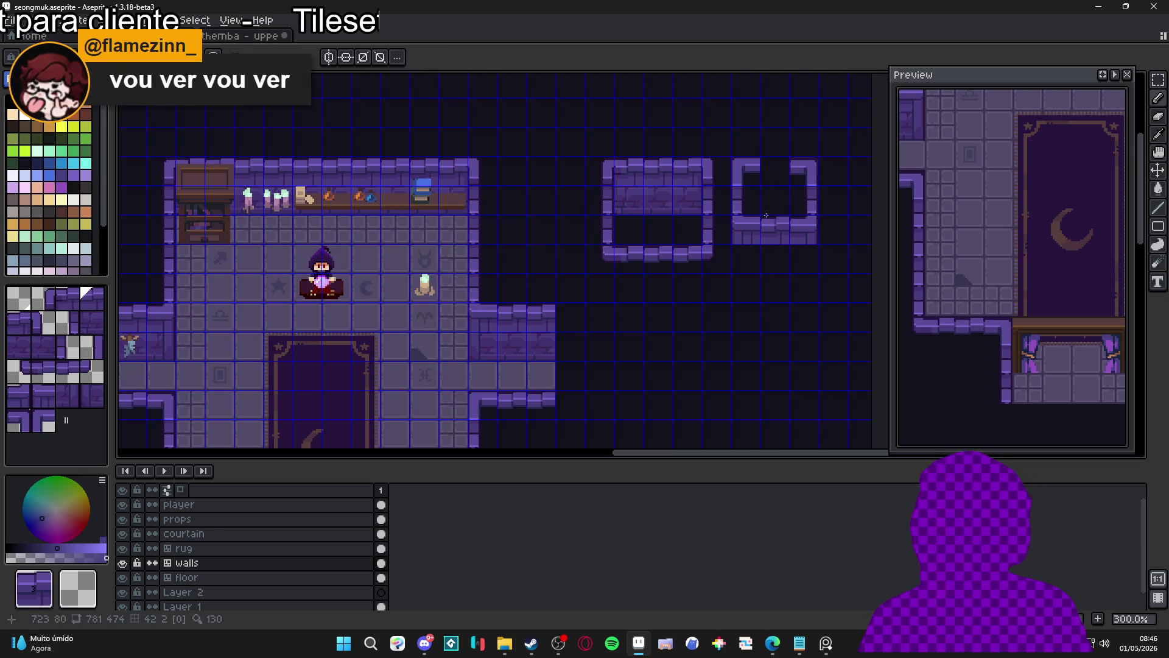
drag(756, 275, 782, 241)
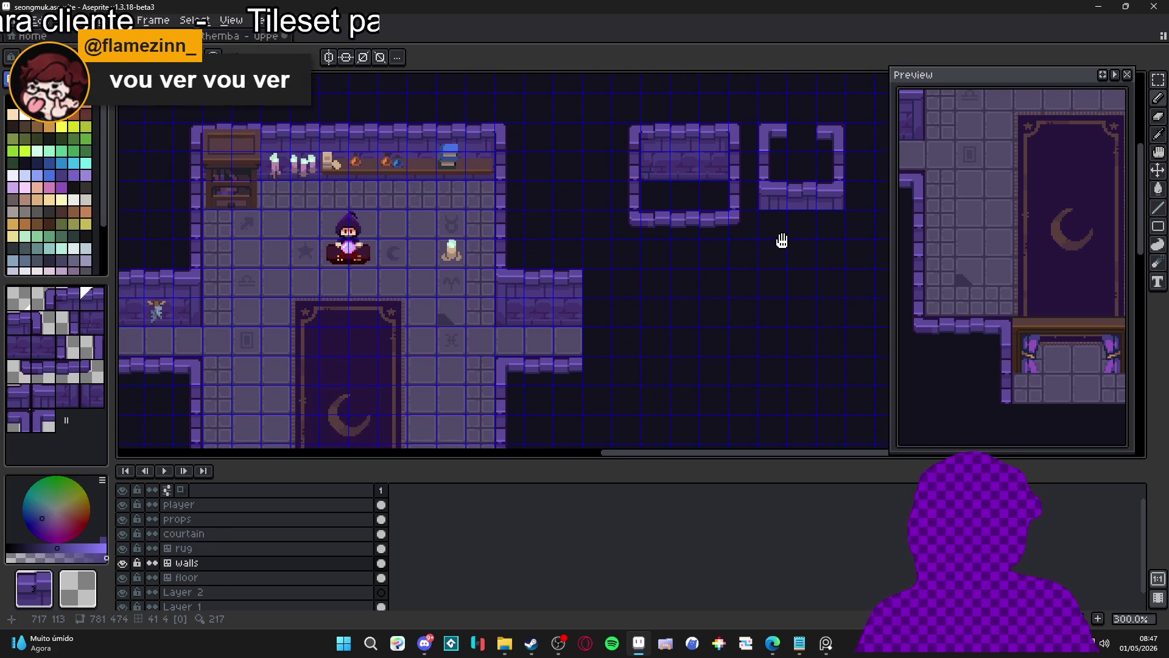
click(773, 225)
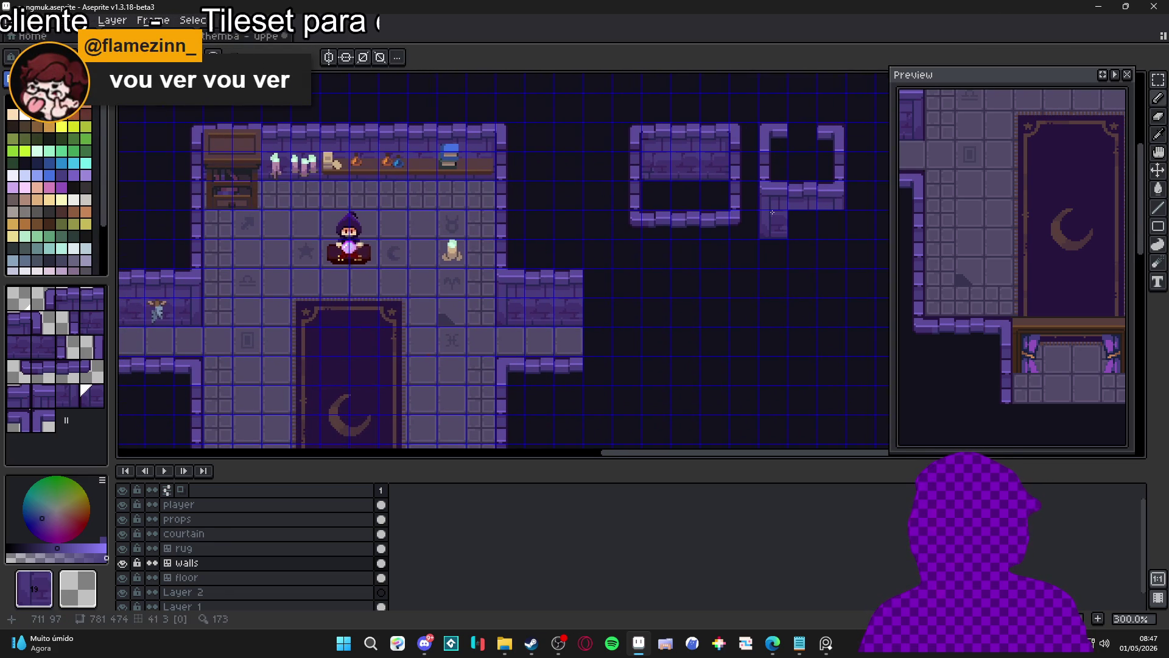
mouse_move(397, 346)
mouse_down()
mouse_move(483, 318)
mouse_move(375, 394)
mouse_up()
drag(291, 366, 449, 299)
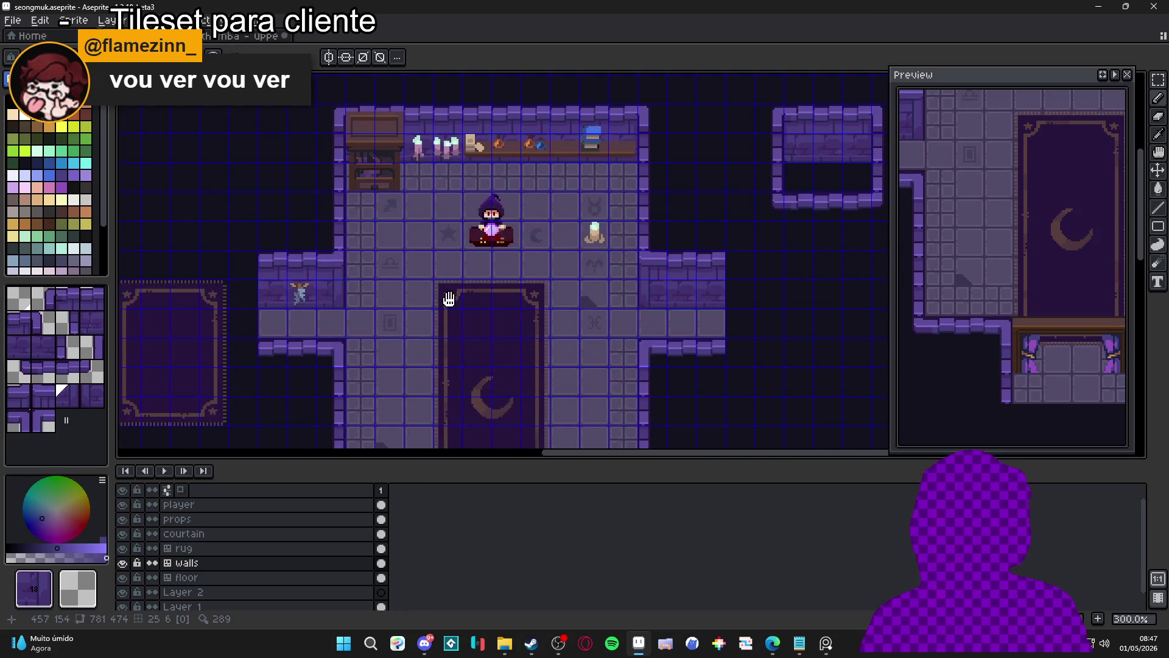
drag(740, 208, 432, 296)
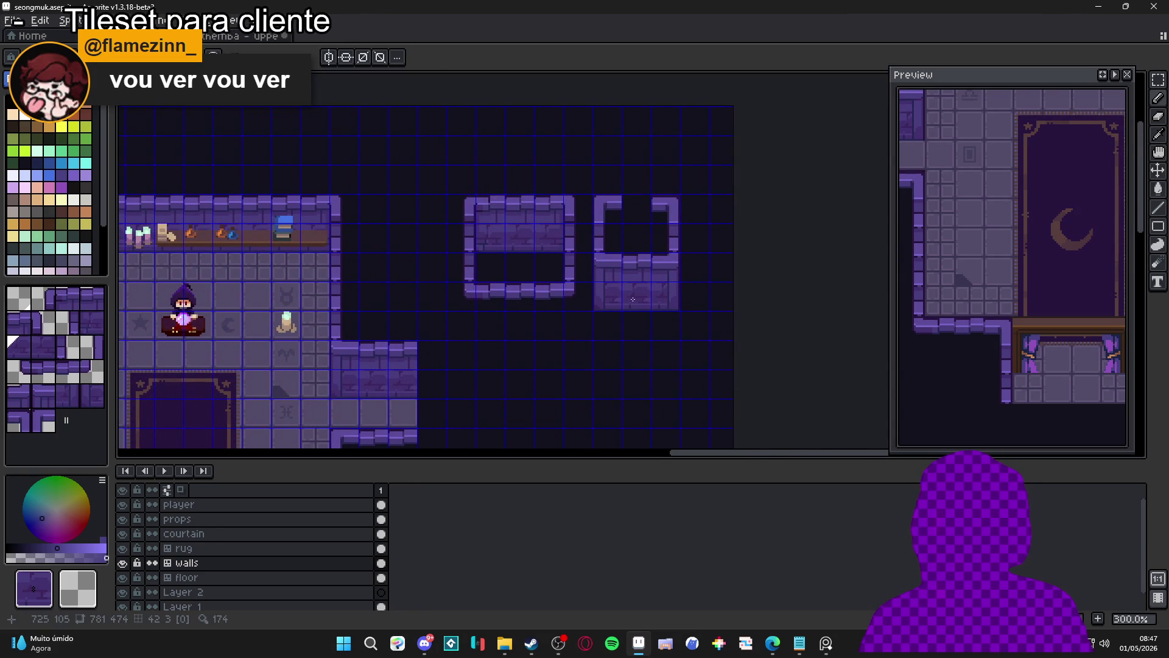
mouse_move(472, 347)
mouse_down()
mouse_move(536, 300)
mouse_move(520, 253)
mouse_up()
scroll(523, 300, down, 1)
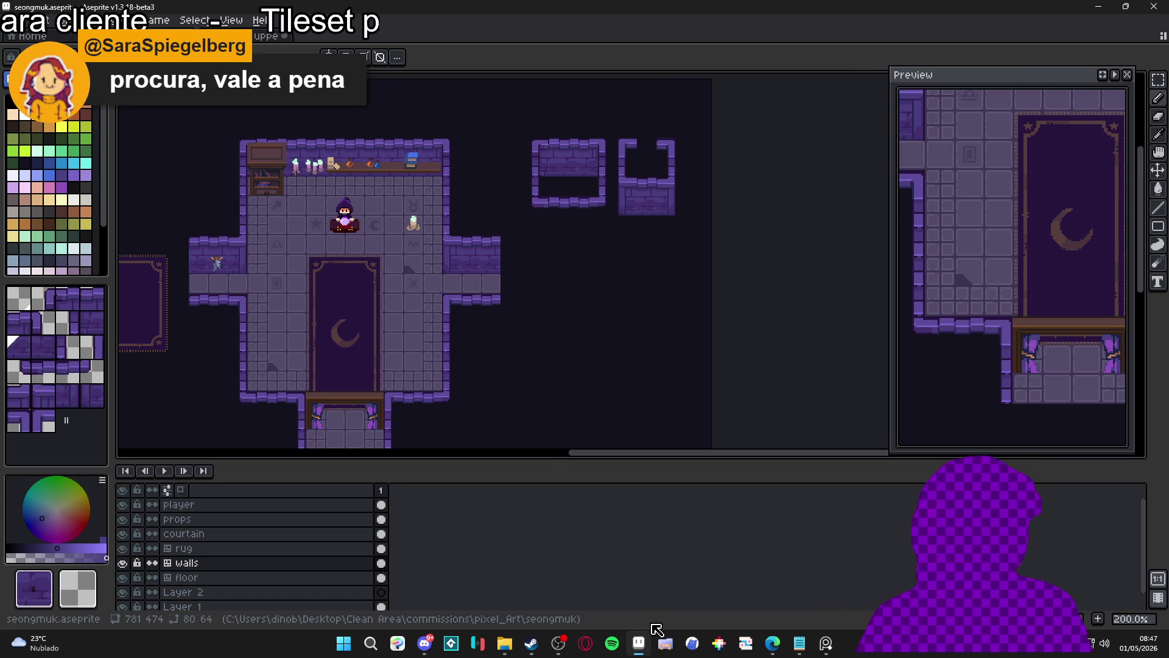
mouse_move(765, 636)
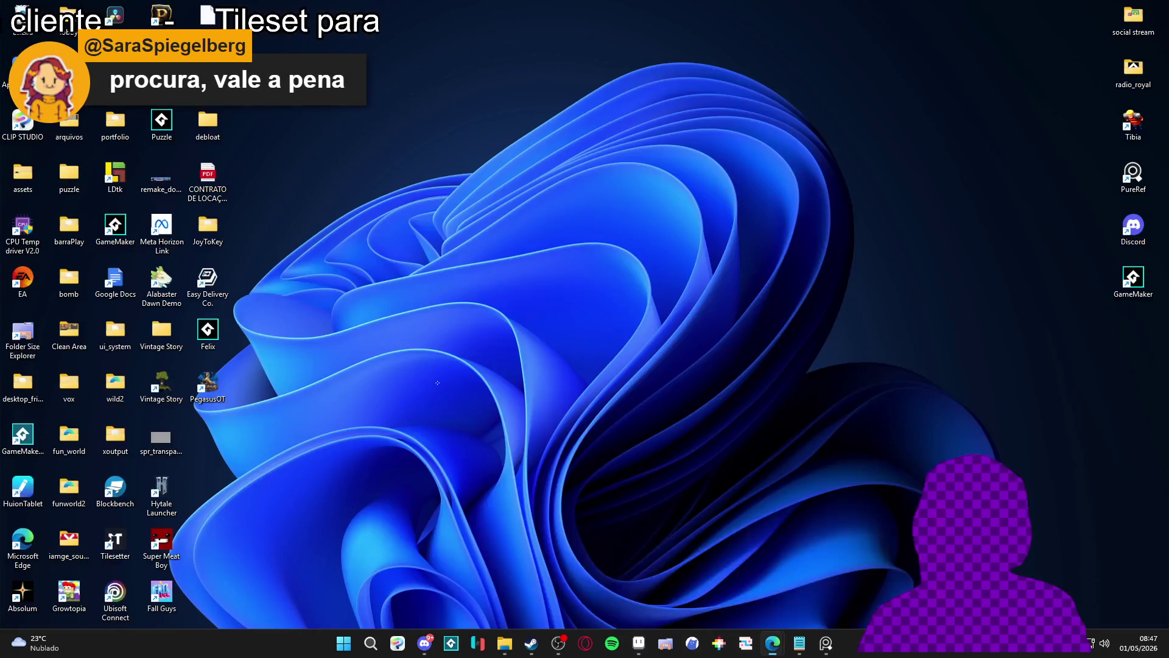
- Go to your channel's Vídeos tab and play 'Pixel Art - Como fazer tileset no Aseprite'
key(alt+Tab)
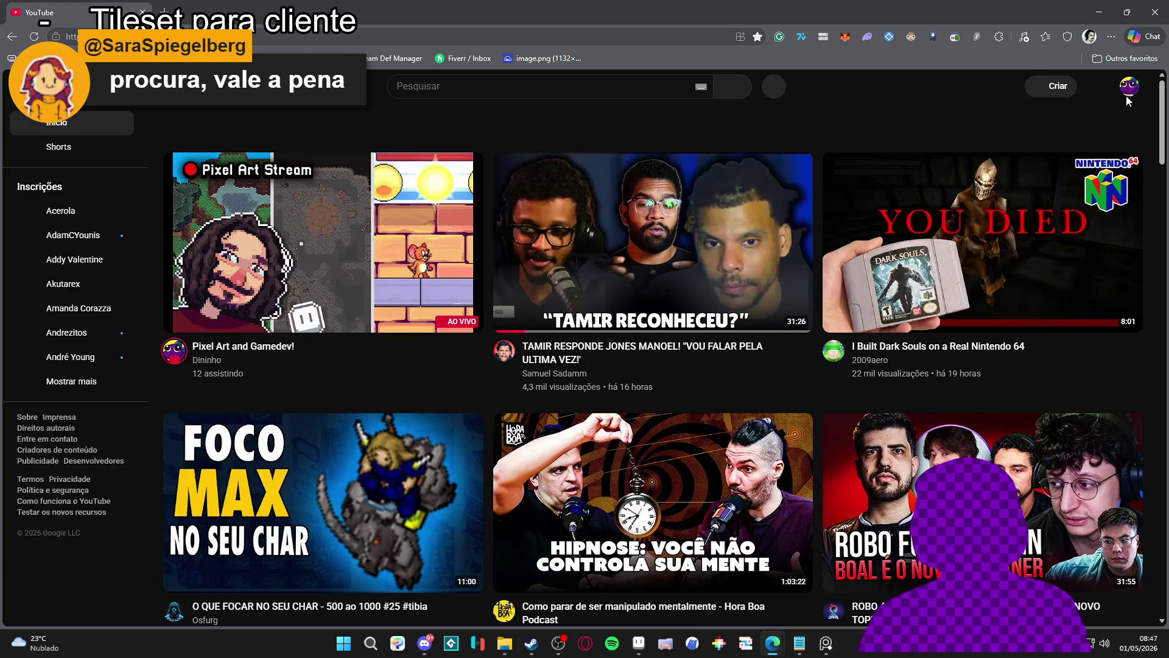
click(1126, 94)
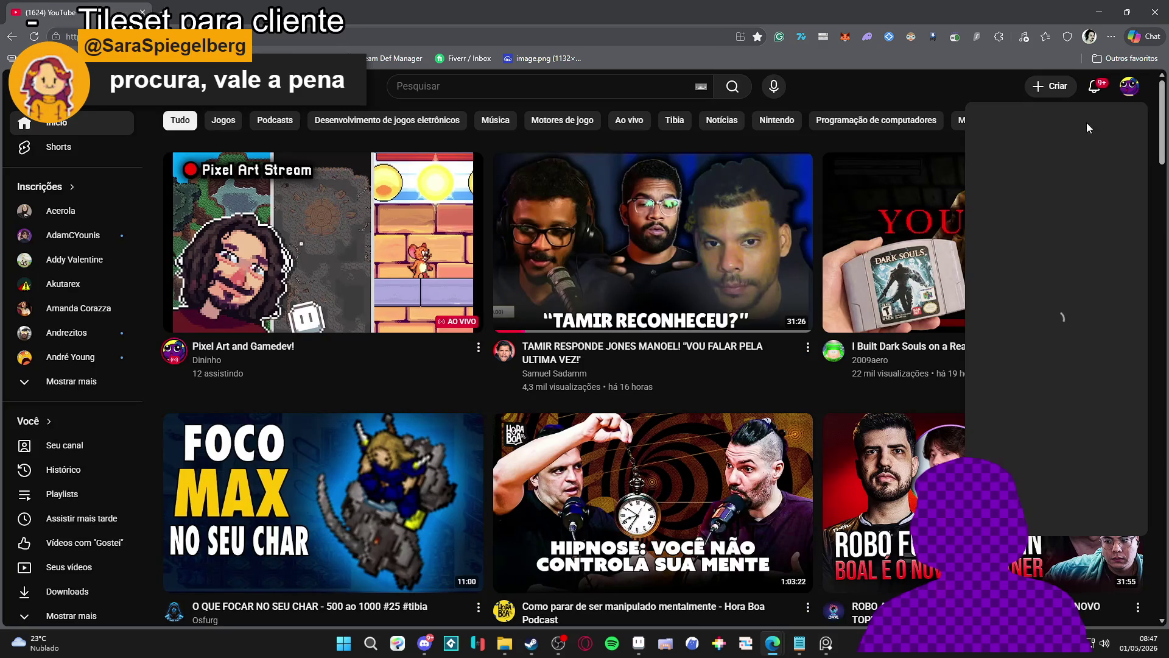
click(864, 166)
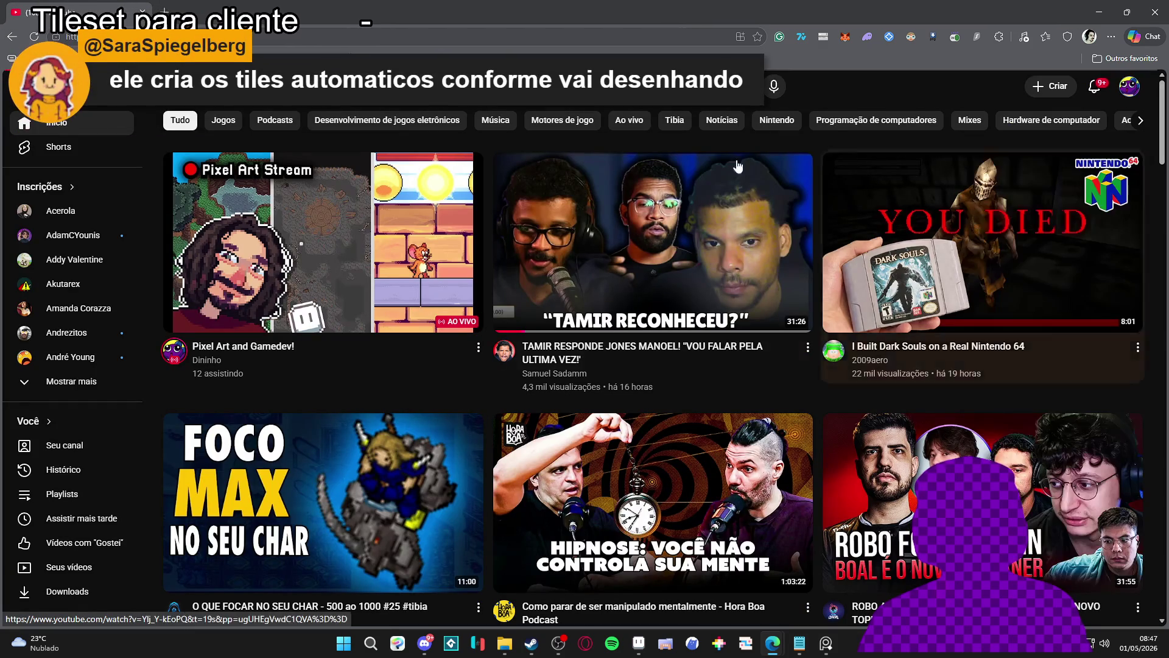
click(64, 445)
click(322, 355)
scroll(609, 243, down, 2)
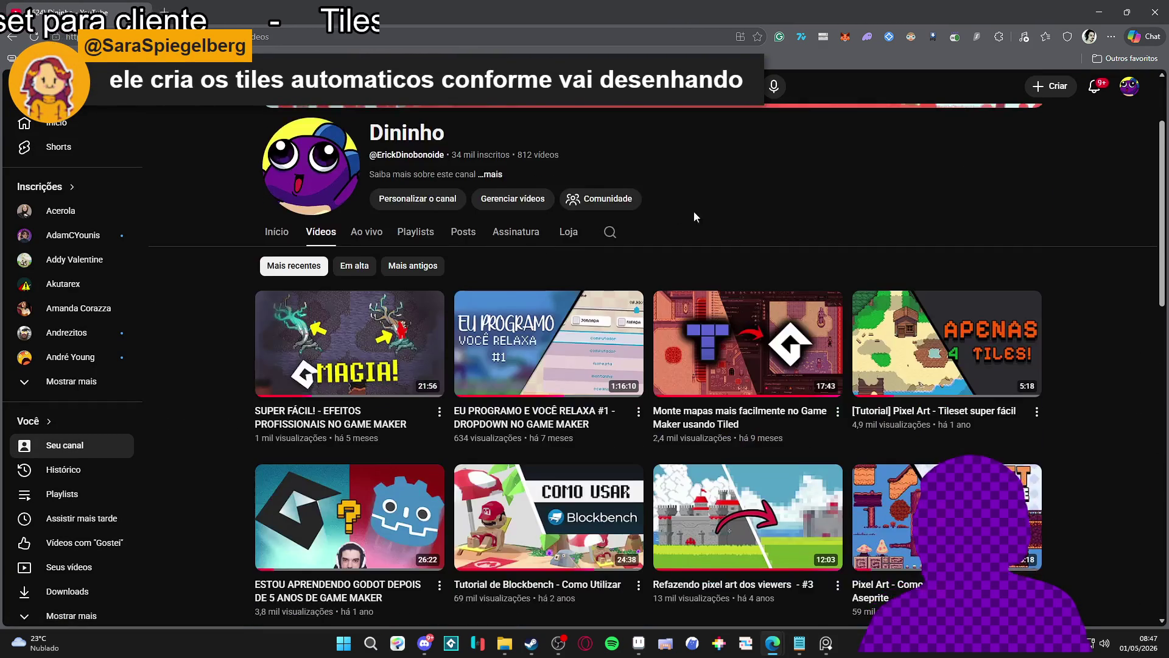
scroll(785, 166, down, 2)
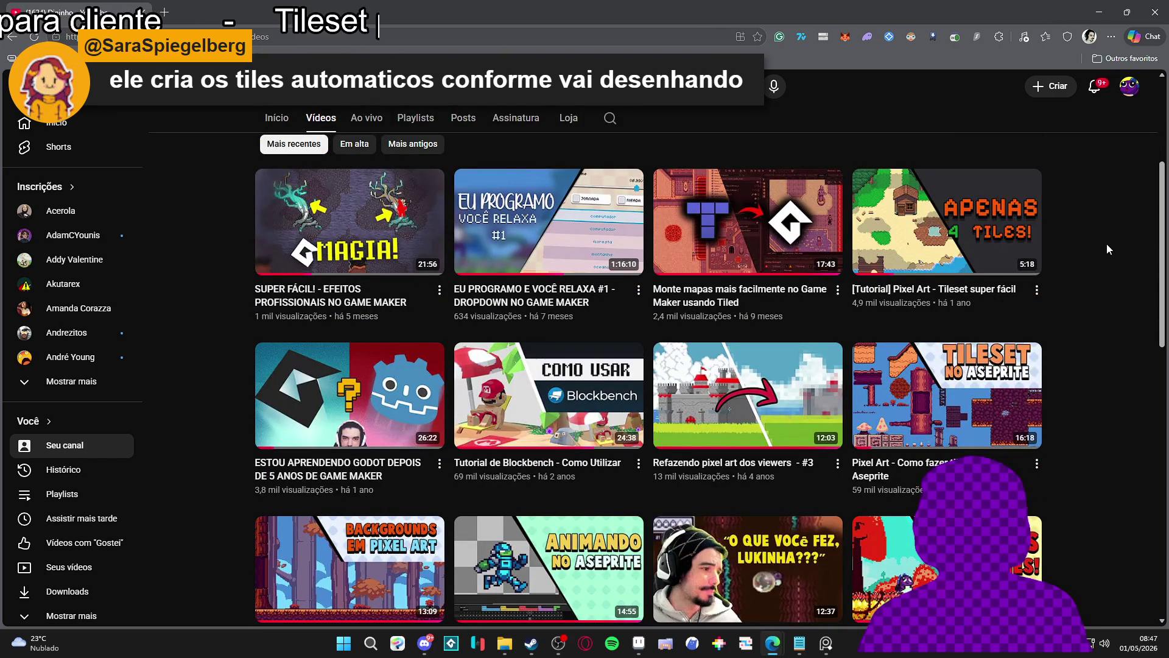
scroll(1114, 240, down, 1)
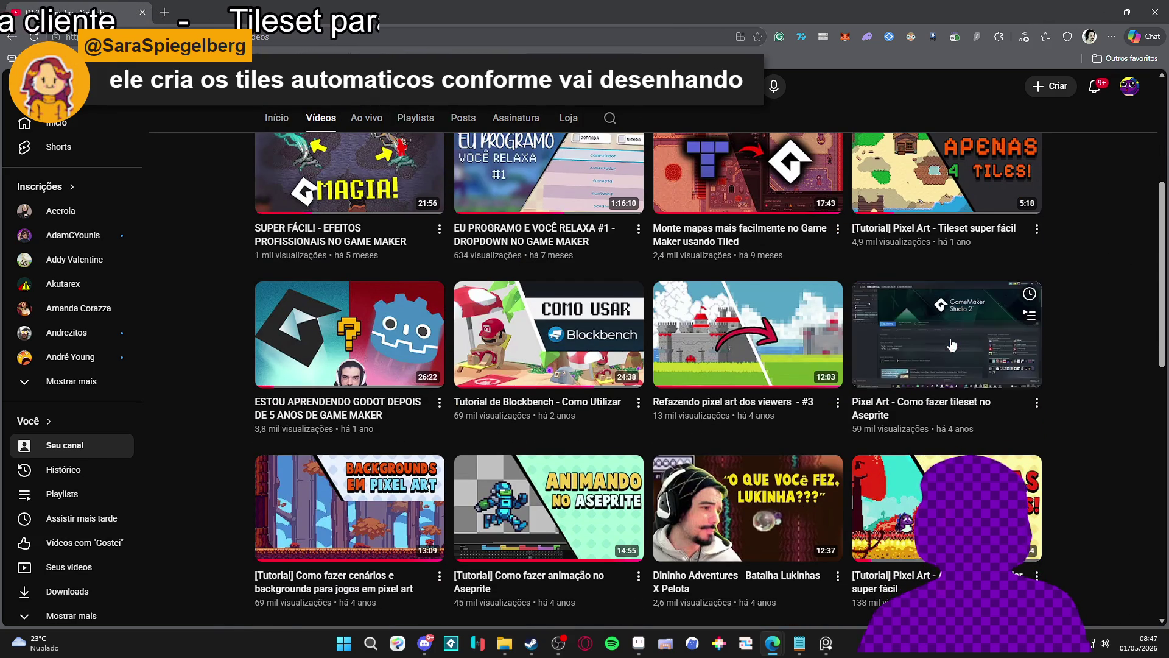
click(948, 347)
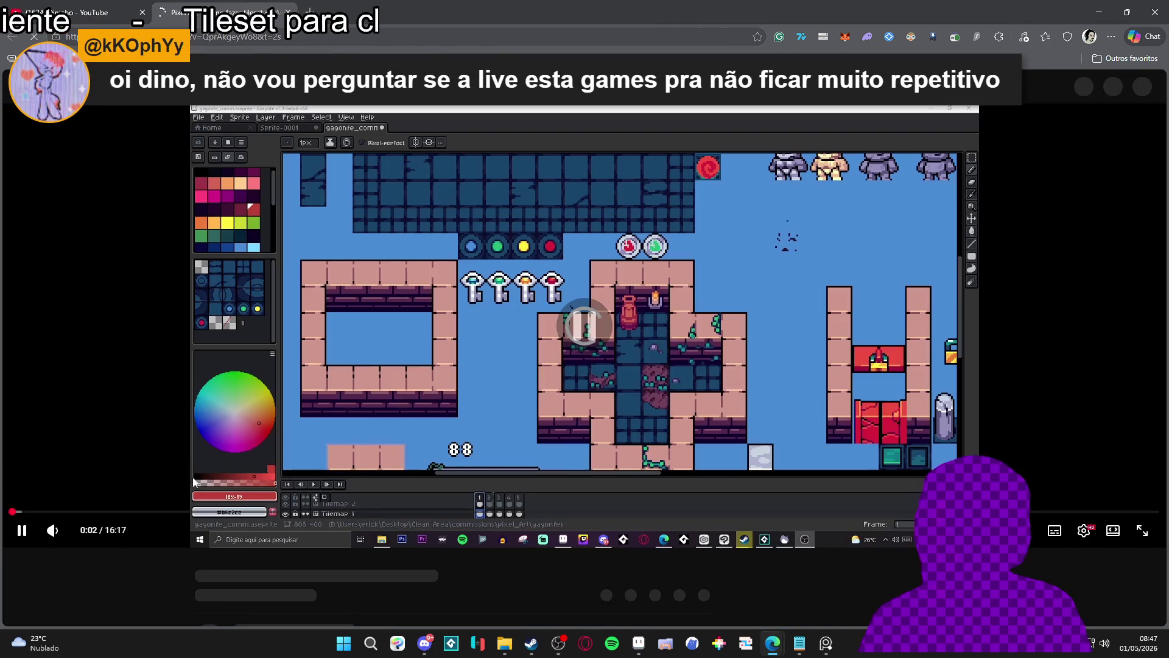
- Skim the Aseprite tileset tutorial to the finished tilemap, pause, and copy its video URL
click(112, 521)
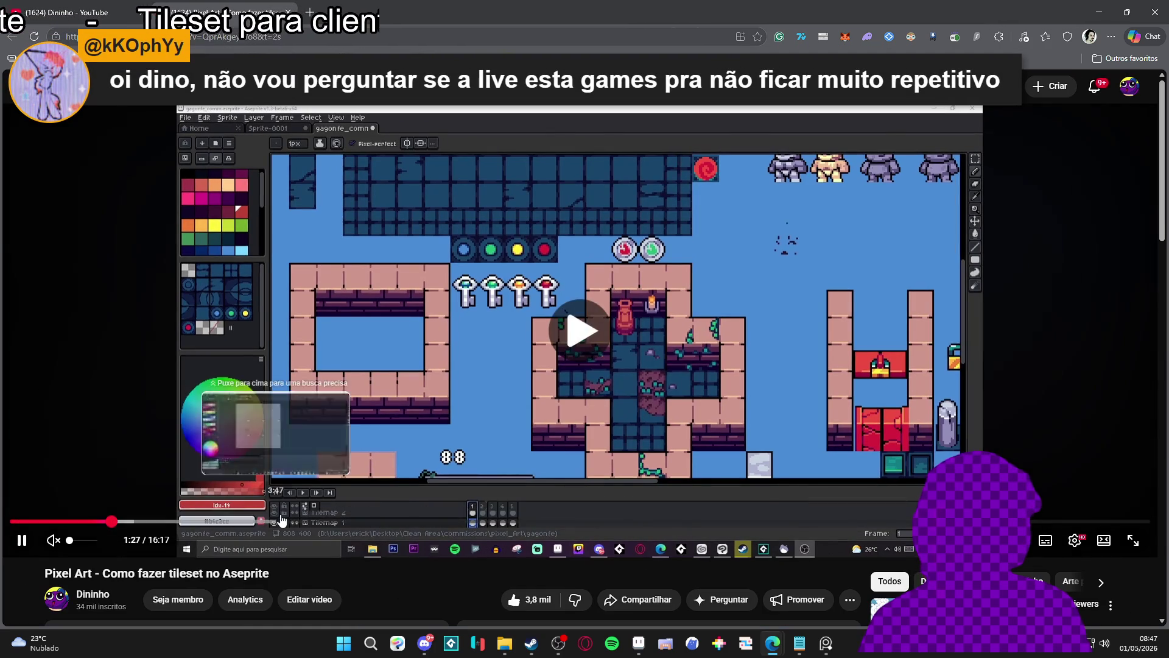
click(255, 521)
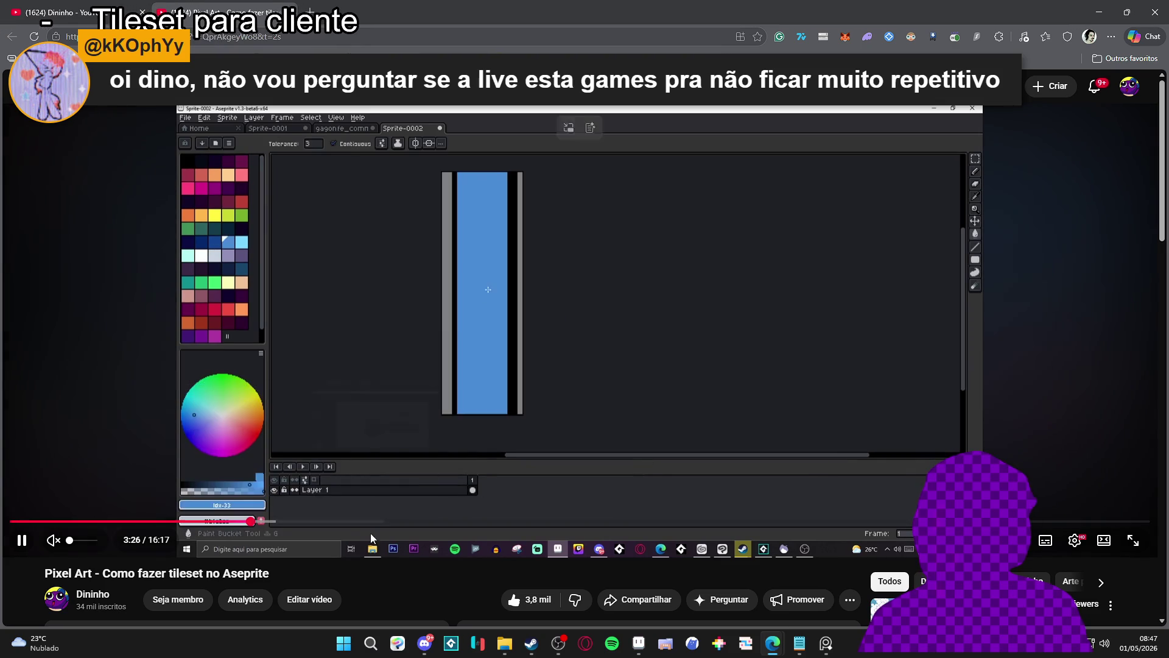
click(339, 521)
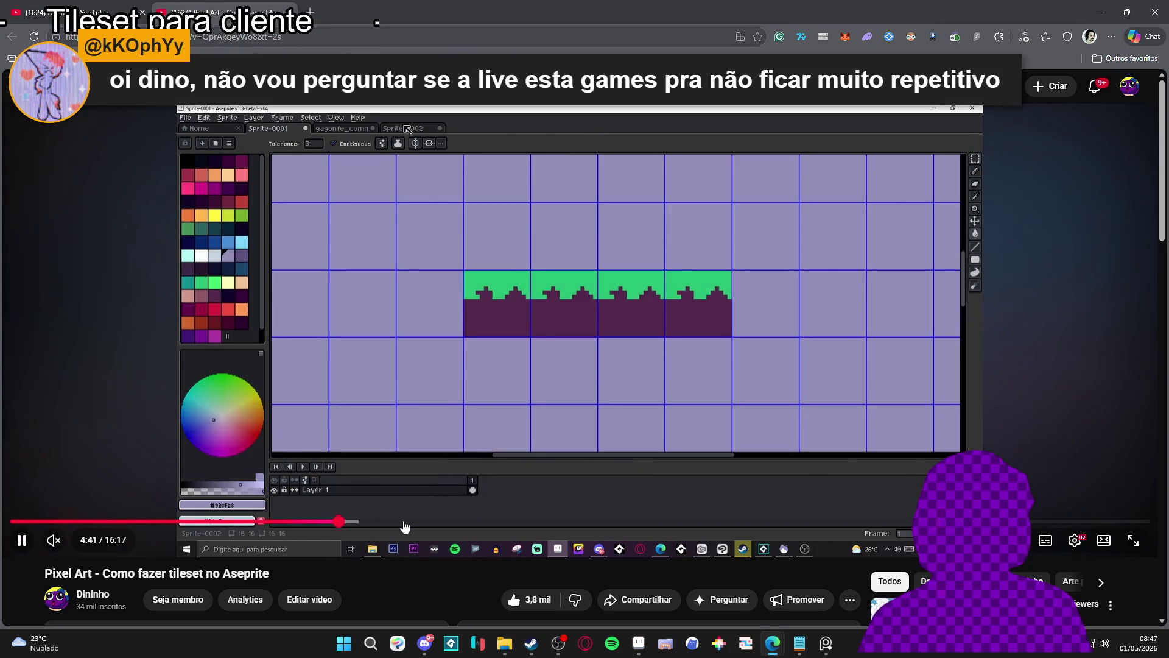
click(406, 521)
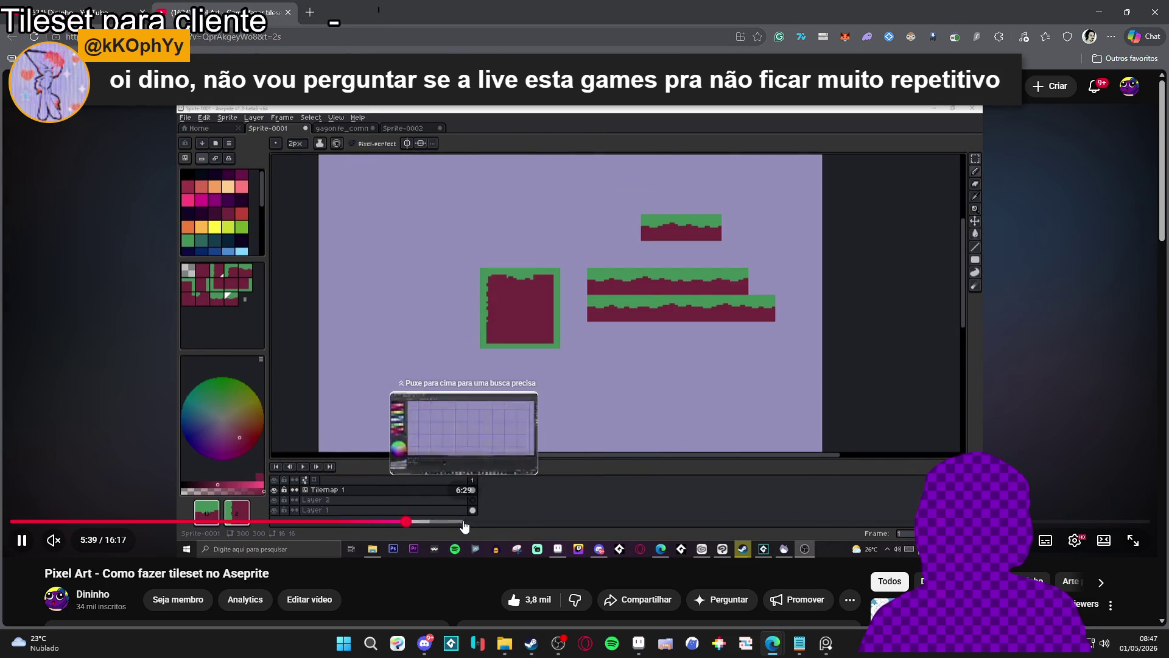
click(536, 522)
click(583, 522)
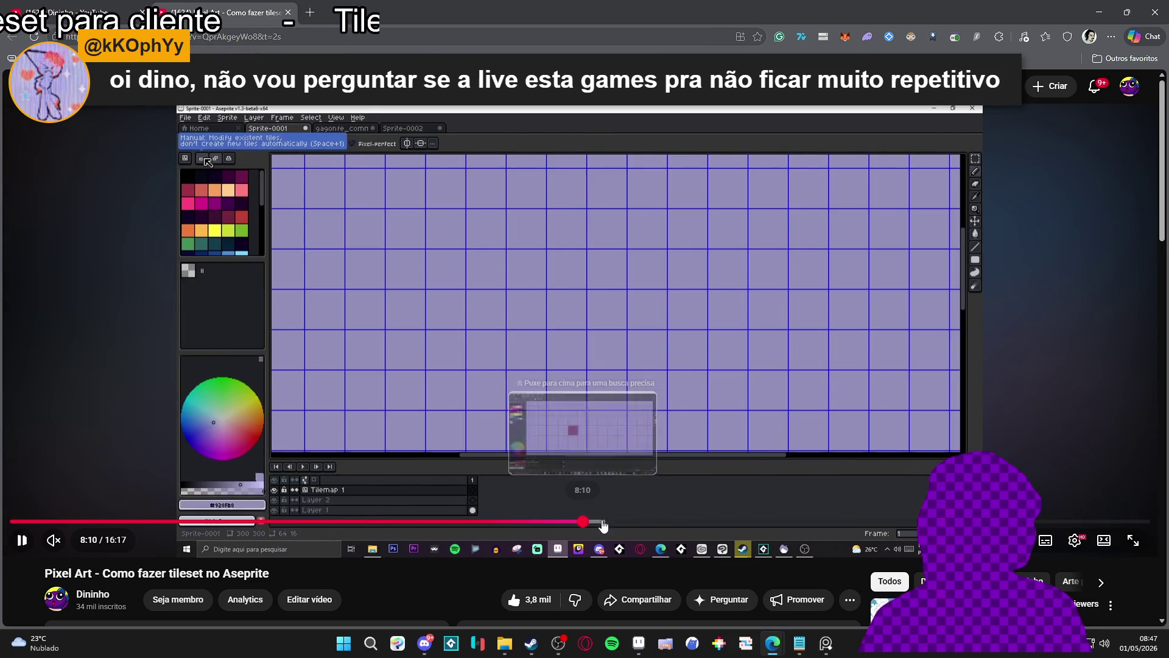
click(705, 522)
click(758, 522)
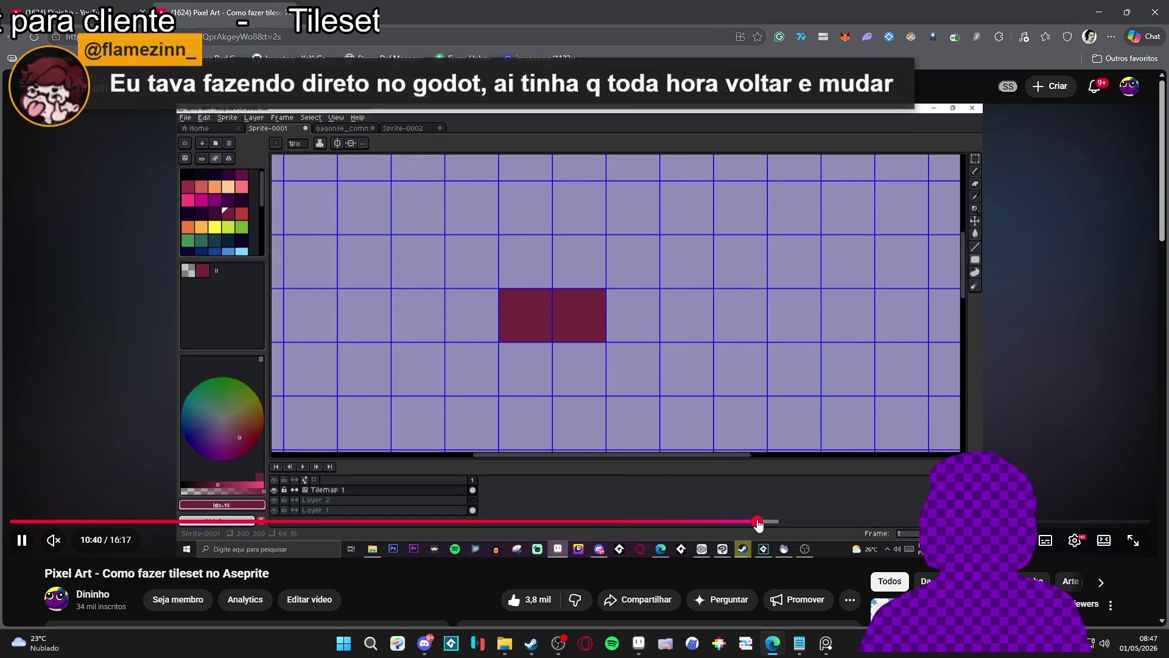
click(786, 522)
click(433, 258)
right_click(433, 258)
click(475, 347)
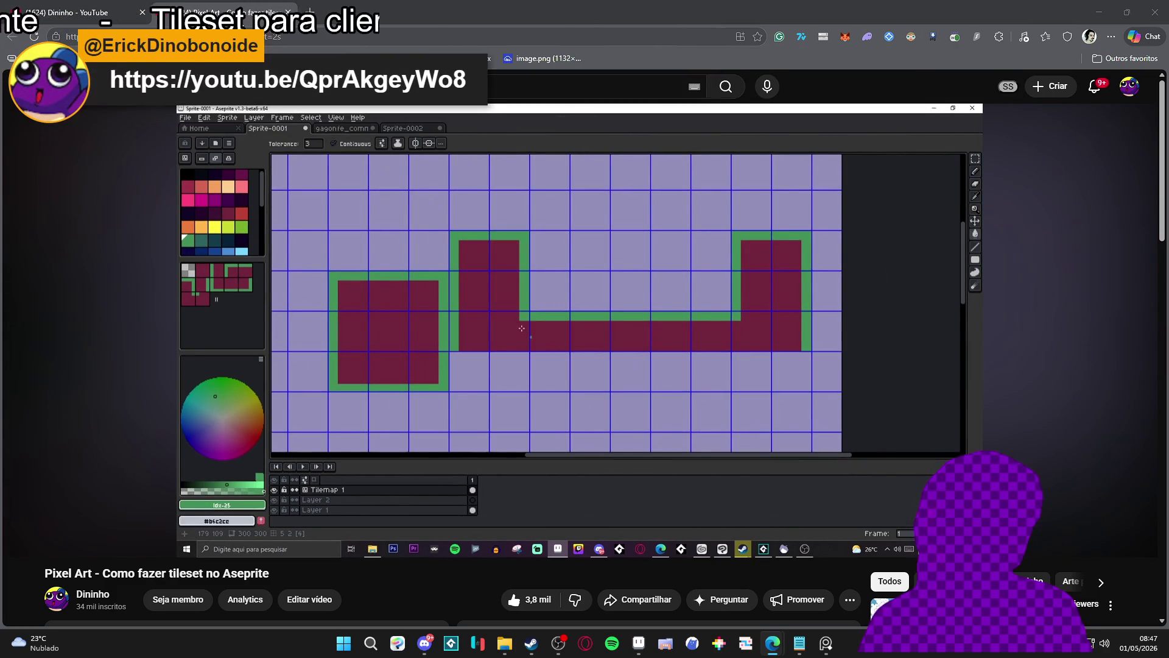
- Open the 'Tileset super fácil' video in a new tab, pause it and copy its link
key(ctrl+shift+Tab)
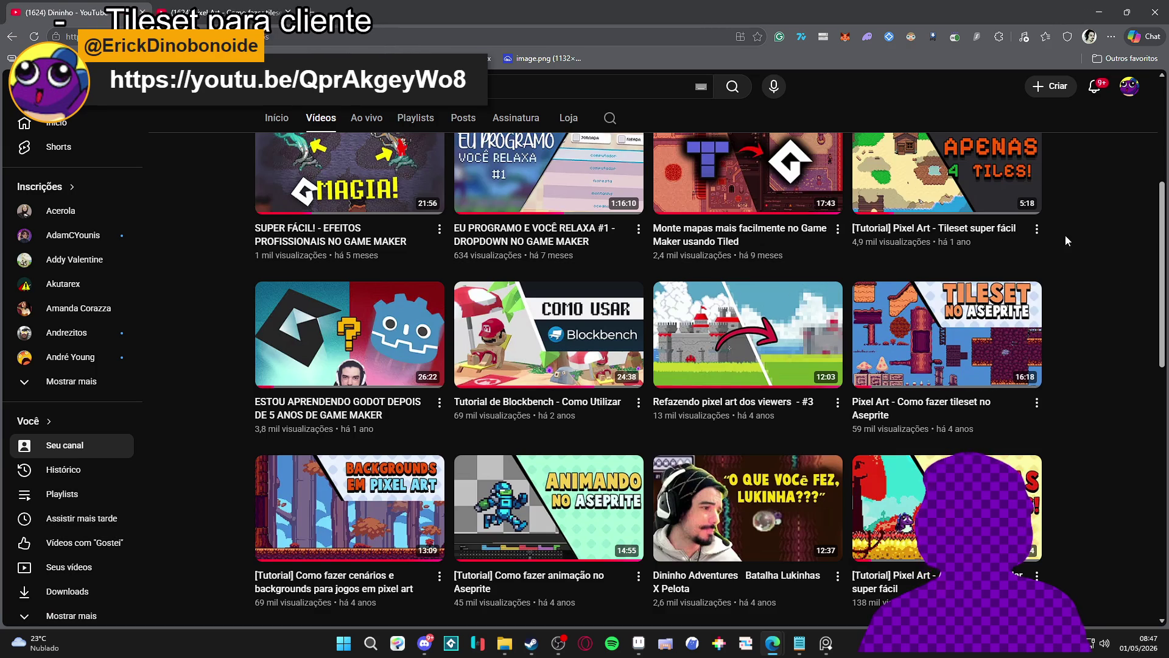
scroll(770, 383, up, 2)
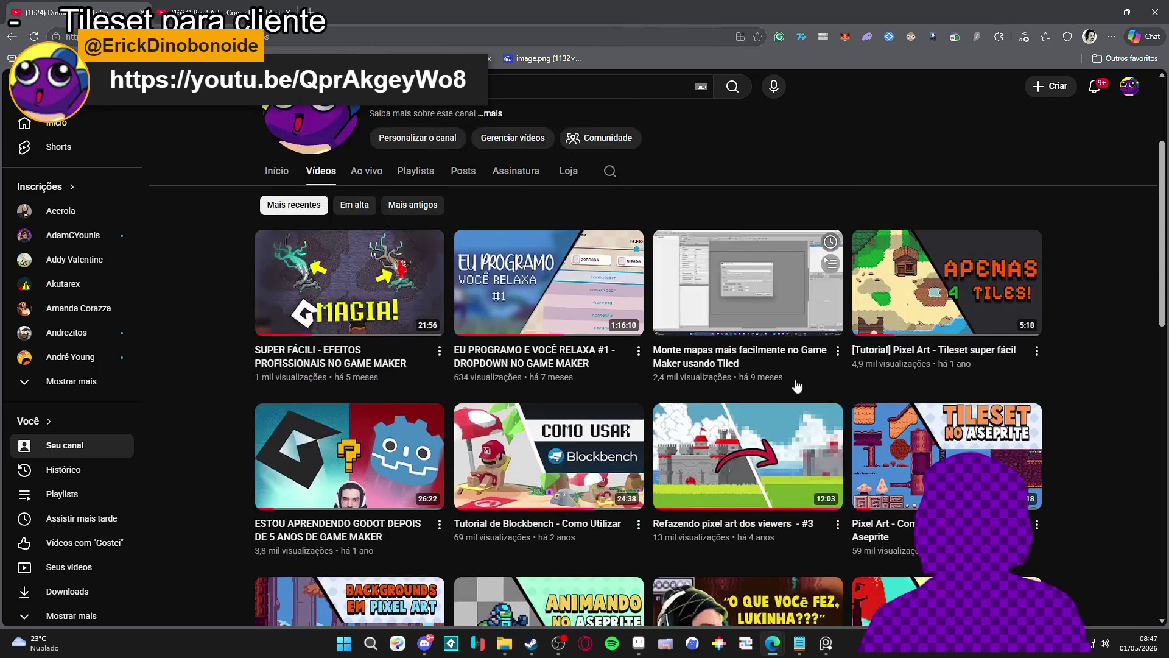
middle_click(931, 350)
click(305, 21)
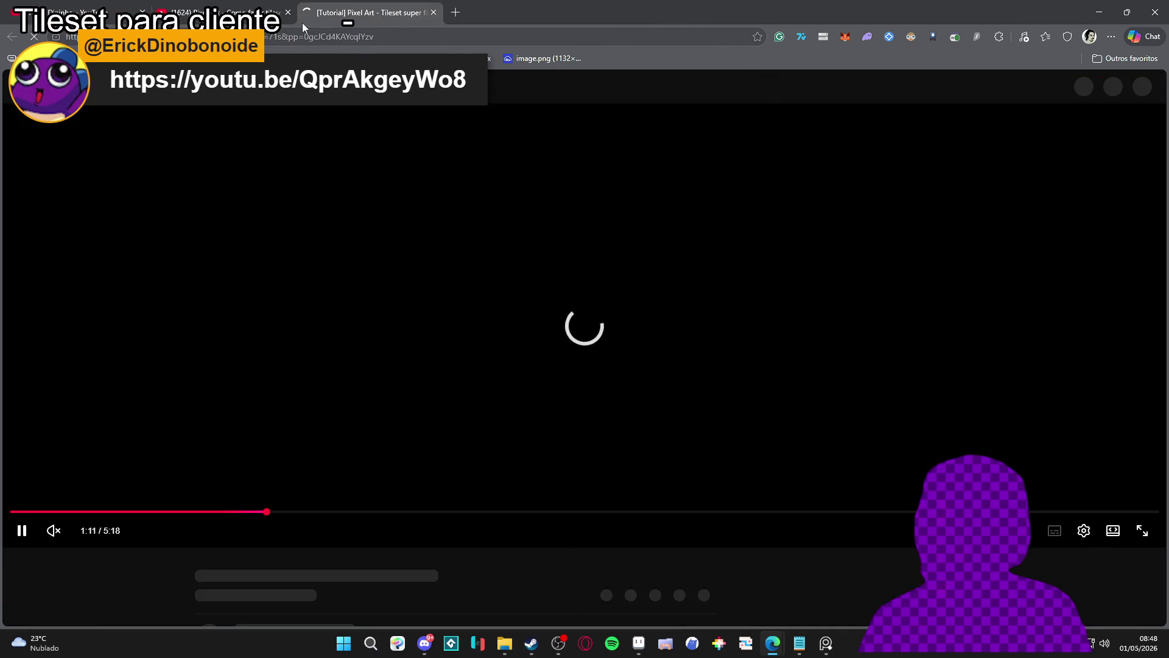
click(393, 279)
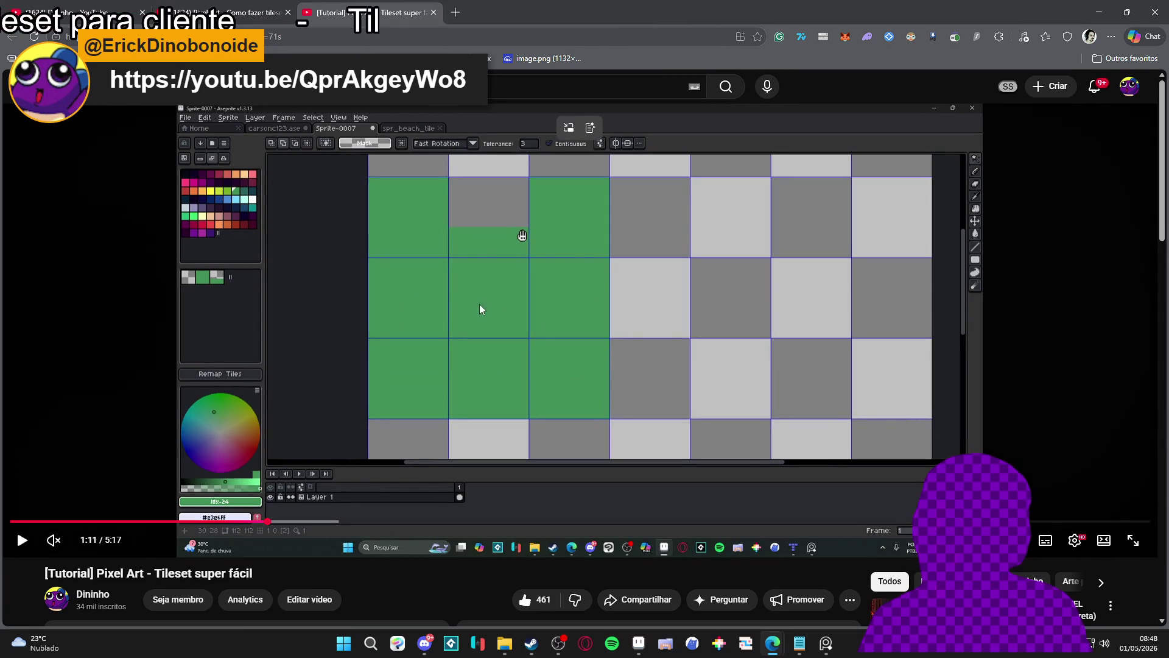
click(470, 254)
click(476, 274)
right_click(491, 235)
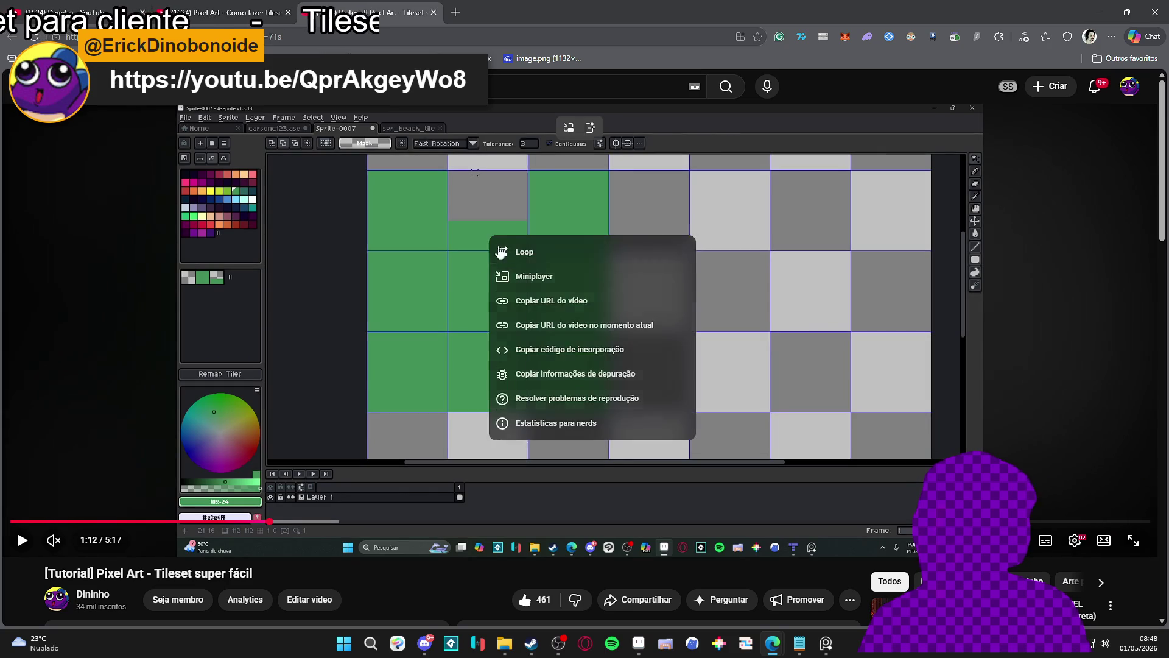
click(551, 300)
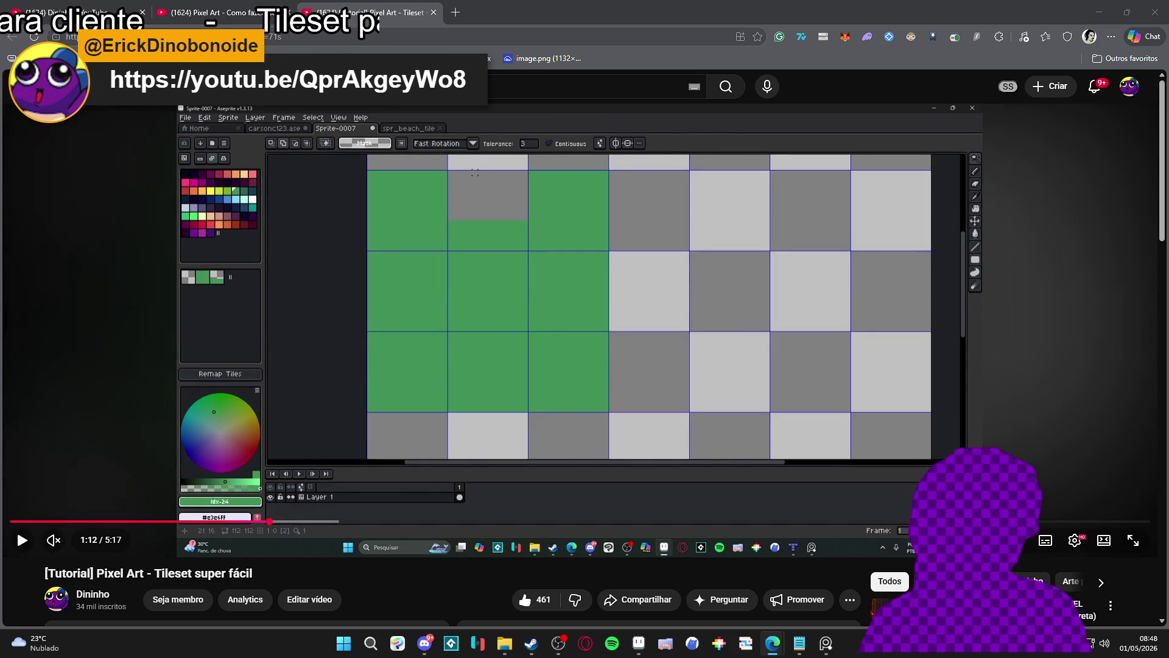
- Return to the channel's video list, then close the browser
click(251, 8)
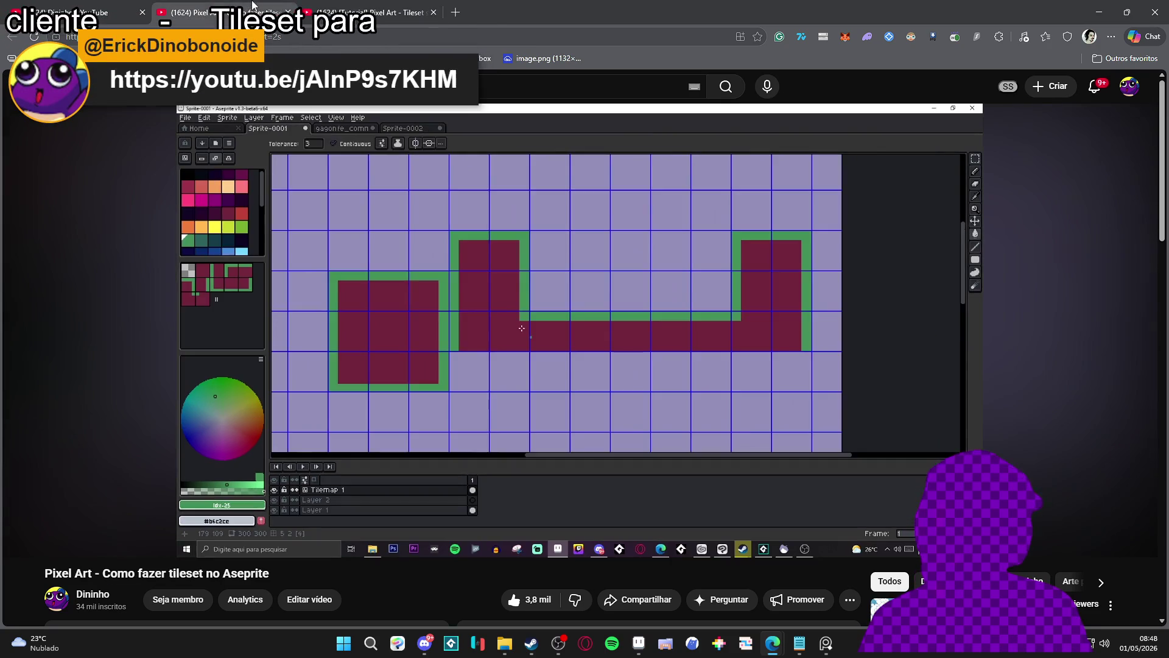
click(79, 12)
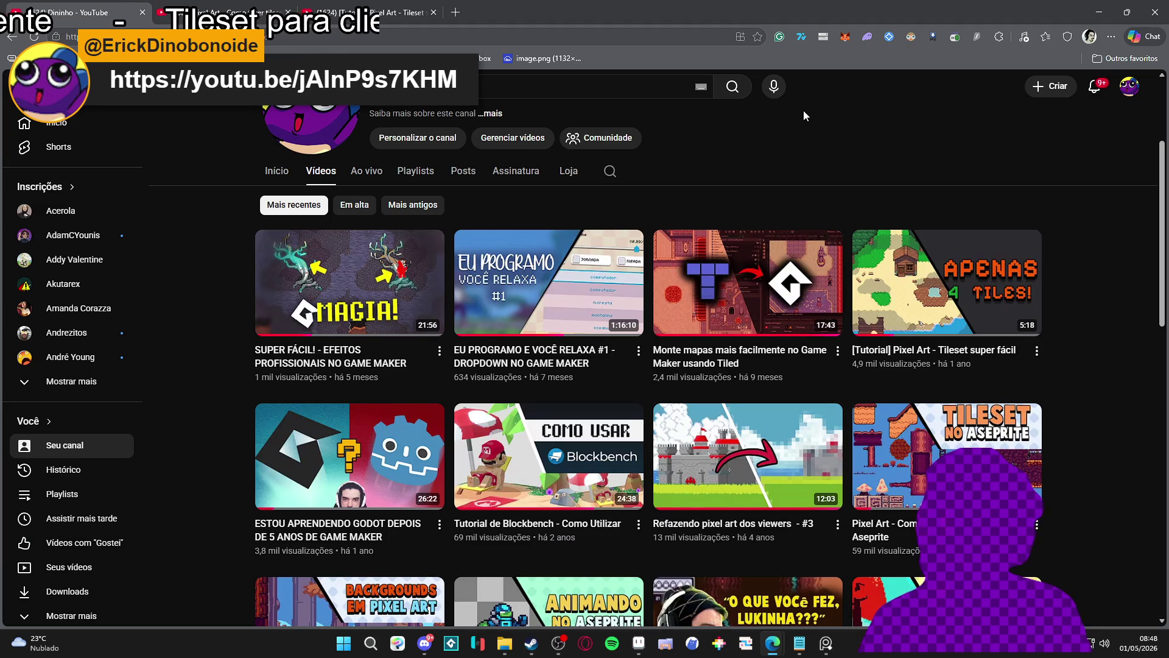
mouse_move(784, 308)
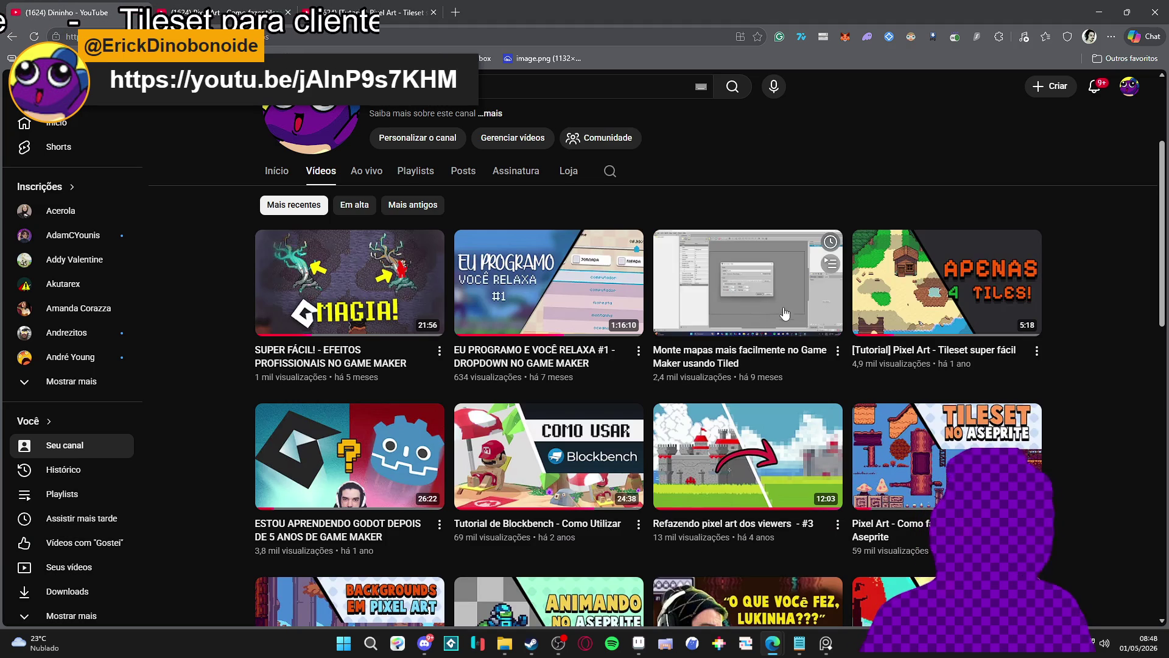
mouse_move(513, 344)
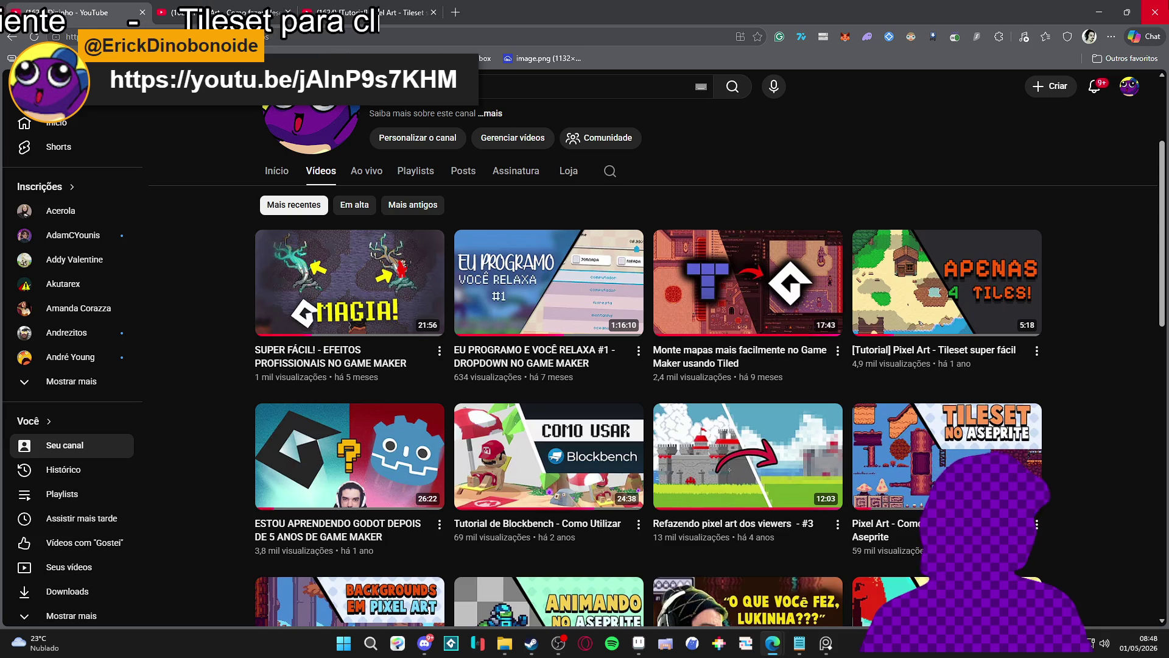
click(1154, 11)
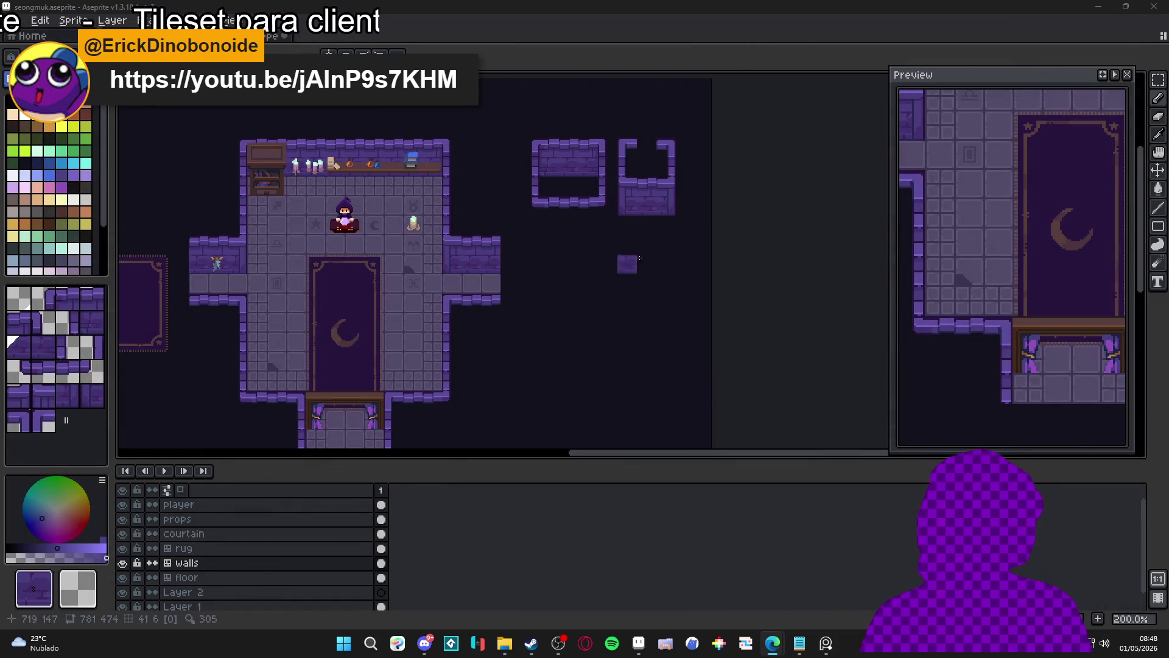
- Pan the purple stone room map slightly in Aseprite
drag(624, 267, 628, 247)
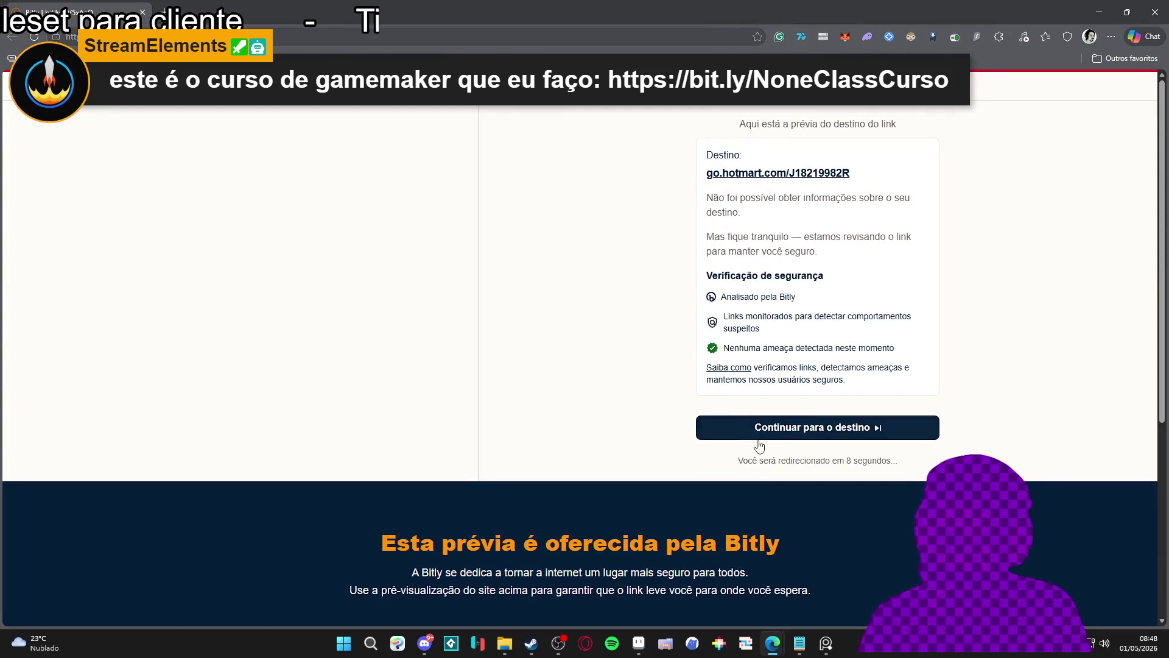
- Continue from the Bitly preview to the Hotmart course page and view its advantages and details
click(758, 438)
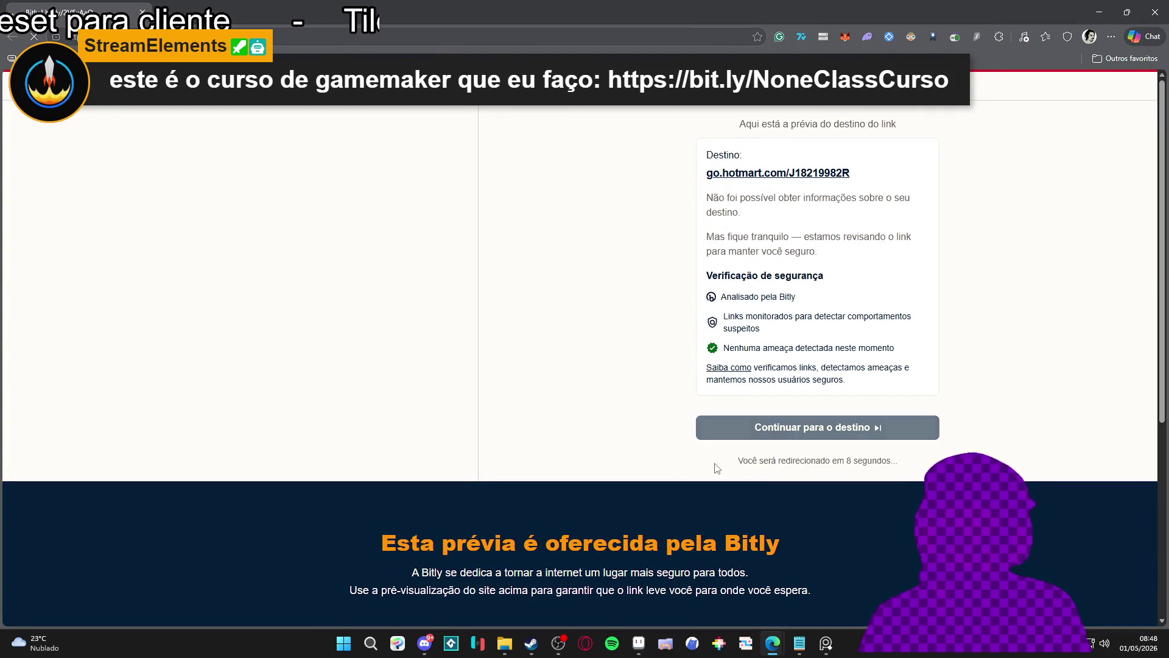
scroll(162, 237, down, 10)
scroll(161, 237, down, 20)
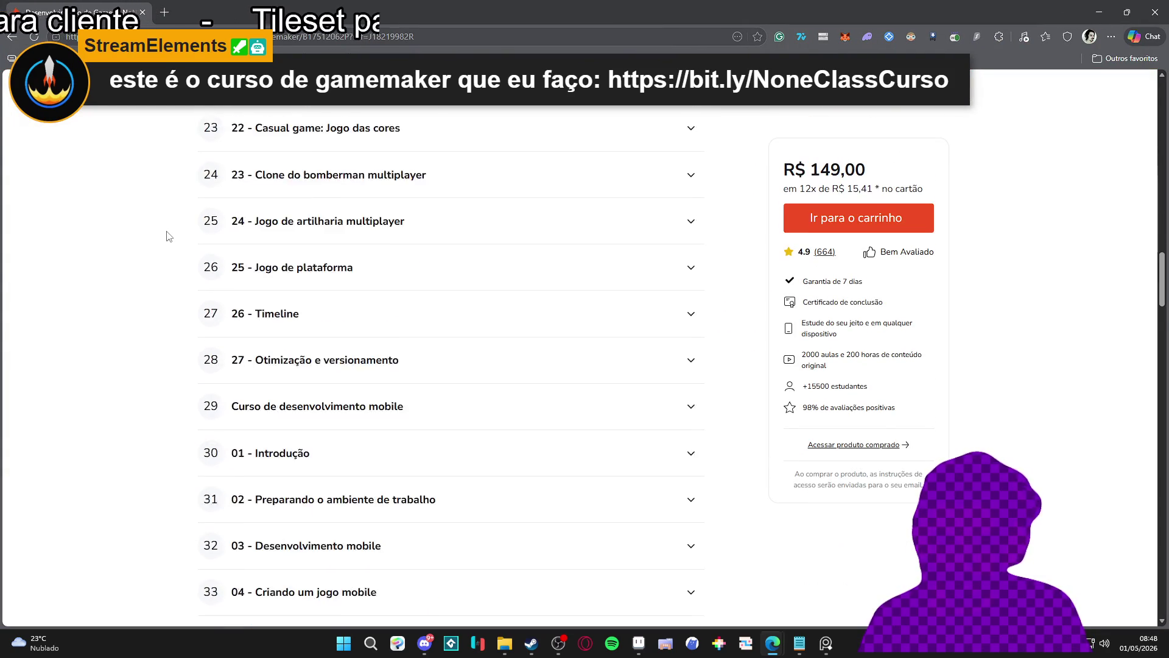
scroll(169, 234, up, 7)
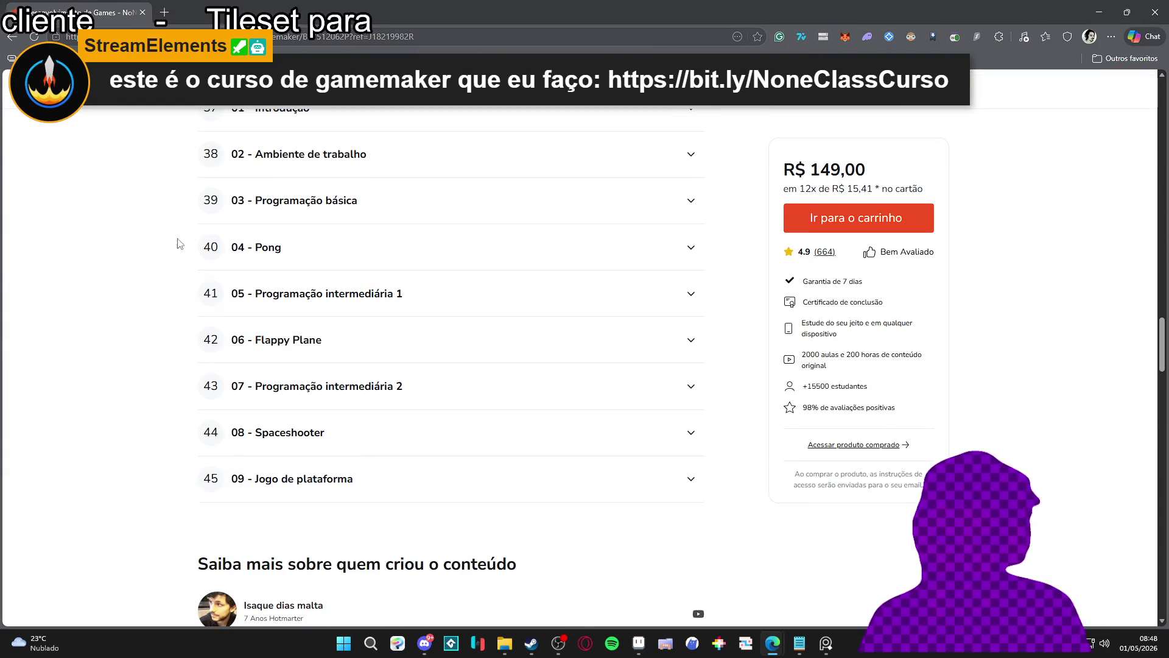
scroll(514, 485, up, 20)
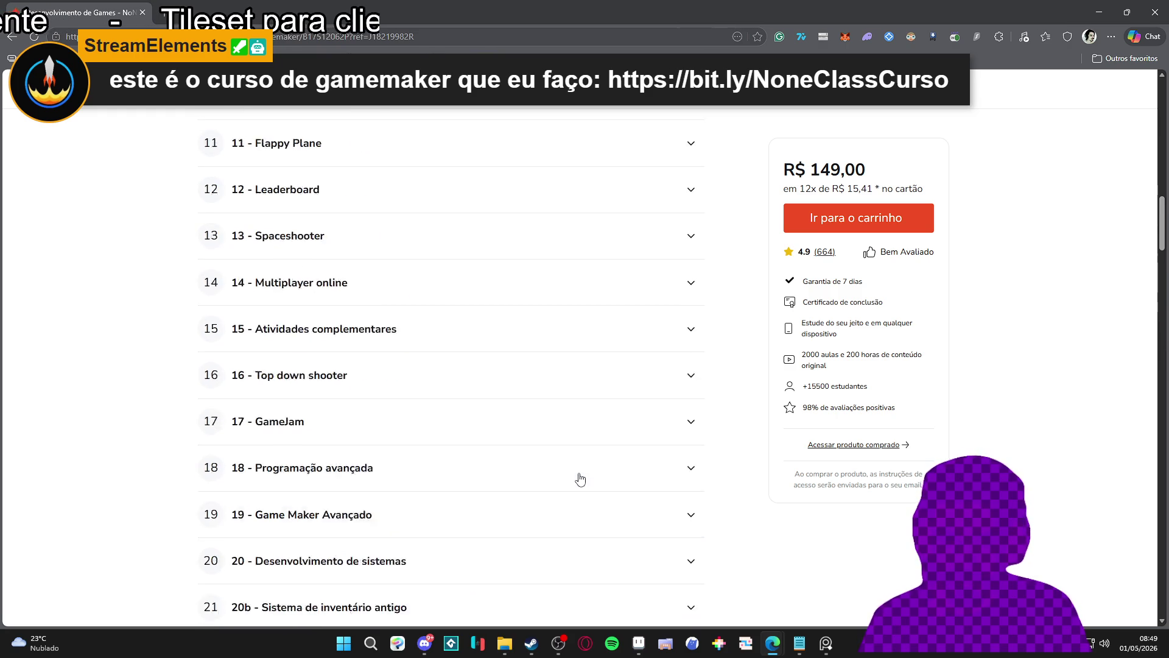
scroll(580, 479, up, 7)
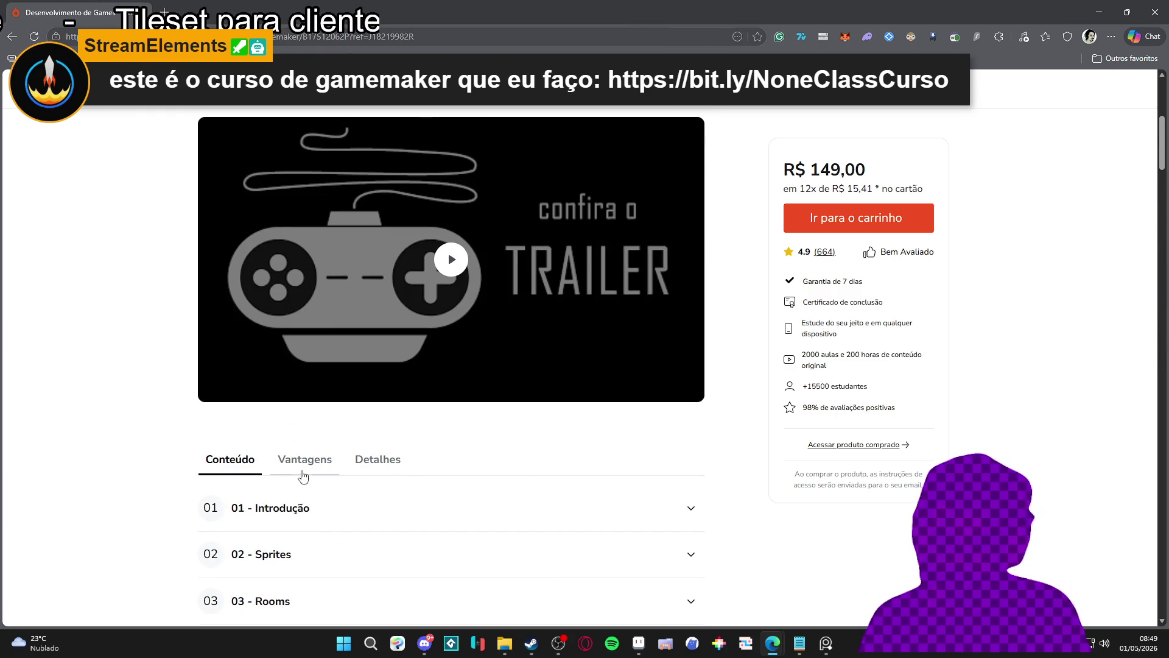
click(303, 462)
click(377, 459)
scroll(146, 392, down, 5)
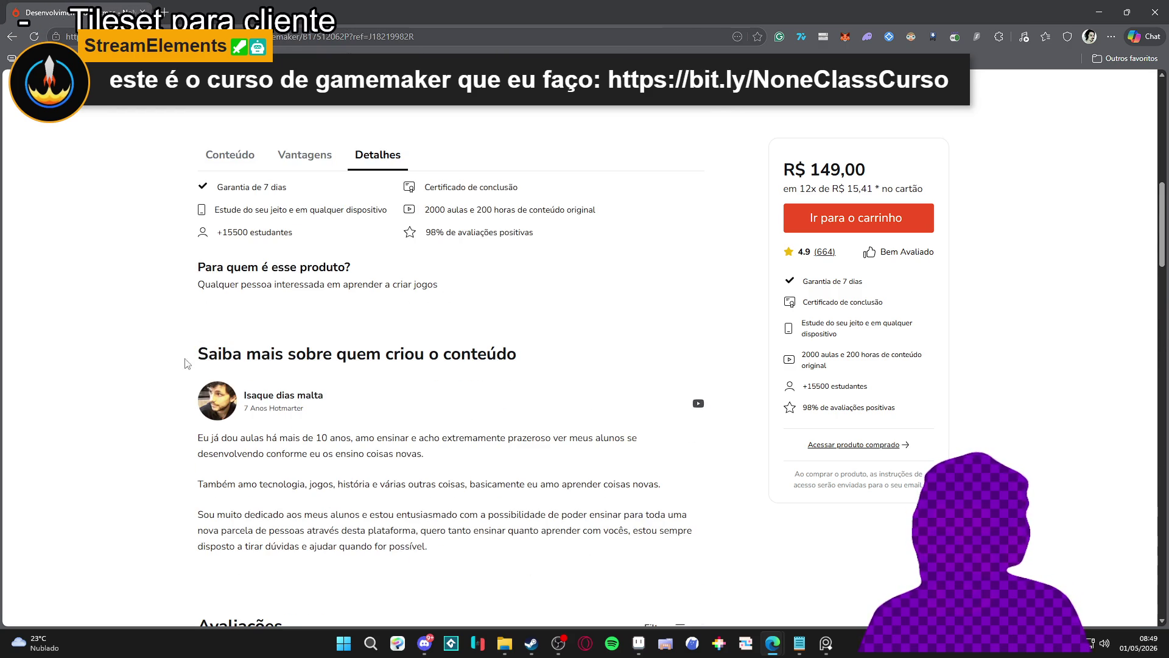
scroll(179, 316, down, 3)
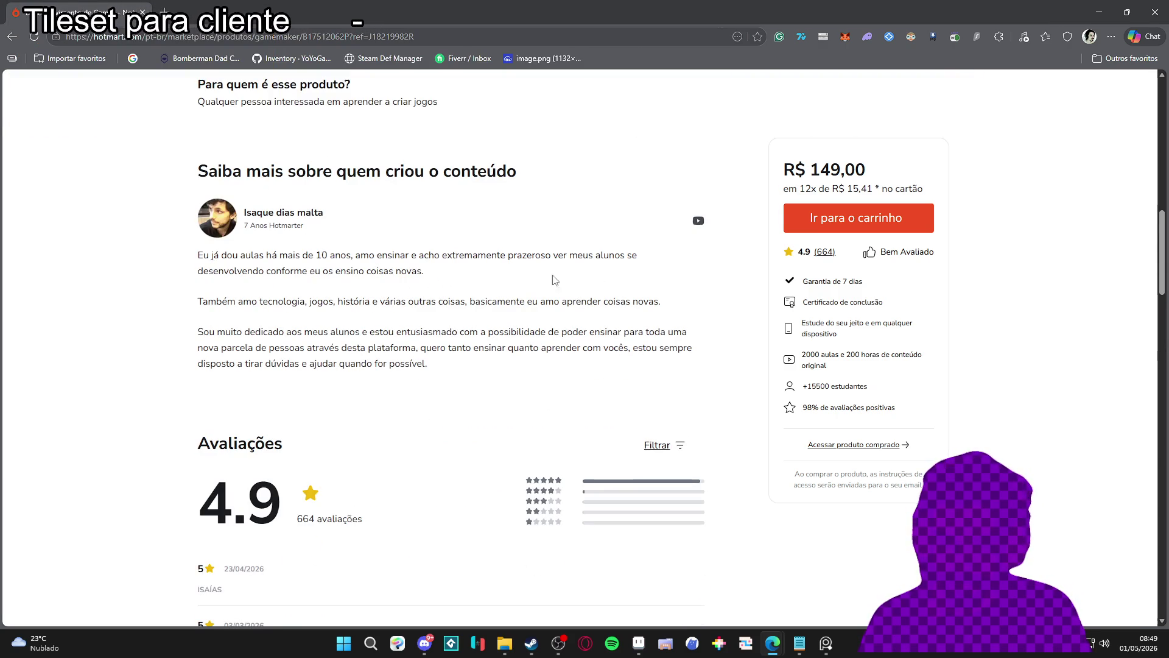
- Search the page for 'game maker' and expand the full course description
key(ctrl+f)
text(game maker)
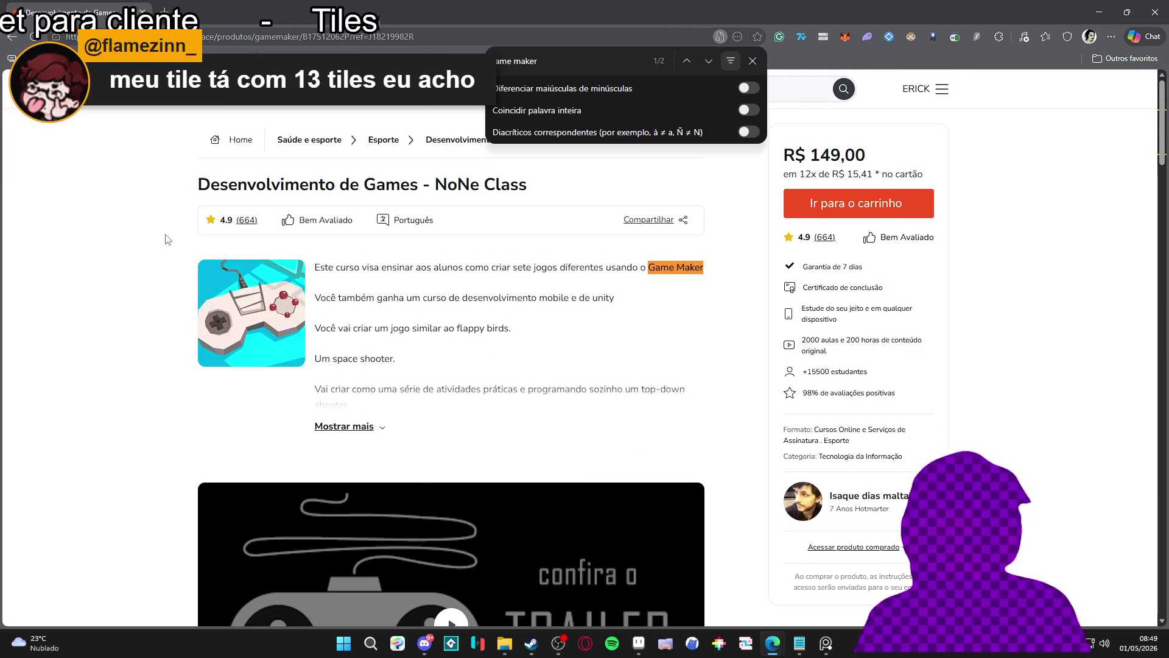
click(369, 426)
scroll(551, 262, down, 8)
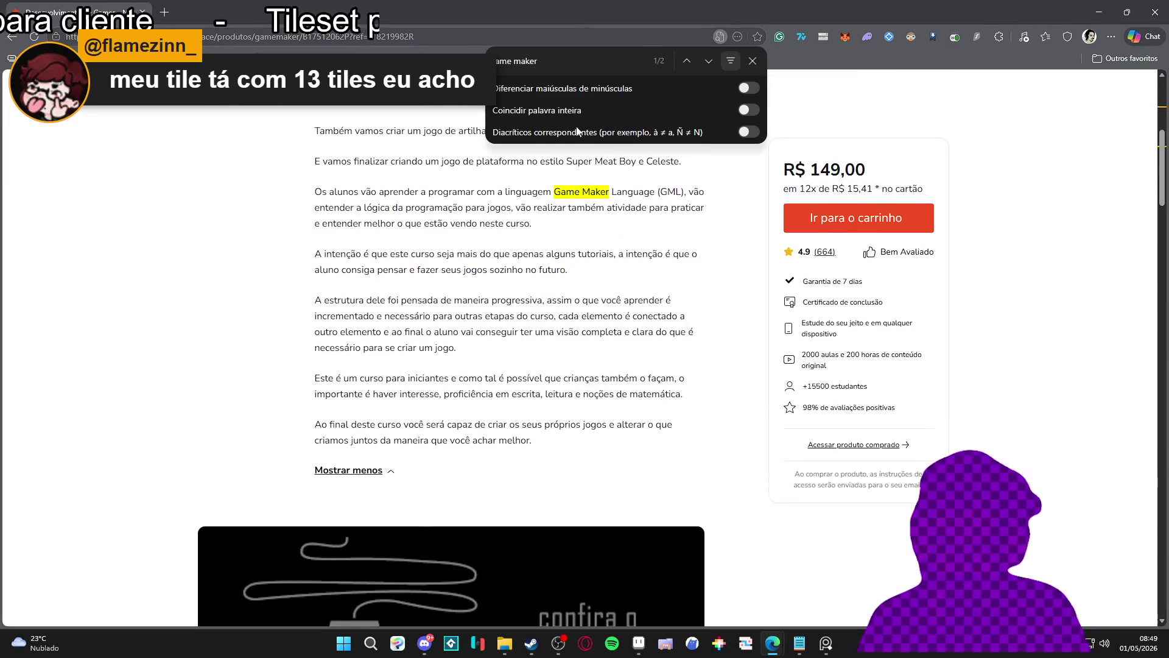
text(odot)
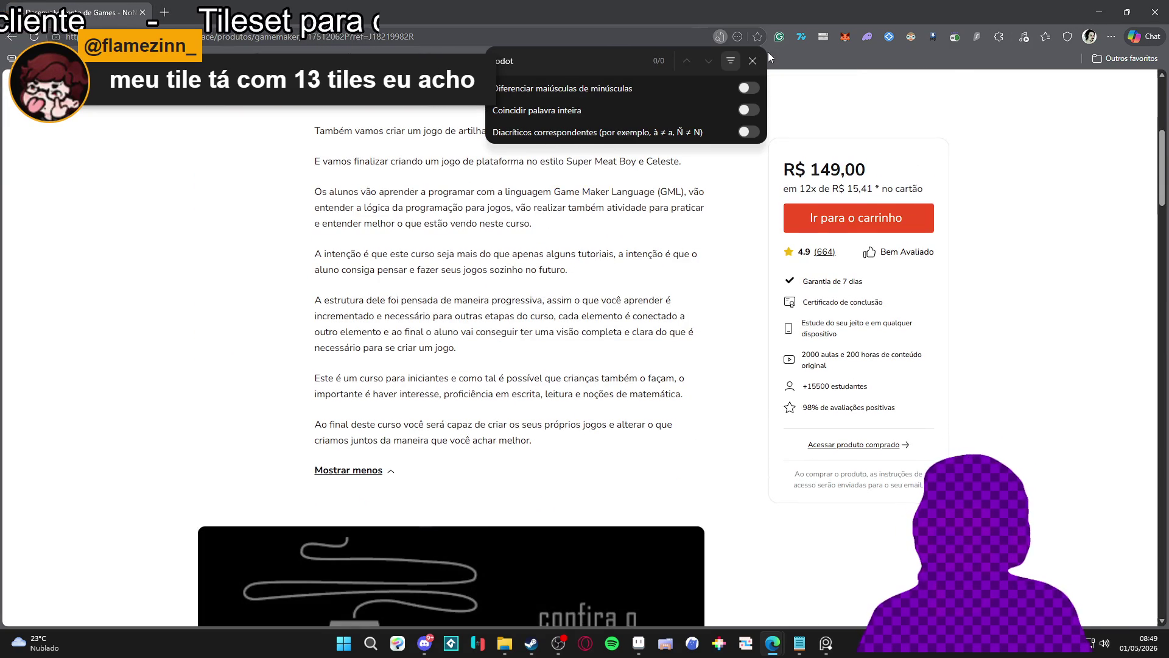
click(753, 61)
- Scroll through the full NoNe Class course description
scroll(600, 215, down, 12)
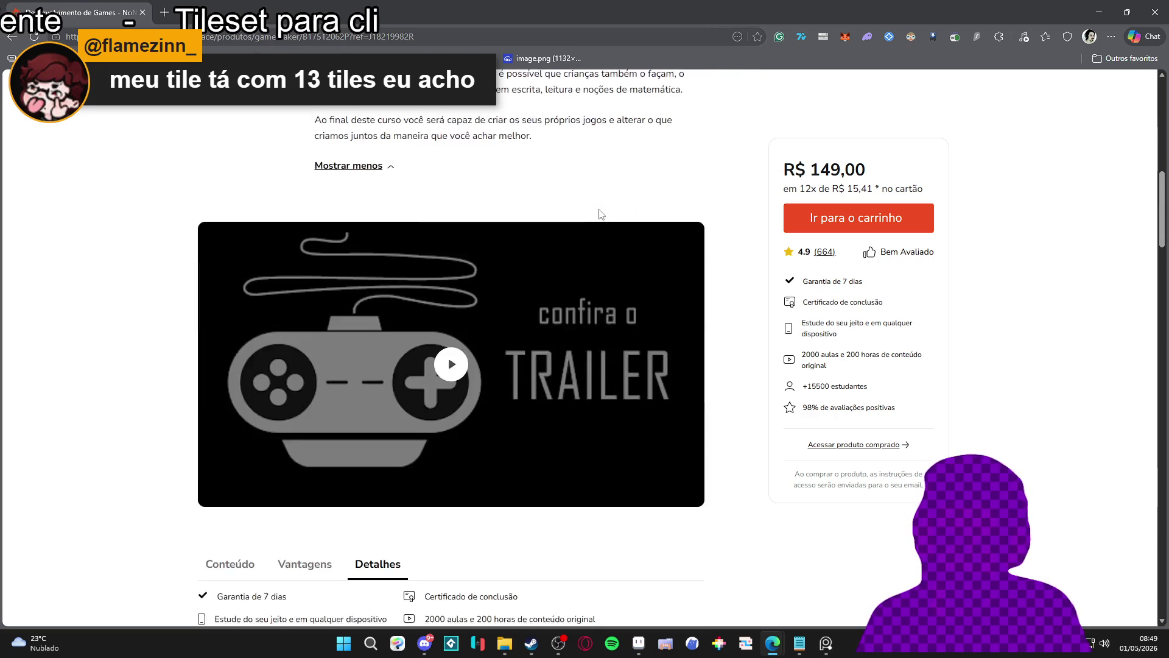
scroll(600, 215, down, 3)
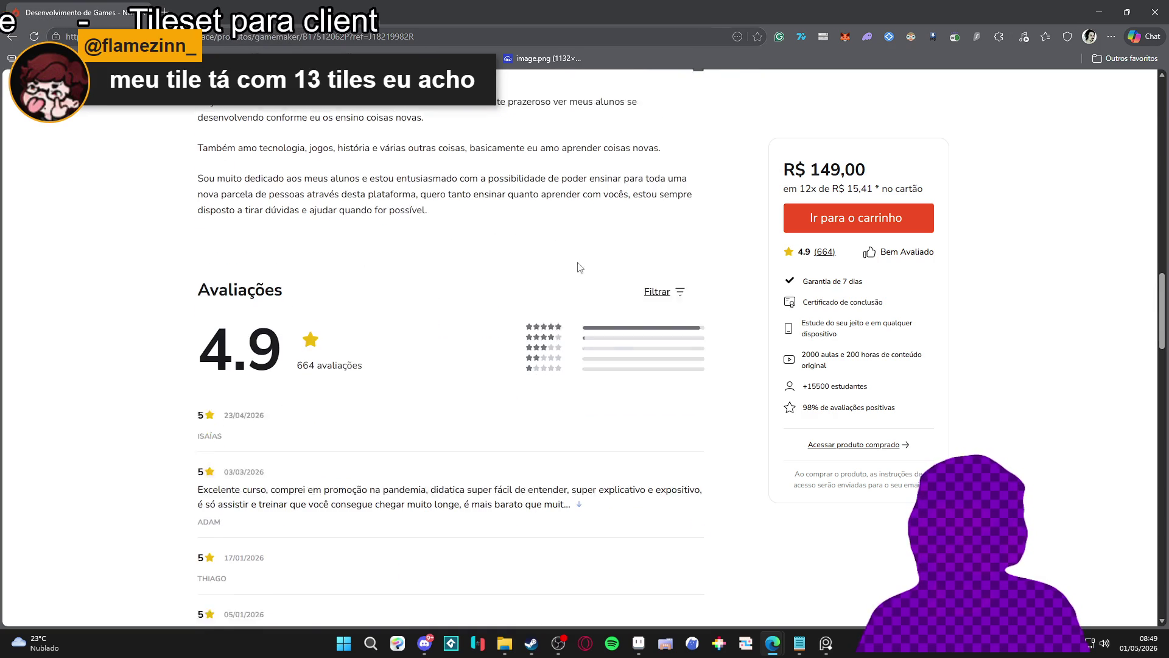
scroll(545, 269, down, 1)
drag(1163, 321, 1163, 120)
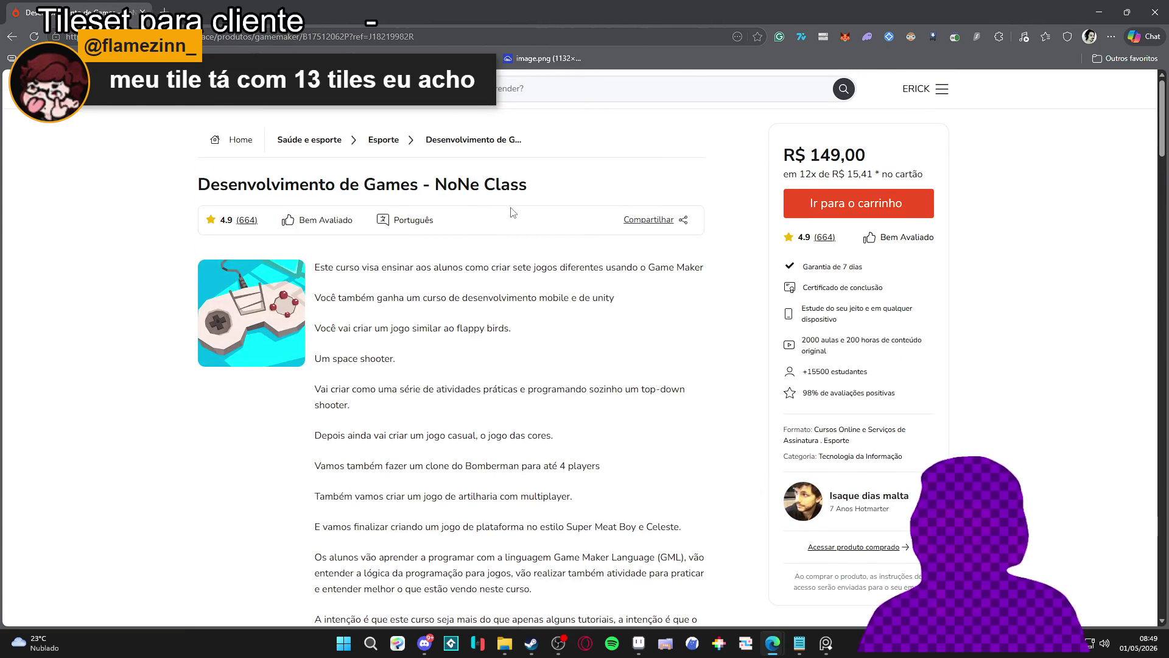
scroll(461, 257, down, 12)
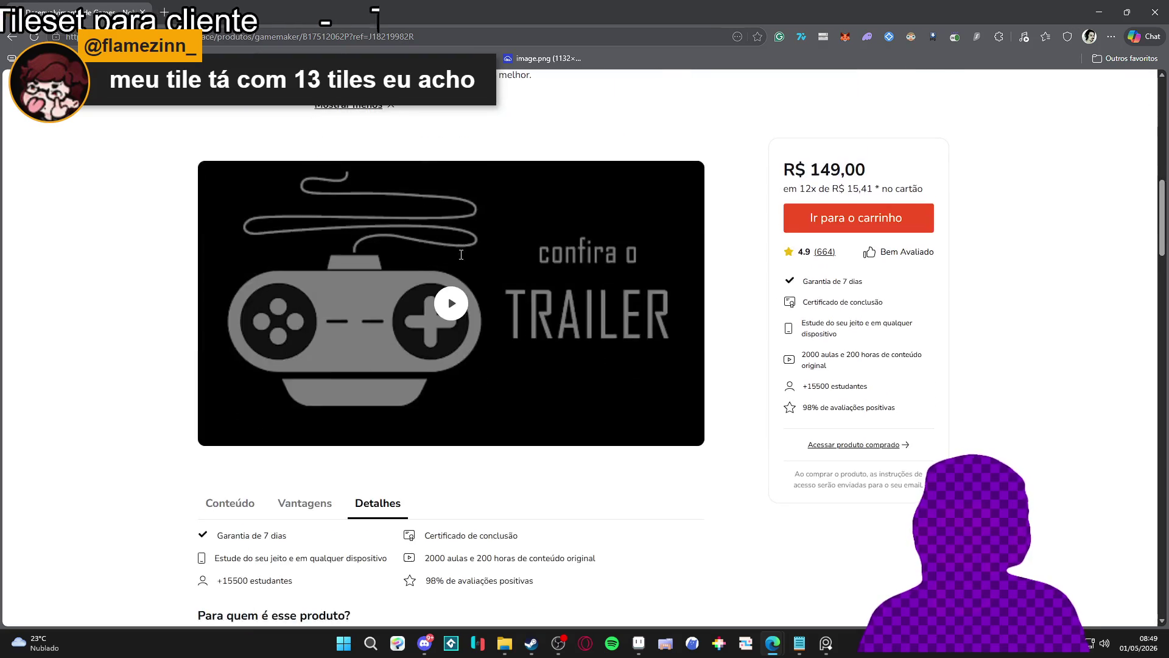
scroll(461, 257, up, 8)
scroll(459, 254, down, 3)
scroll(460, 253, down, 10)
scroll(465, 248, up, 17)
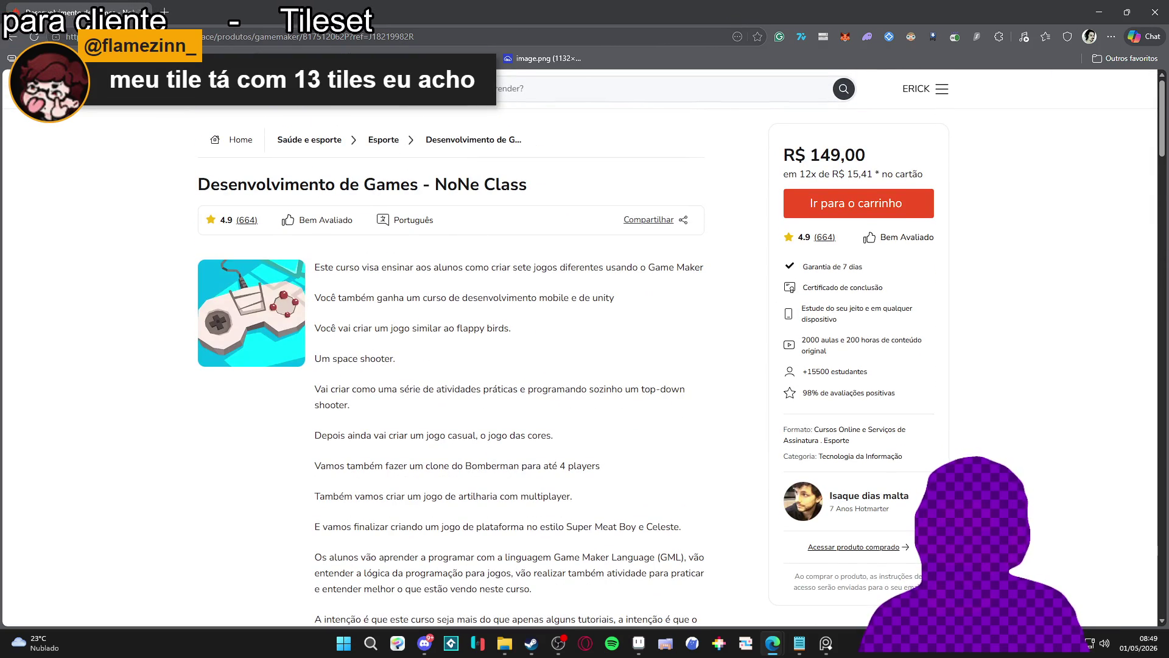
- Select the course page address, then switch back to the Aseprite tileset
click(275, 35)
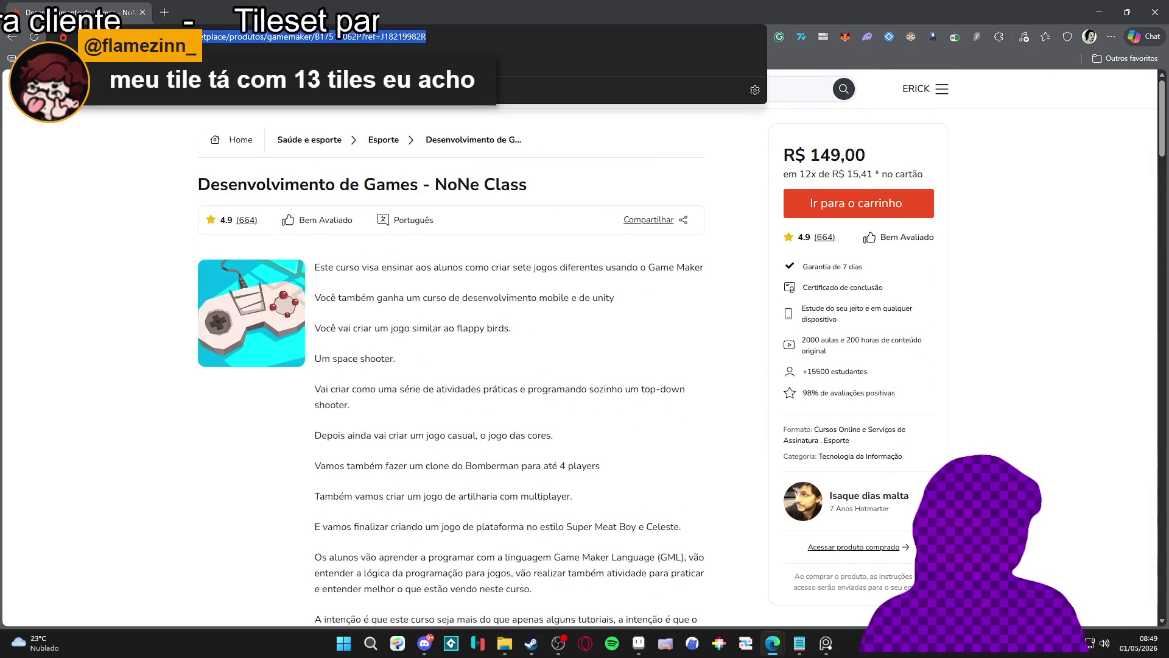
key(alt+Tab)
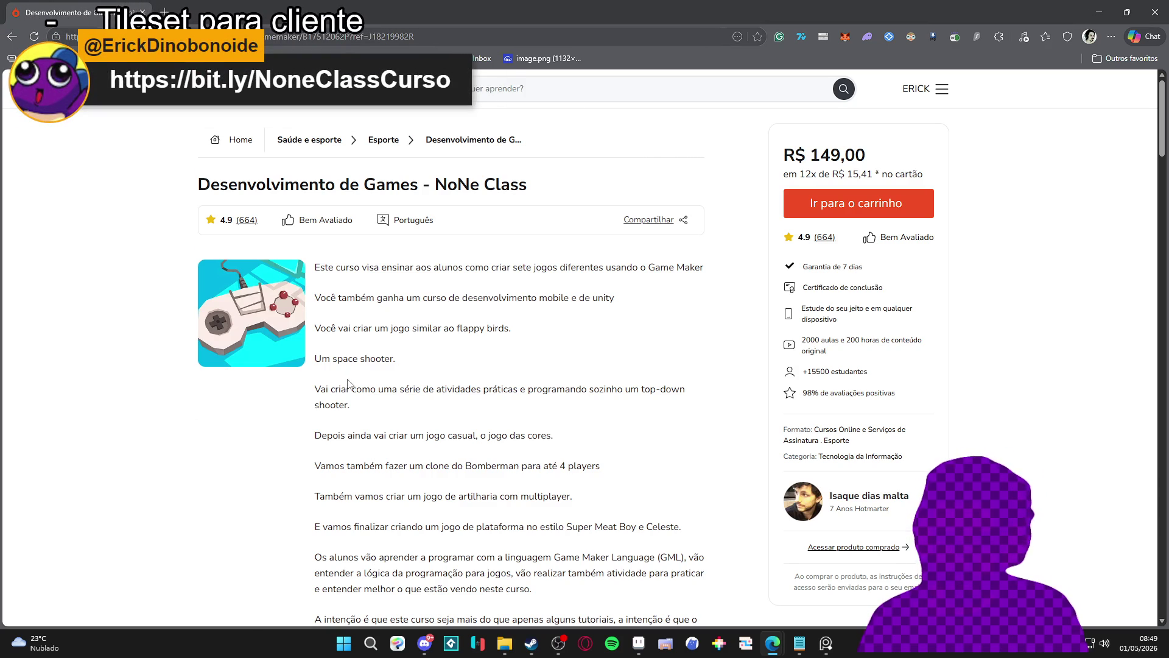
scroll(350, 377, down, 1)
scroll(351, 377, down, 5)
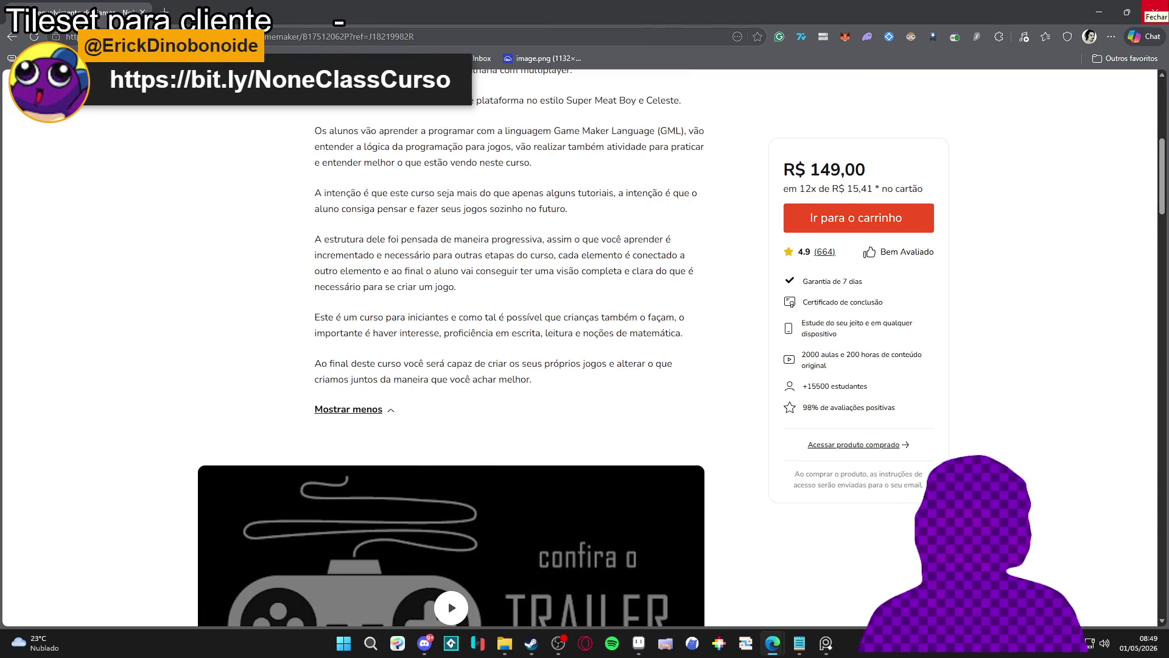
scroll(1044, 227, up, 6)
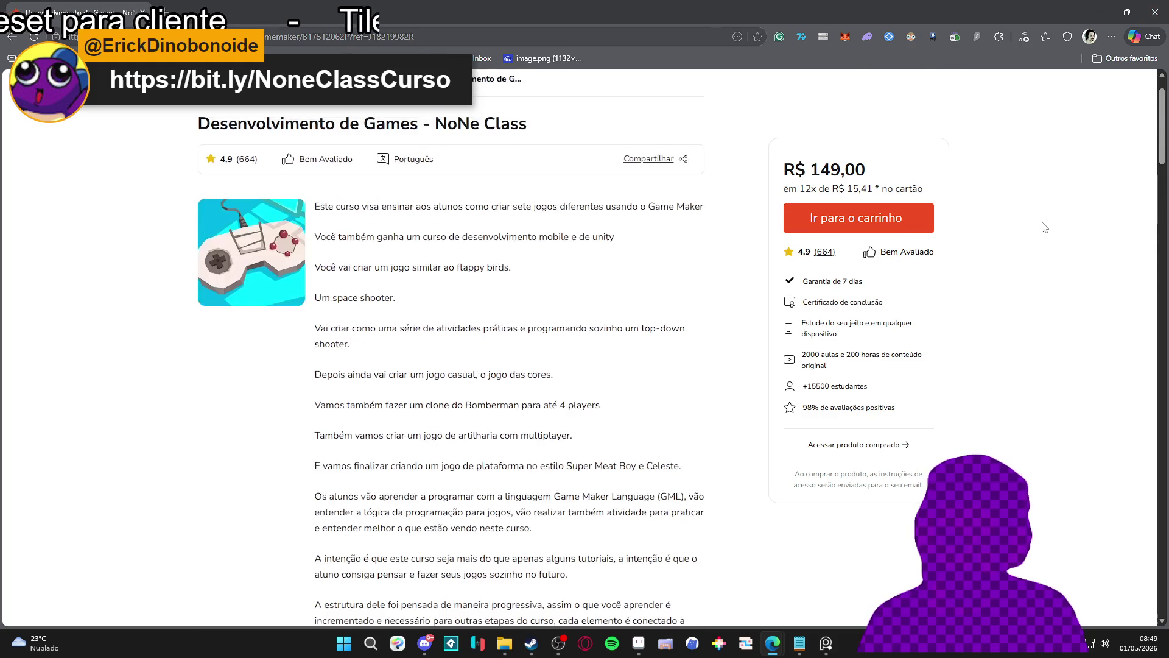
key(alt+Tab)
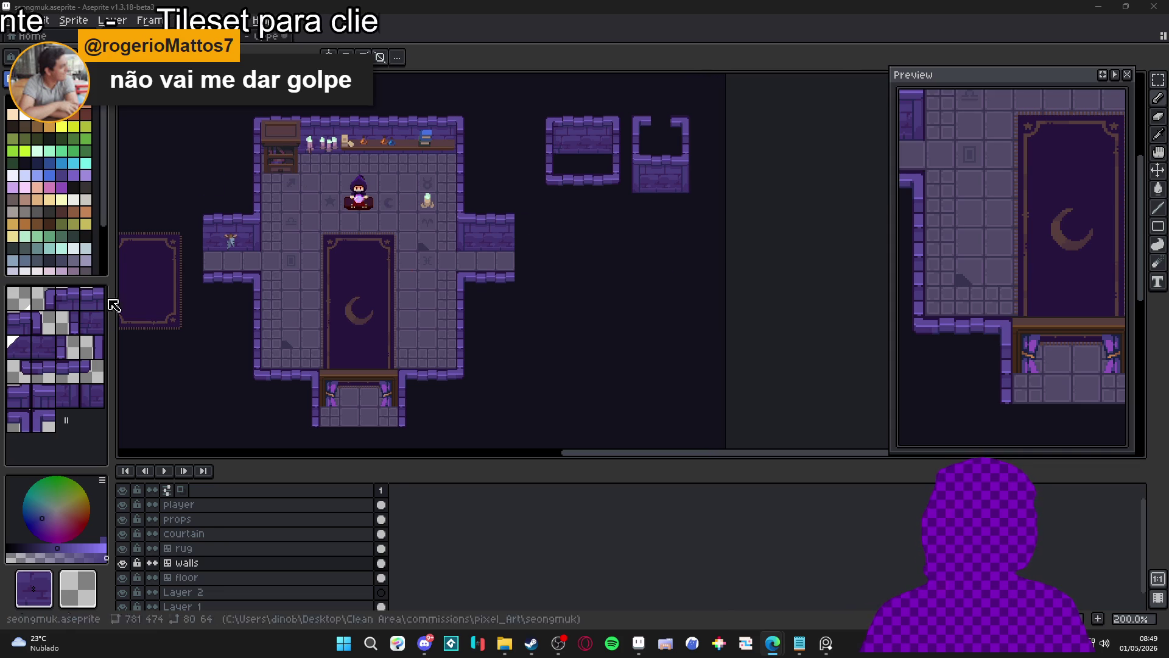
- On the props layer, place a copy of the cabinet beside the room
ctrl+click(282, 159)
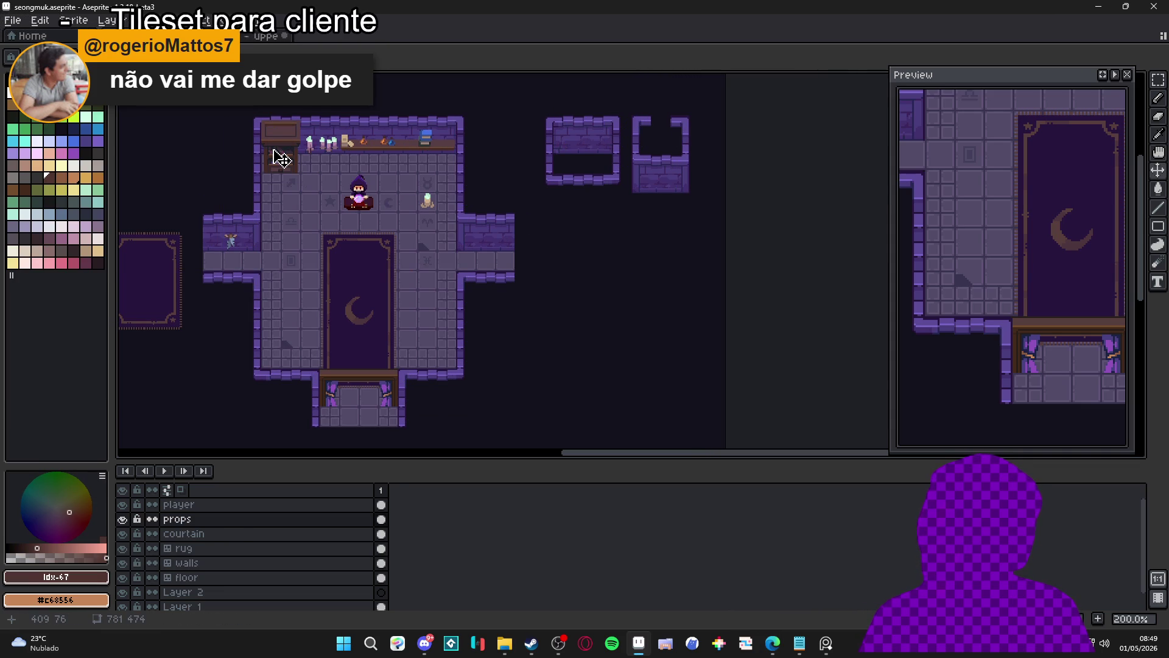
drag(282, 160, 282, 158)
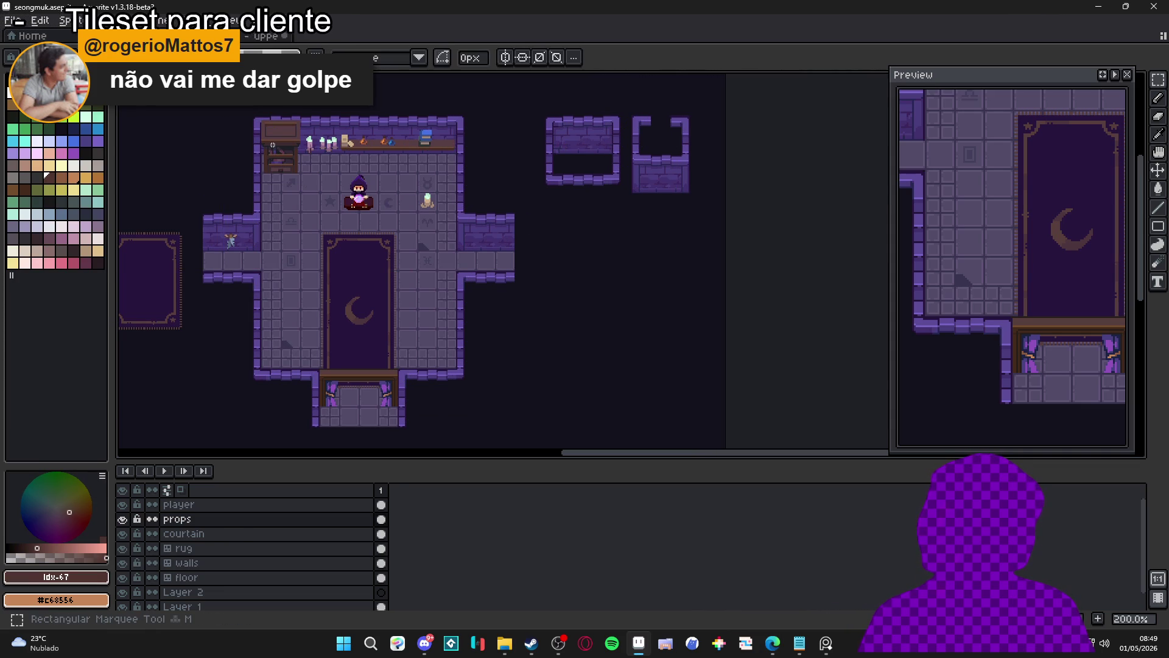
scroll(272, 123, up, 1)
mouse_move(262, 132)
mouse_down()
mouse_move(313, 190)
mouse_move(353, 188)
mouse_move(427, 280)
mouse_move(539, 332)
mouse_move(688, 333)
mouse_move(688, 304)
mouse_up()
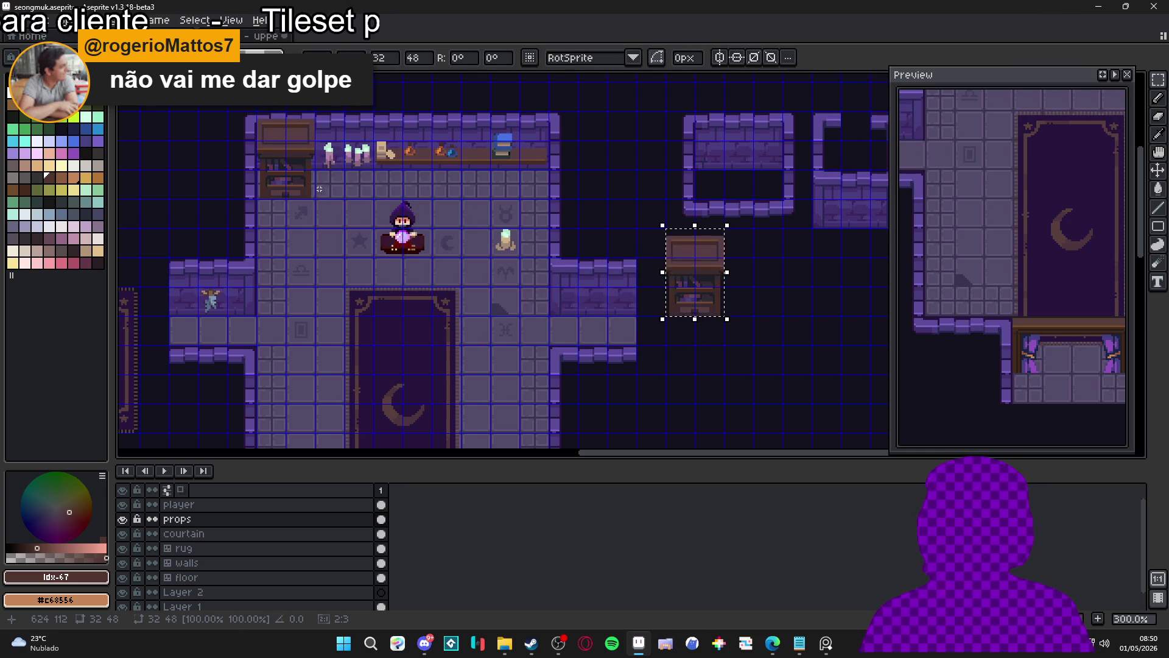
key(ctrl+d)
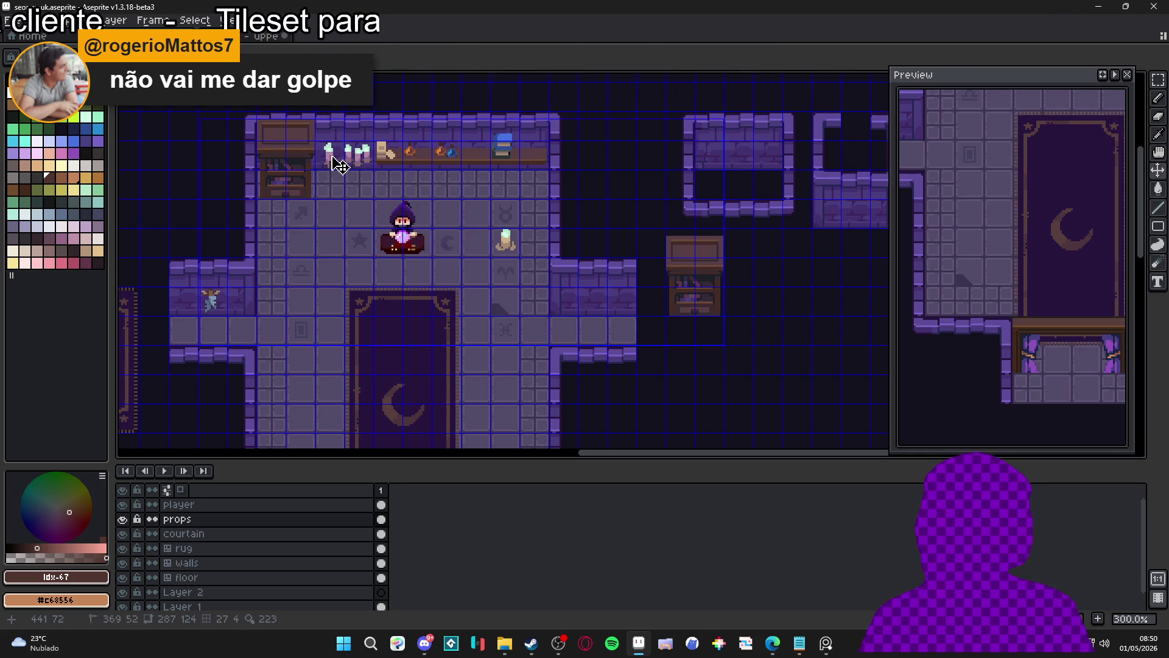
- Copy the shelf candles next to the outside cabinet
key(m)
mouse_move(313, 139)
mouse_down()
mouse_move(346, 172)
mouse_move(370, 172)
mouse_up()
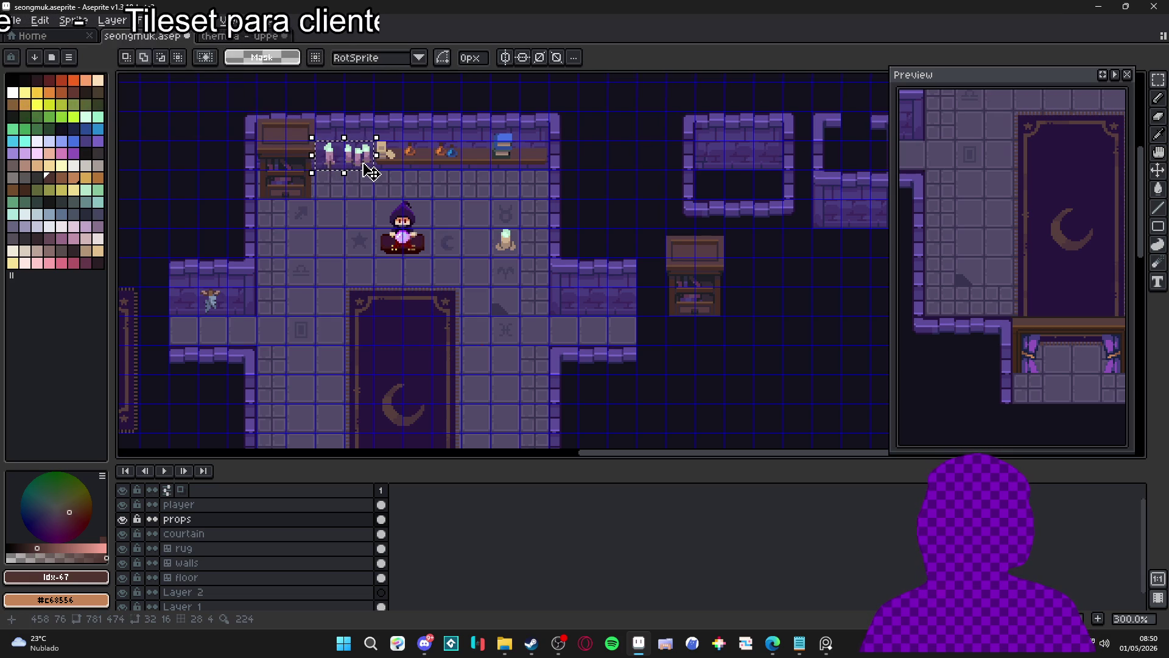
mouse_move(370, 172)
mouse_down()
mouse_move(512, 256)
mouse_move(779, 260)
mouse_up()
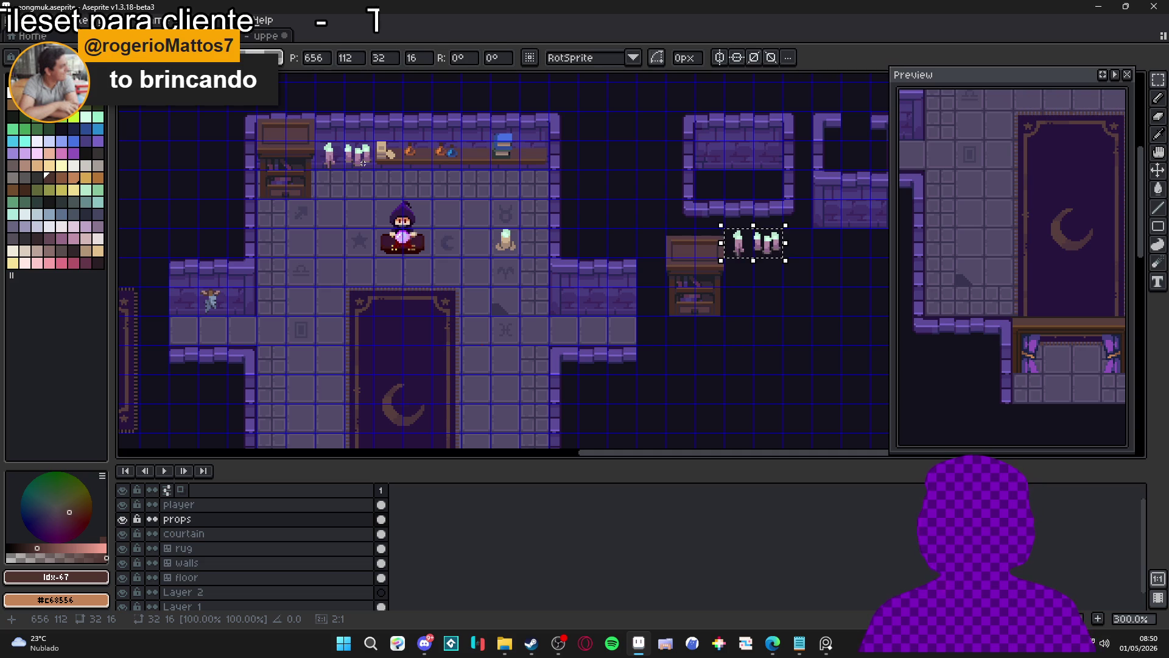
click(363, 163)
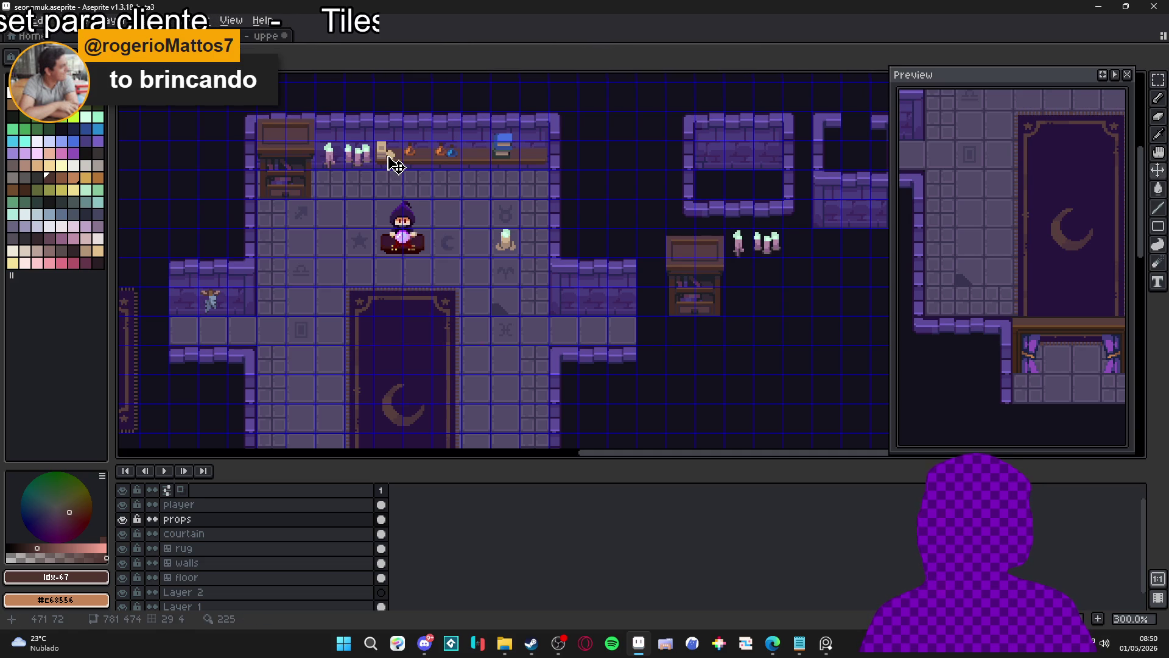
- Copy the shelf with its items and the end books outside the room
key(m)
mouse_move(389, 155)
mouse_down()
mouse_move(460, 171)
mouse_move(470, 227)
mouse_move(551, 242)
mouse_move(771, 241)
mouse_move(795, 272)
mouse_move(768, 272)
mouse_up()
scroll(816, 189, right, 3)
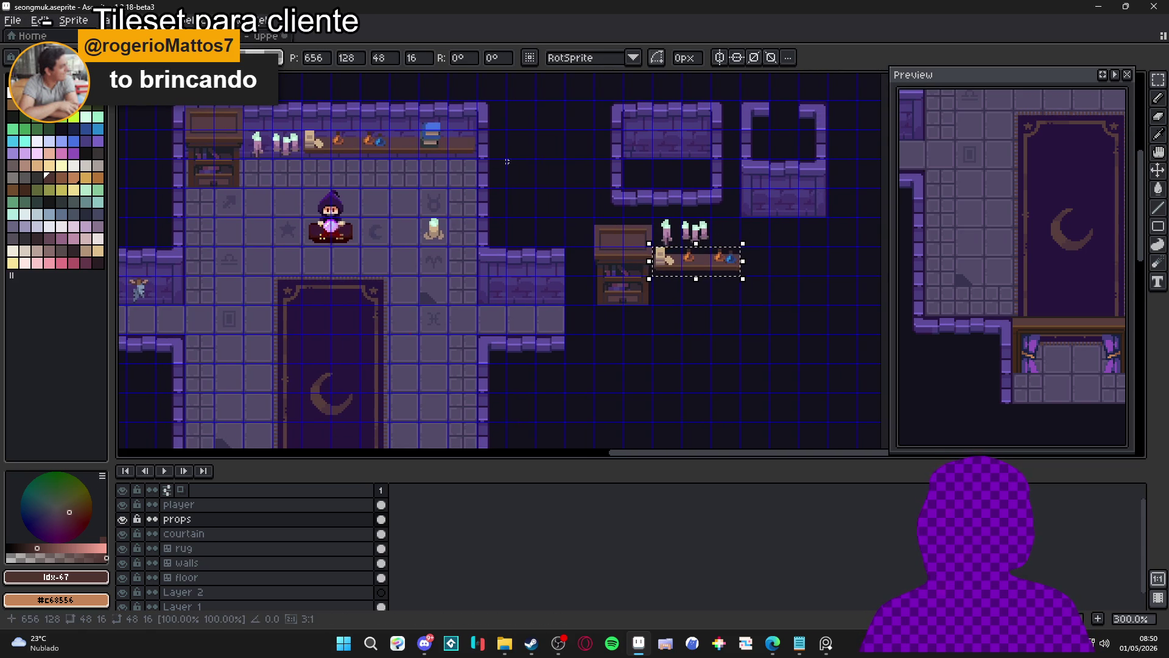
click(438, 127)
mouse_move(435, 124)
mouse_down()
mouse_move(433, 161)
mouse_move(577, 178)
mouse_move(664, 219)
mouse_move(752, 220)
mouse_move(752, 242)
mouse_up()
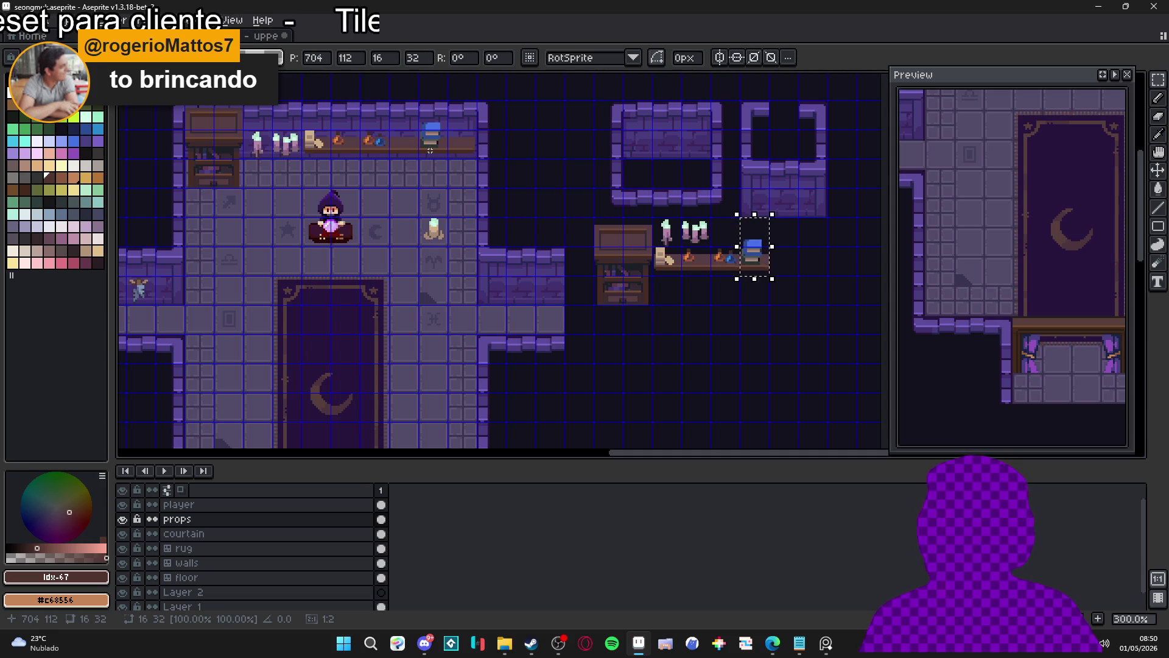
click(430, 151)
- Duplicate a plain shelf piece to fill the gap in the copied shelf
mouse_move(447, 129)
mouse_down()
mouse_move(548, 262)
mouse_move(815, 261)
mouse_up()
click(483, 158)
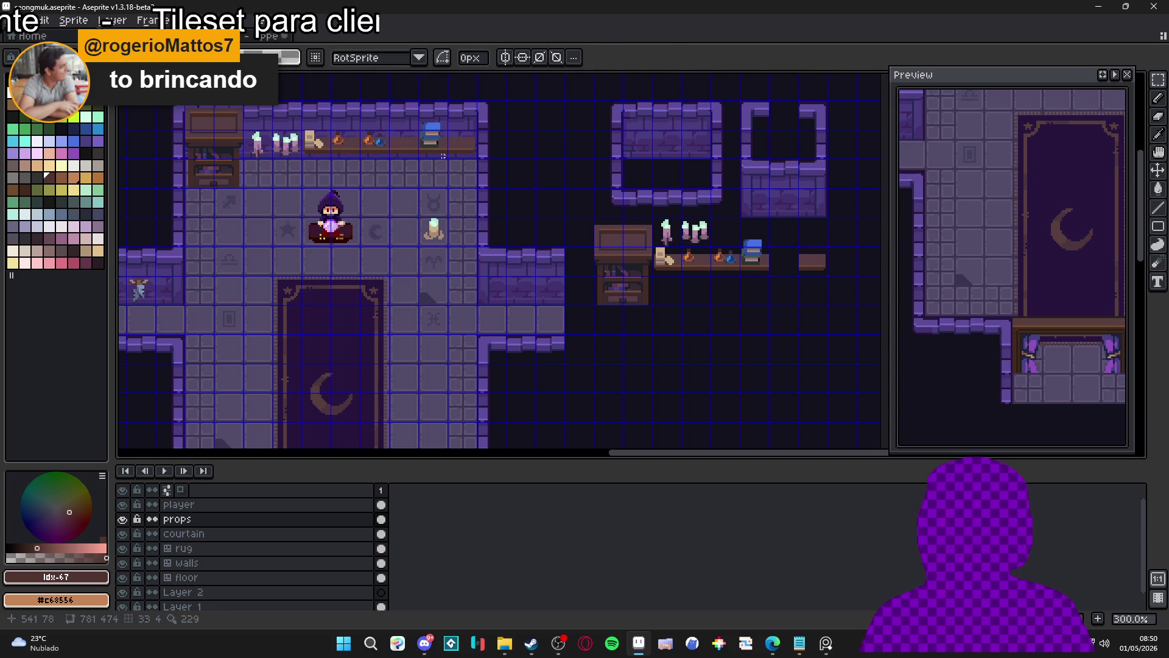
key(ctrl+v)
key(Right)
key(Down)
key(Right)
key(Down)
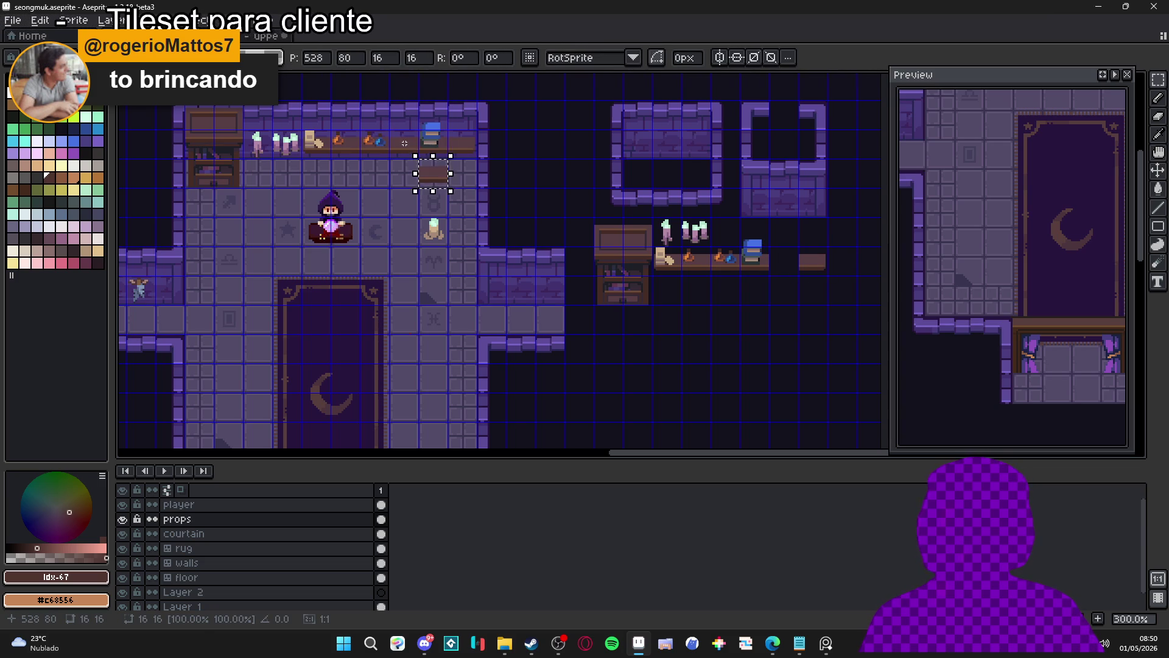
mouse_move(463, 203)
mouse_down()
mouse_move(803, 205)
mouse_move(834, 261)
mouse_move(784, 262)
mouse_up()
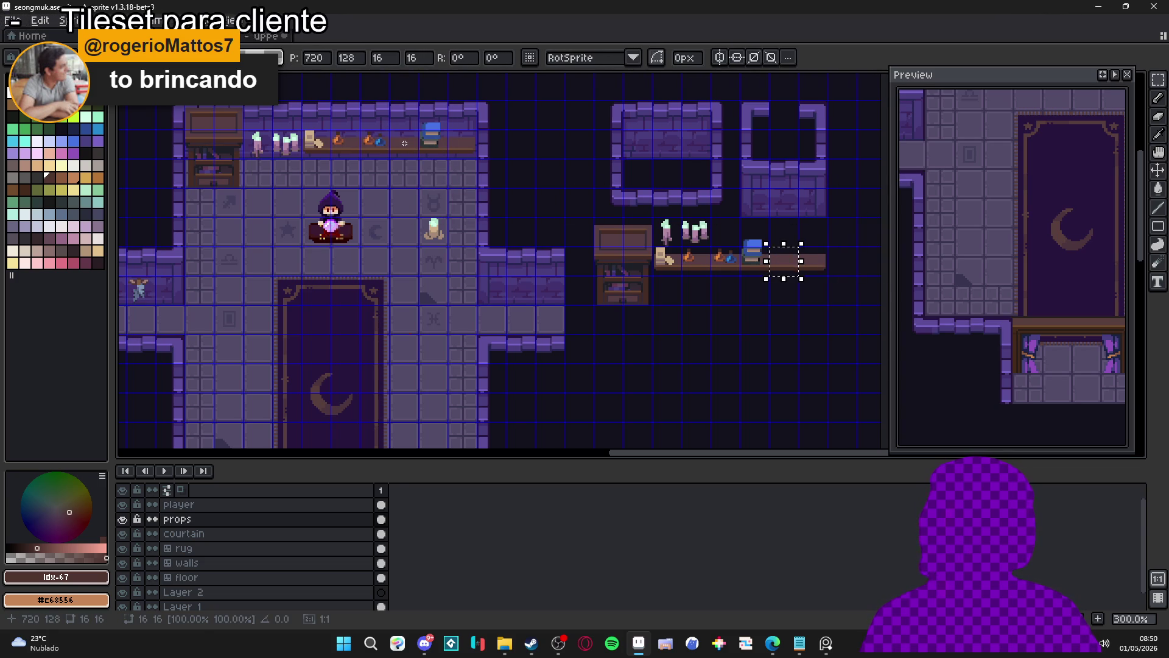
click(409, 146)
- Copy the standing candle below the separate shelf and hide the tile grid
drag(444, 241, 421, 220)
key(ctrl+c)
key(ctrl+v)
key(Right)
key(Right)
key(Right)
key(Right)
key(Right)
key(Right)
key(Right)
key(Down)
key(Down)
click(507, 214)
key(ctrl+apostrophe)
key(ctrl+apostrophe)
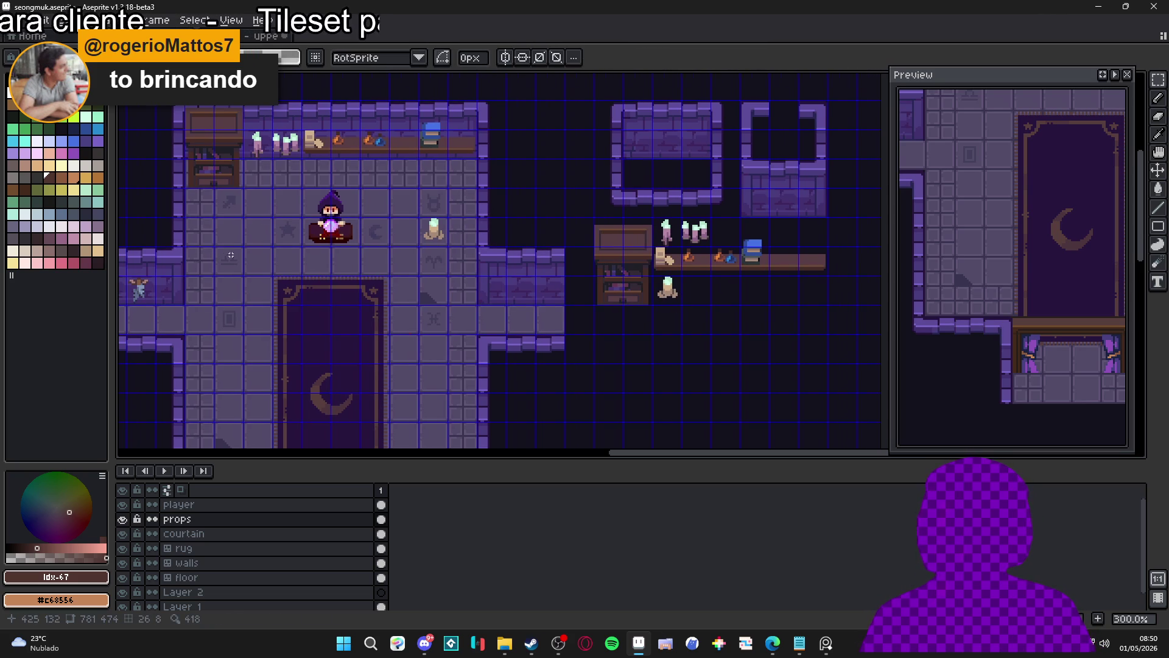
scroll(231, 255, down, 2)
scroll(322, 250, up, 1)
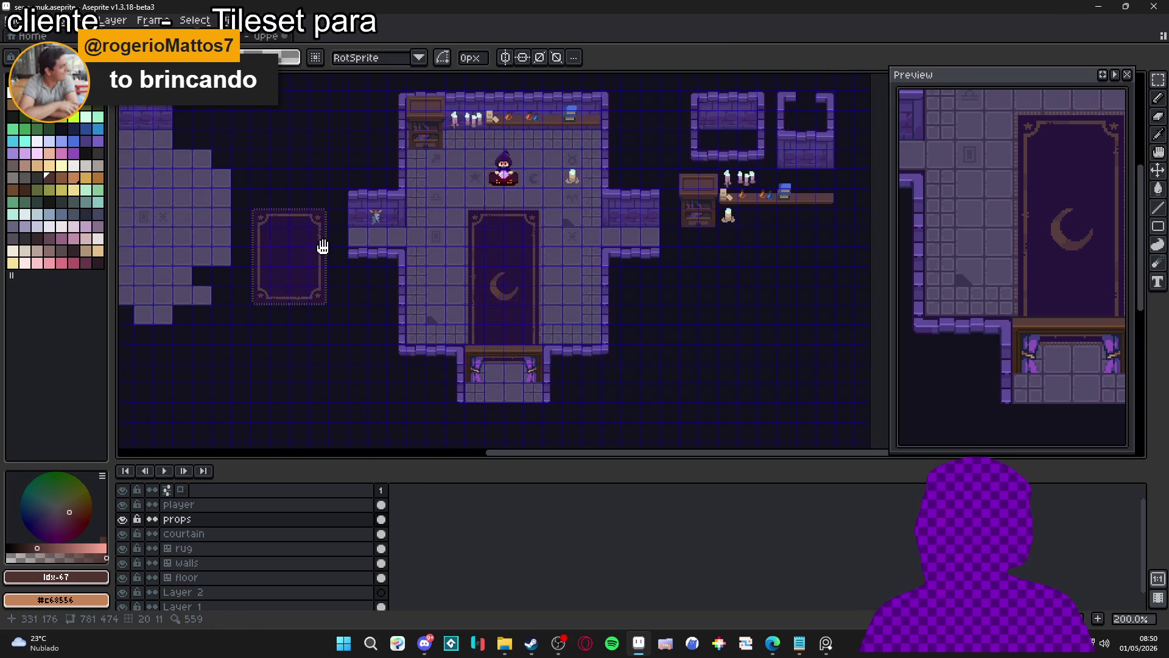
drag(322, 250, 319, 213)
- On the rug layer, stamp the new rug's corner and top-edge tiles under the shelf
ctrl+click(305, 239)
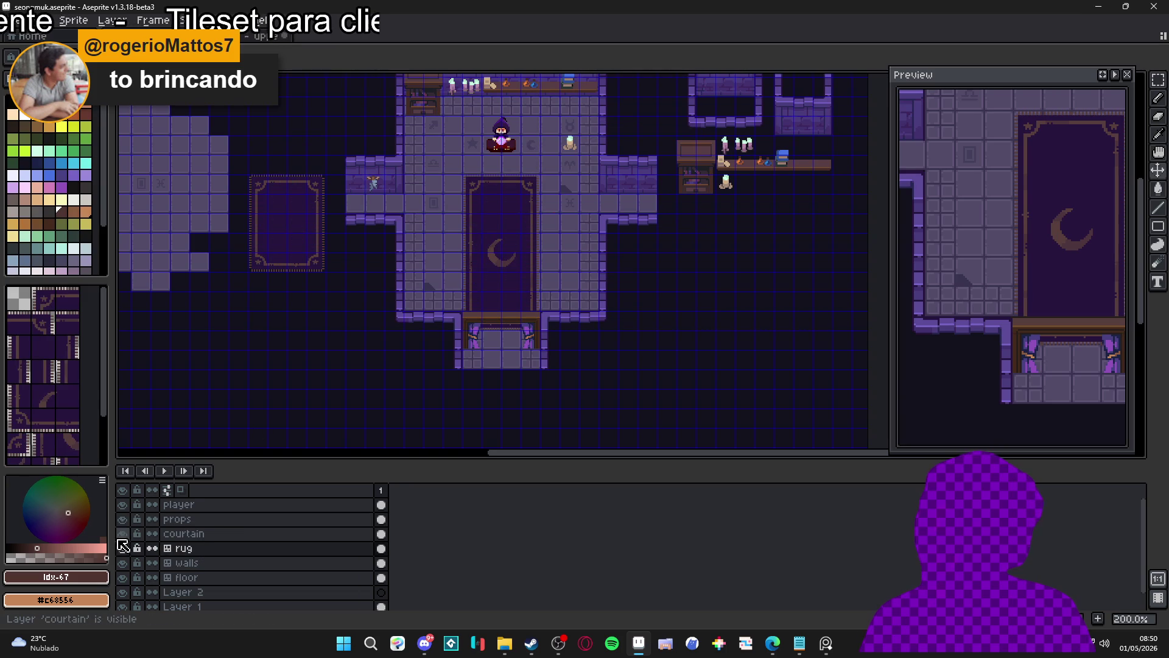
scroll(386, 339, down, 2)
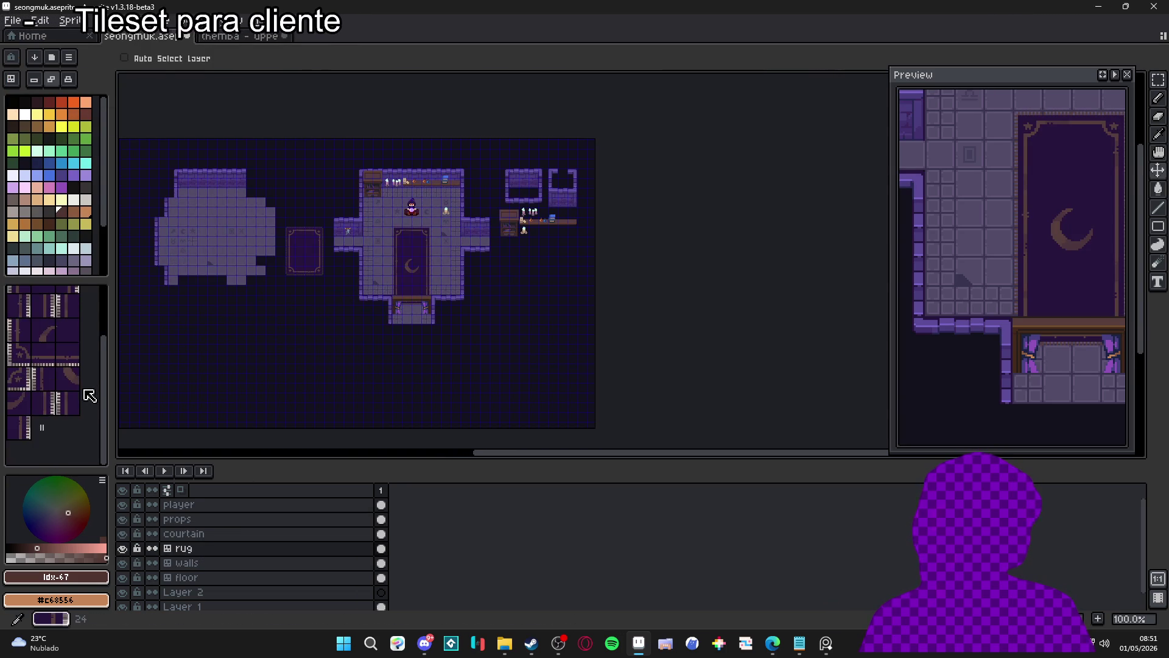
scroll(459, 261, up, 1)
mouse_move(662, 235)
mouse_down()
mouse_move(589, 294)
mouse_move(627, 214)
mouse_up()
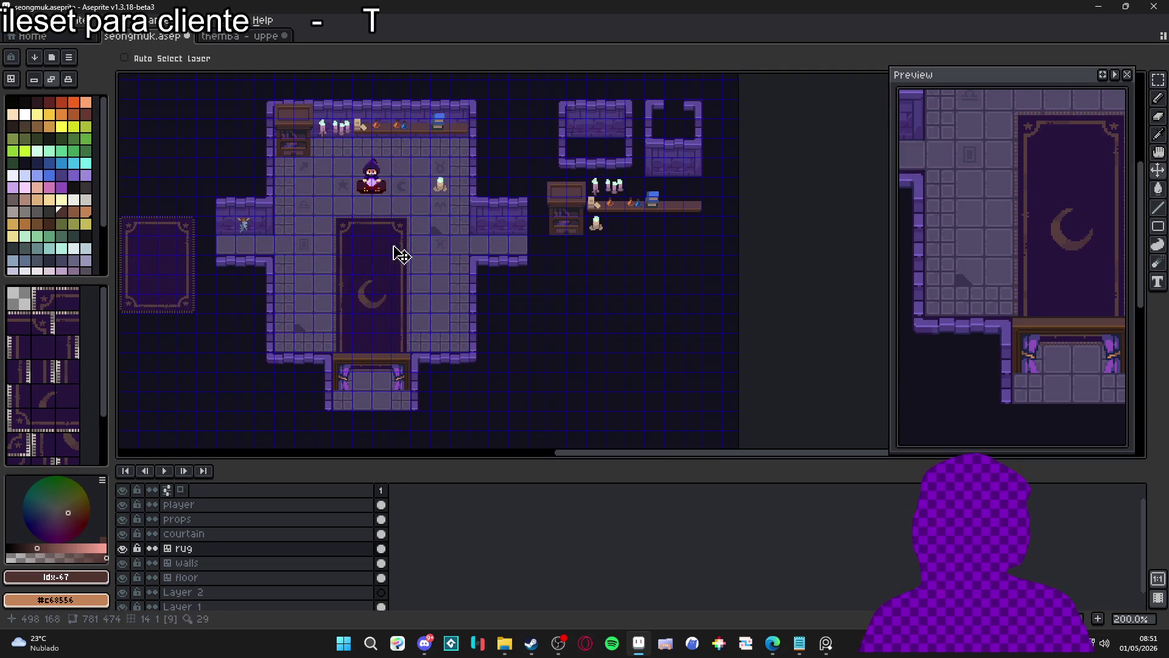
click(54, 304)
click(55, 305)
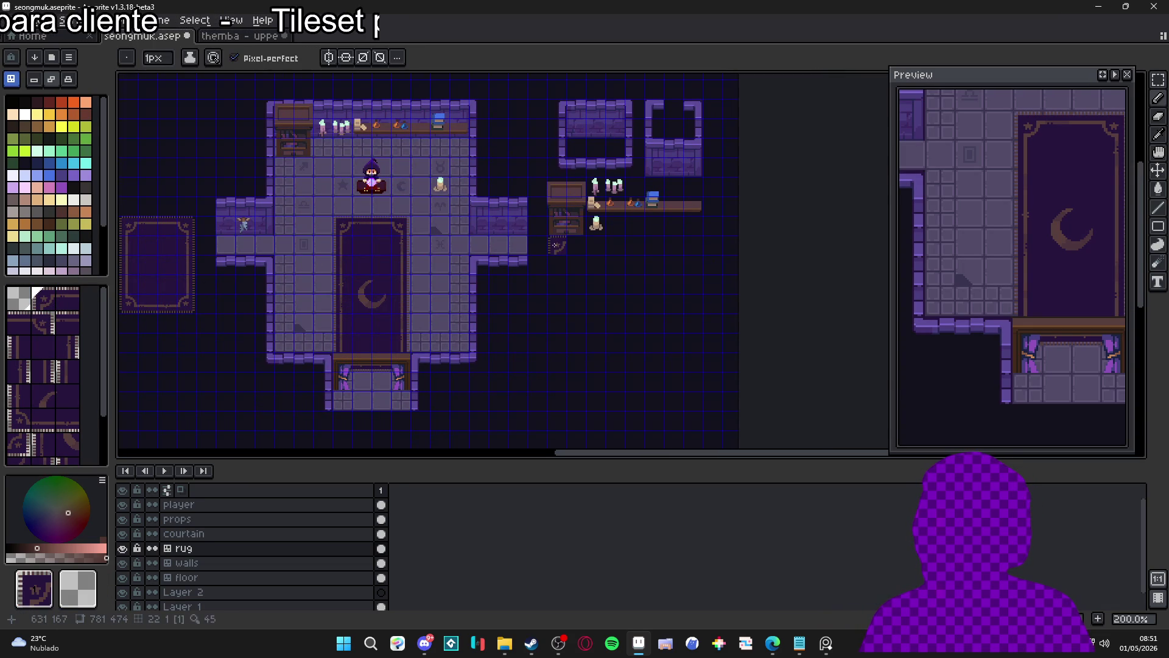
alt+click(380, 243)
click(557, 246)
alt+click(389, 218)
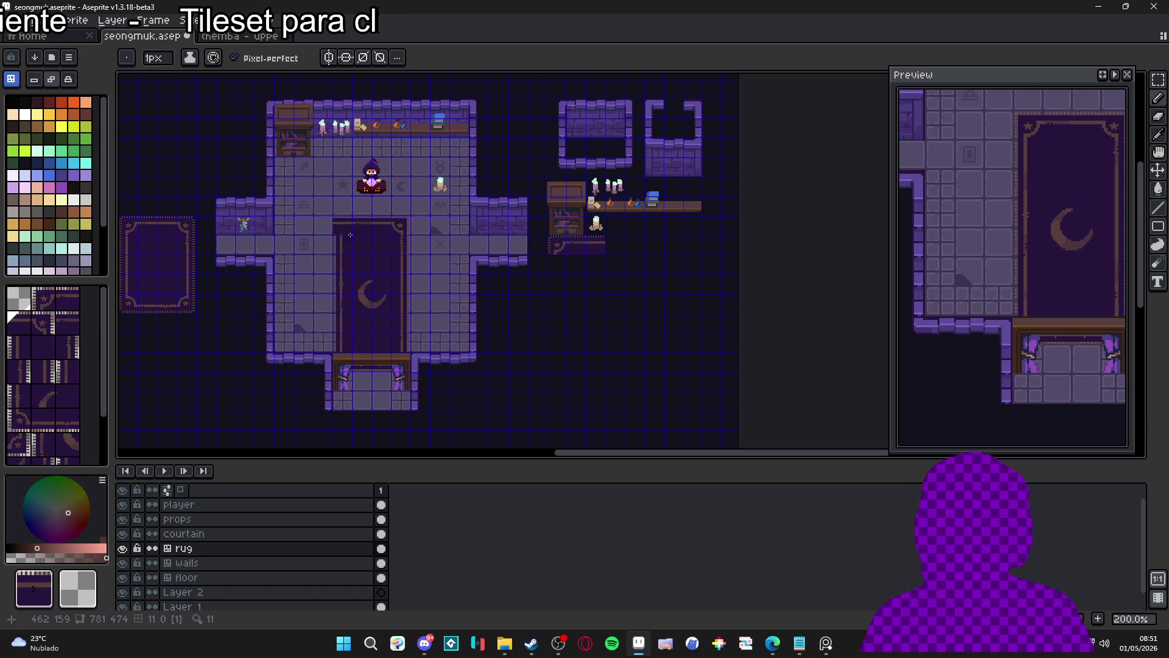
alt+click(402, 224)
click(613, 246)
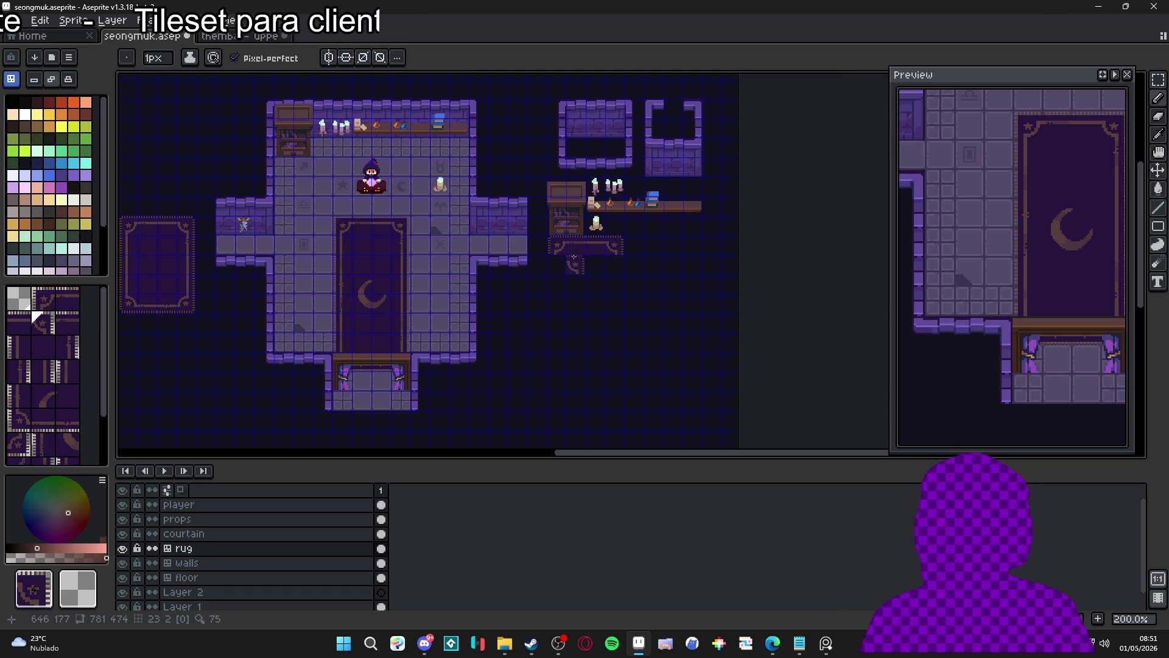
- Sample the existing rug's edge tiles and build the new rug's right edge downward
alt+click(399, 247)
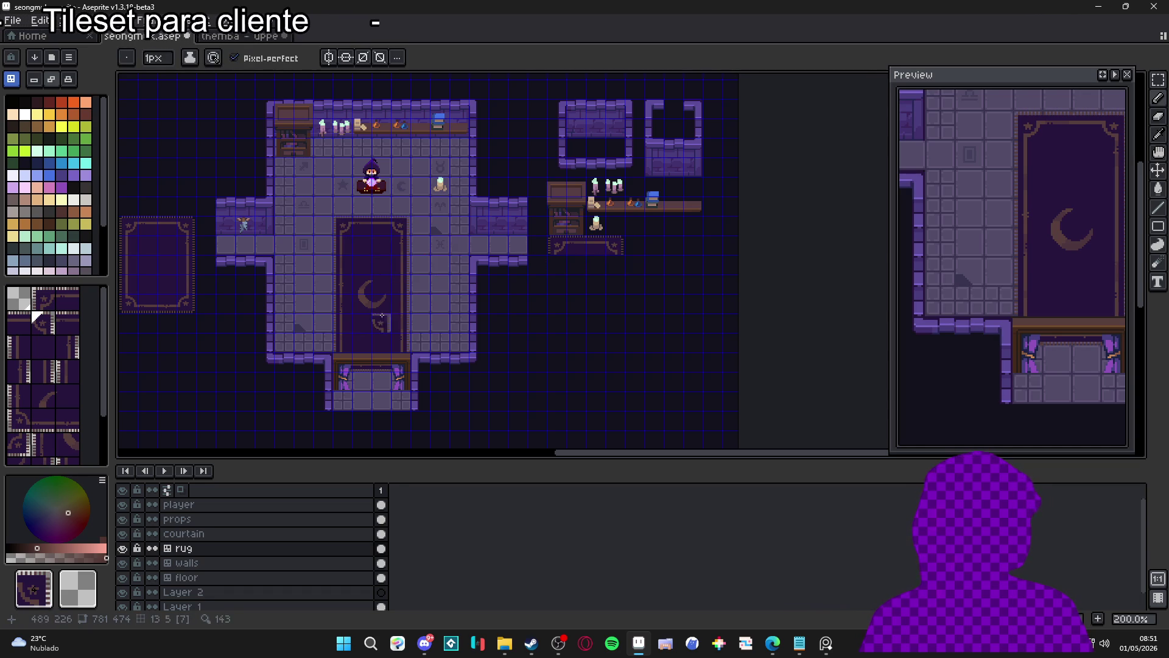
alt+click(349, 246)
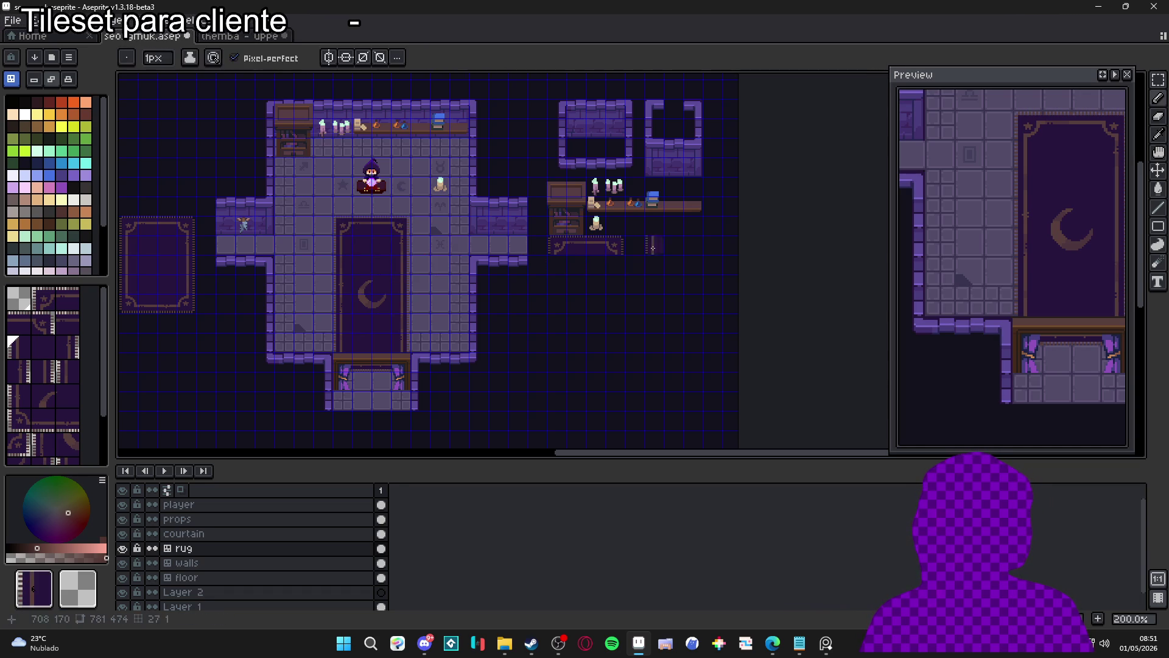
alt+click(405, 253)
click(619, 272)
alt+click(407, 335)
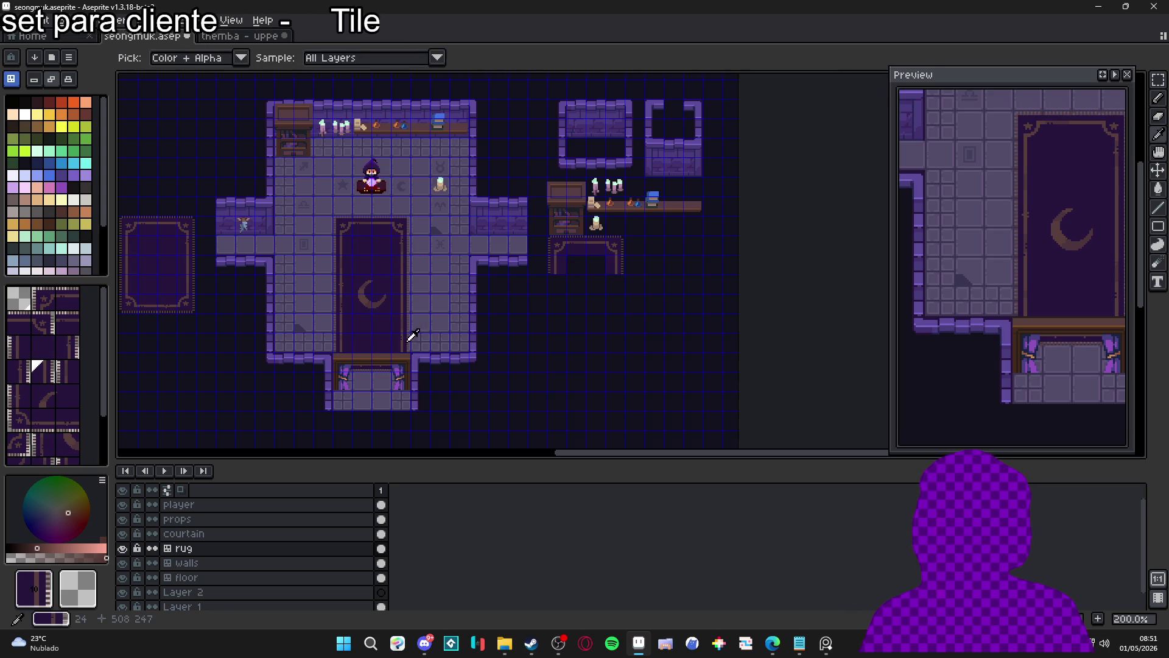
click(619, 285)
key(alt)
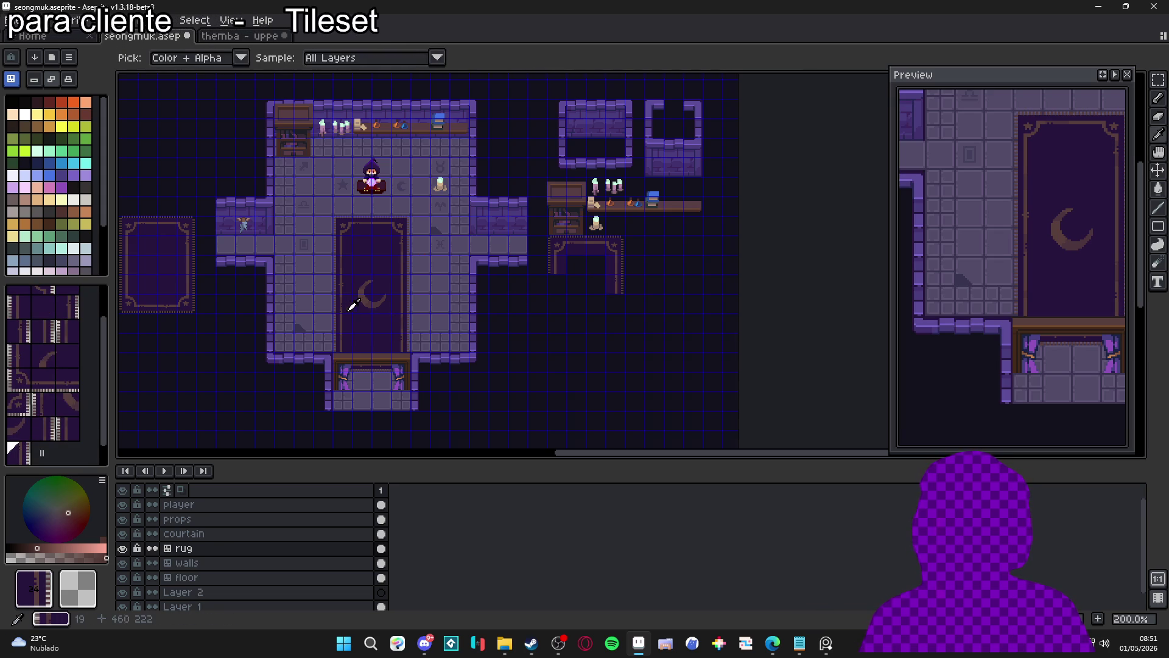
alt+click(345, 281)
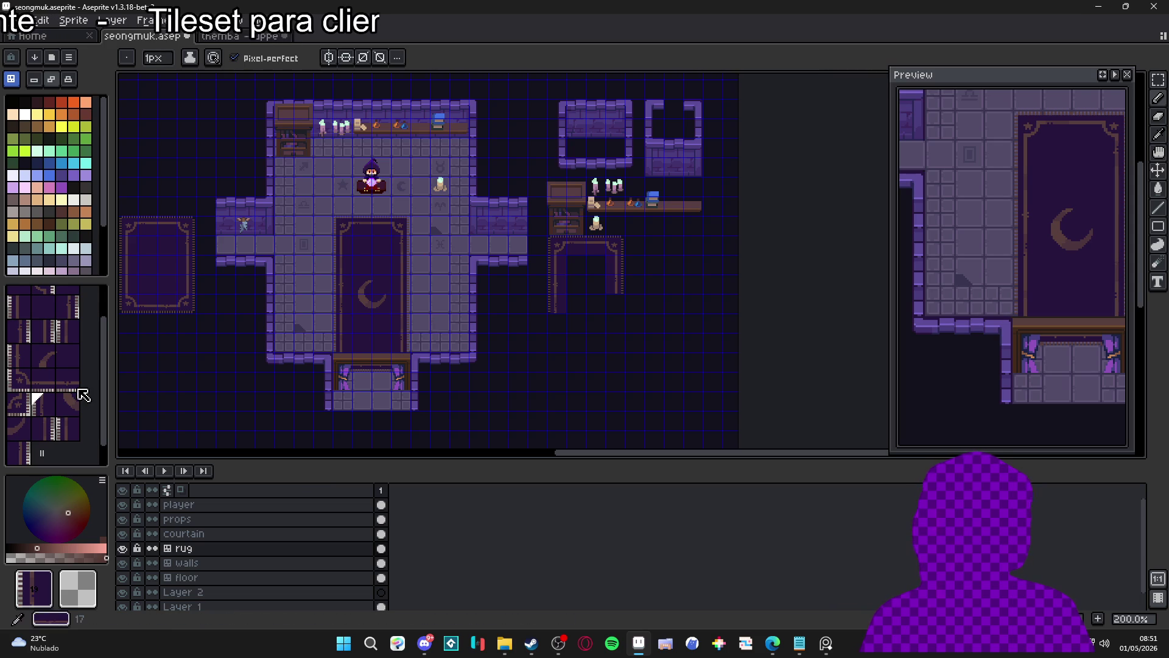
- Add the new rug's bottom-left corner and bottom-edge tiles, sampled from the small left rug
scroll(86, 395, down, 1)
alt+click(190, 302)
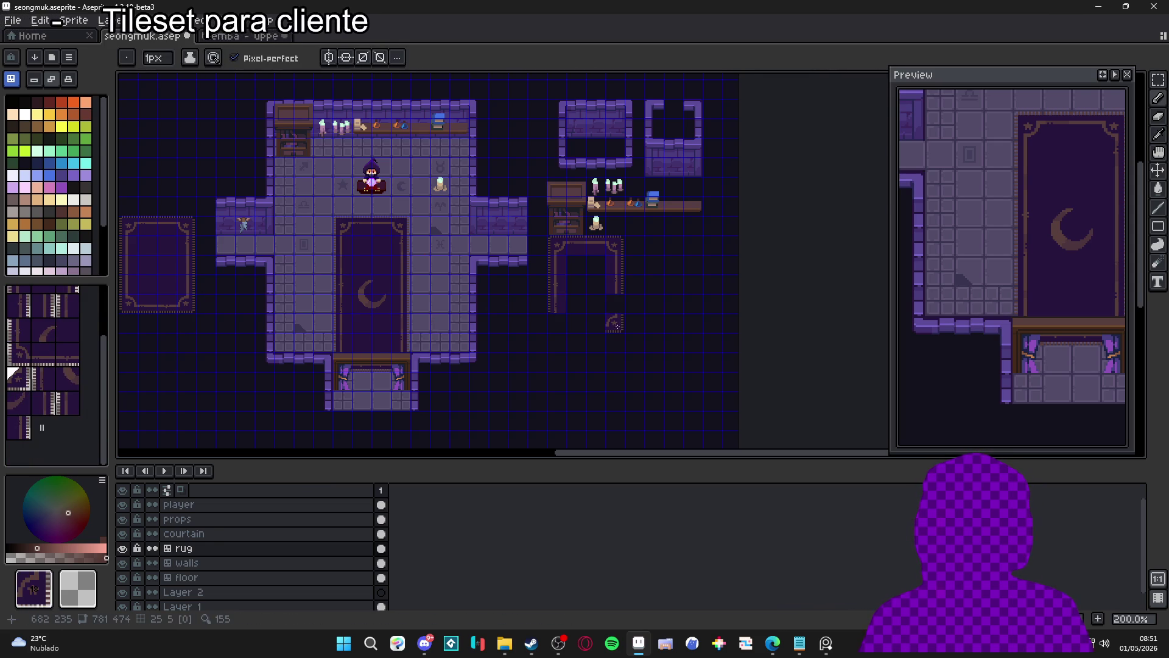
alt+click(134, 302)
click(553, 330)
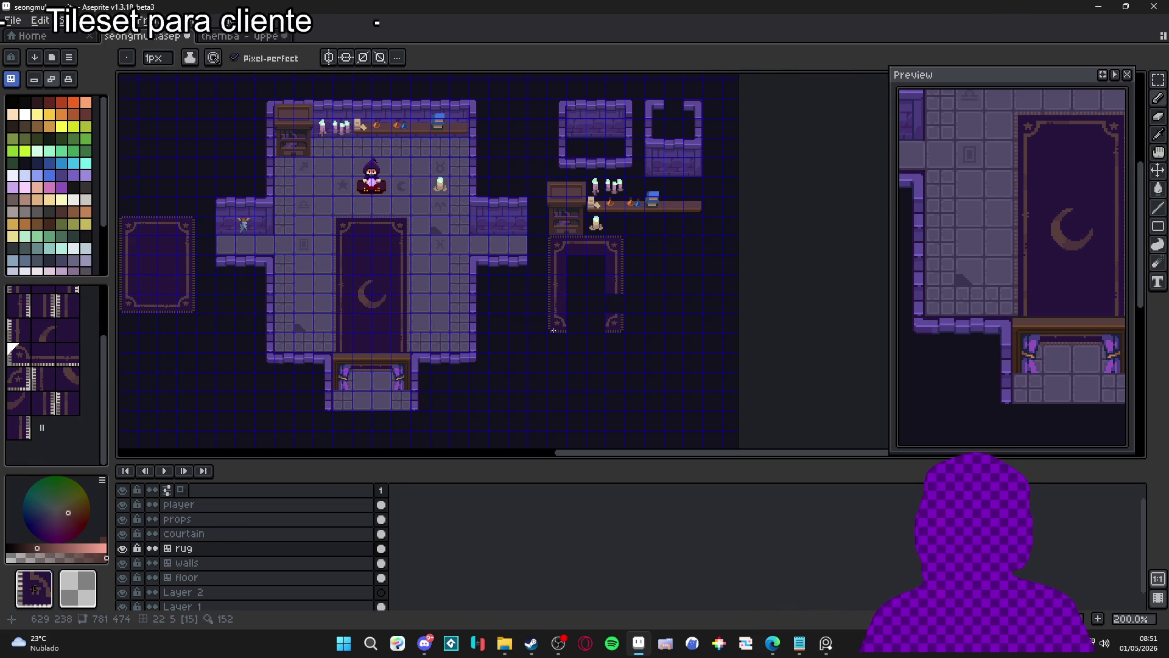
alt+click(159, 301)
click(576, 323)
alt+click(174, 303)
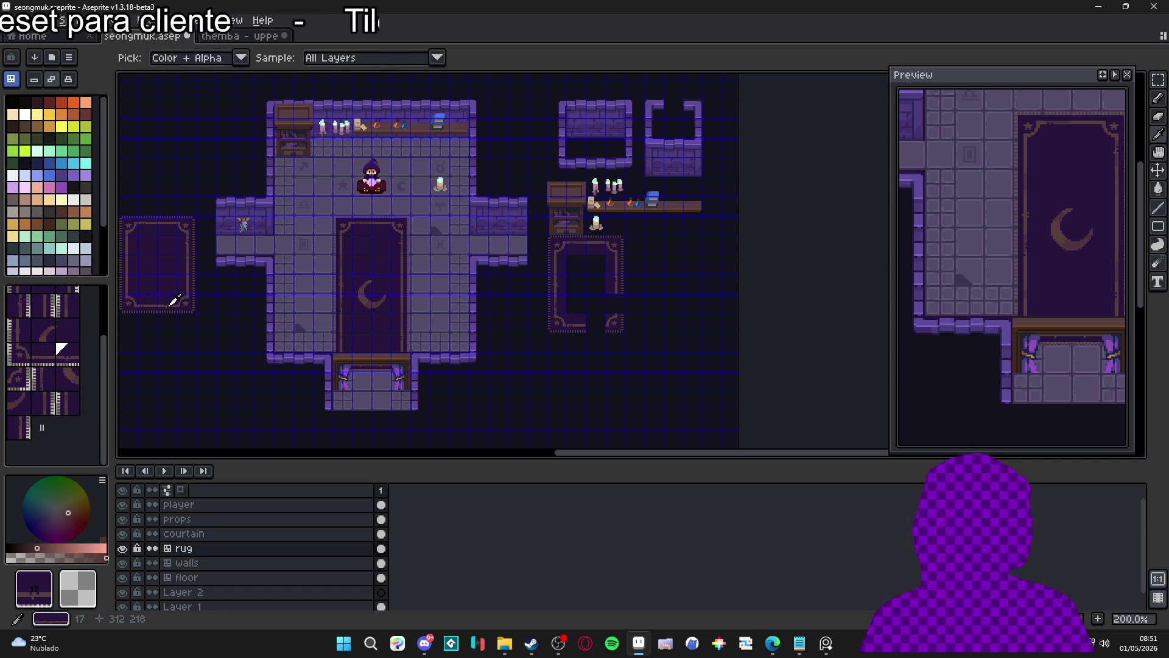
click(596, 324)
alt+click(191, 284)
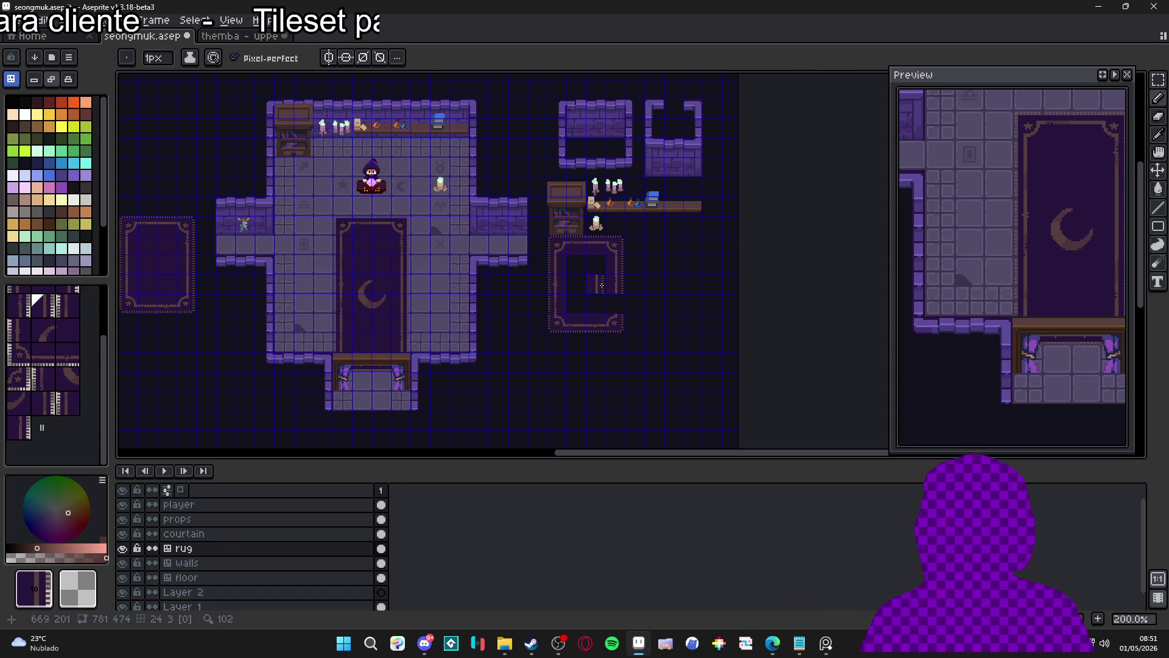
alt+click(411, 239)
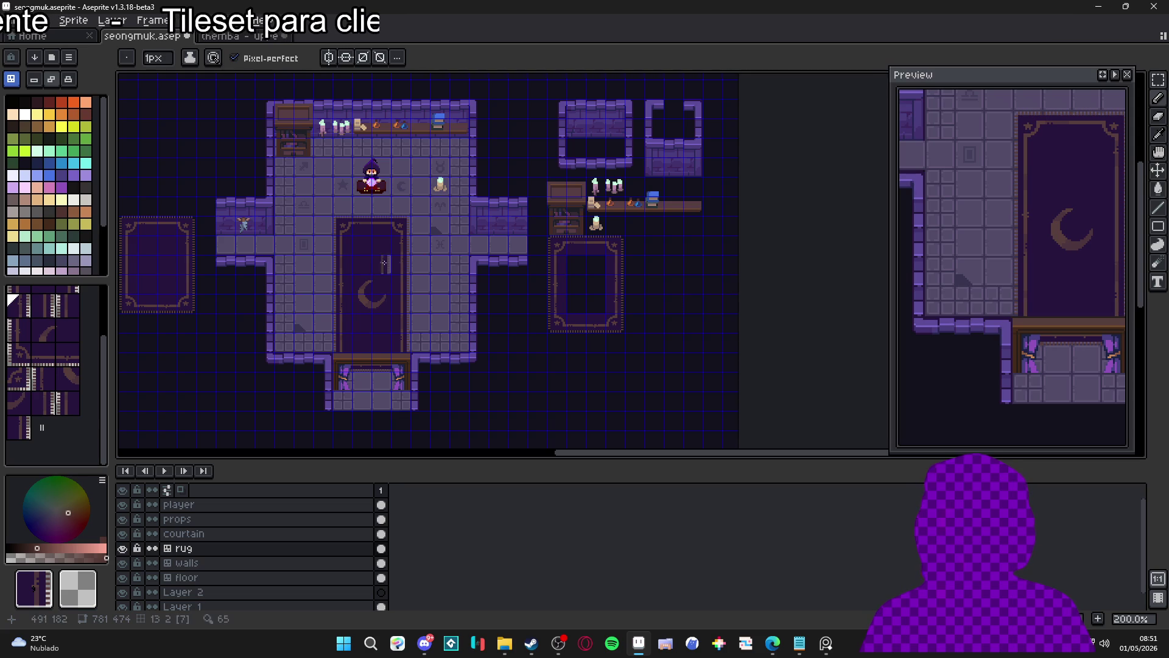
- Stamp crescent-moon tiles into the new rug's top-left and centre
key(alt)
alt+click(368, 283)
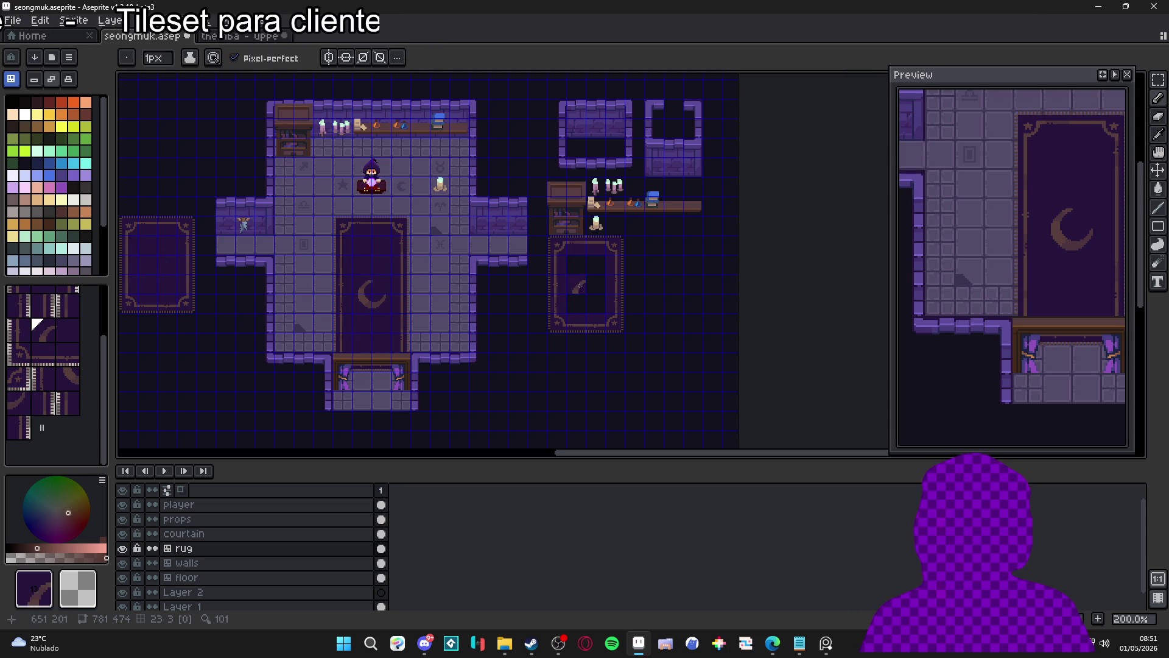
click(577, 264)
key(alt)
alt+click(385, 277)
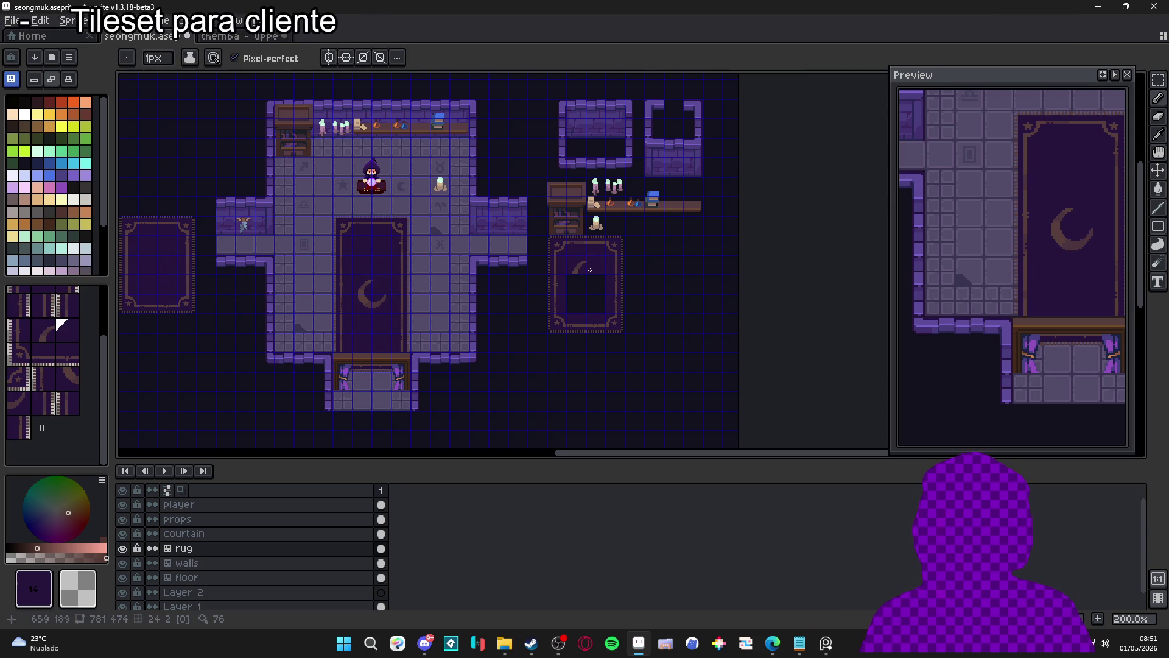
click(595, 283)
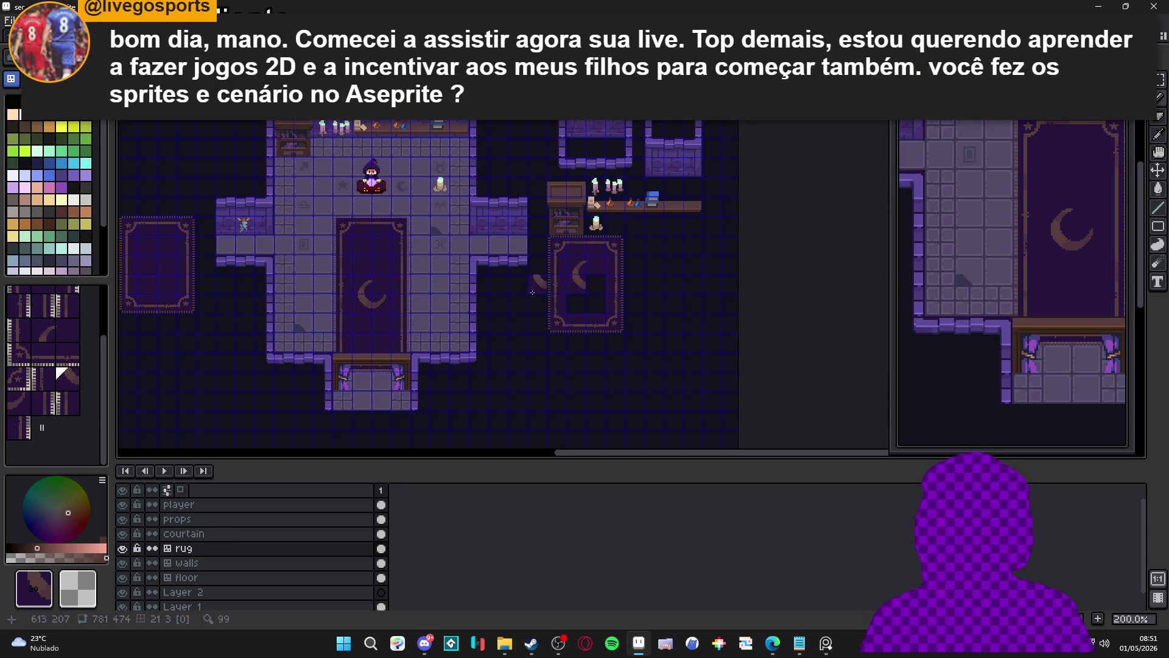
alt+click(378, 300)
click(586, 281)
alt+click(417, 327)
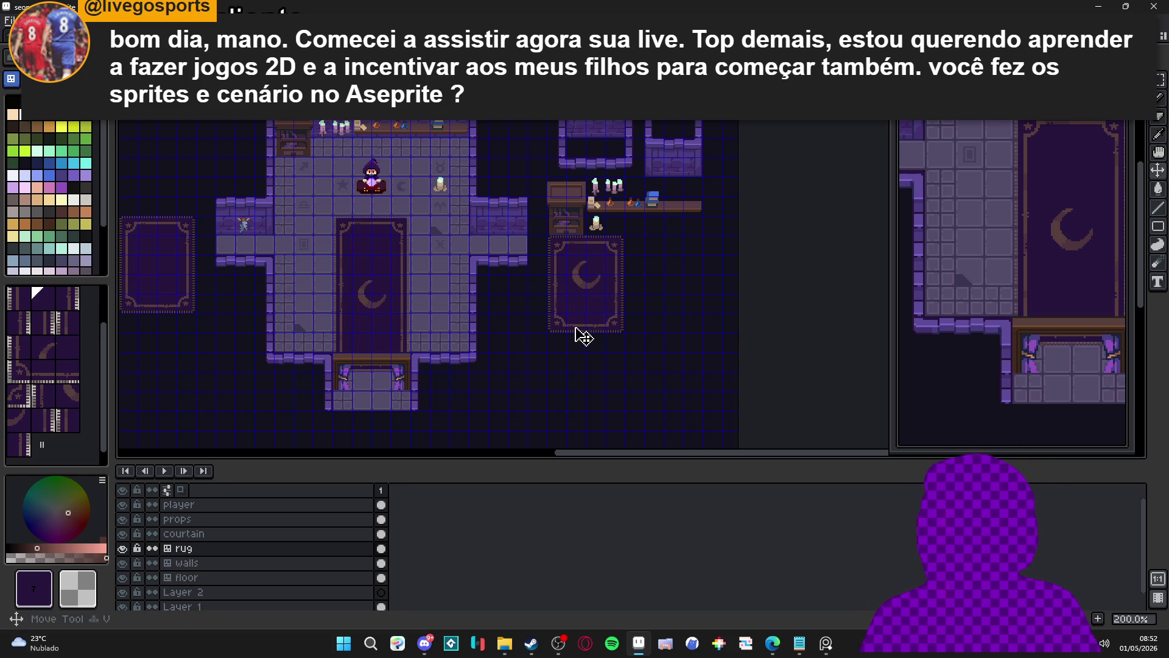
- Check the rug's tile numbers, hide the tile grid, and switch to the web browser
key(ctrl)
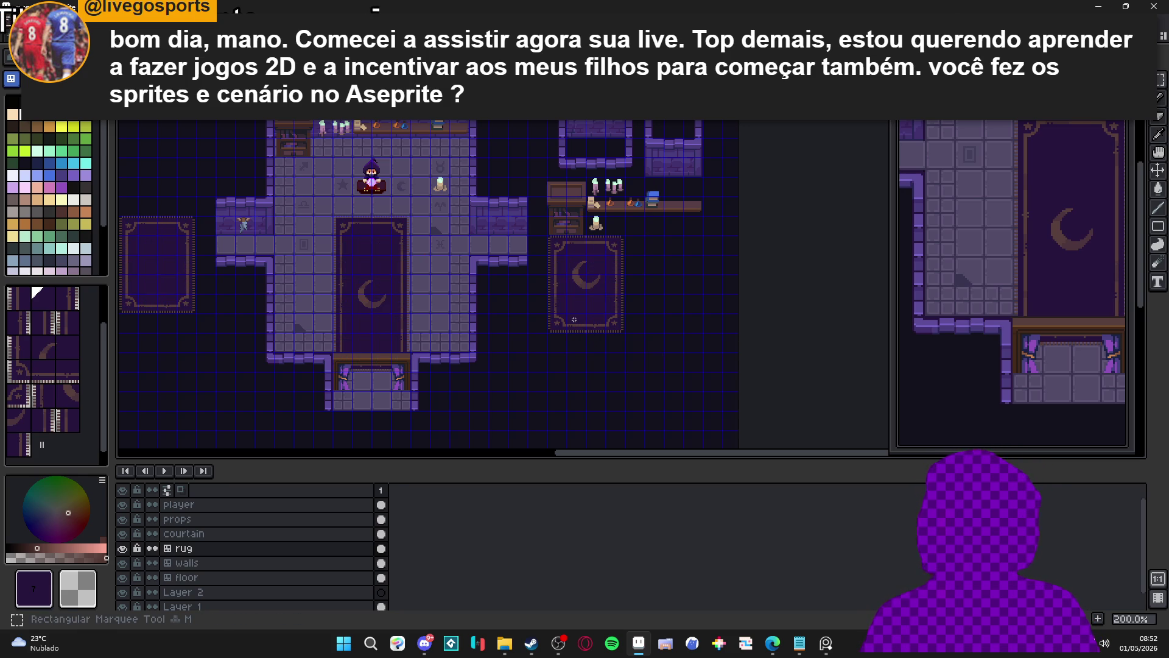
key(ctrl+apostrophe)
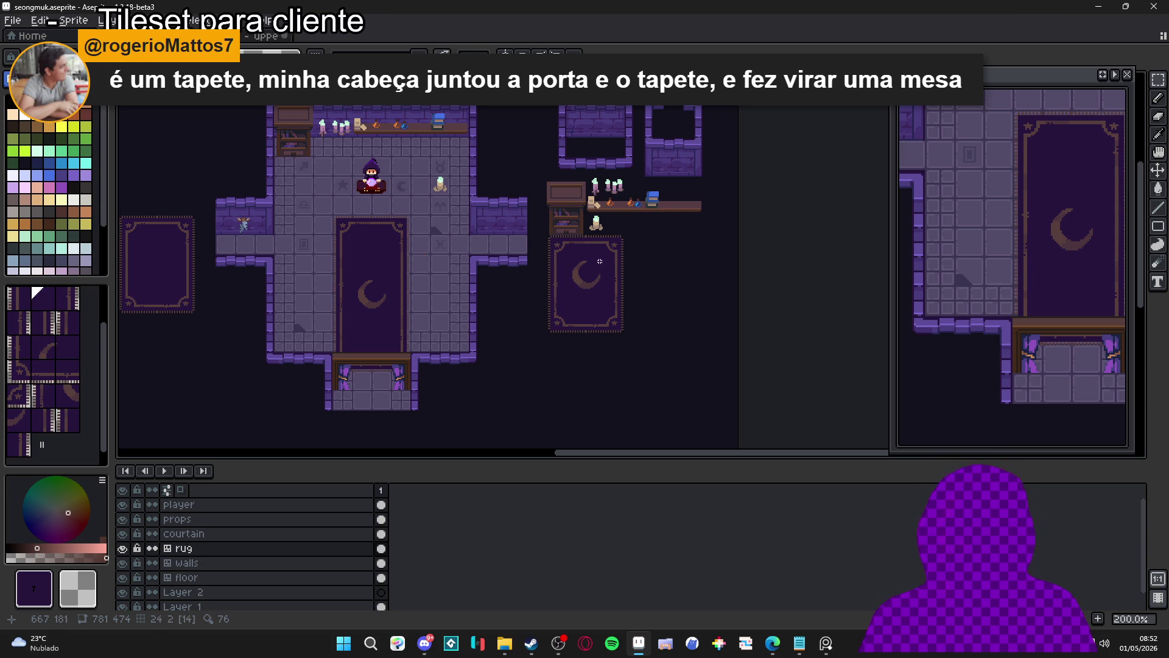
mouse_move(511, 321)
mouse_down()
mouse_move(481, 324)
mouse_move(485, 310)
mouse_up()
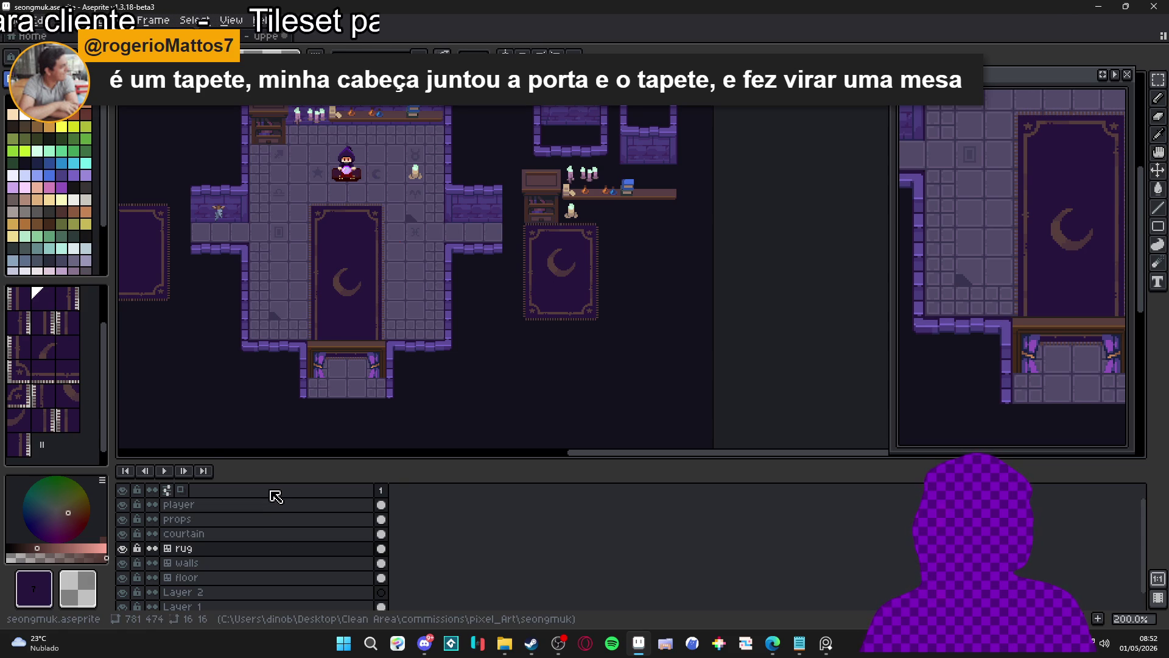
key(alt+Tab)
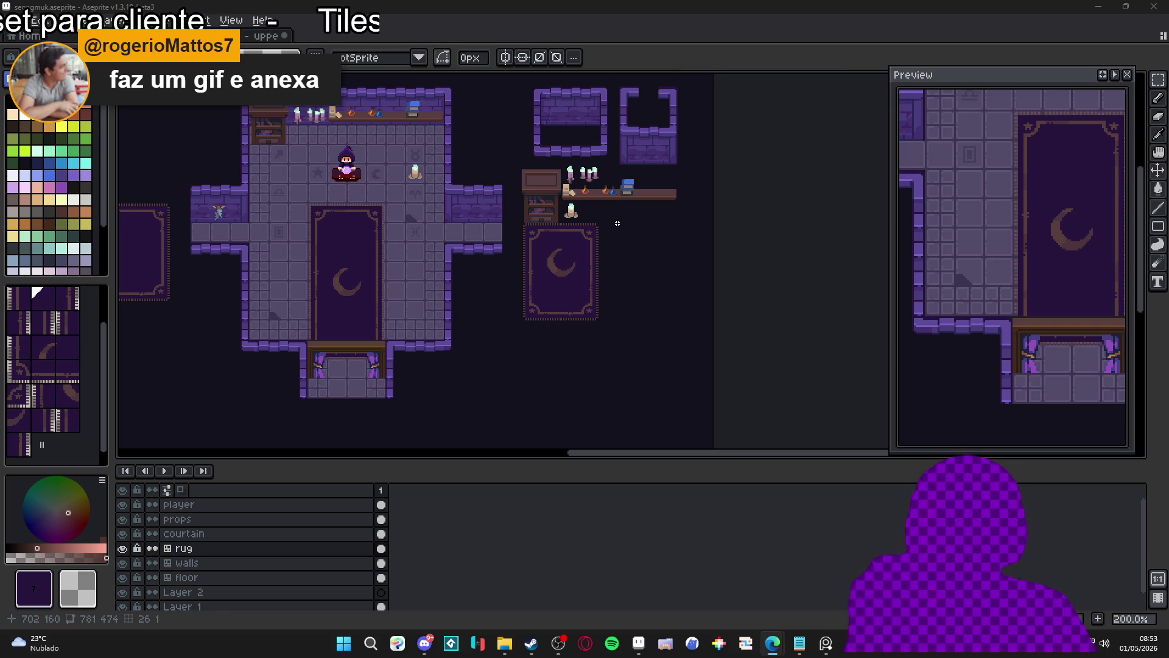
click(599, 188)
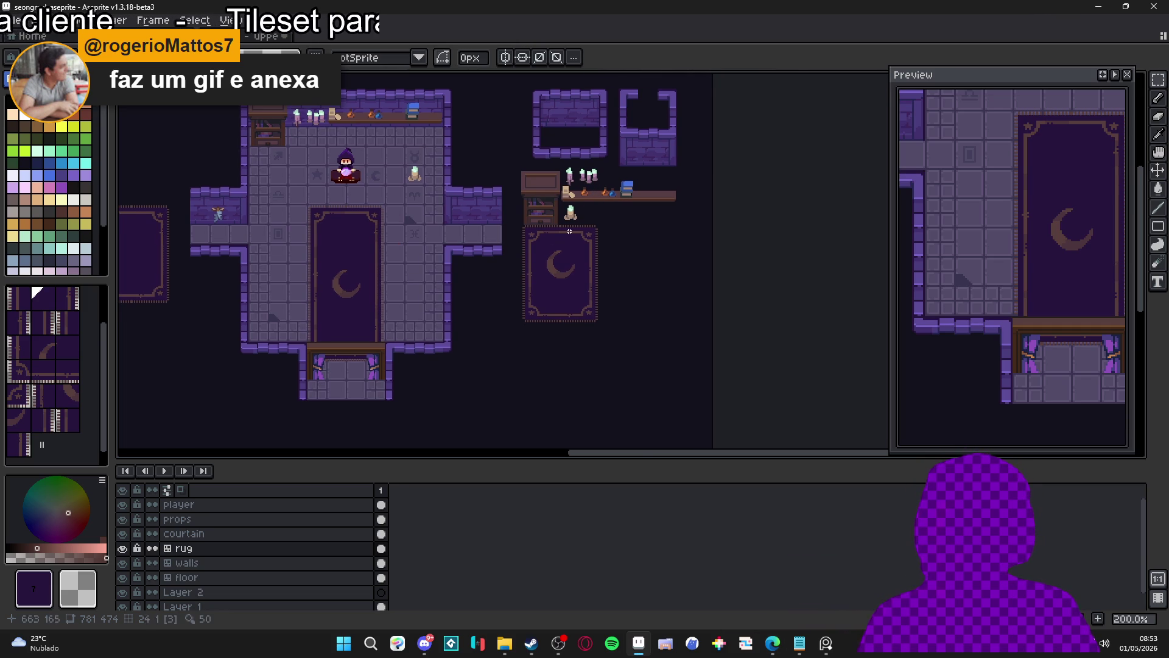
scroll(537, 158, up, 1)
ctrl+click(551, 156)
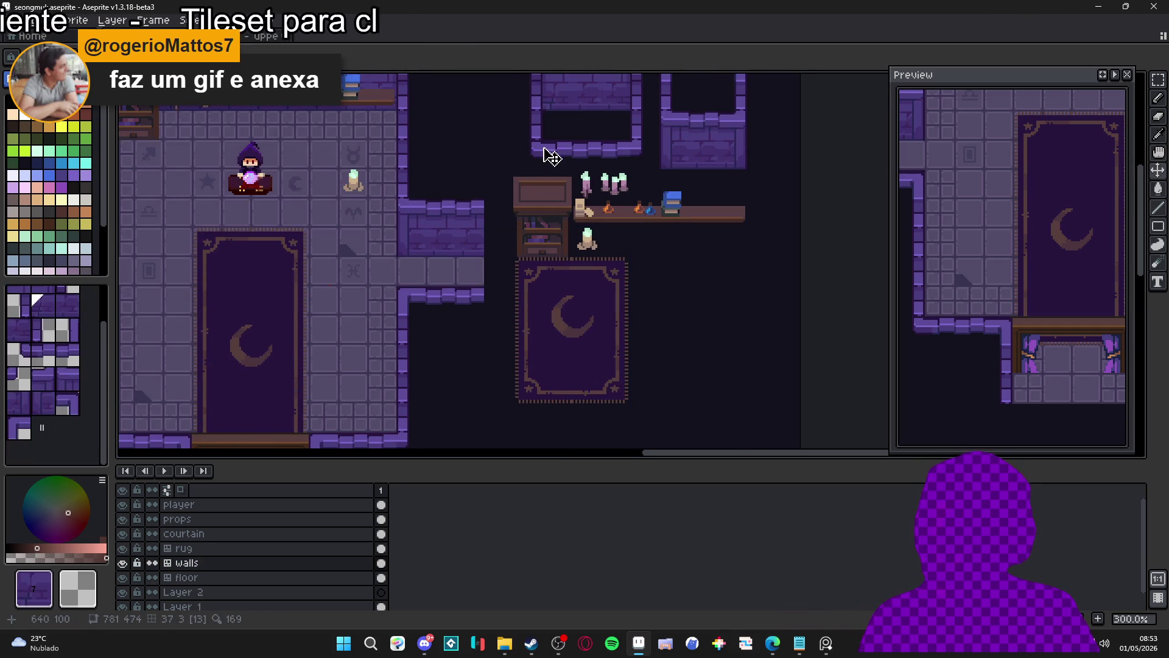
scroll(552, 157, down, 1)
ctrl+click(569, 261)
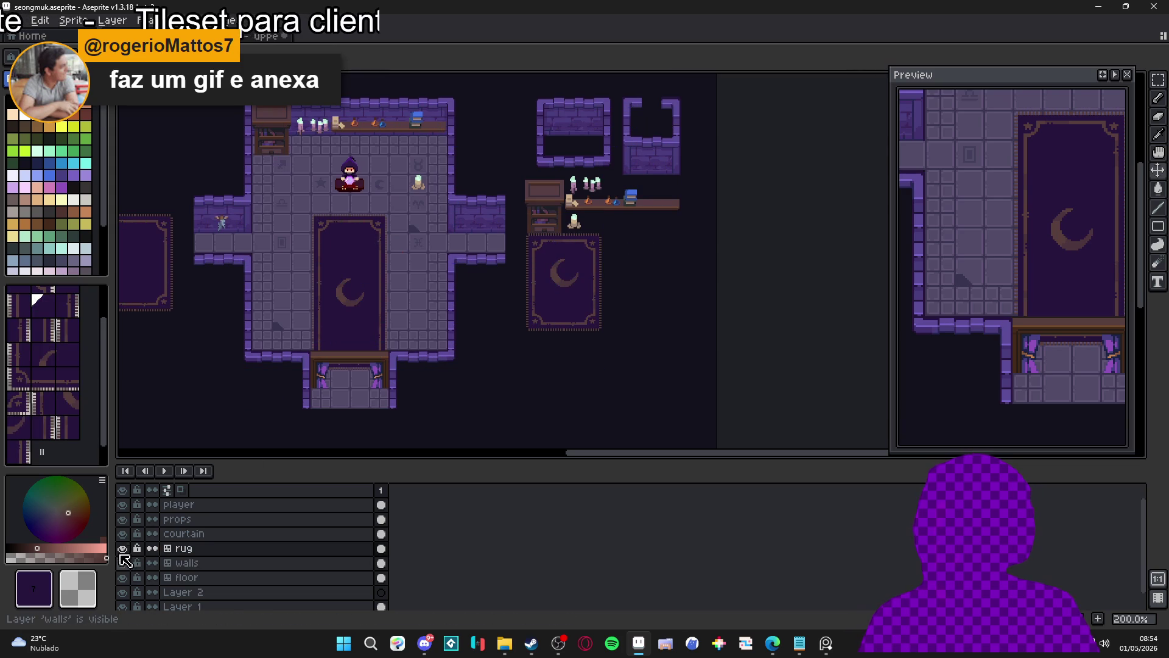
key(ctrl)
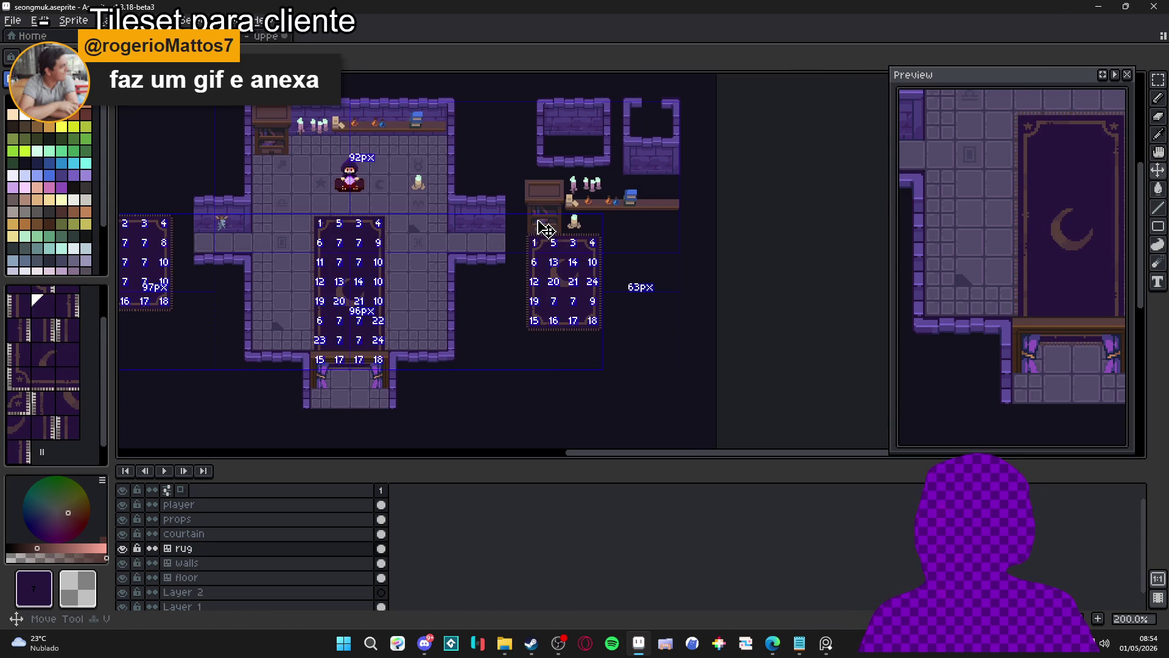
ctrl+click(538, 221)
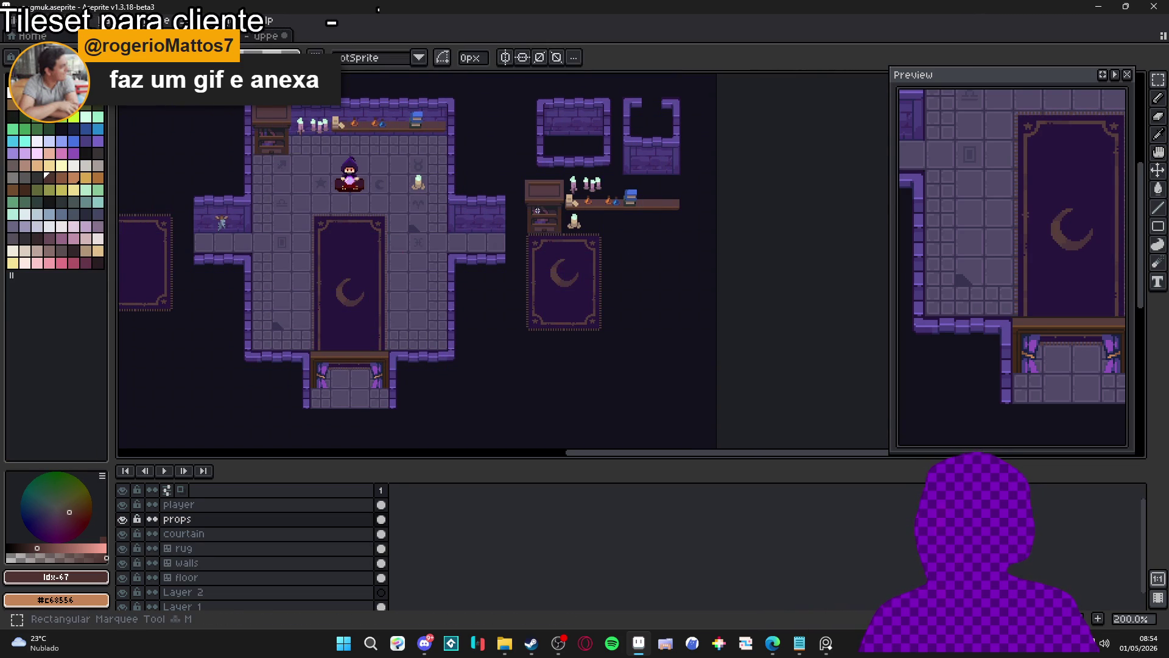
key(ctrl)
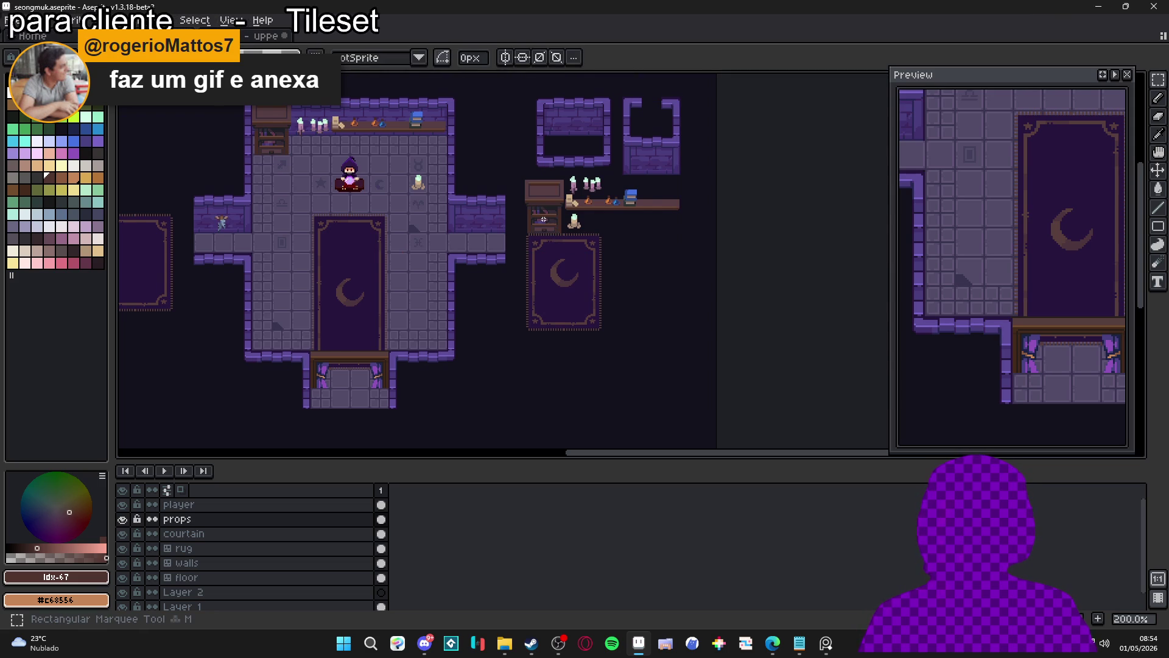
scroll(554, 264, up, 1)
mouse_move(552, 279)
mouse_down()
mouse_move(500, 343)
mouse_move(445, 336)
mouse_up()
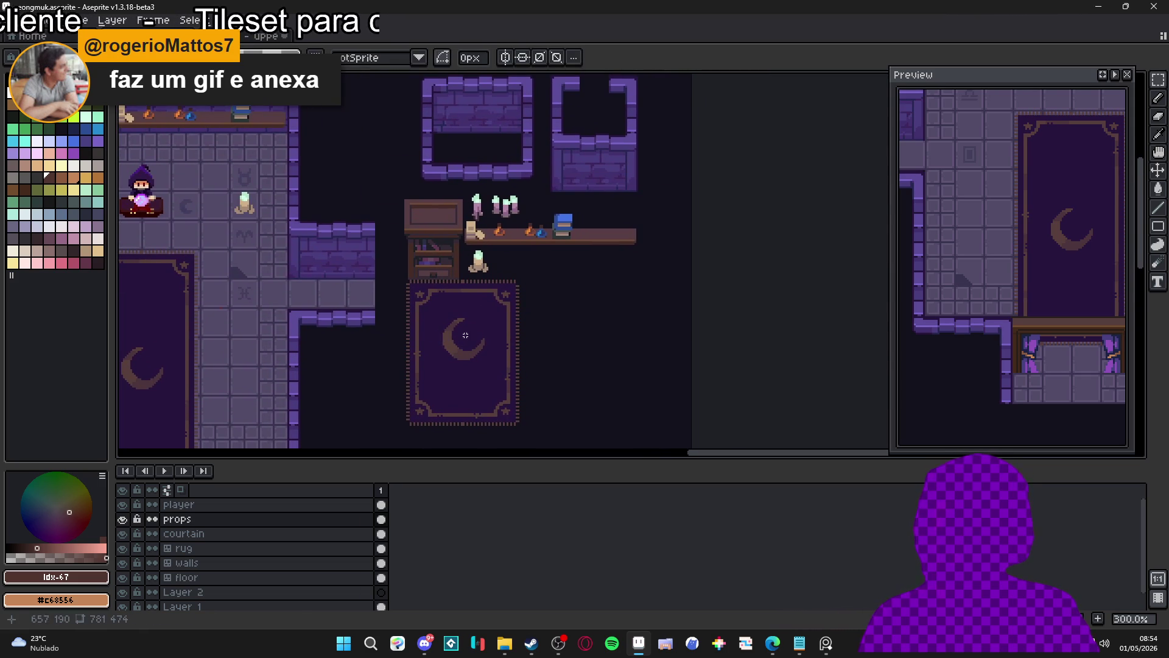
key(ctrl)
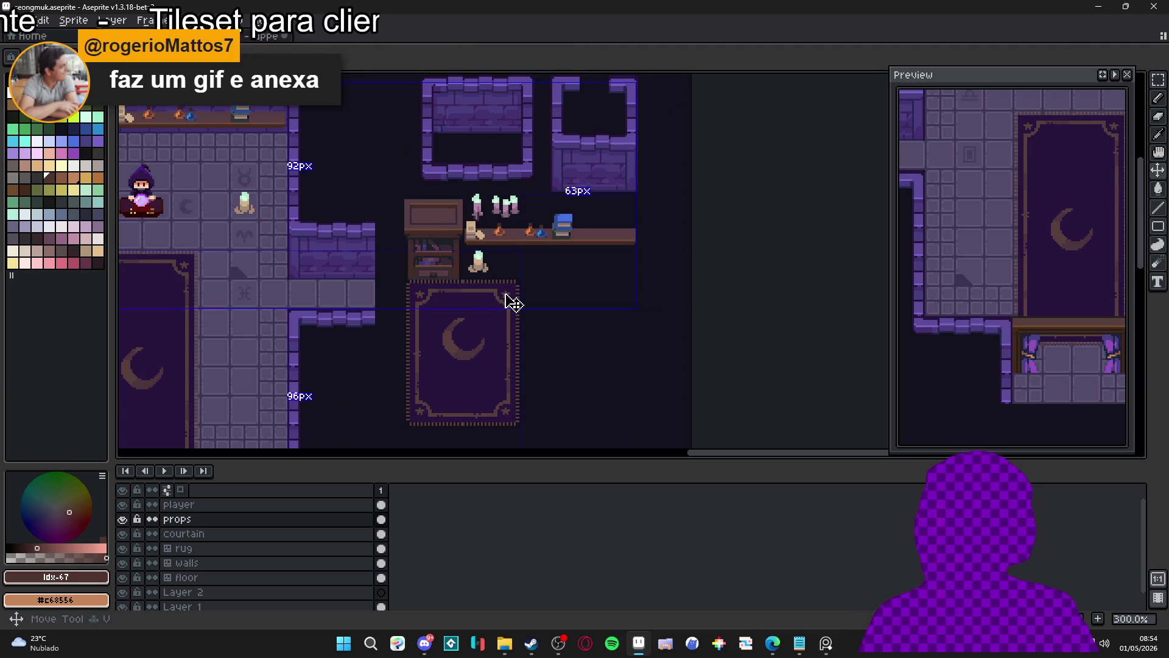
ctrl+click(511, 303)
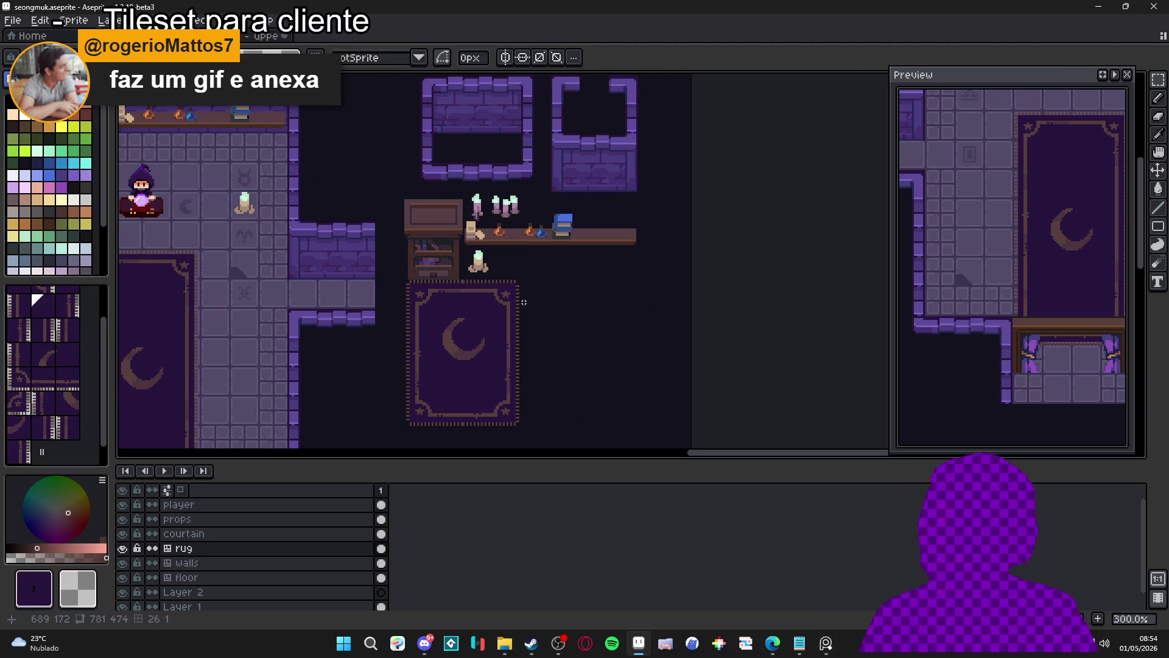
key(m)
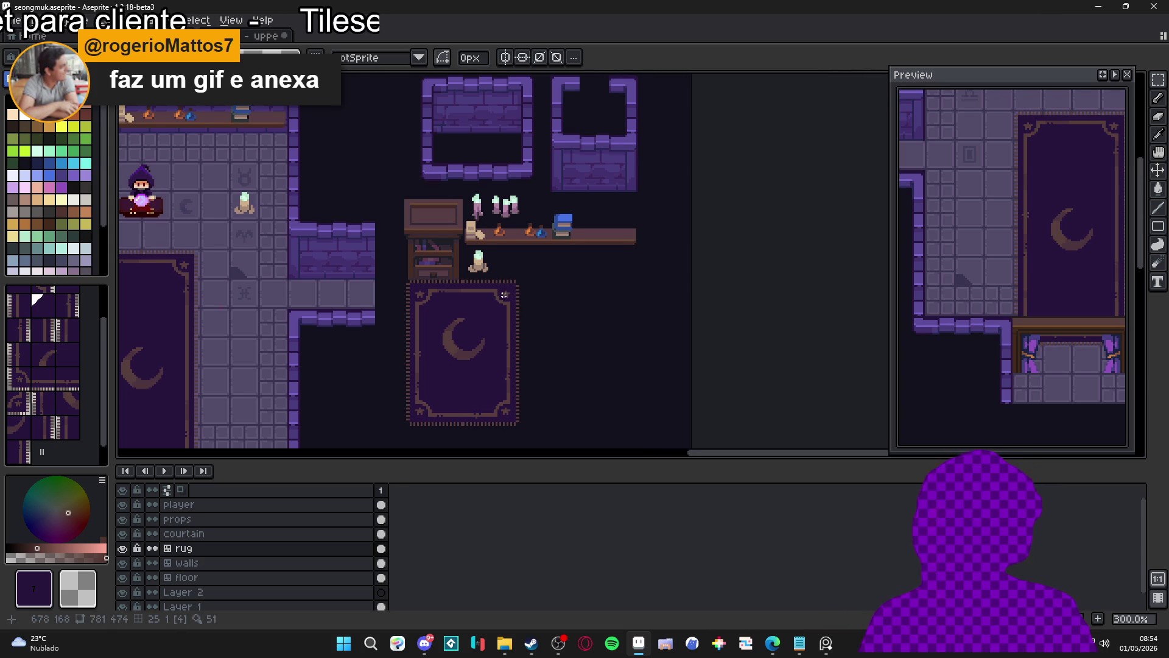
scroll(505, 294, down, 1)
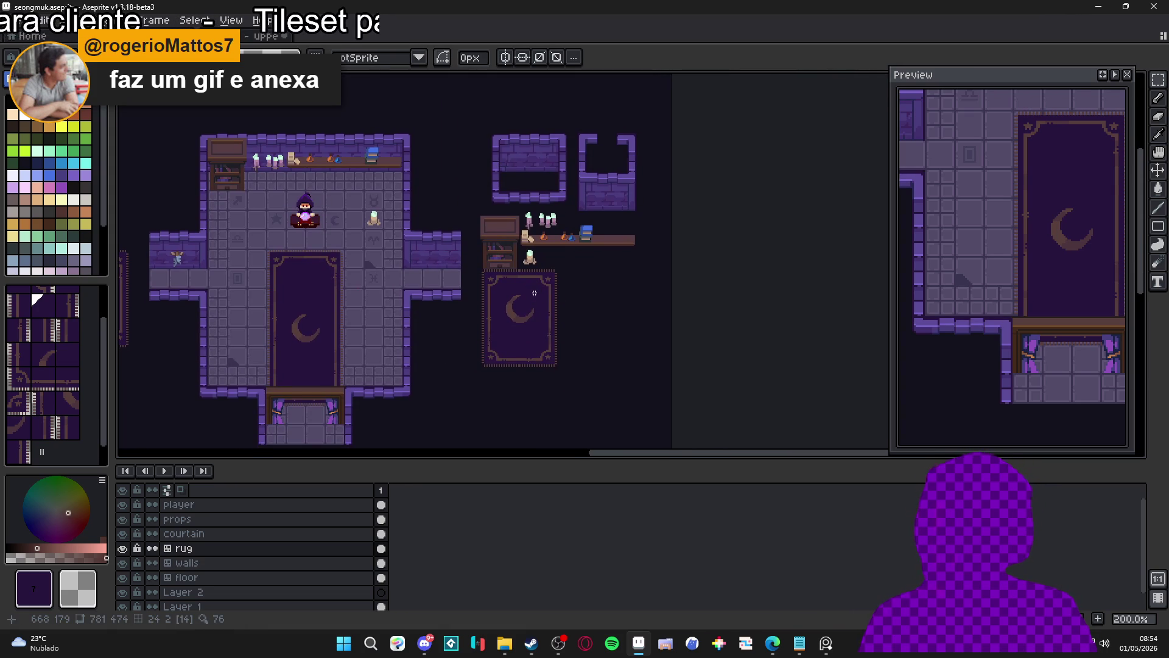
scroll(177, 258, up, 1)
- Copy the grey statue figure from the left alcove onto the prop layout's shelf
ctrl+click(187, 270)
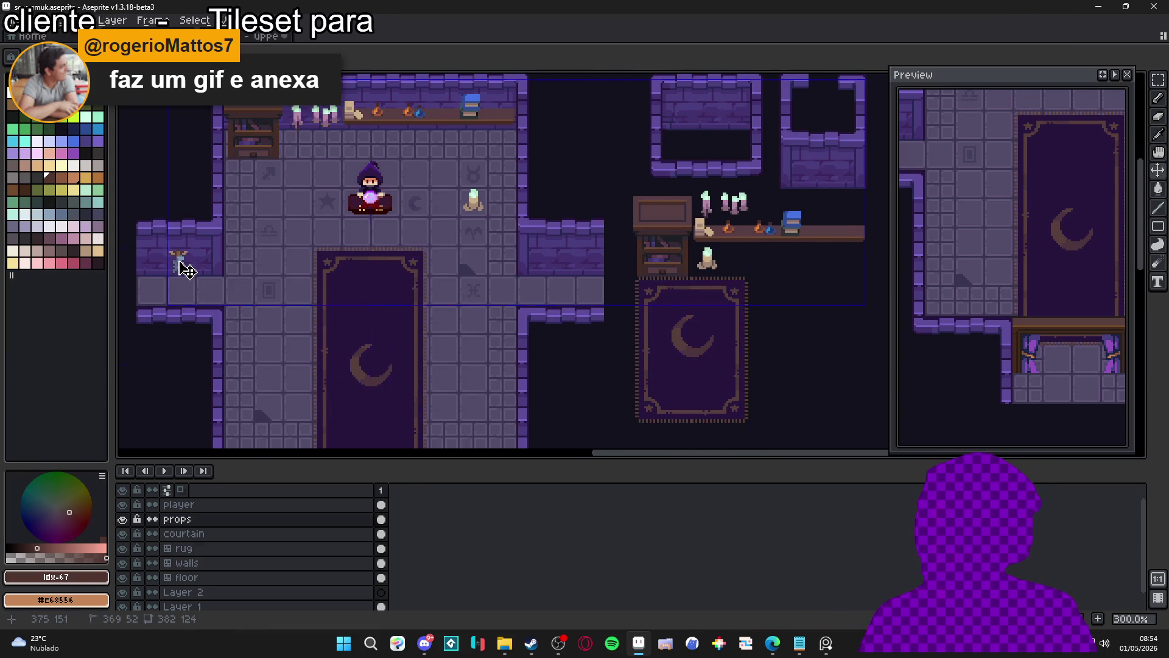
click(188, 270)
mouse_move(187, 270)
mouse_down()
mouse_move(852, 270)
mouse_move(772, 269)
mouse_up()
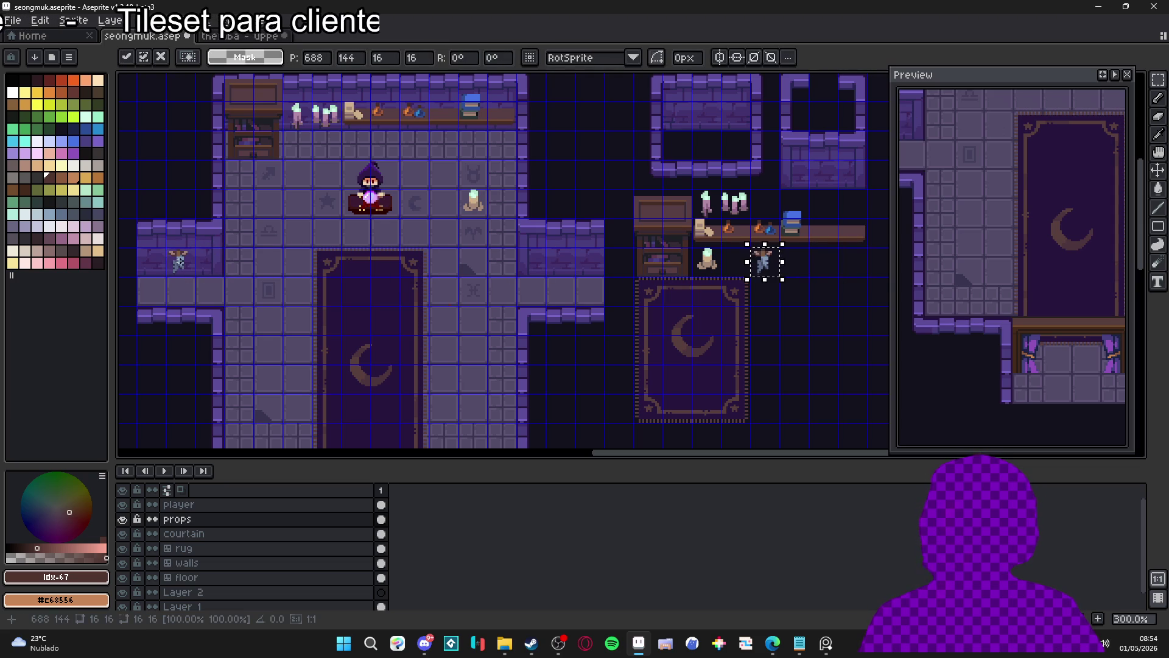
key(ctrl+d)
ctrl+click(757, 259)
drag(757, 258, 757, 201)
key(ctrl+d)
key(ctrl+apostrophe)
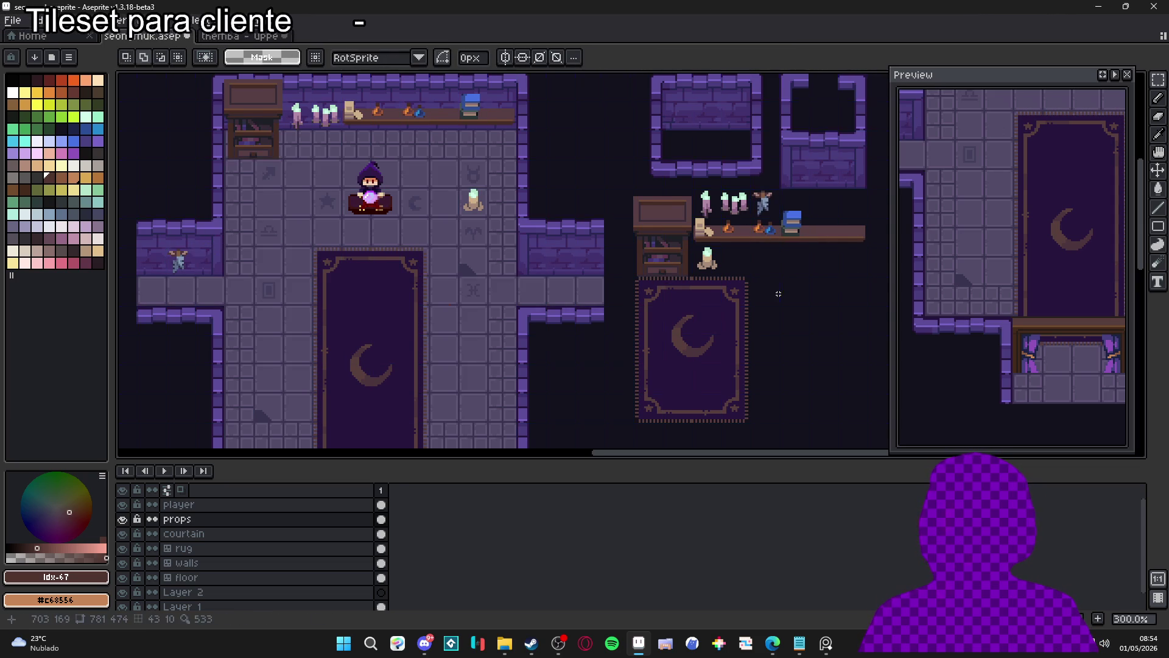
scroll(742, 325, down, 2)
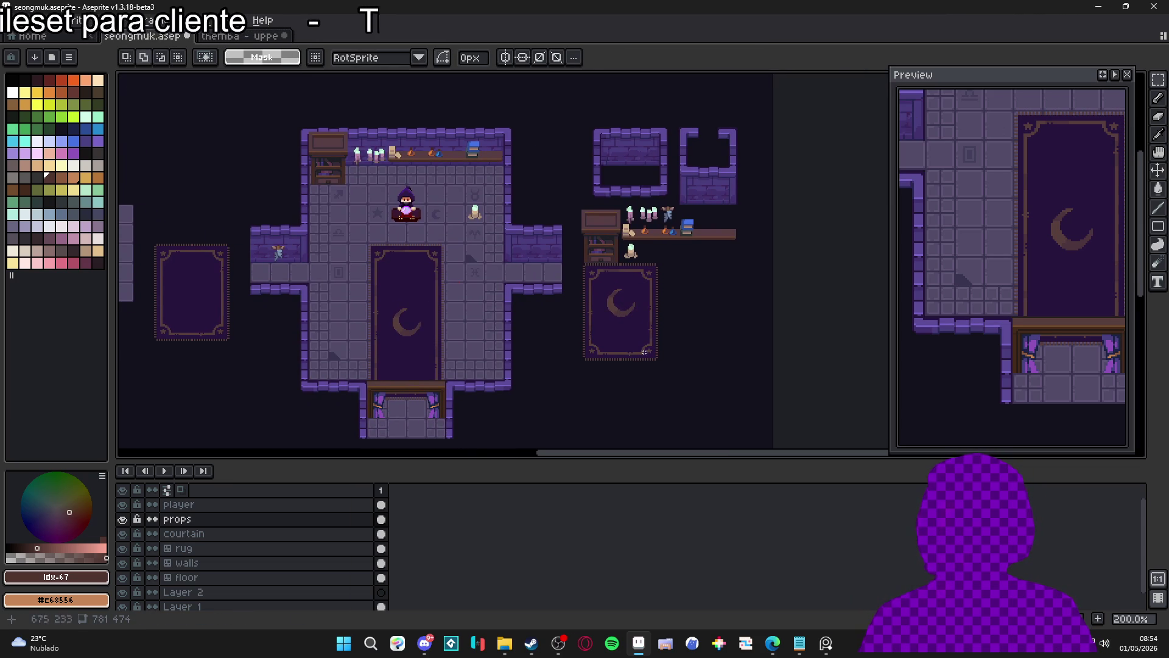
drag(351, 306, 335, 297)
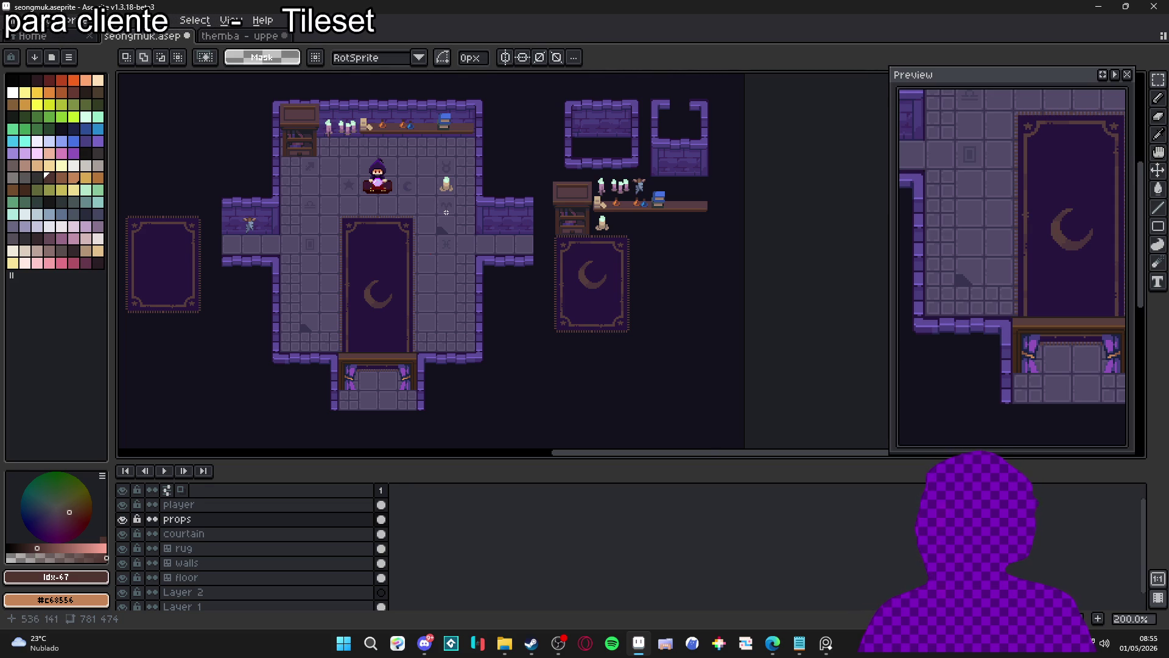
- On the curtain layer with the grid shown, copy the first doorway curtain beside the rug
scroll(383, 368, up, 1)
key(v)
ctrl+click(383, 368)
key(ctrl+apostrophe)
key(m)
mouse_move(334, 368)
mouse_down()
mouse_move(334, 394)
mouse_move(794, 355)
mouse_move(794, 150)
mouse_move(764, 150)
mouse_up()
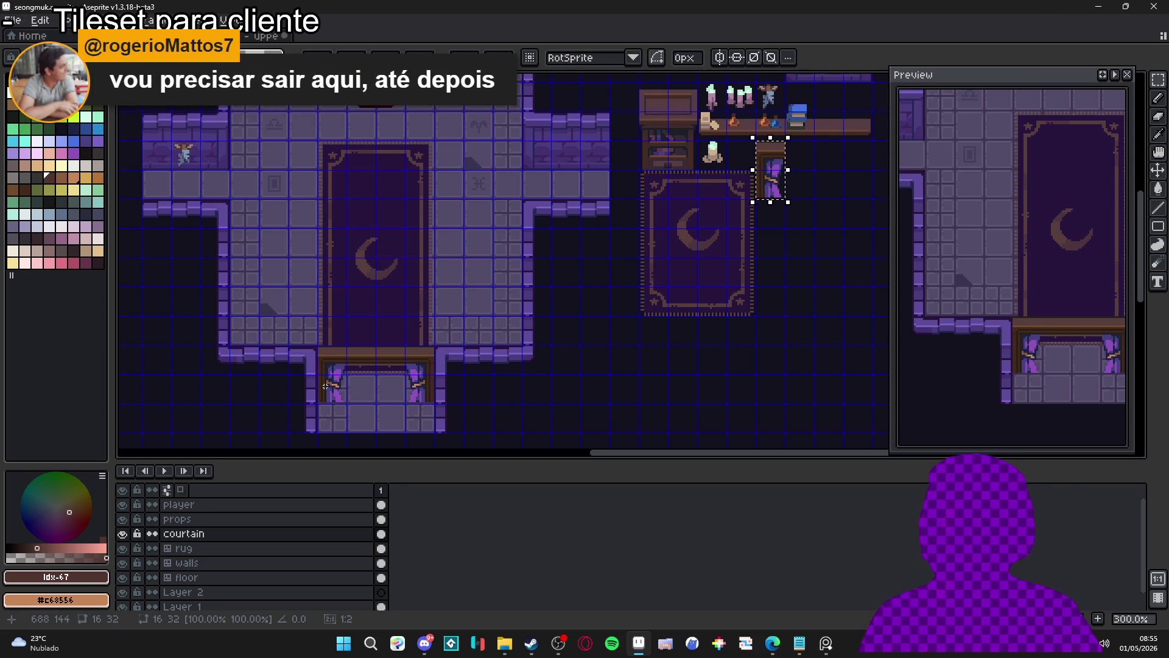
click(290, 395)
- Copy the wooden lintel and the second curtain to complete the spare doorway piece
mouse_move(360, 357)
mouse_down()
mouse_move(650, 354)
mouse_move(796, 294)
mouse_move(767, 206)
mouse_move(767, 155)
mouse_up()
click(358, 359)
mouse_move(420, 356)
mouse_down()
mouse_move(421, 390)
mouse_move(447, 377)
mouse_move(828, 347)
mouse_move(828, 170)
mouse_up()
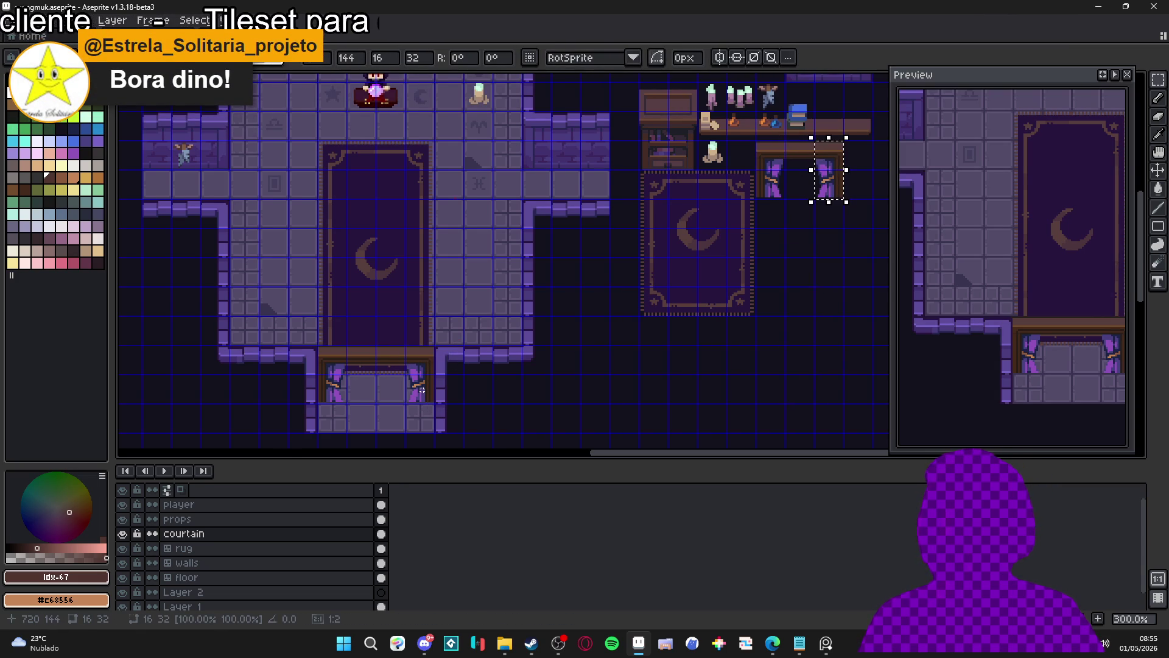
scroll(777, 269, right, 3)
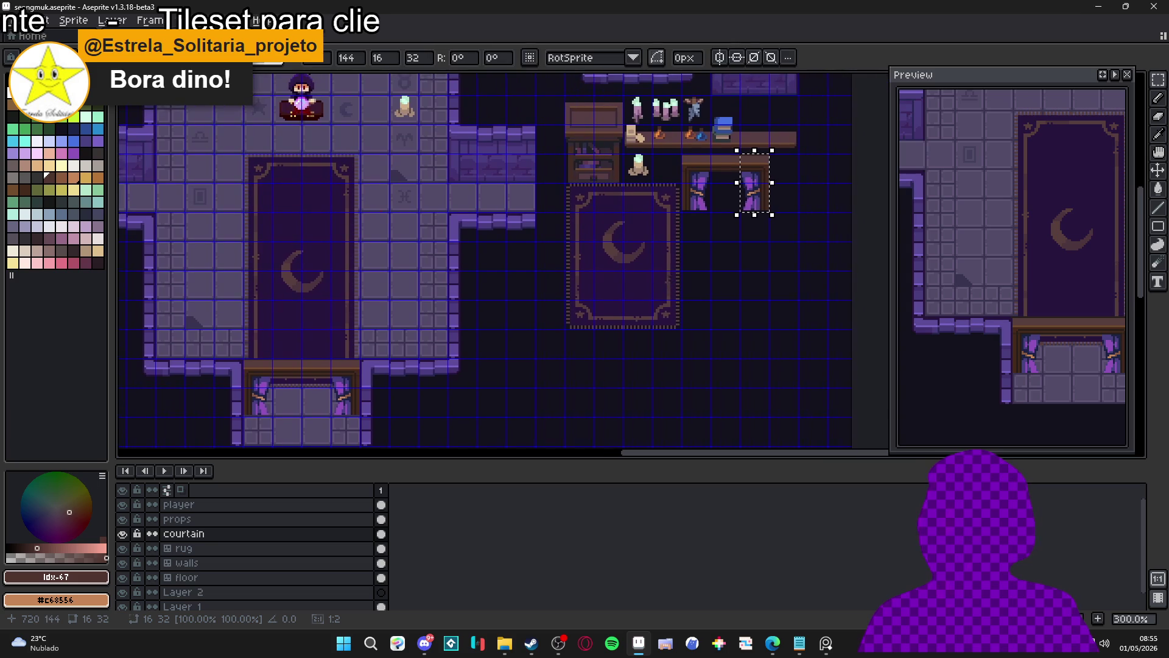
click(660, 282)
scroll(545, 240, down, 3)
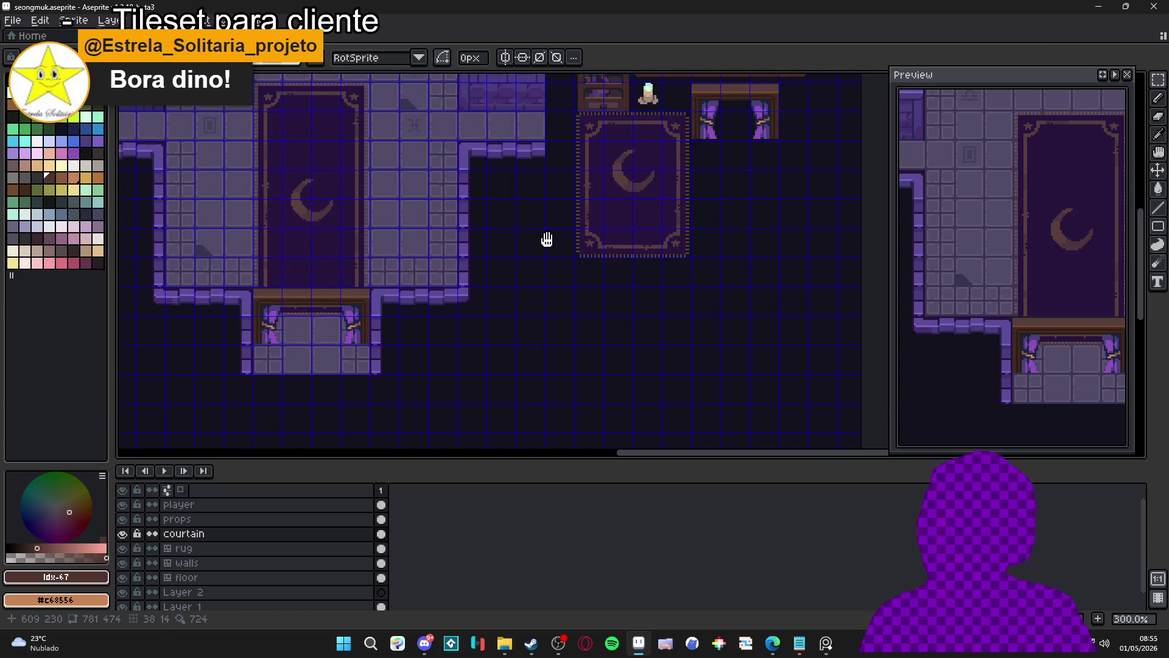
scroll(445, 302, down, 1)
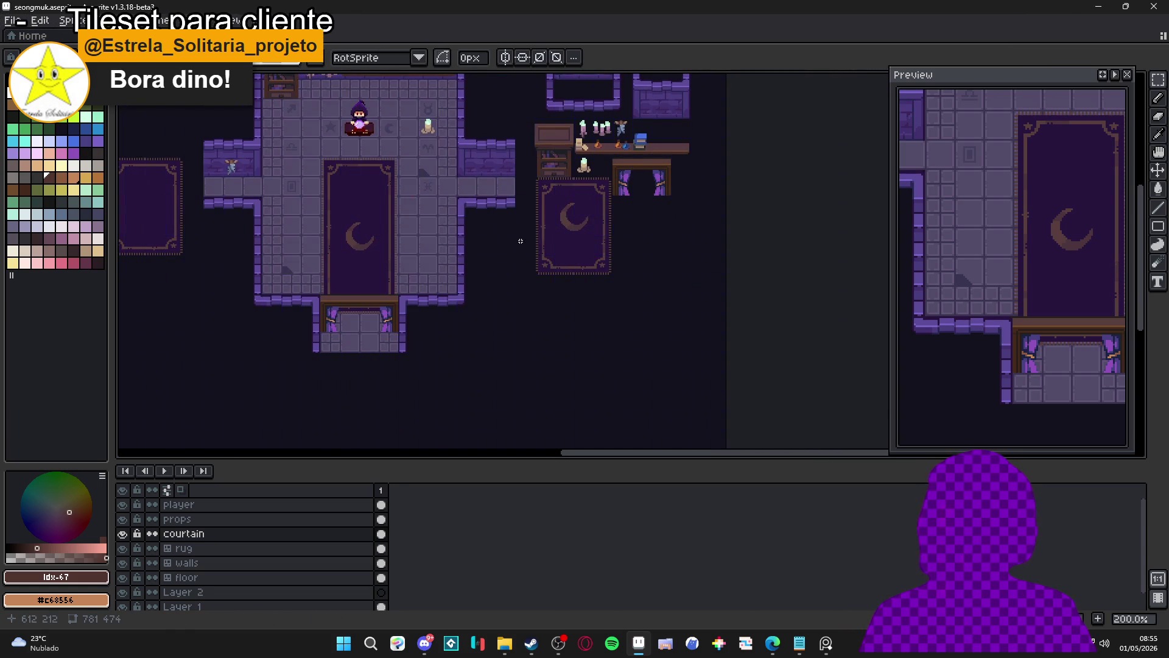
scroll(522, 242, up, 1)
- On the floor layer, stamp the first two floor tiles below the curtained doorway
click(210, 578)
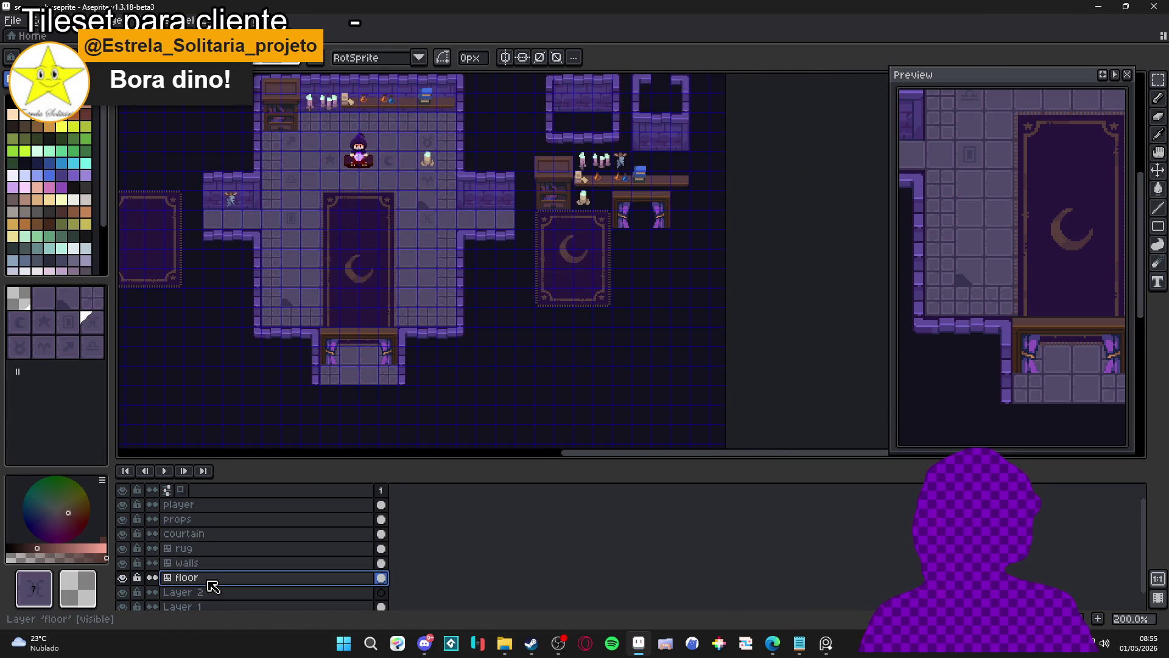
click(42, 298)
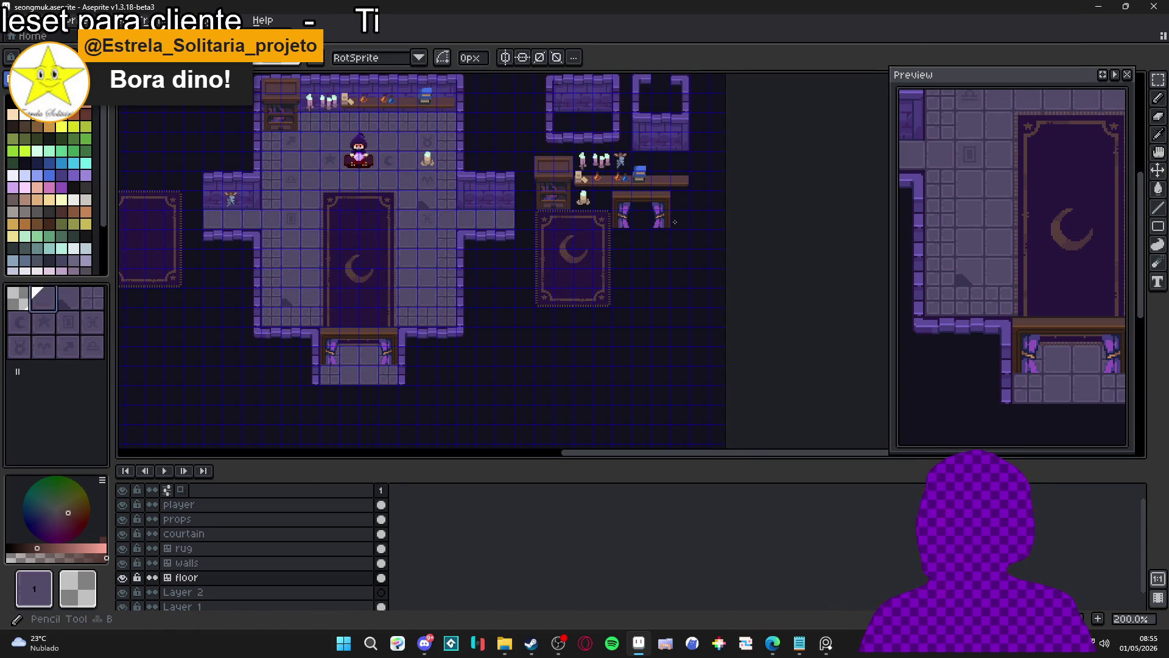
click(621, 238)
key(])
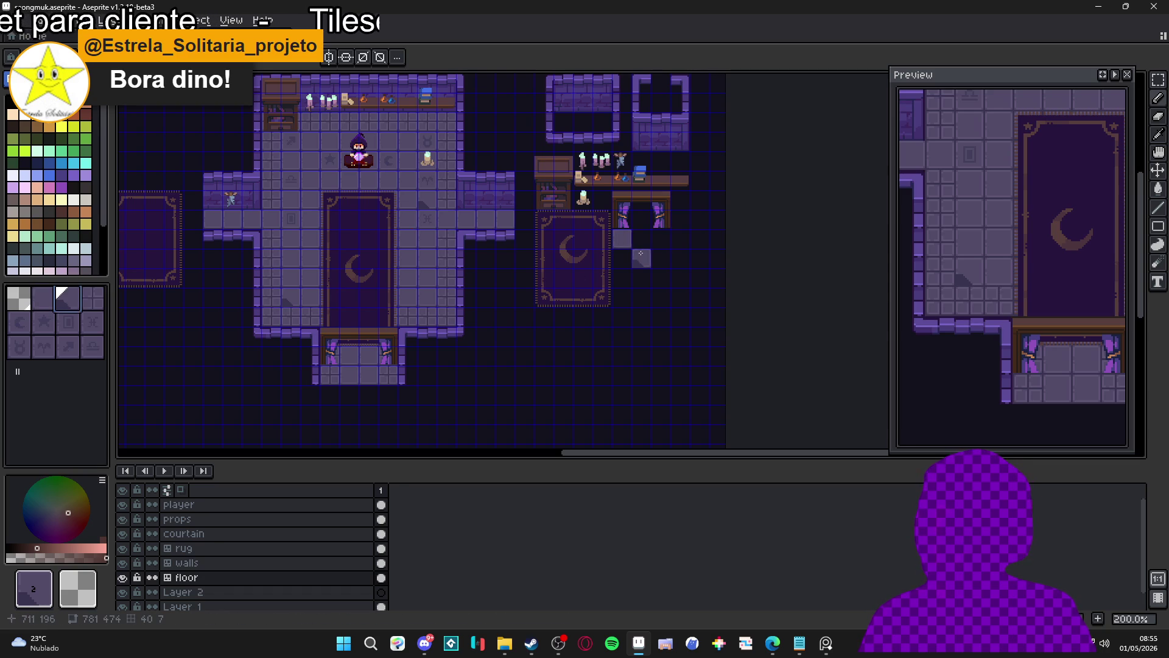
key(])
click(661, 239)
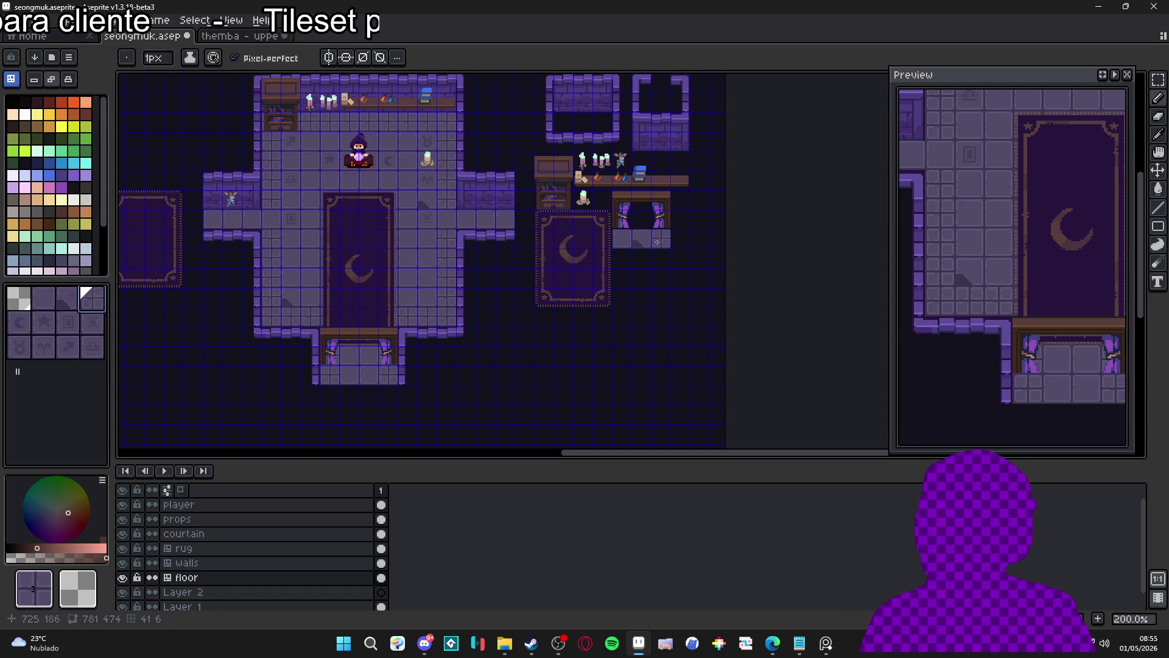
- Add a row of moon, star and frame-shaped floor tiles, with tile 7 beneath
click(21, 324)
click(622, 258)
click(44, 323)
click(641, 258)
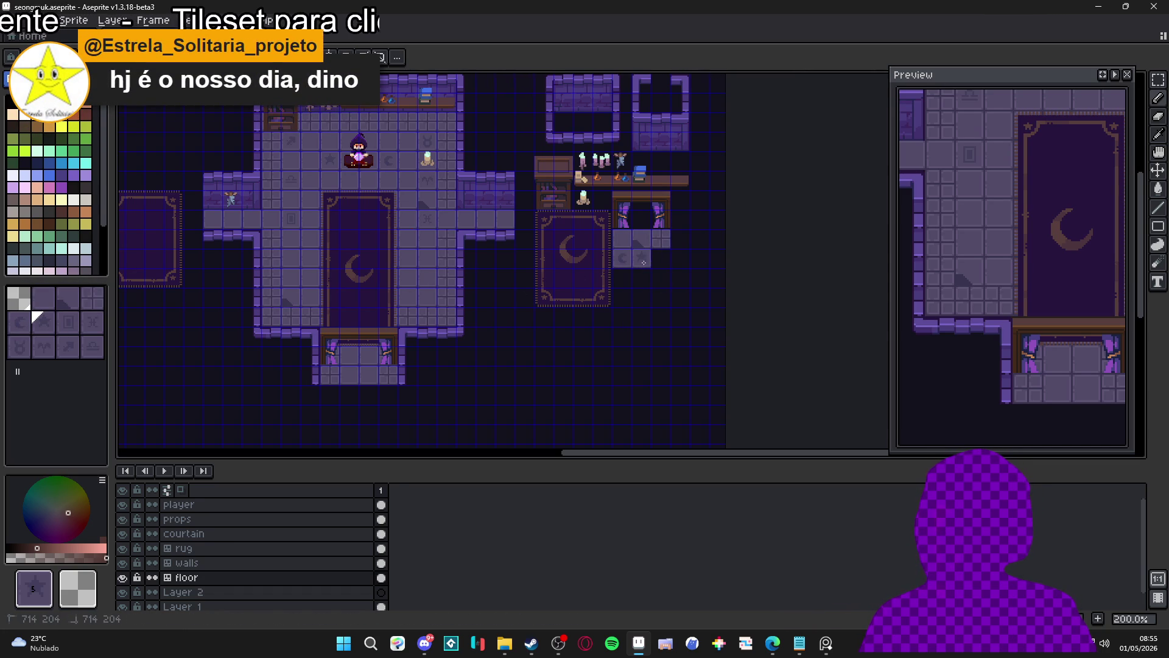
click(68, 323)
click(660, 259)
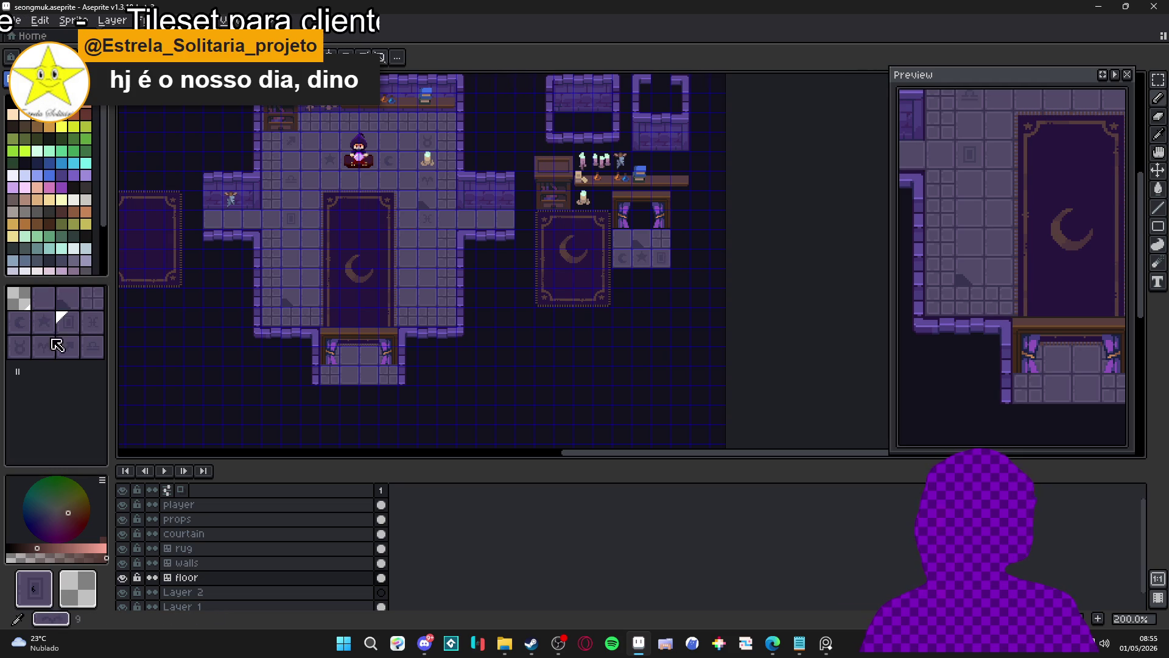
click(97, 327)
click(624, 271)
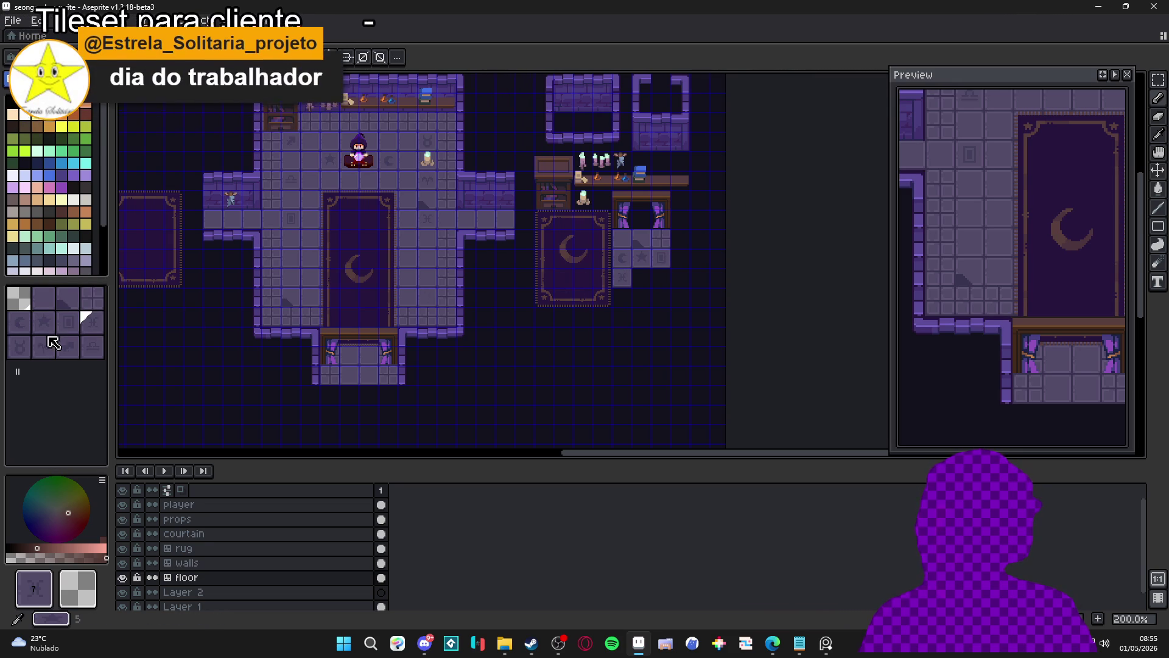
- Stamp tiles 8, 9, 10 and a symbol tile to complete the floor block
click(24, 351)
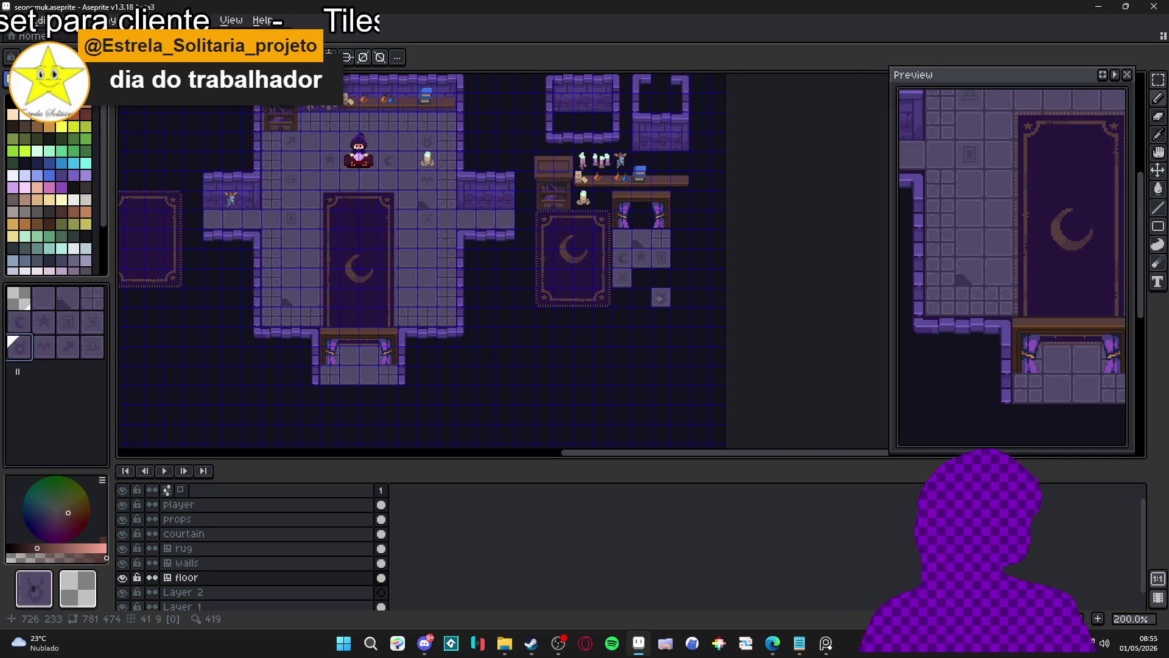
click(640, 277)
click(42, 347)
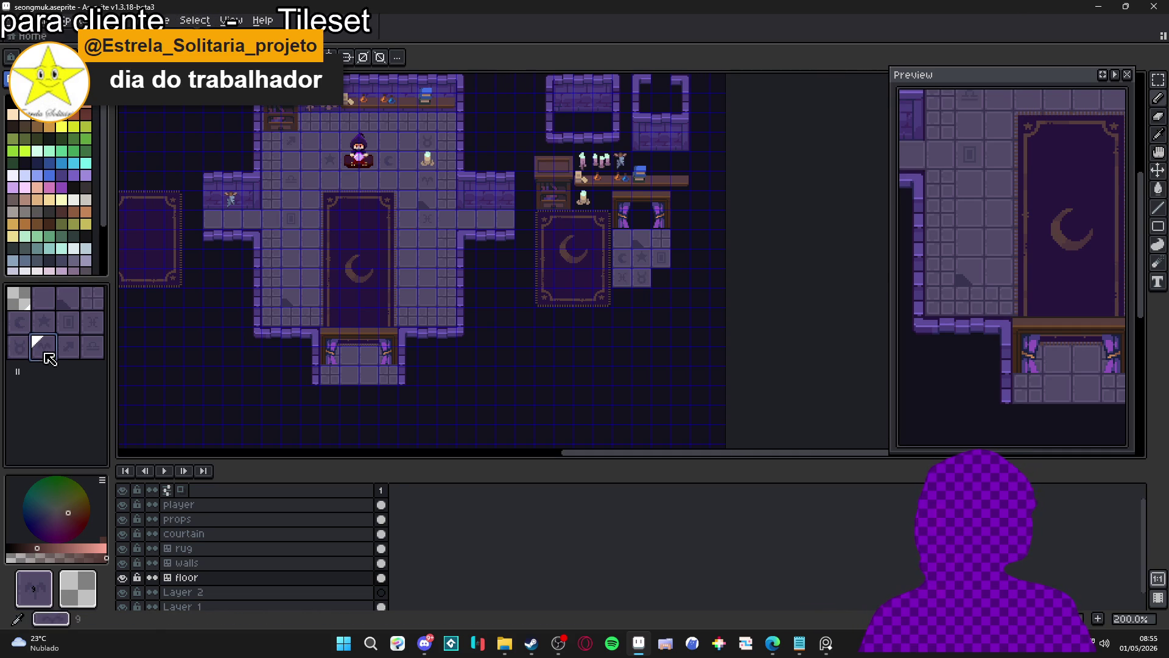
click(660, 278)
click(62, 347)
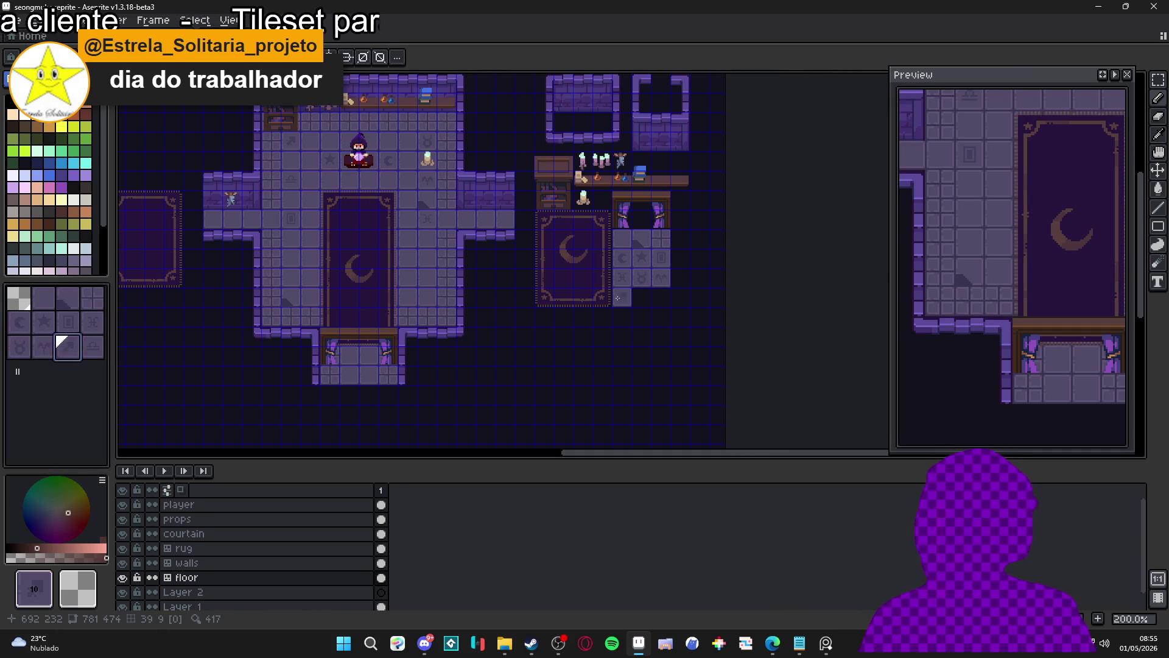
click(625, 298)
click(94, 348)
click(641, 296)
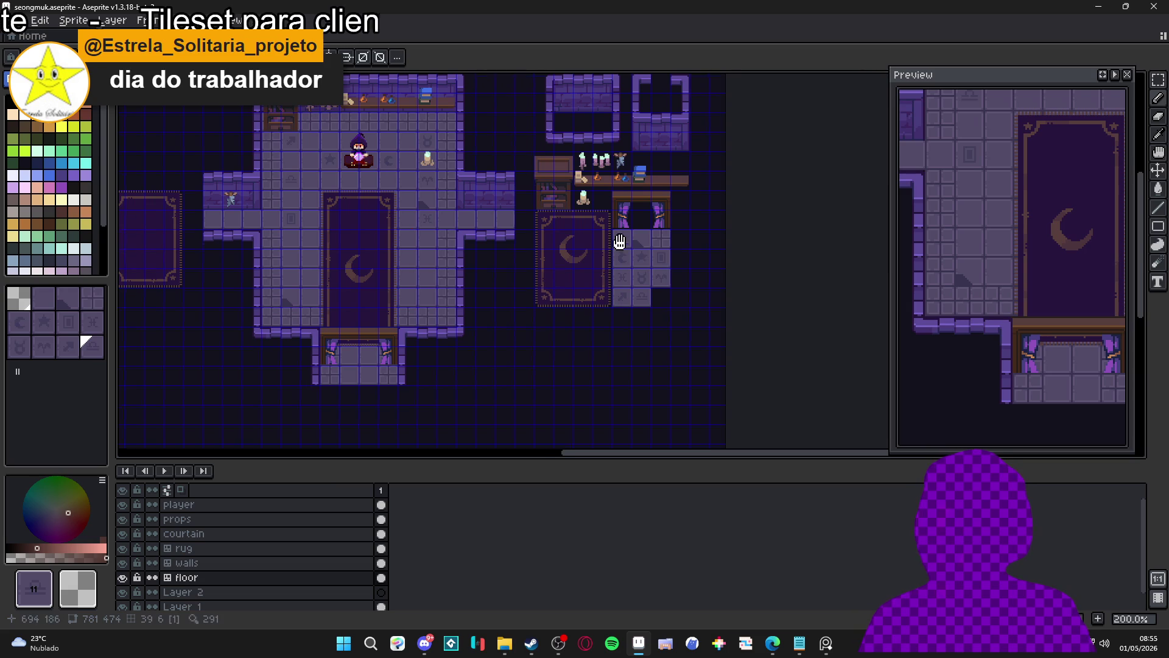
- Save the tileset file with the new floor block
scroll(709, 314, up, 1)
scroll(708, 326, up, 1)
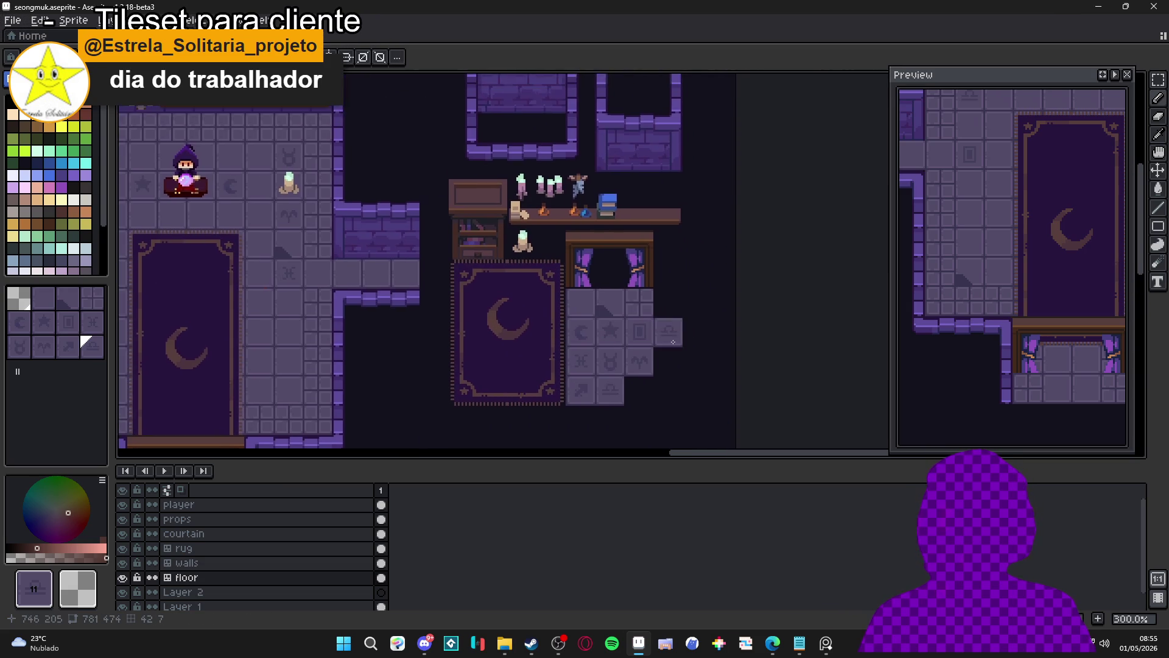
scroll(643, 349, down, 2)
click(93, 149)
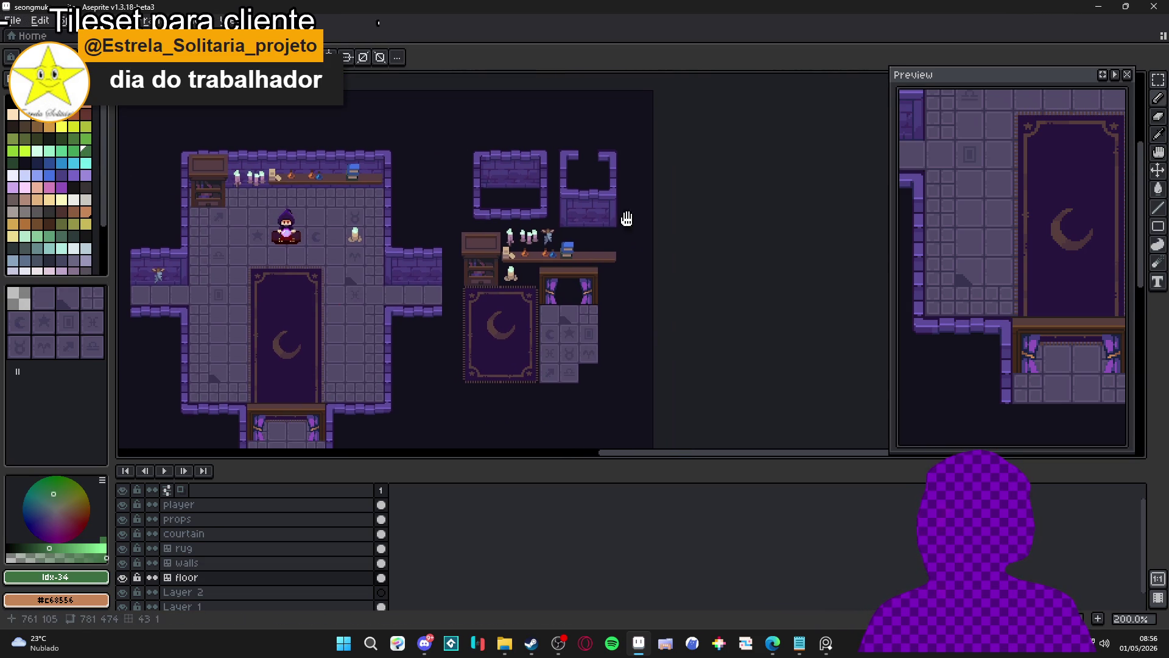
scroll(618, 211, up, 1)
key(ctrl+s)
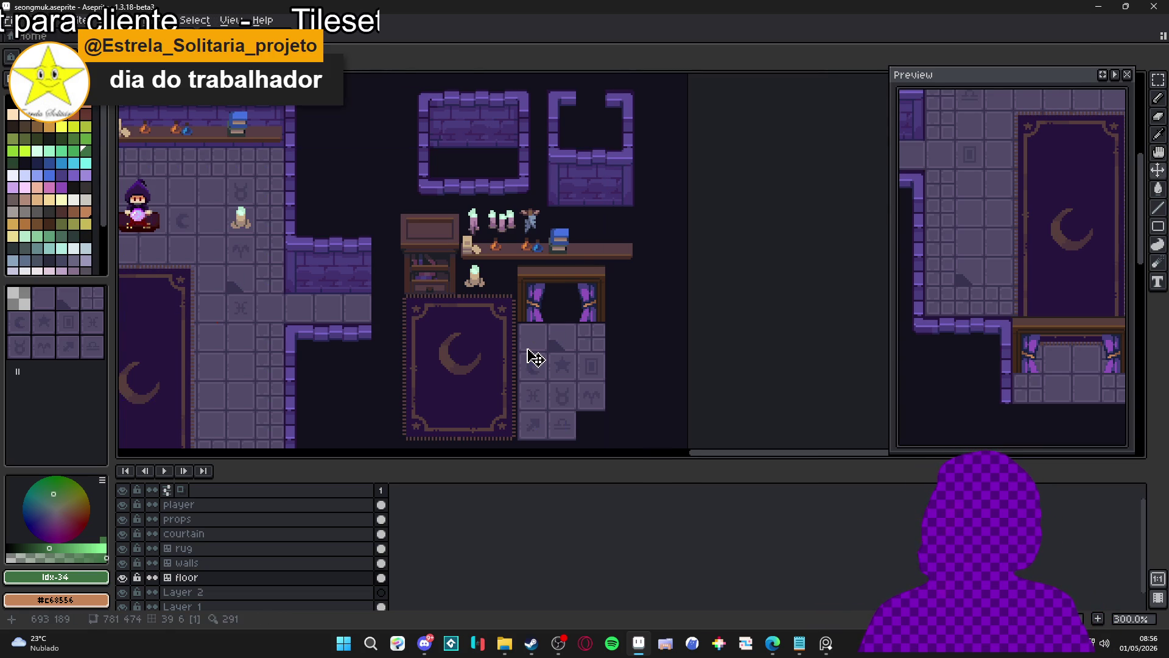
key(m)
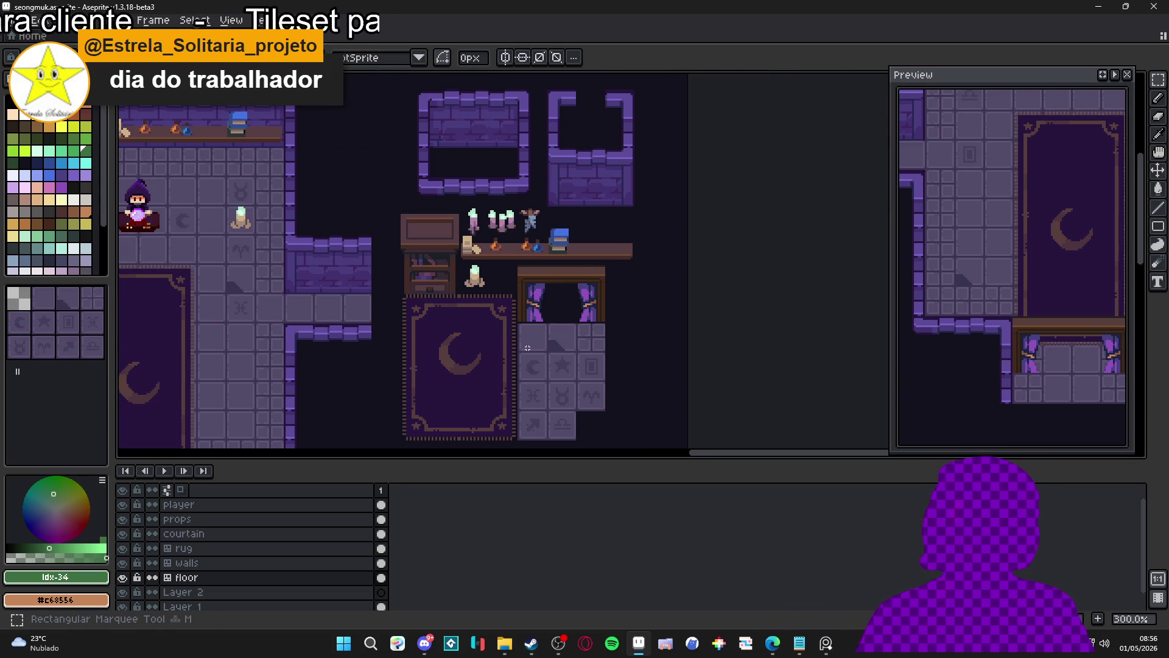
scroll(527, 348, down, 1)
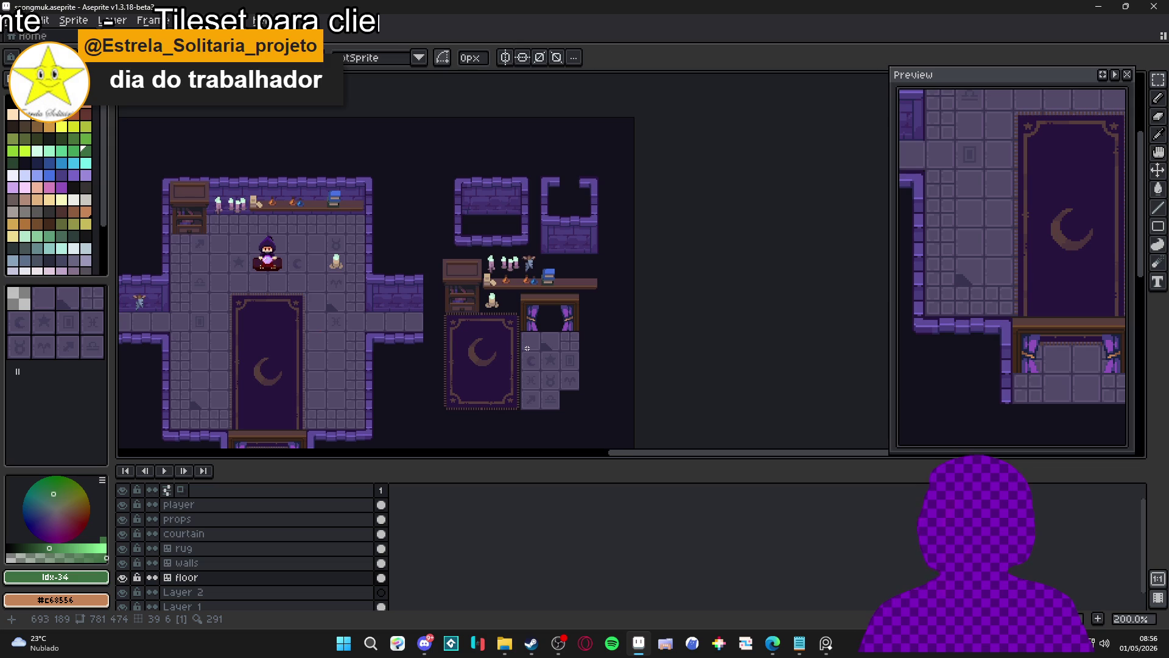
key(m)
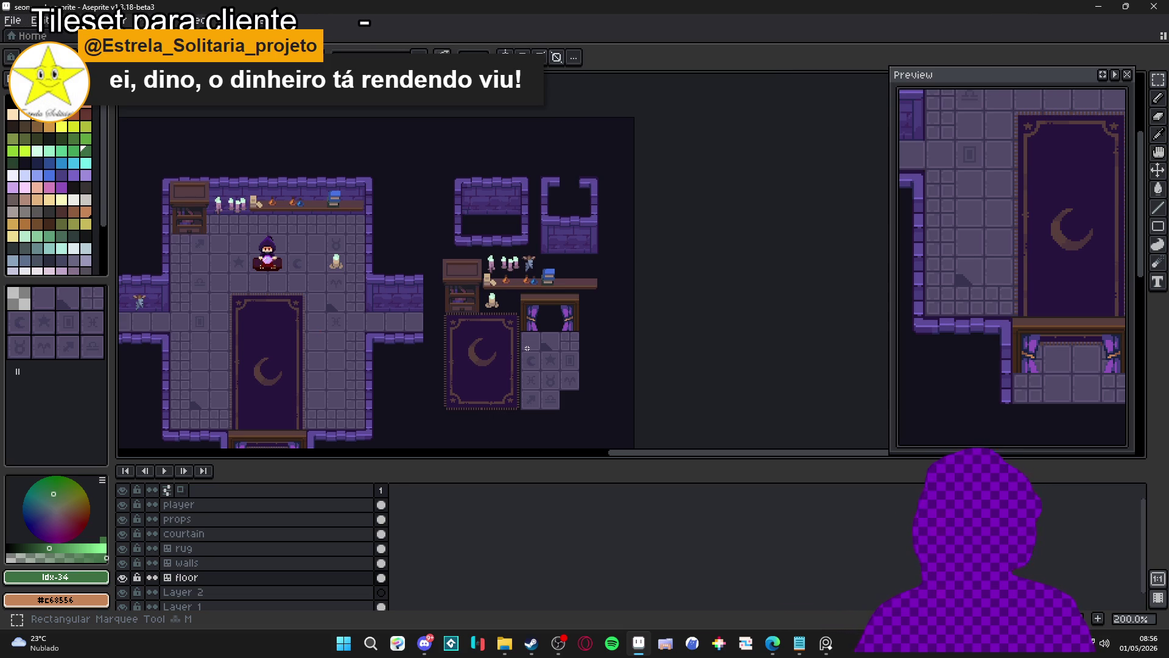
- Check the floor tiles against the grid, make the rug layer active, and save again
mouse_move(445, 346)
mouse_down()
mouse_move(472, 319)
mouse_move(452, 281)
mouse_move(467, 298)
mouse_up()
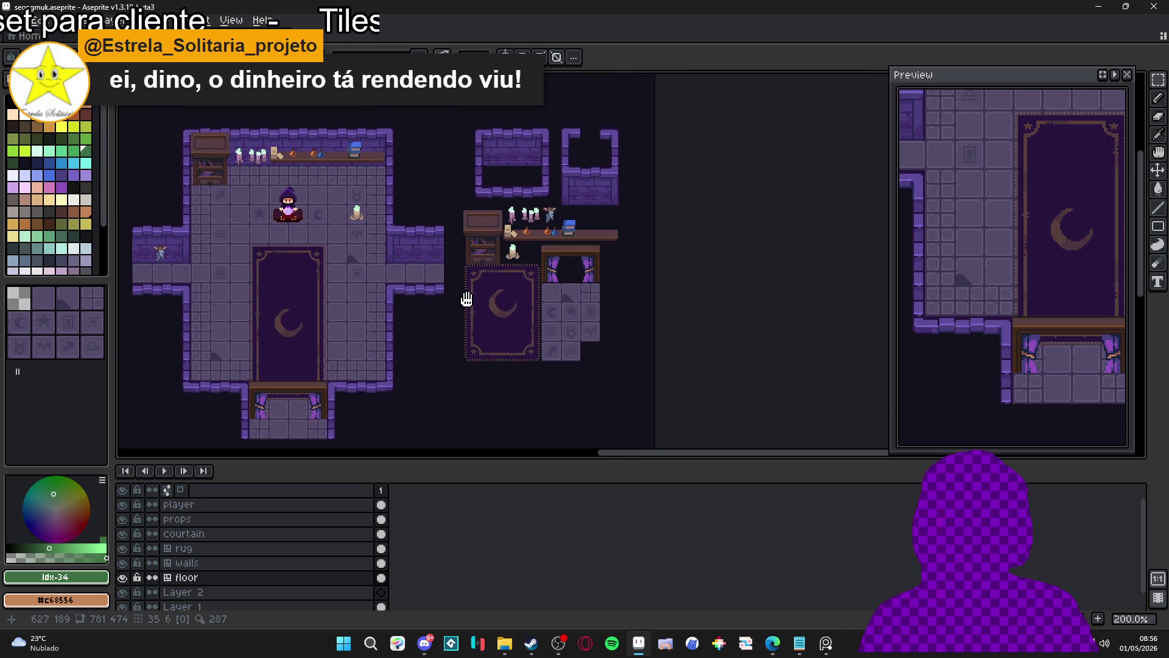
key(ctrl+apostrophe)
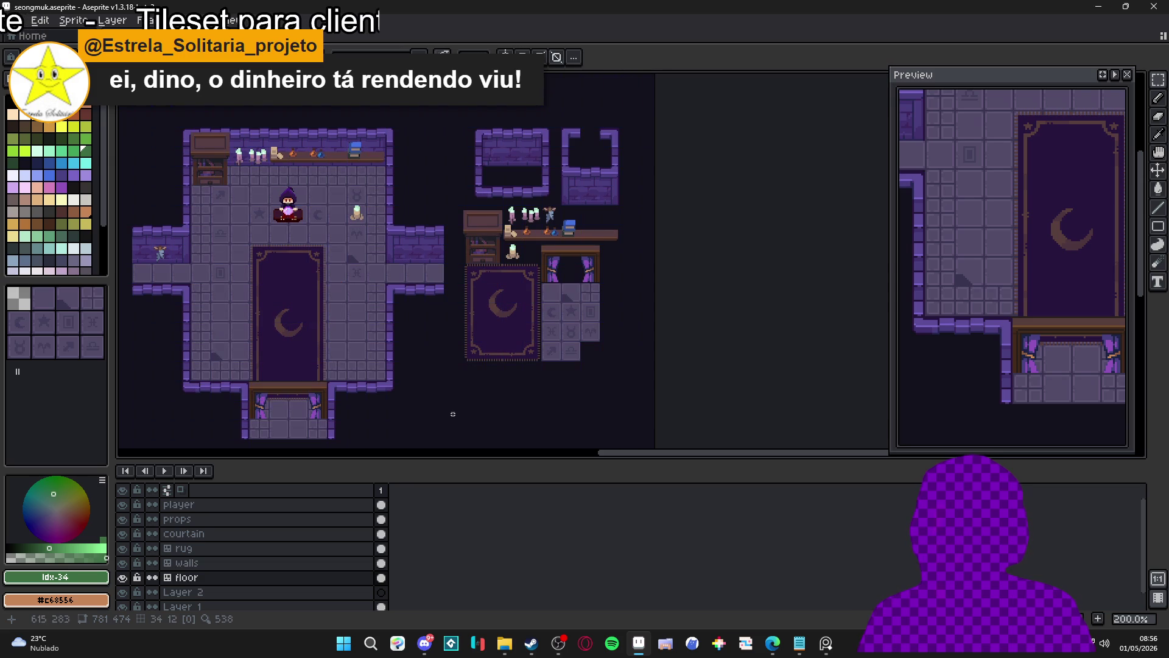
key(ctrl+apostrophe)
key(ctrl+s)
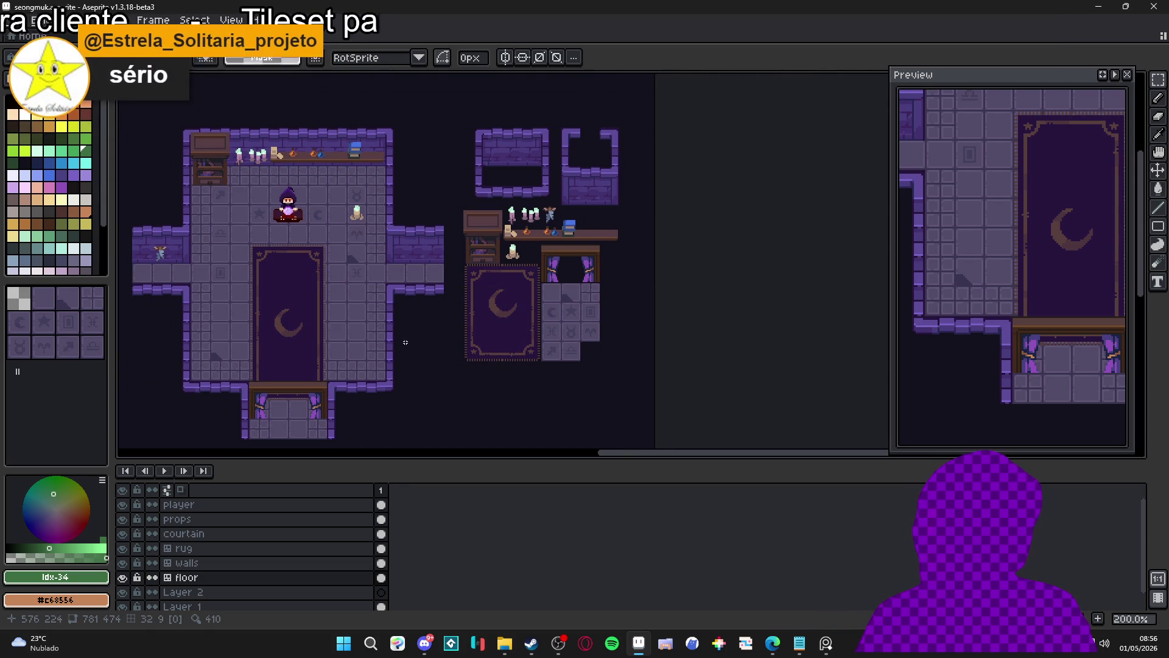
scroll(341, 240, up, 10)
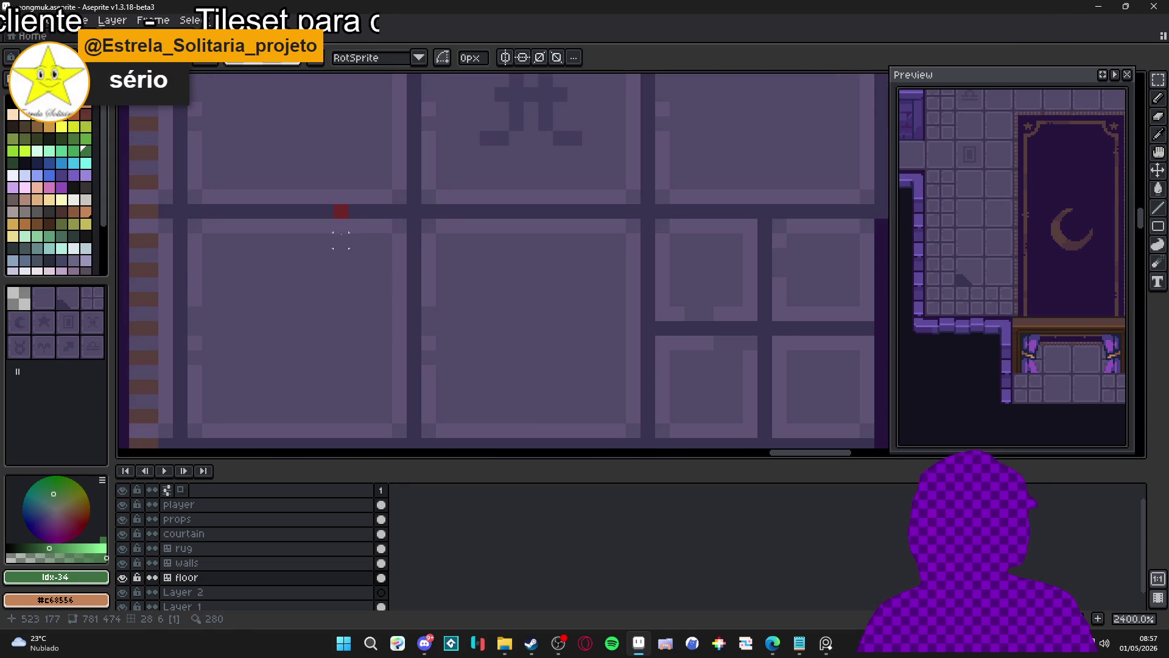
ctrl+click(340, 211)
scroll(365, 241, down, 9)
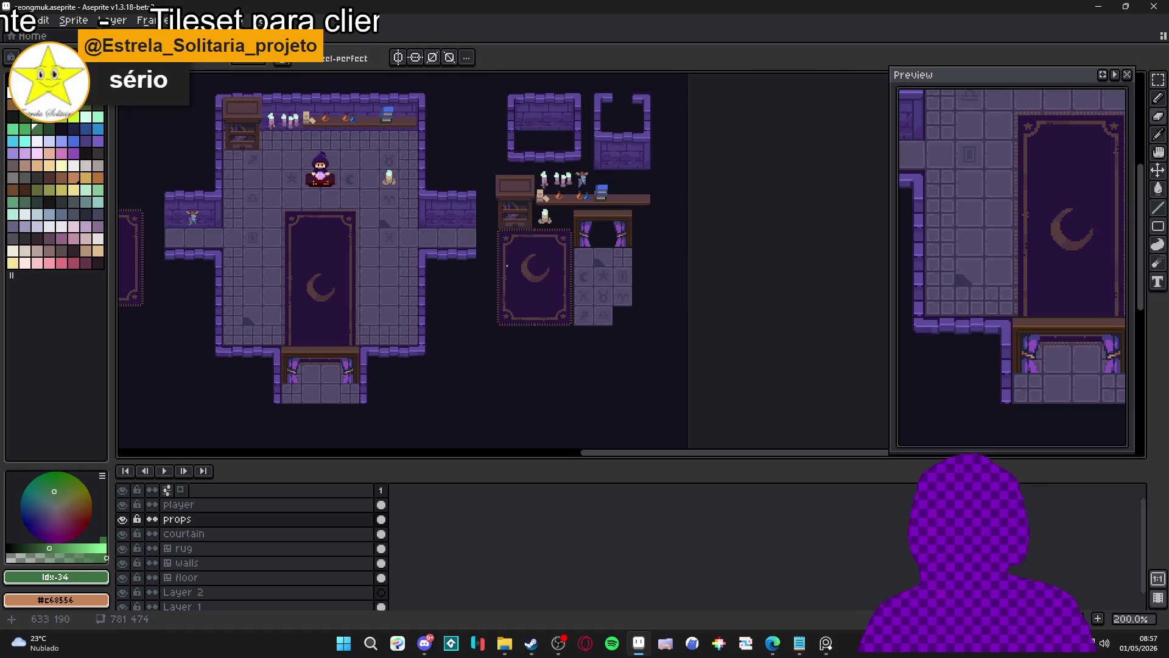
ctrl+click(522, 274)
key(ctrl+s)
scroll(545, 318, right, 2)
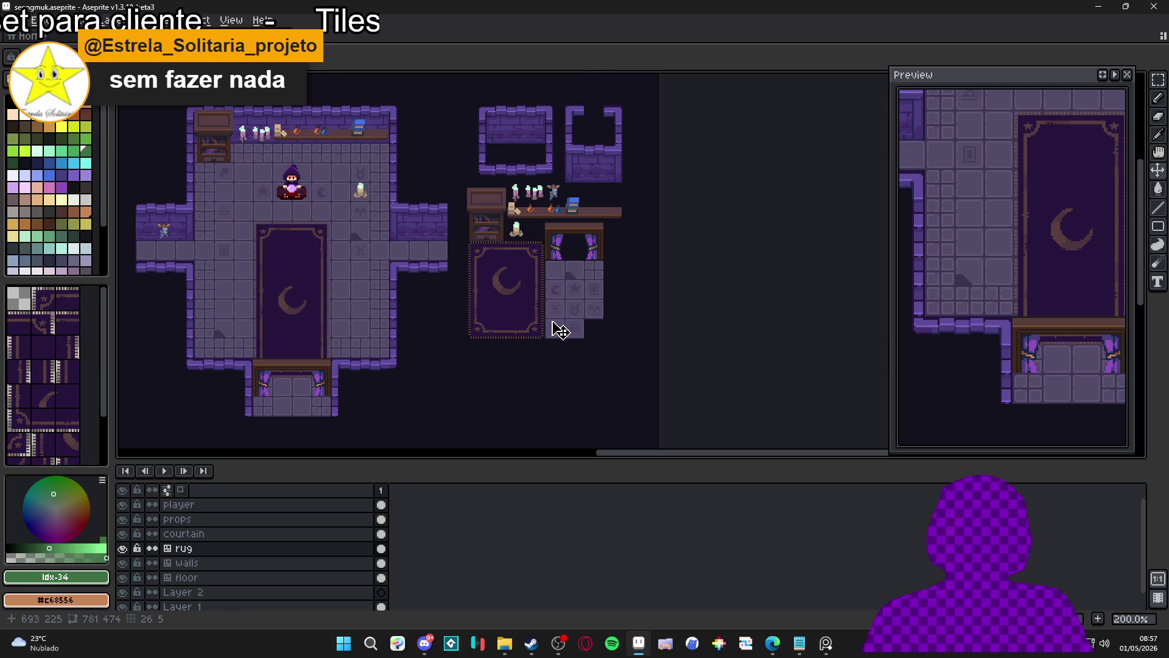
drag(540, 341, 485, 332)
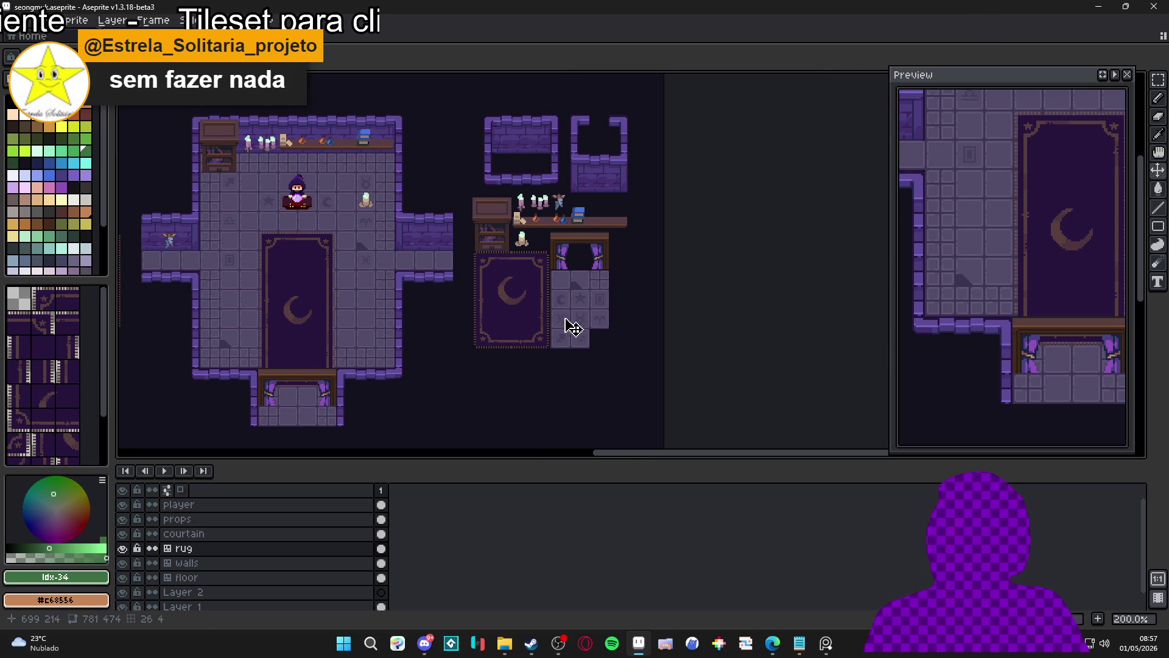
- Make the floor tilemap layer active and toggle its tile index numbers on
key(Tab)
key(alt+Down)
key(alt+Down)
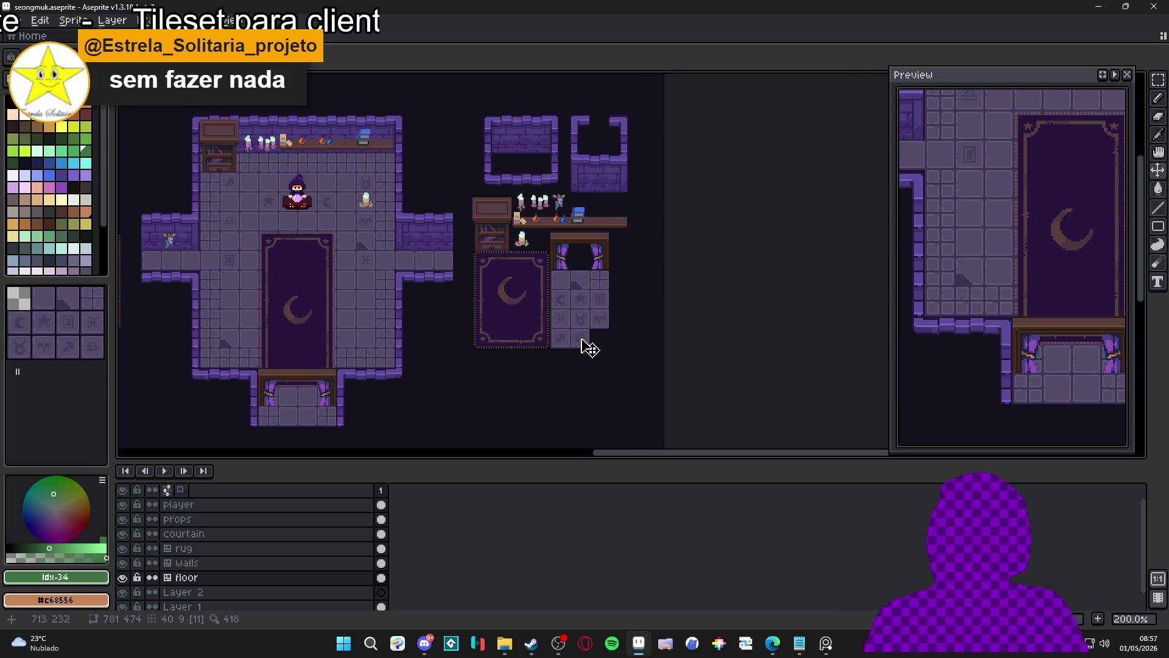
key(Tab)
key(Tab)
key(Tab)
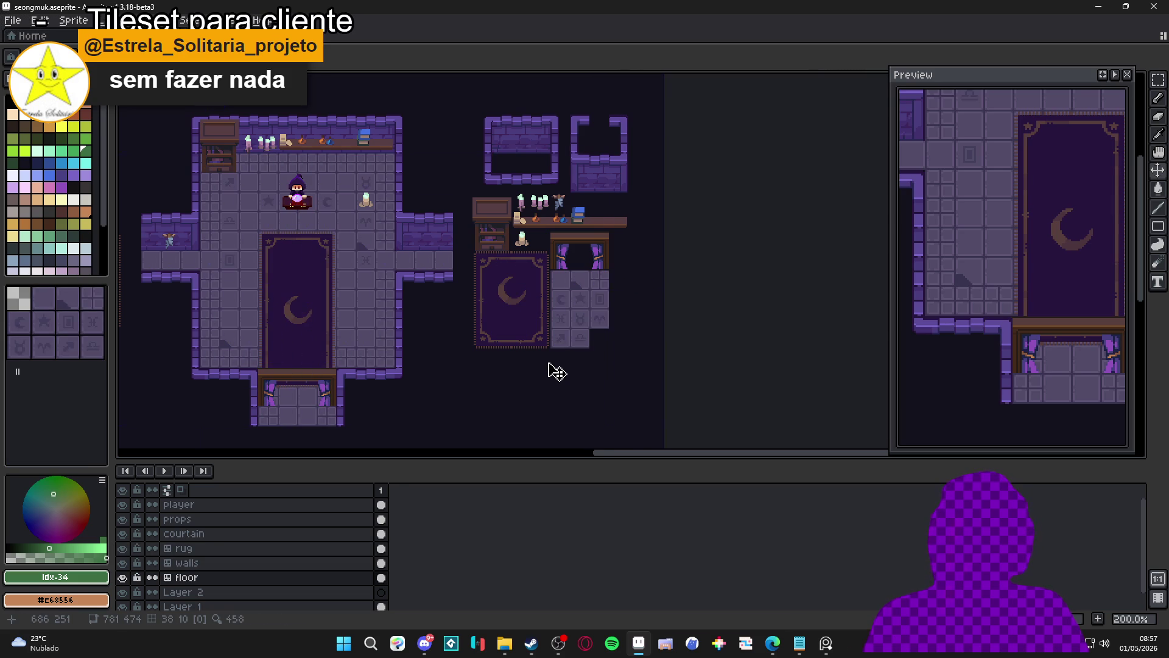
key(Tab)
key(Tab)
key(Tab)
key(Tab)
key(Tab)
key(Tab)
key(Tab)
key(Tab)
key(Tab)
key(Tab)
key(Tab)
key(Tab)
key(Tab)
key(Tab)
key(Tab)
key(Tab)
key(Tab)
key(Tab)
key(Tab)
key(Tab)
key(Tab)
key(Tab)
- Pan the map slightly to view the prop layout with the grid showing
drag(549, 370, 511, 337)
key(Tab)
key(Tab)
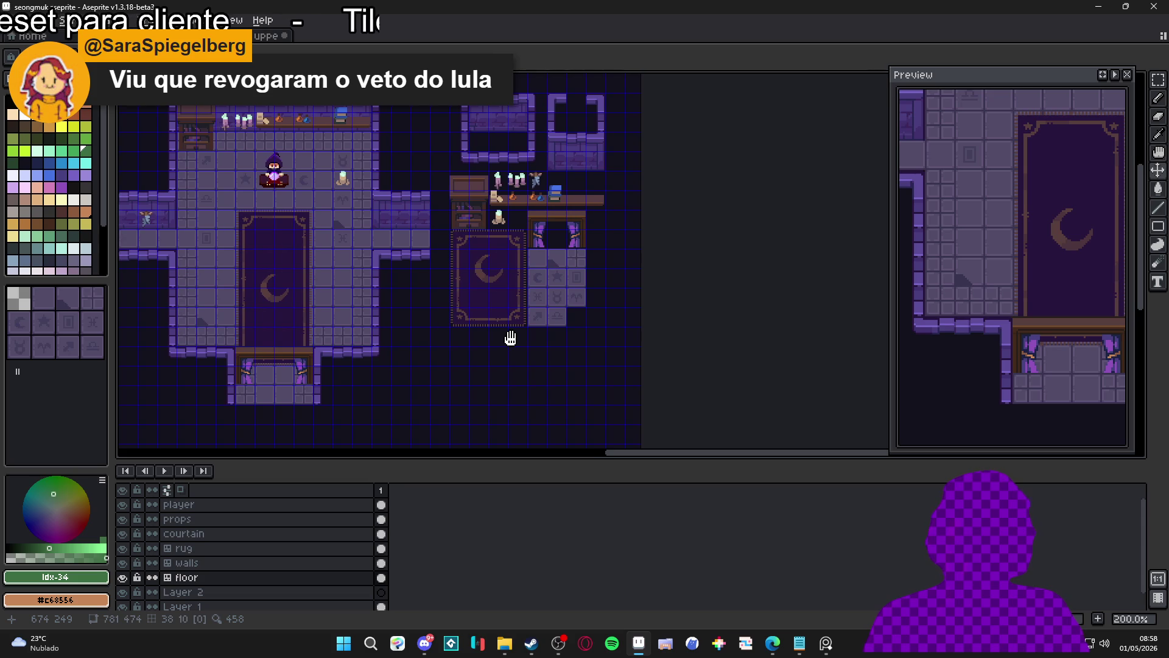
mouse_move(510, 338)
mouse_down()
mouse_move(548, 355)
mouse_move(531, 336)
mouse_up()
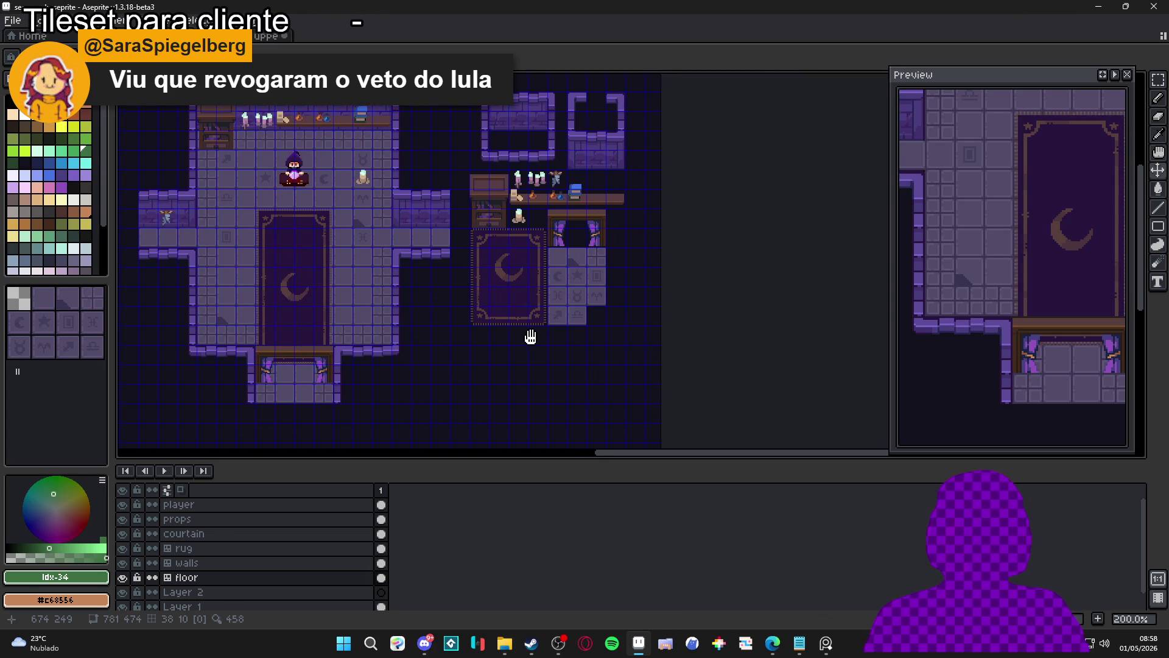
drag(531, 337, 529, 339)
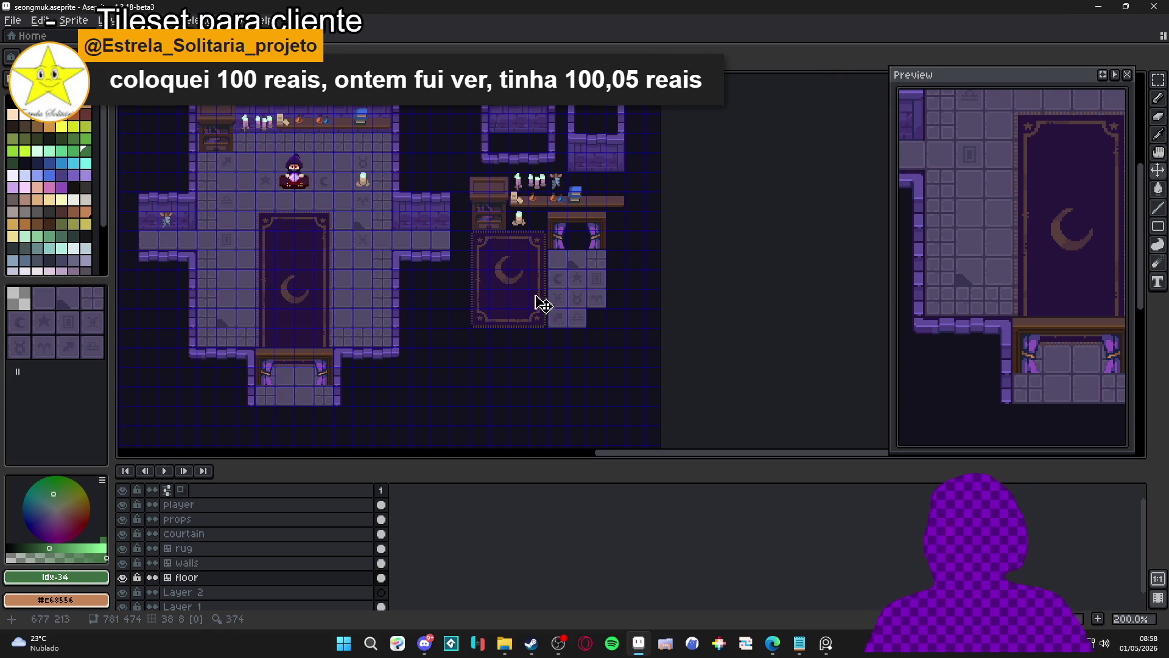
- Pick palette colour idx-87, make the rug layer active, and undo the last eraser stroke
scroll(557, 298, left, 2)
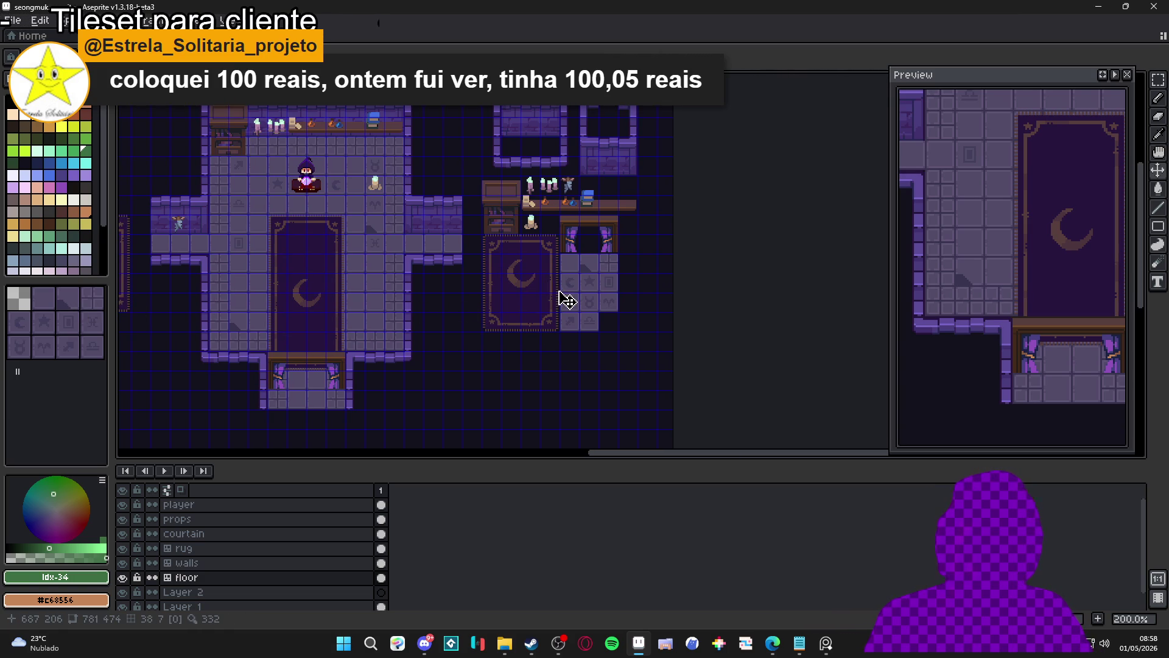
scroll(566, 300, up, 2)
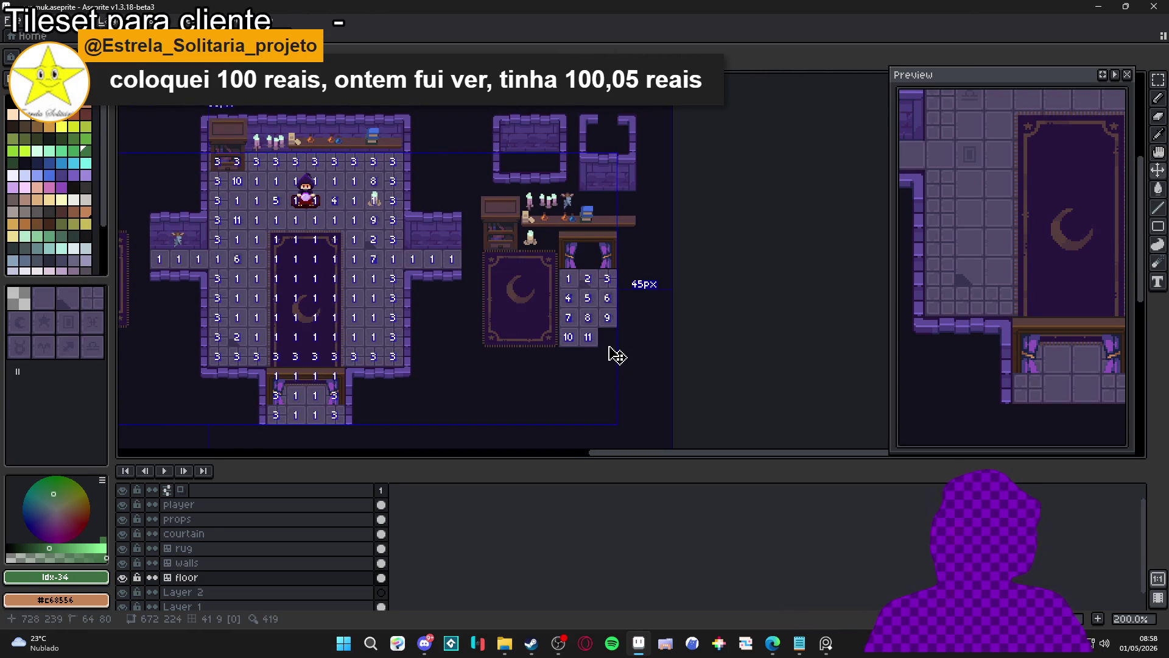
scroll(613, 309, up, 2)
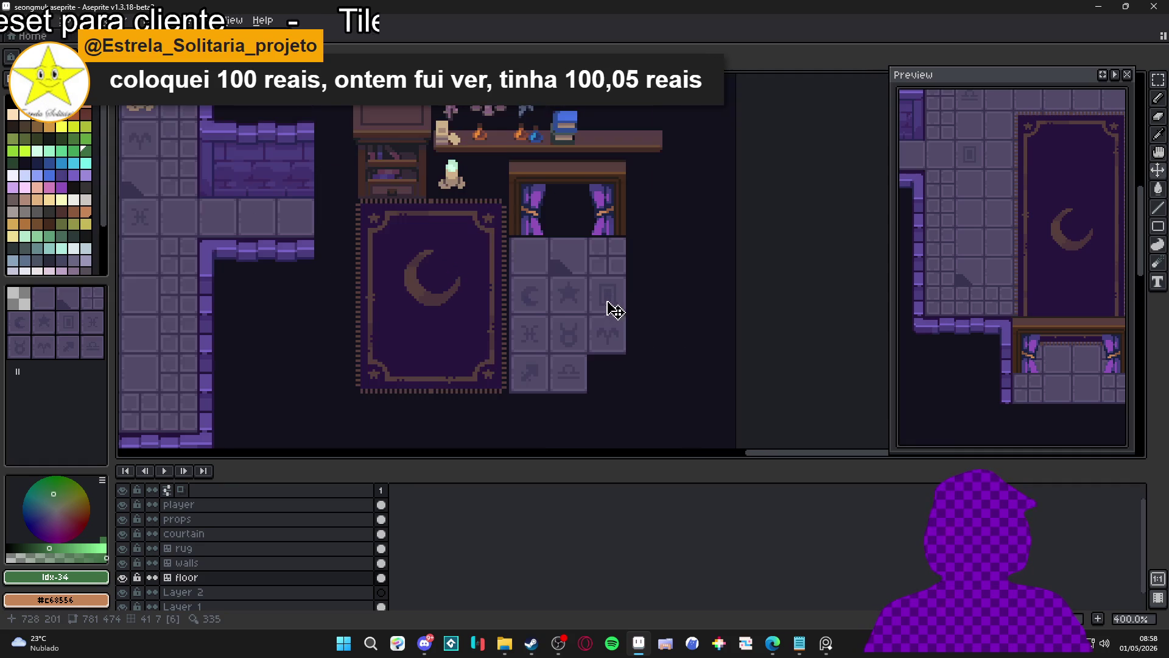
scroll(611, 316, down, 1)
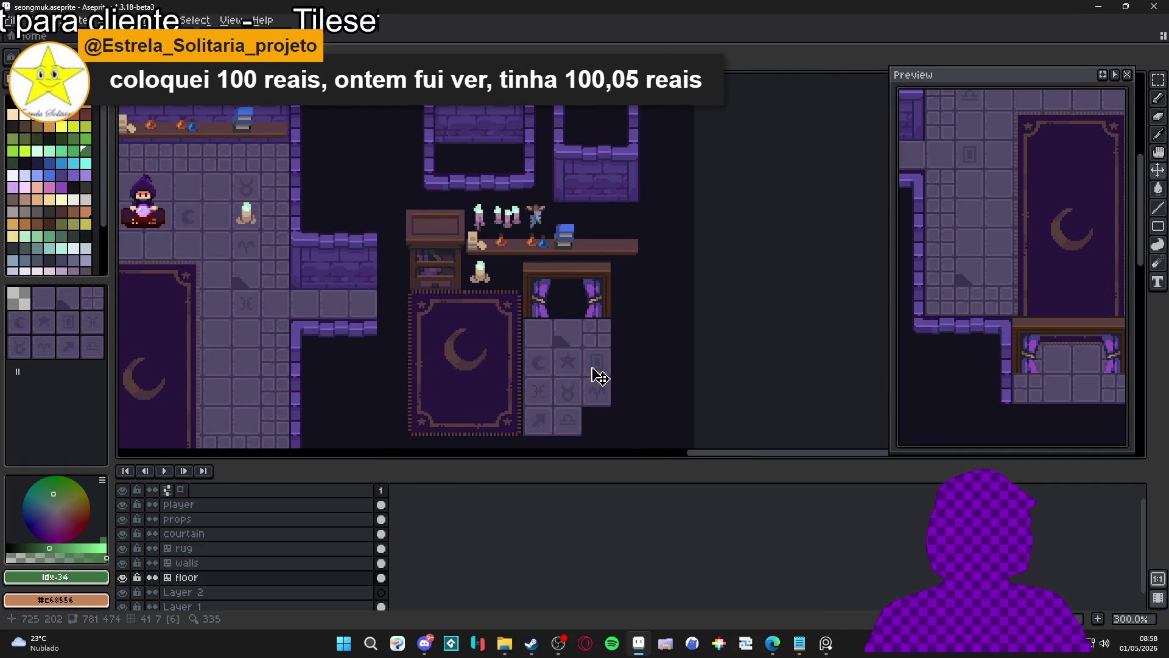
click(51, 311)
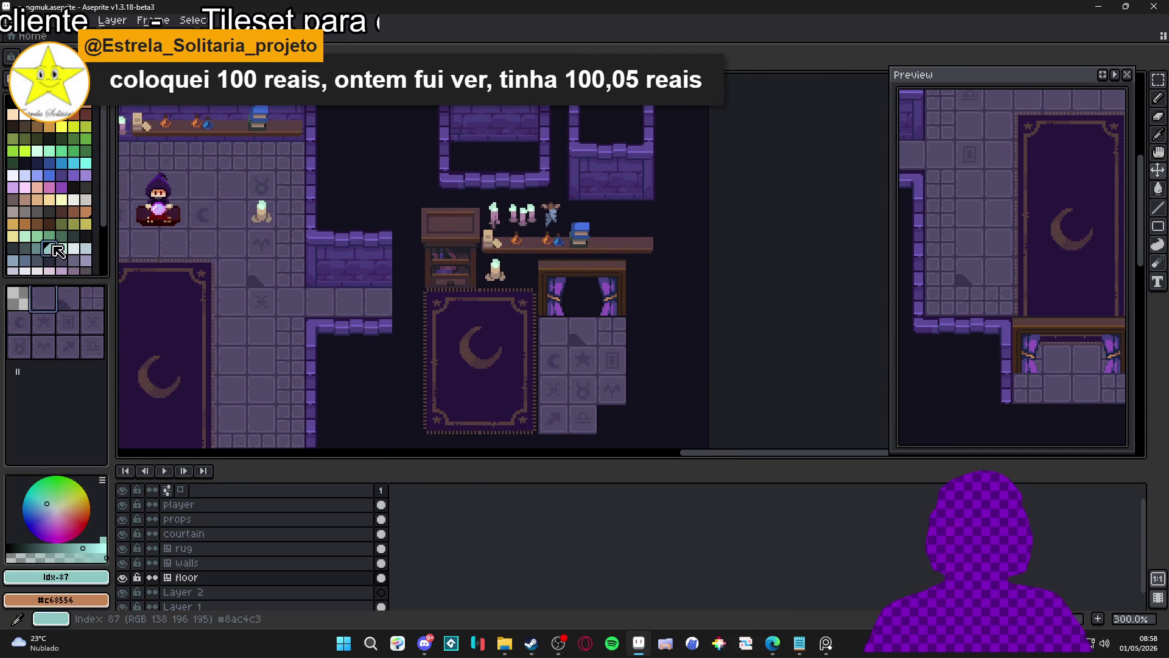
scroll(556, 341, right, 2)
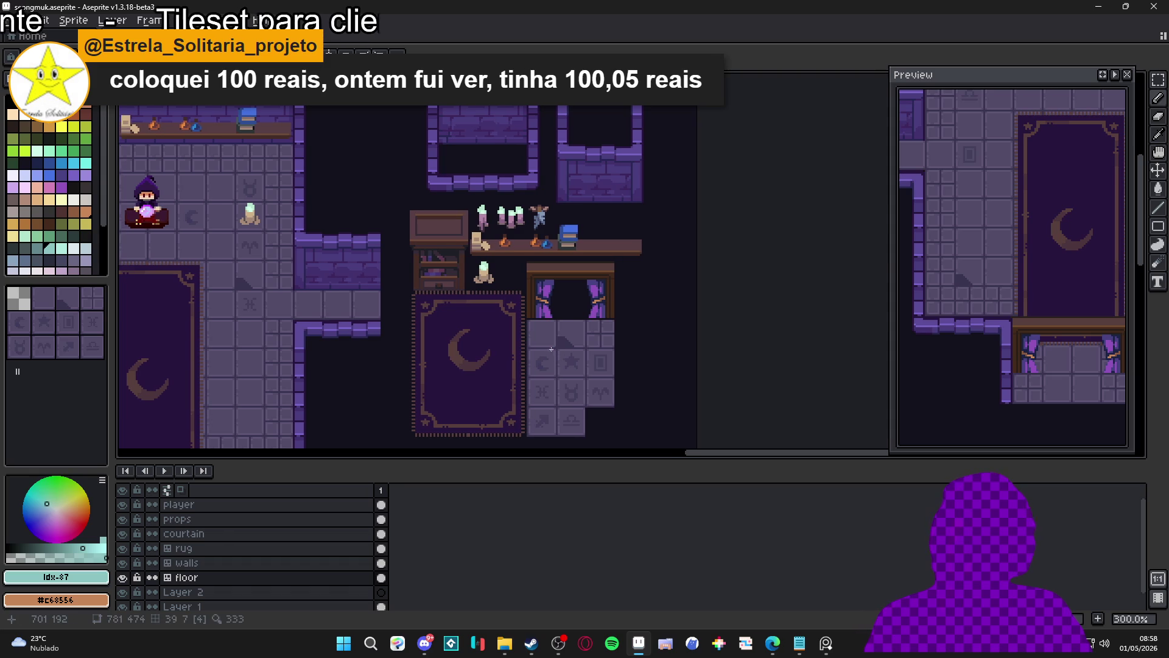
ctrl+click(481, 353)
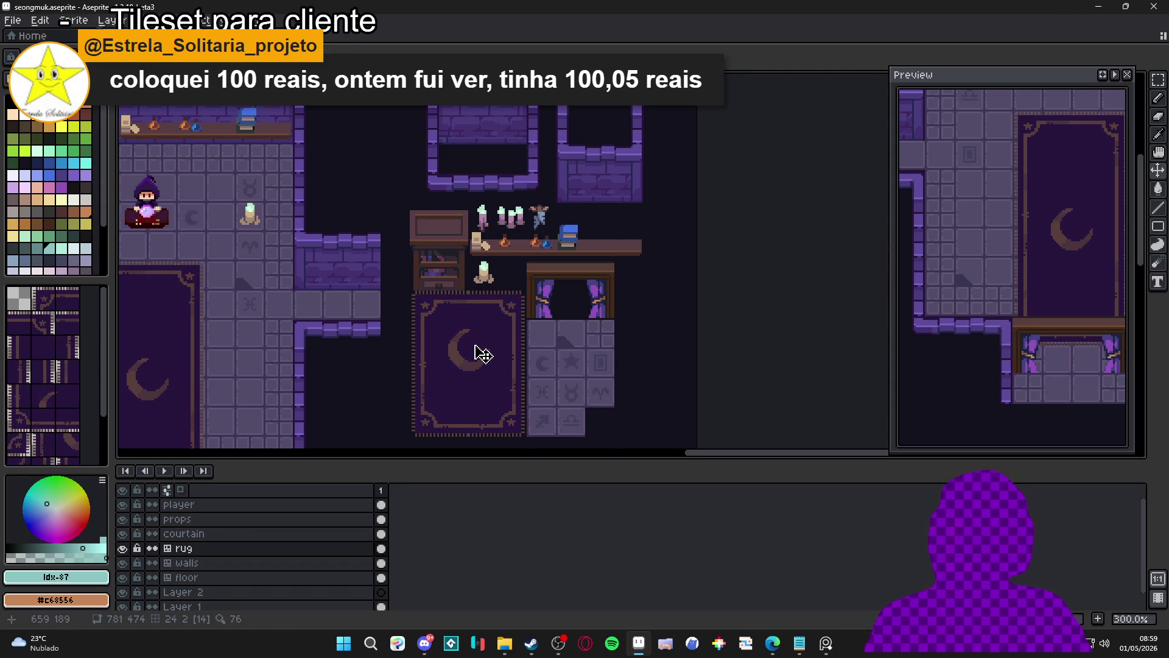
key(ctrl+z)
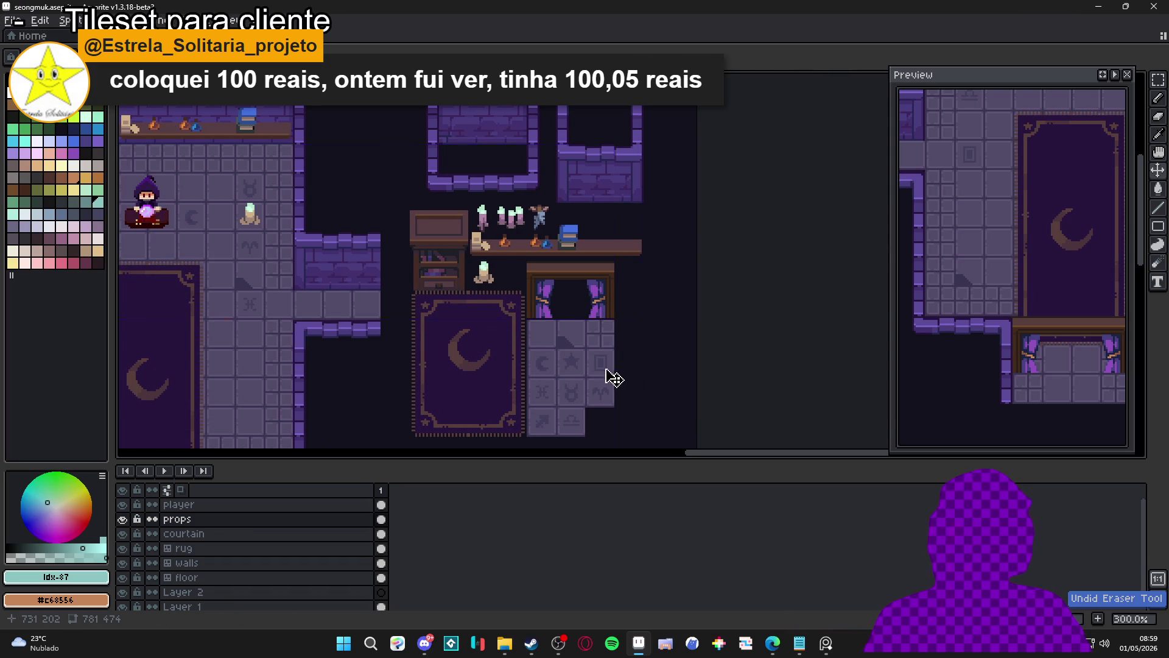
scroll(588, 377, down, 1)
scroll(588, 378, up, 1)
scroll(588, 377, down, 1)
scroll(587, 378, up, 1)
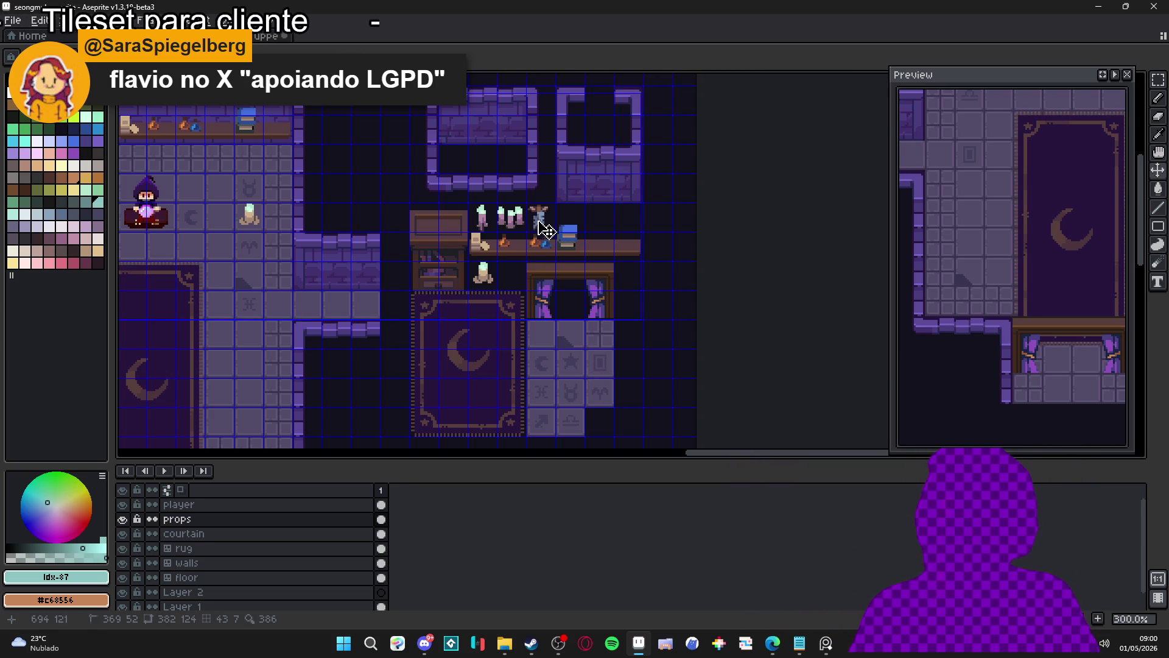
- Select the small grey statue on the right-hand shelf and nudge it slightly left toward the candles
key(m)
drag(528, 206, 554, 232)
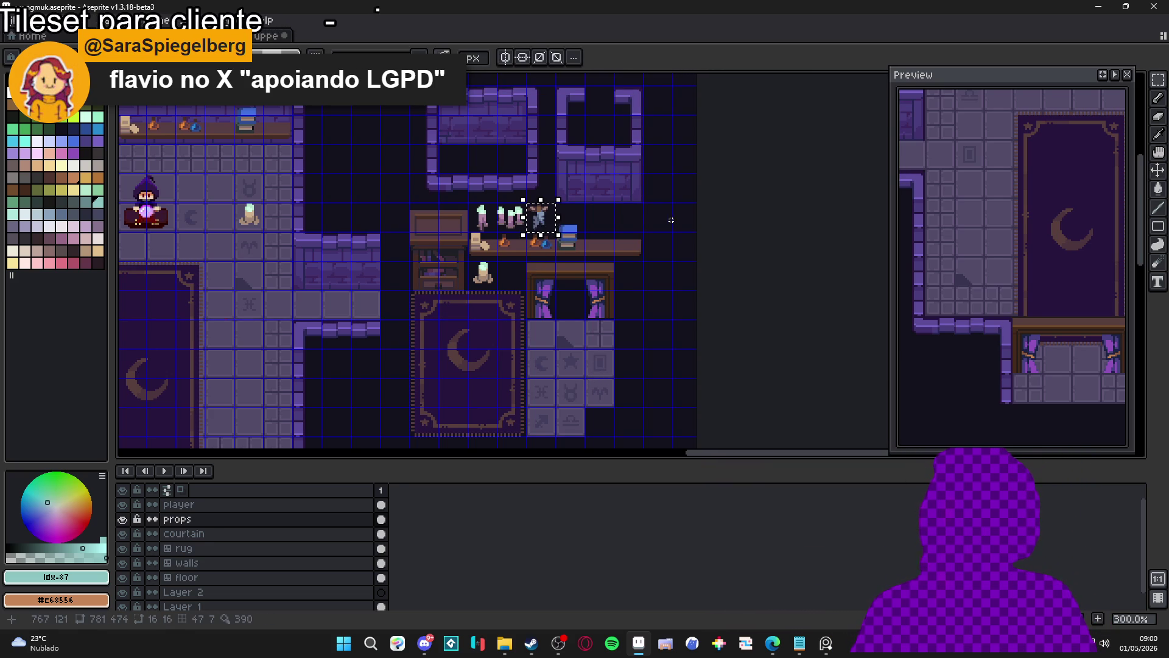
key(v)
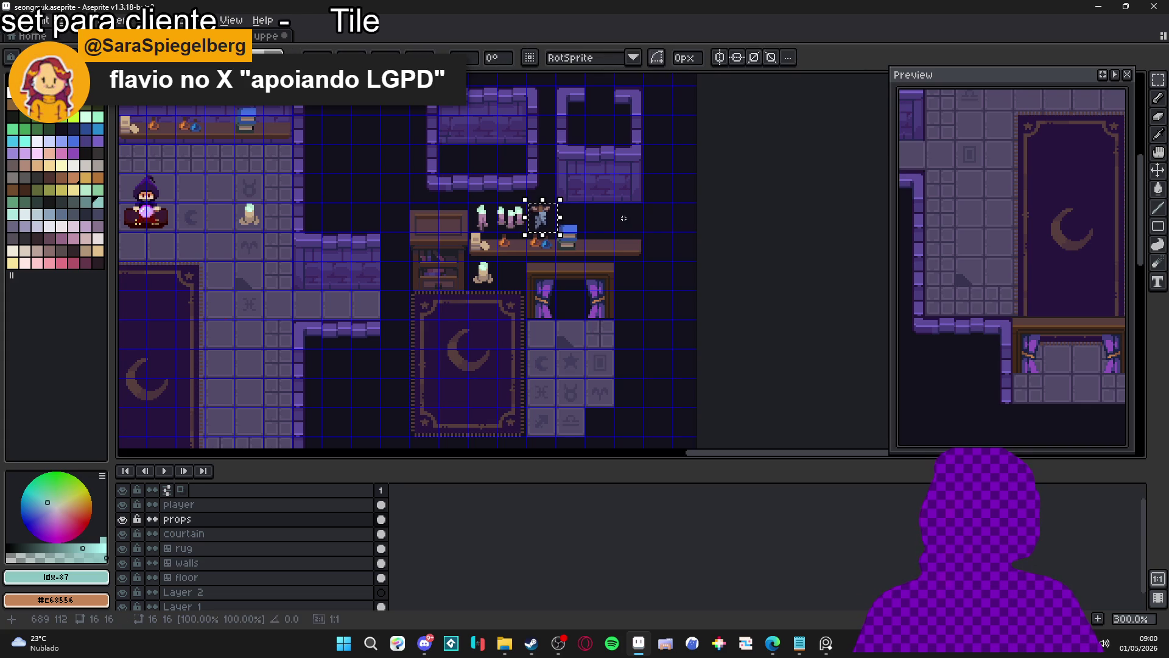
key(ctrl+d)
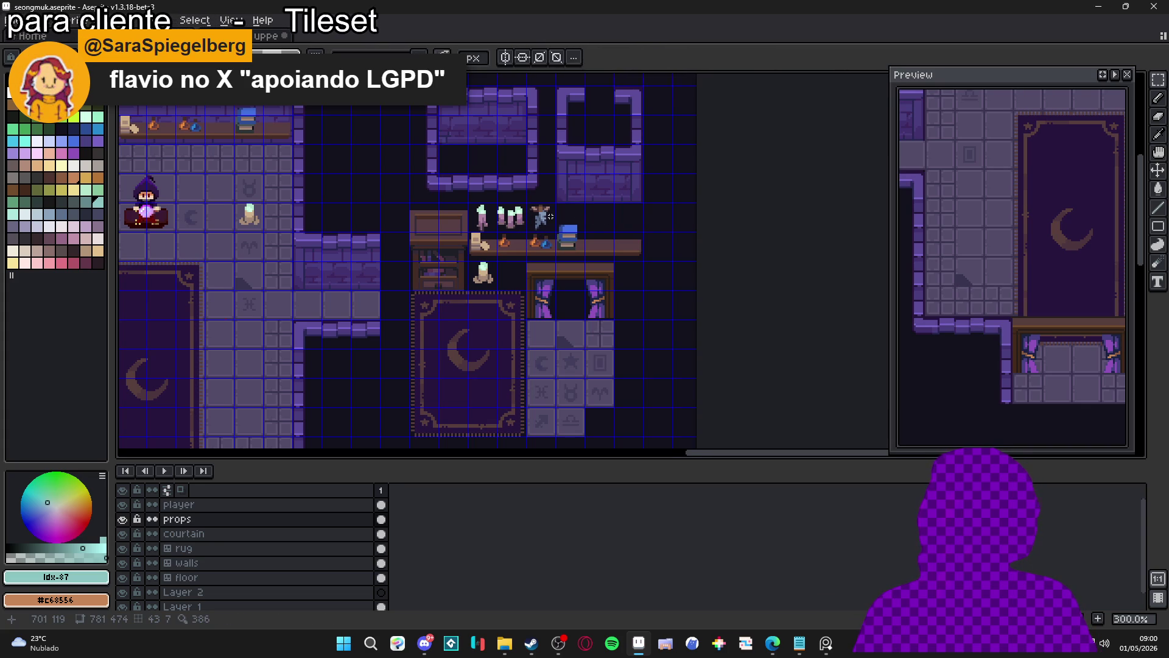
scroll(542, 219, down, 1)
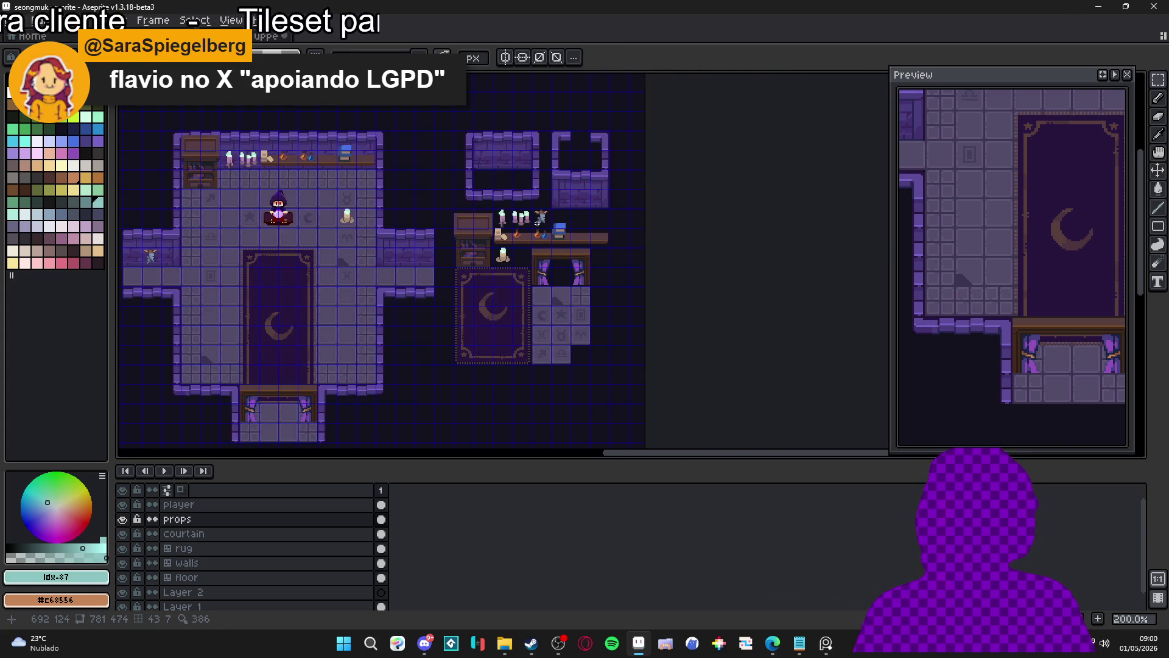
scroll(537, 223, up, 2)
scroll(537, 223, up, 1)
key(ctrl+z)
scroll(560, 213, down, 2)
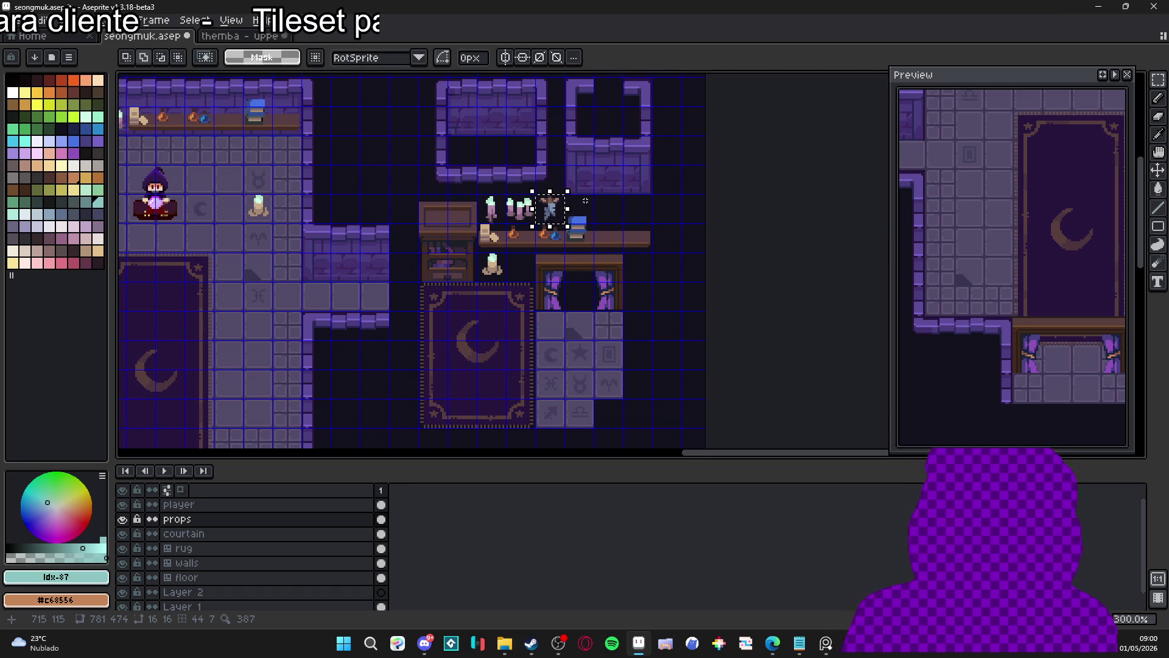
key(ctrl+d)
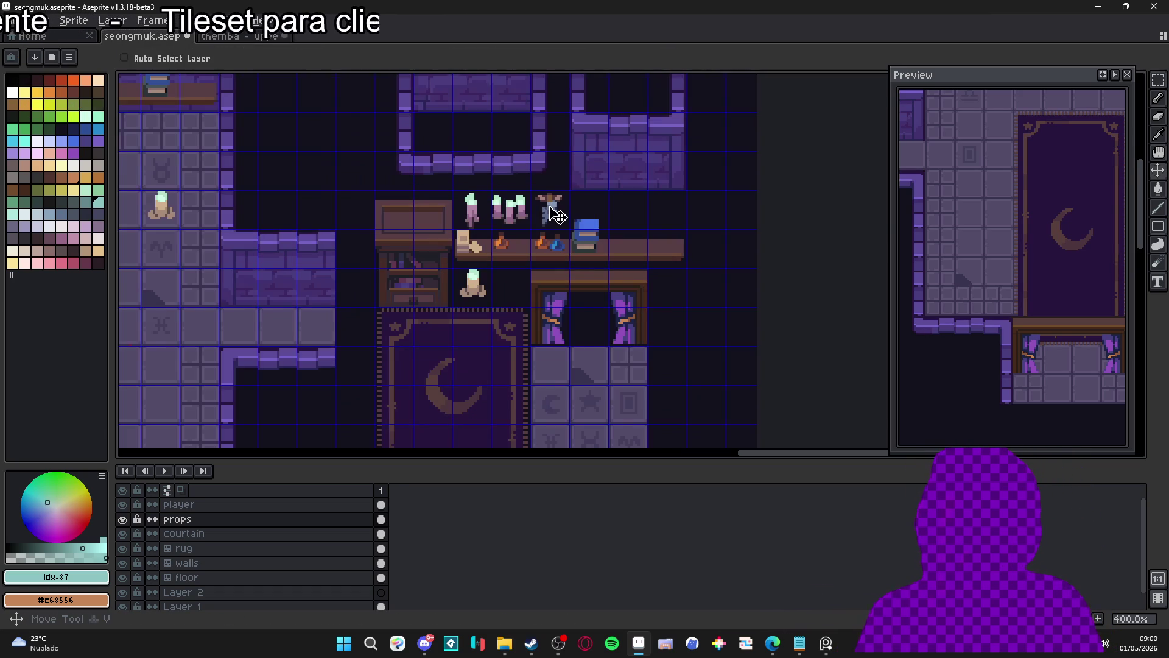
- Recheck the figure's selection, save the tileset, and make the floor tilemap layer active
key(m)
mouse_move(532, 191)
mouse_down()
mouse_move(567, 226)
mouse_move(623, 234)
mouse_move(536, 238)
mouse_up()
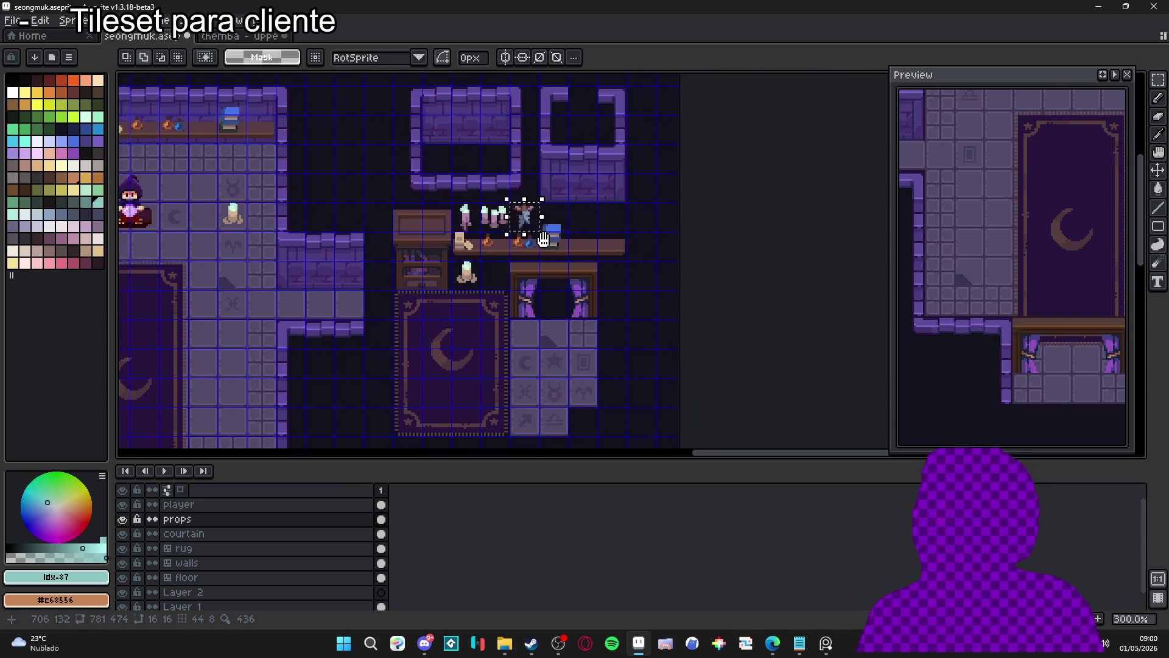
key(ctrl+d)
key(ctrl+s)
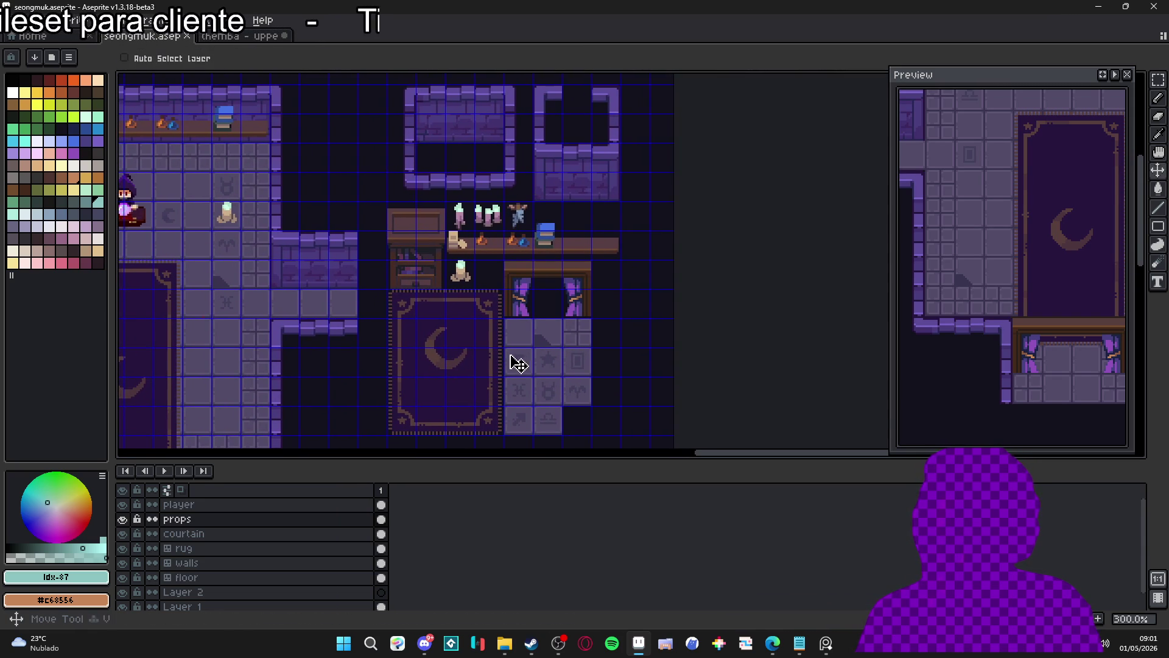
ctrl+click(517, 339)
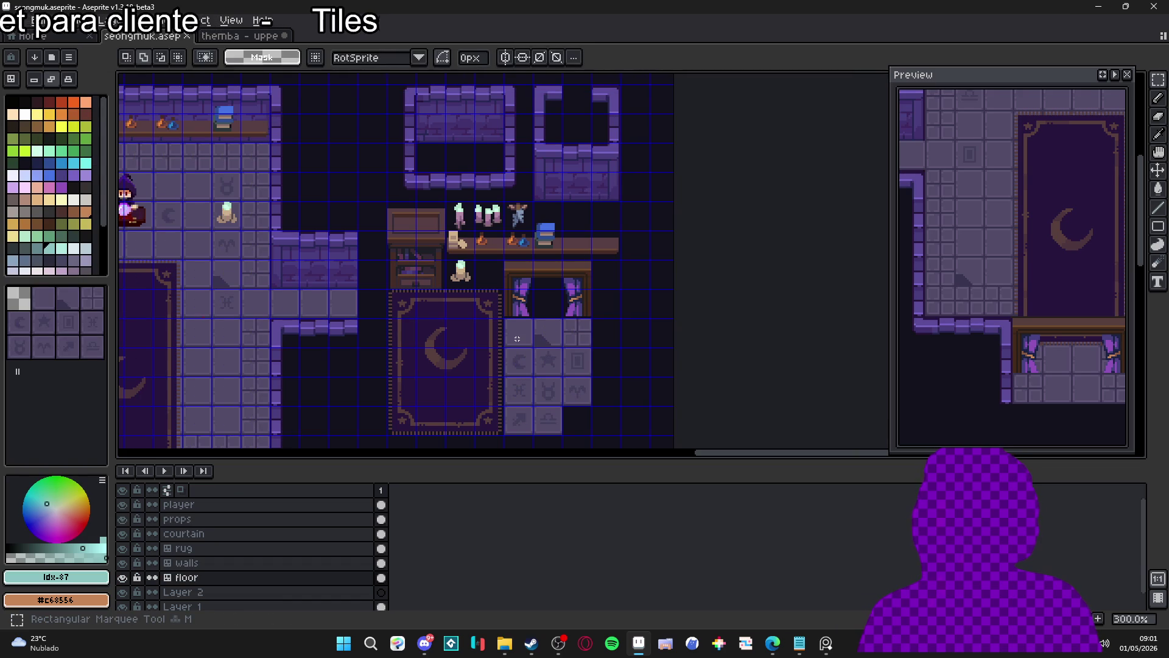
scroll(517, 338, down, 1)
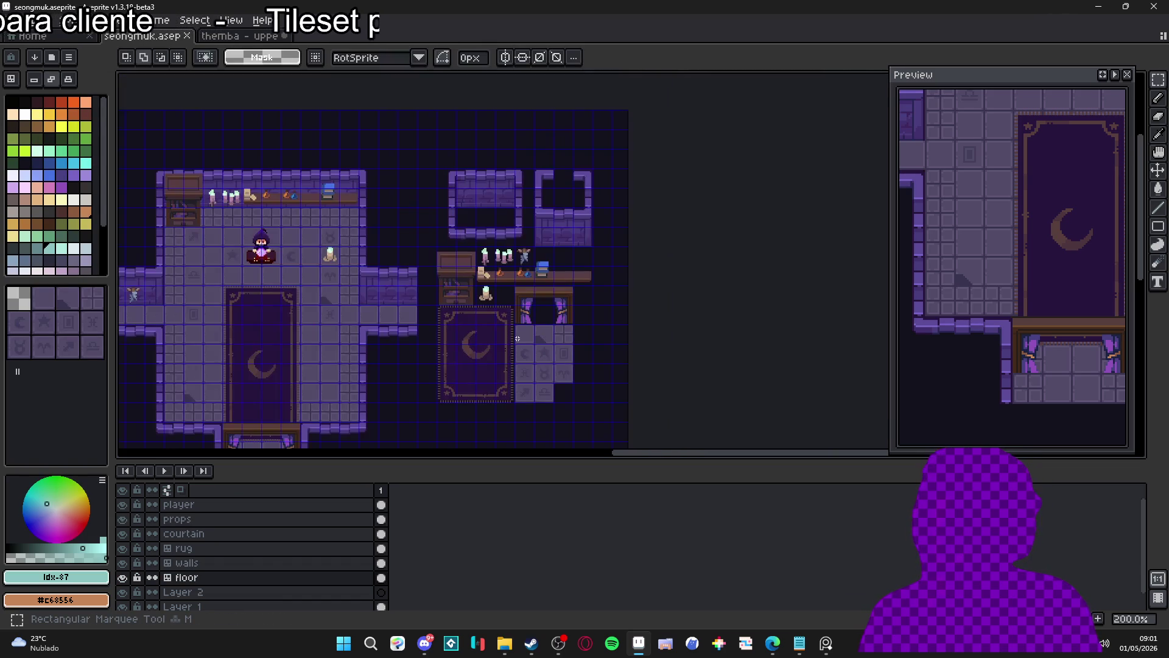
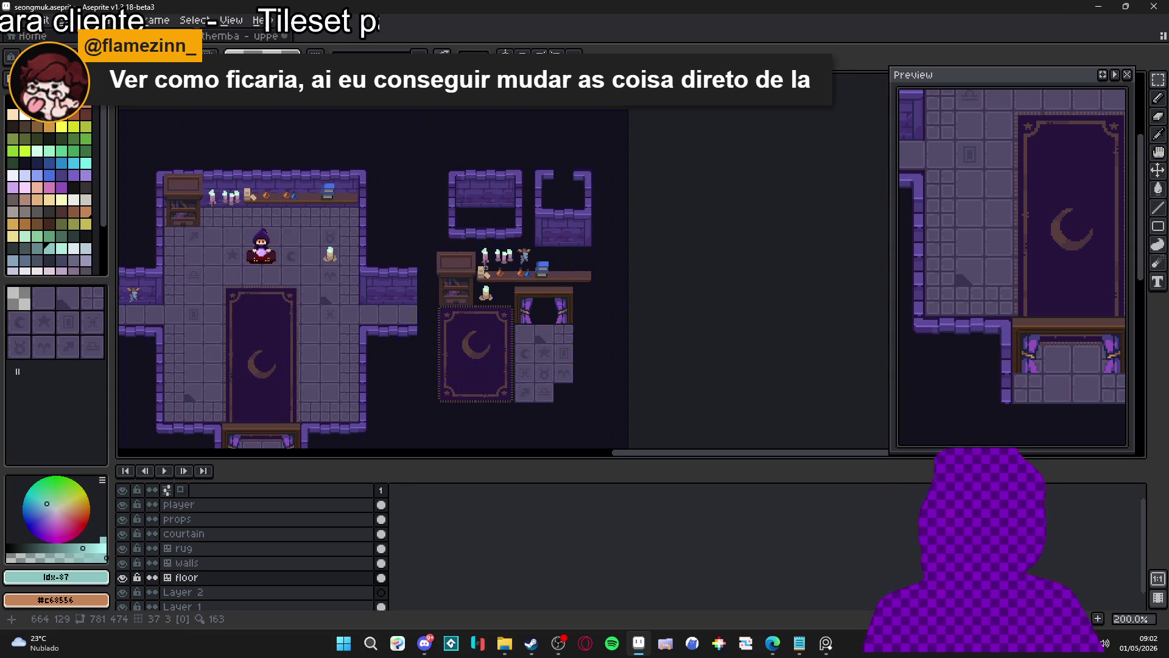
- Search Windows for 'tiled' and launch the Tiled app from the results
scroll(481, 262, down, 1)
scroll(481, 262, left, 1)
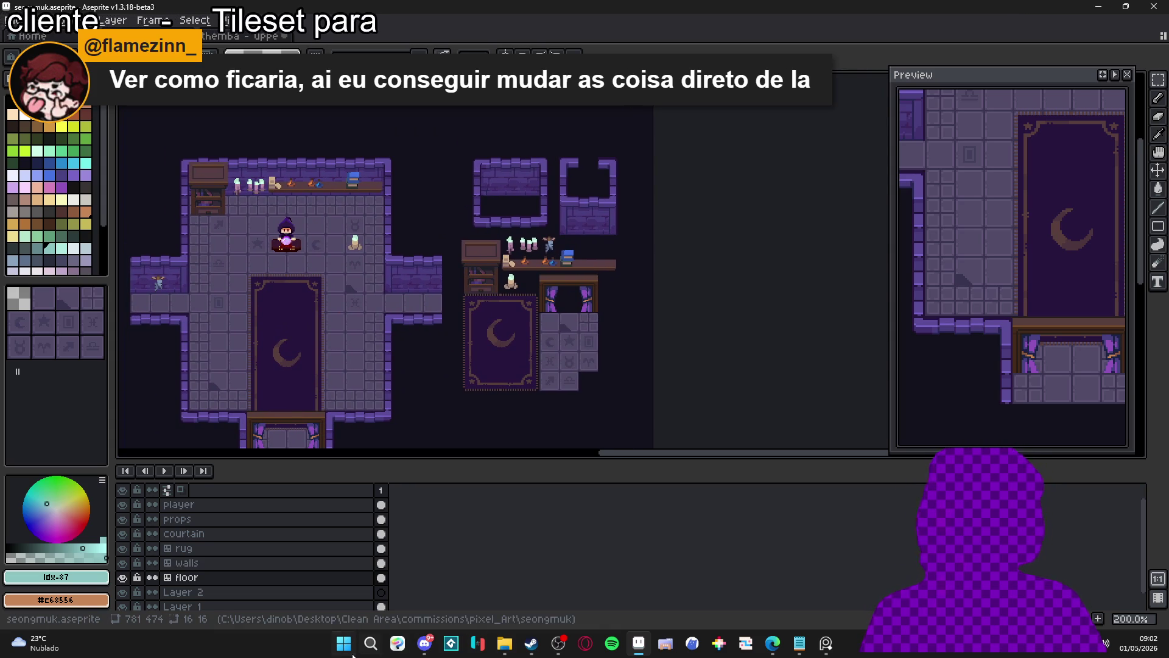
click(353, 653)
text(tiled)
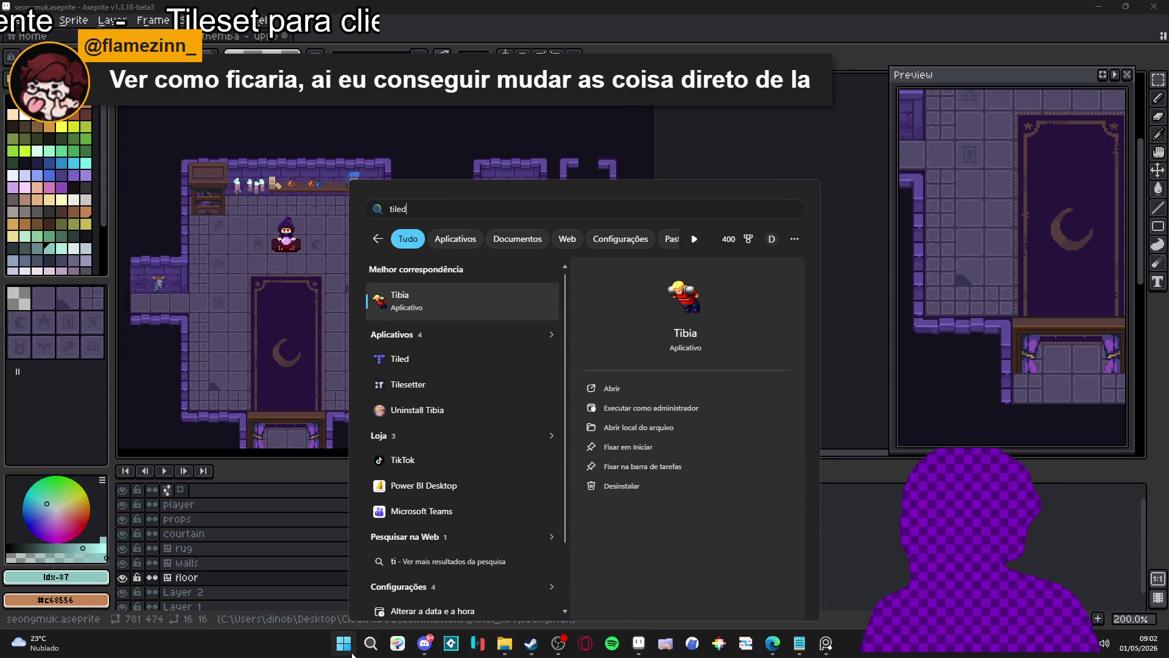
key(Return)
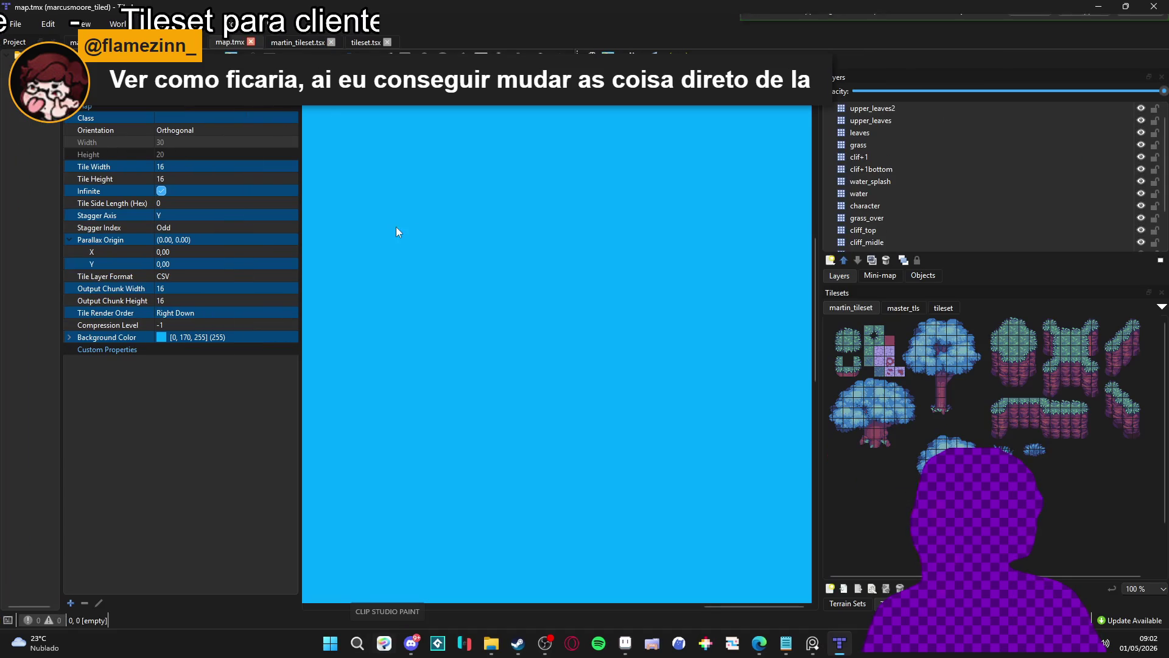
- Paint a large grass terrain area across the blue map from the Terrain Sets
click(858, 602)
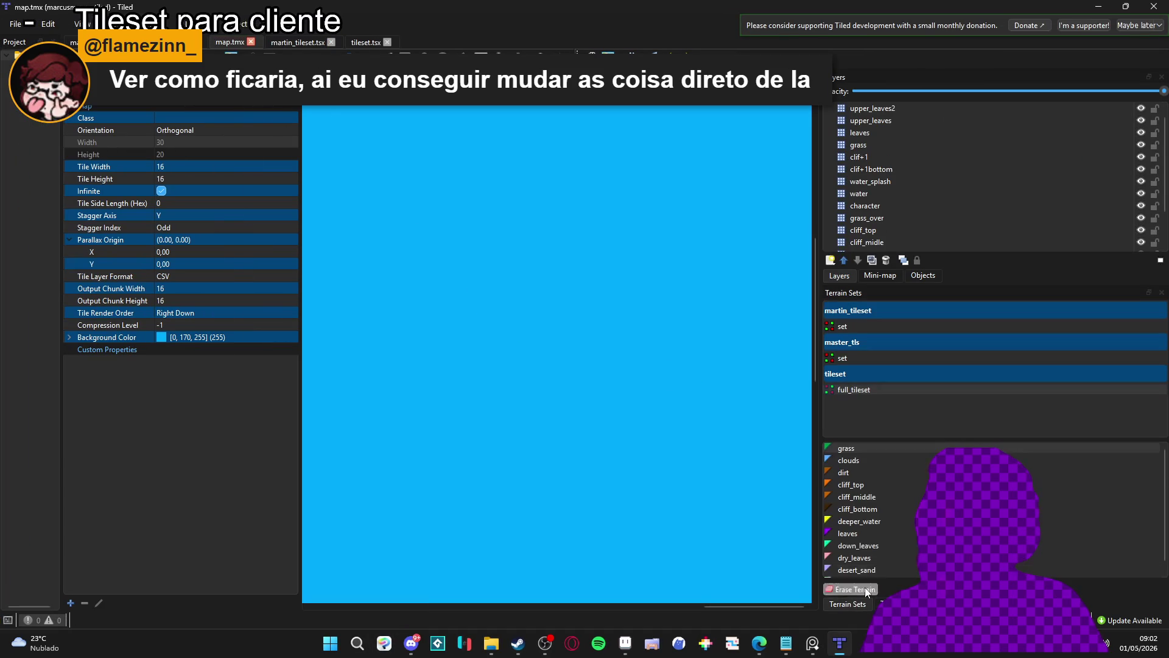
click(864, 451)
mouse_move(530, 228)
mouse_down()
mouse_move(565, 278)
mouse_move(457, 348)
mouse_move(766, 224)
mouse_move(630, 514)
mouse_move(737, 371)
mouse_up()
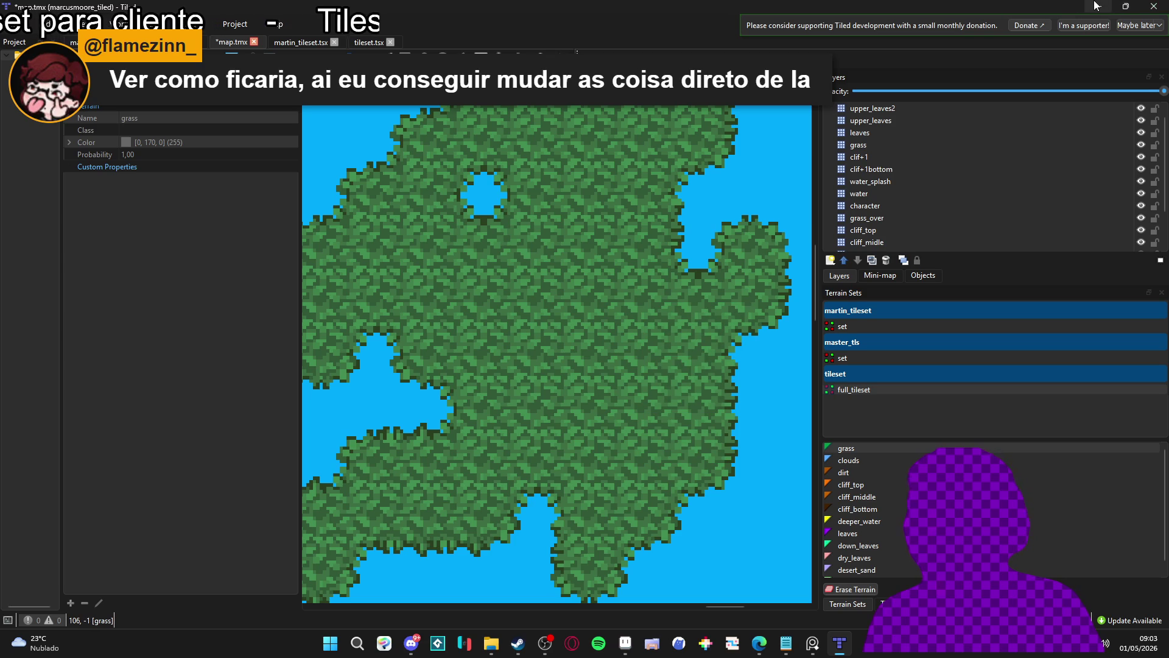
- Minimize Tiled, nudge the dungeon tileset into view, and bring up File Explorer
click(1094, 6)
mouse_move(365, 277)
mouse_down()
mouse_move(399, 274)
mouse_move(375, 283)
mouse_up()
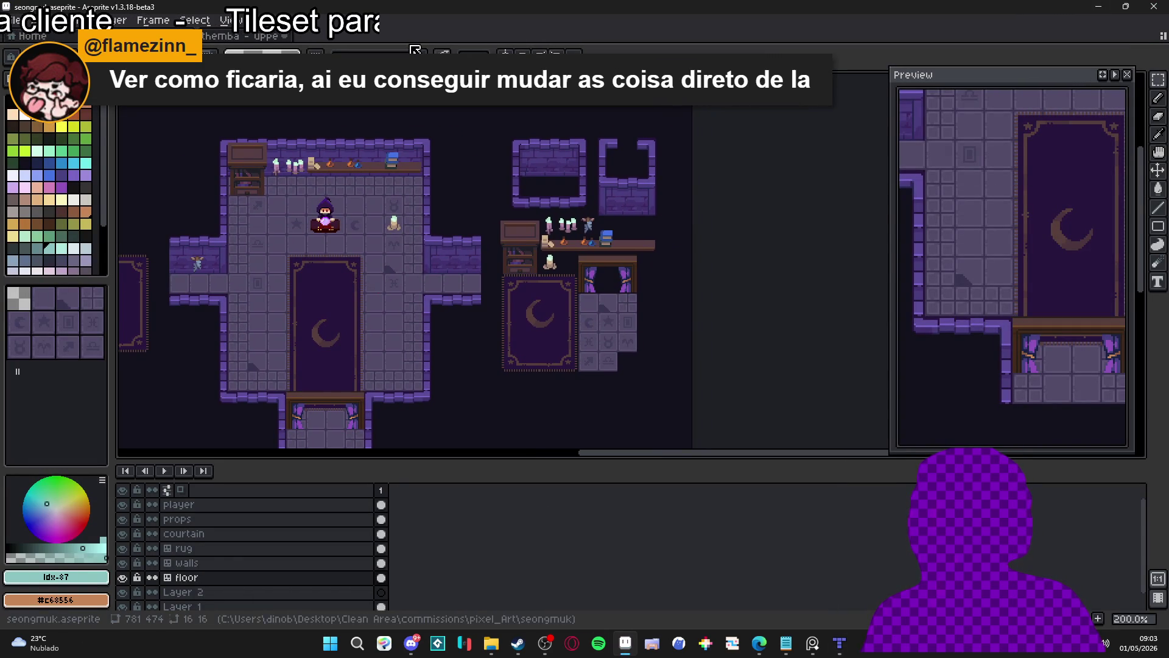
click(491, 643)
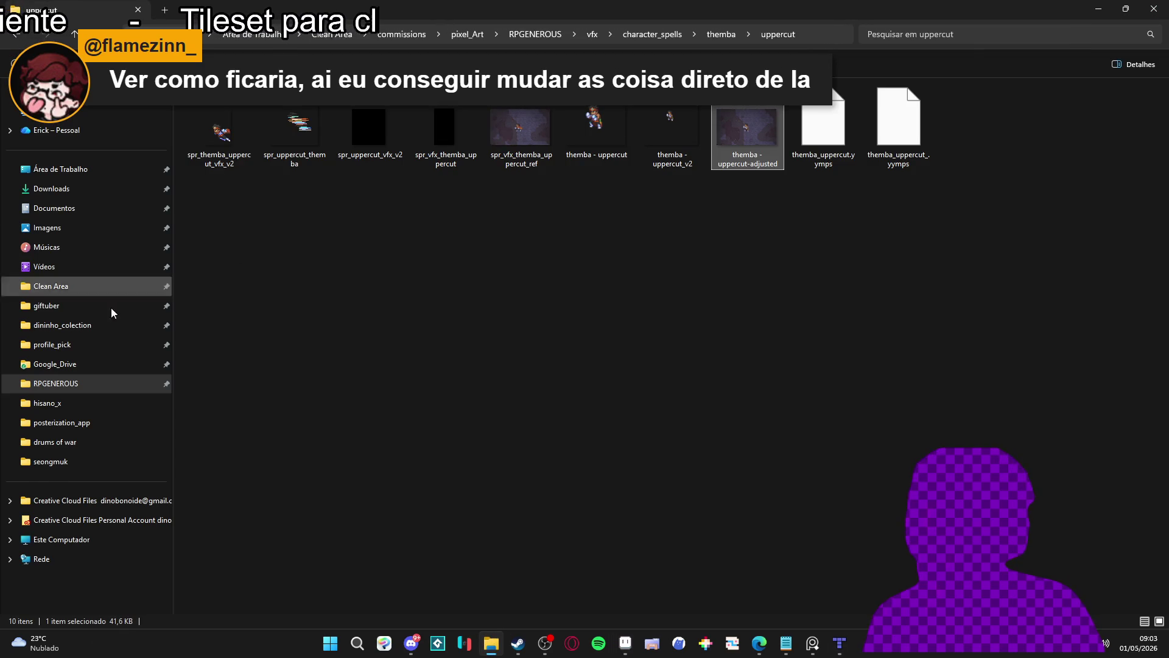
- Browse the hisano_x and mixelpixels folders, then return to pixel_Art
click(86, 403)
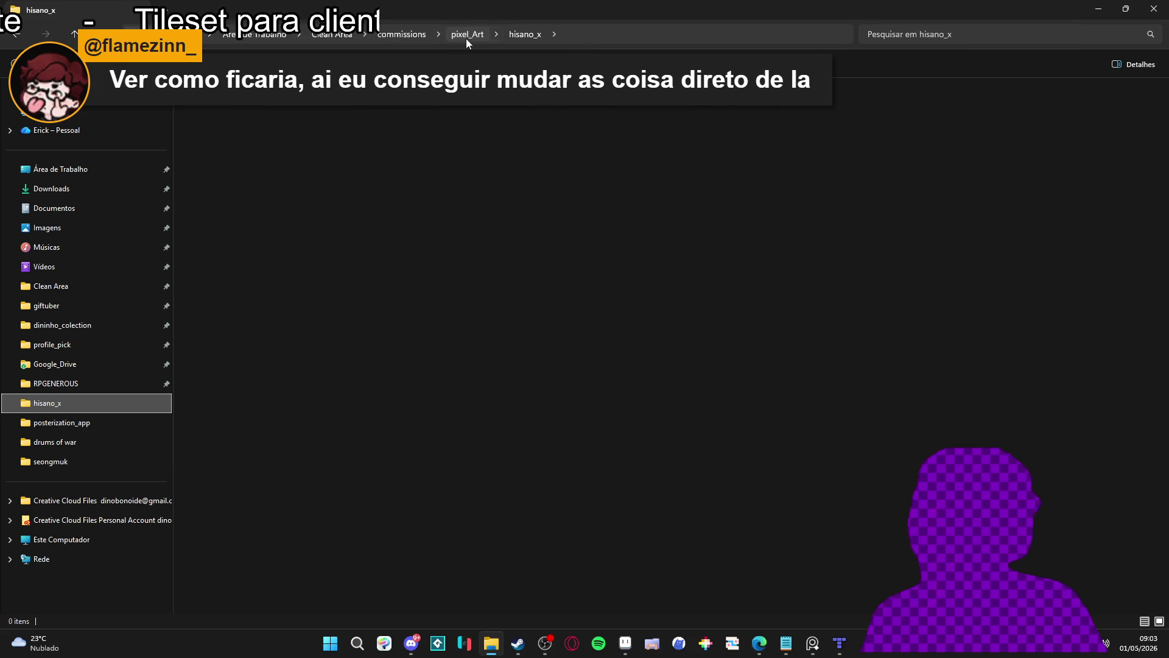
click(468, 37)
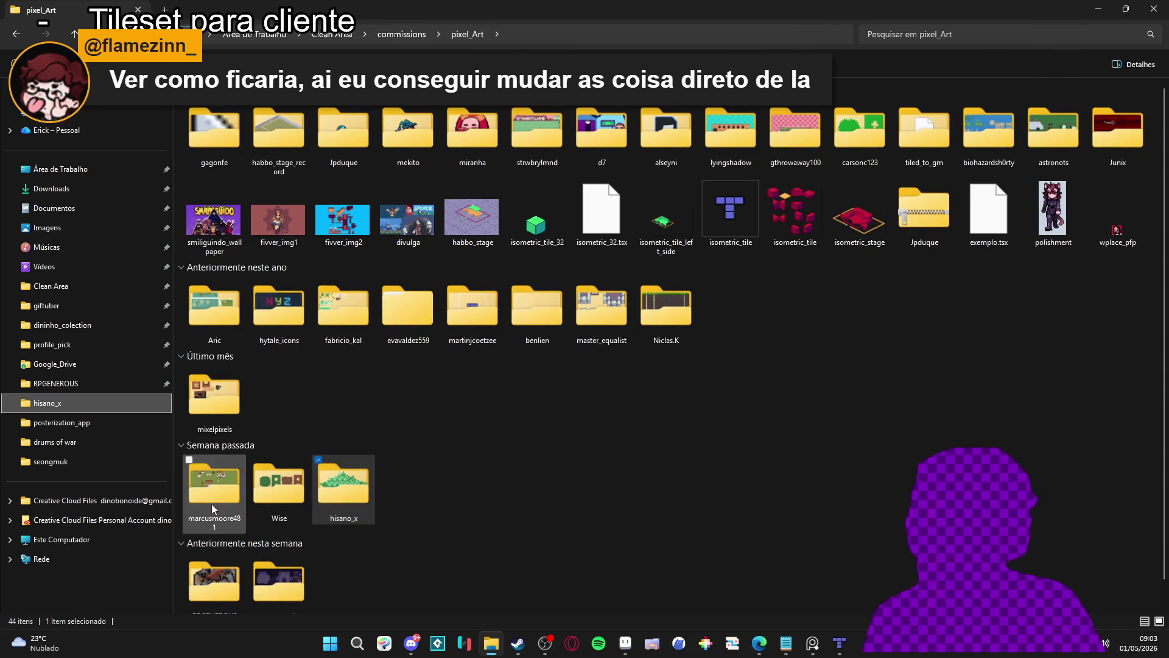
double_click(226, 390)
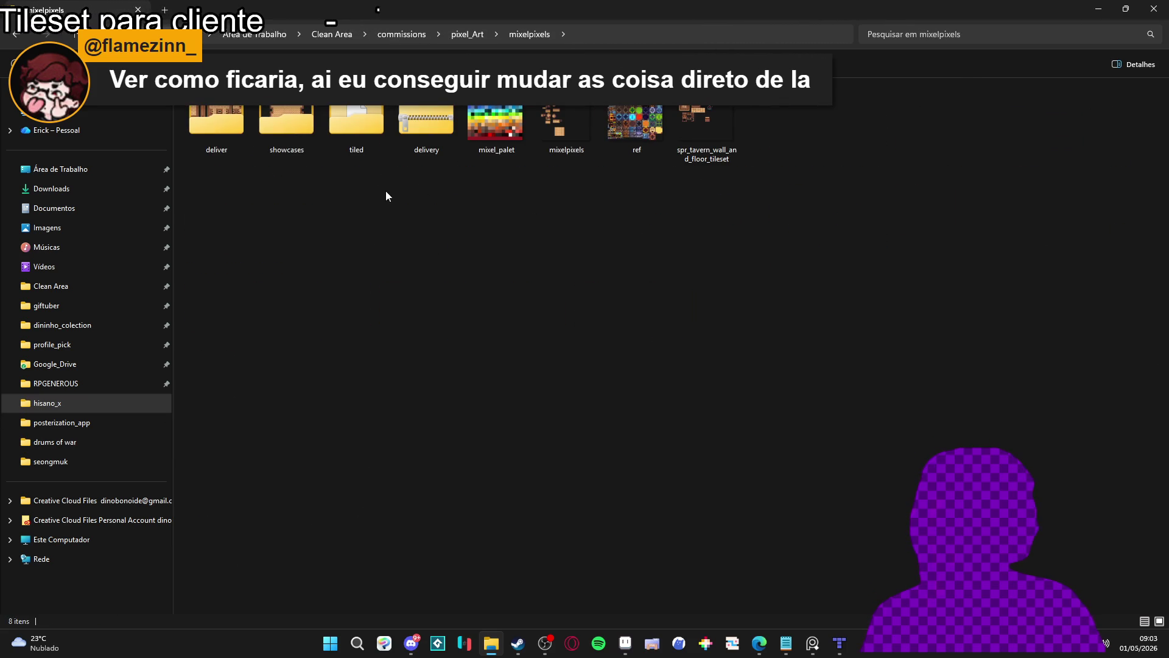
click(17, 34)
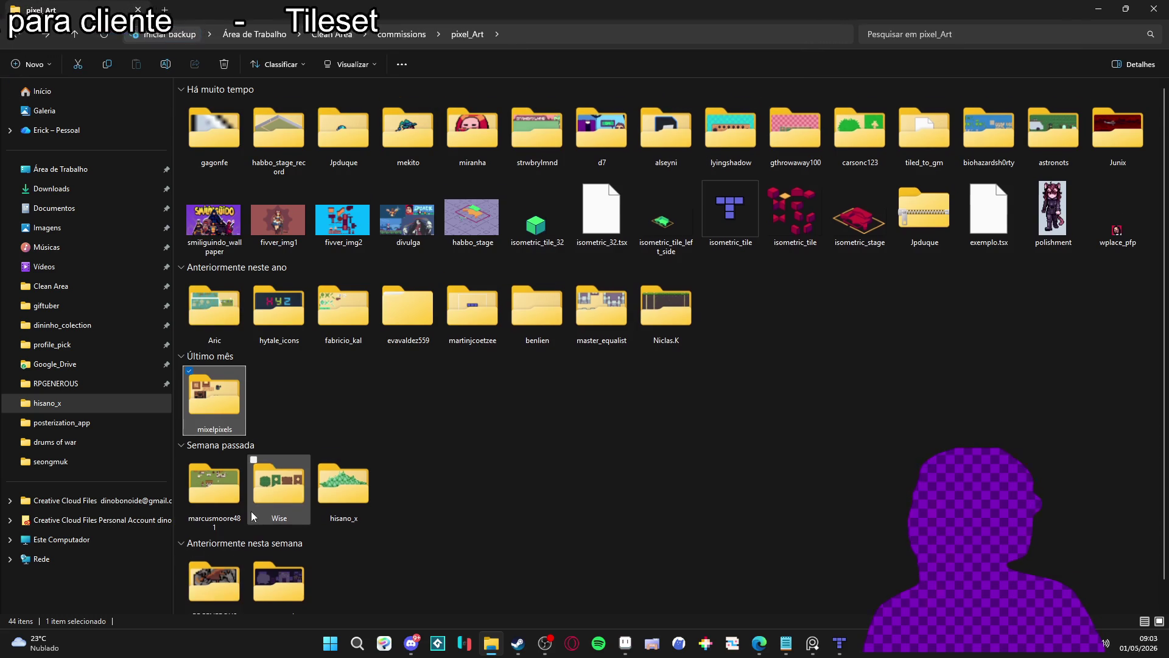
- Open the Wise folder and load wise_rainforest_tileset in Aseprite
click(293, 481)
double_click(292, 477)
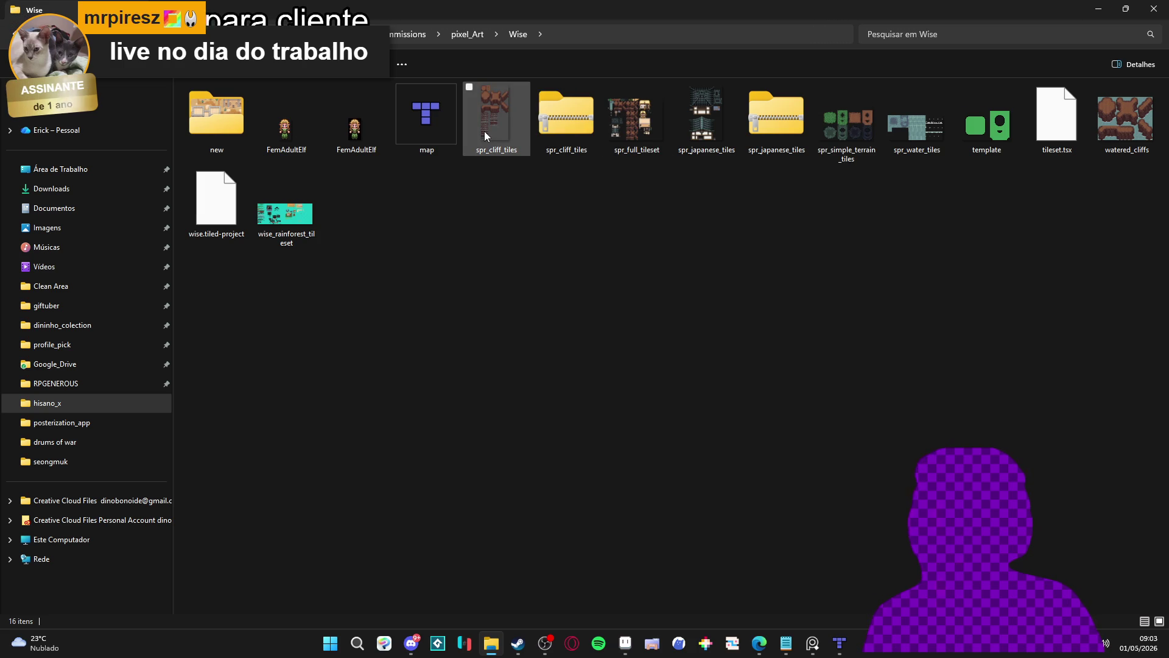
double_click(285, 214)
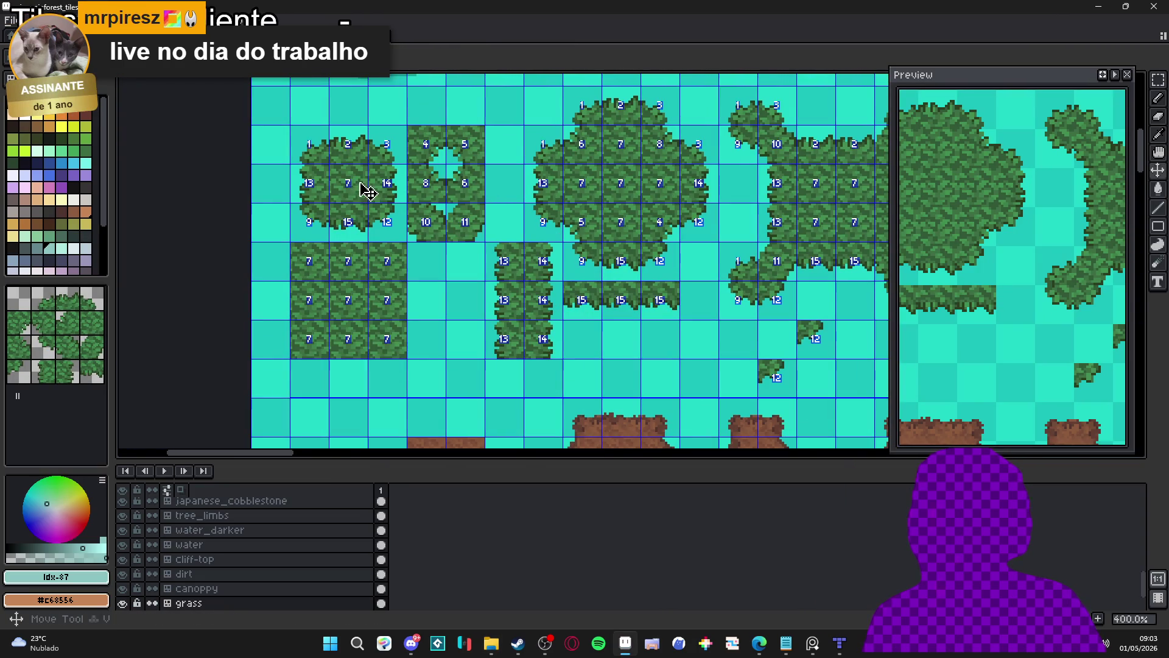
- Pick palette colour 48 and test purple marks and outlines on the rainforest grass tiles
scroll(568, 230, down, 1)
mouse_move(715, 219)
mouse_down()
mouse_move(559, 268)
mouse_move(577, 242)
mouse_up()
click(85, 174)
scroll(207, 209, up, 1)
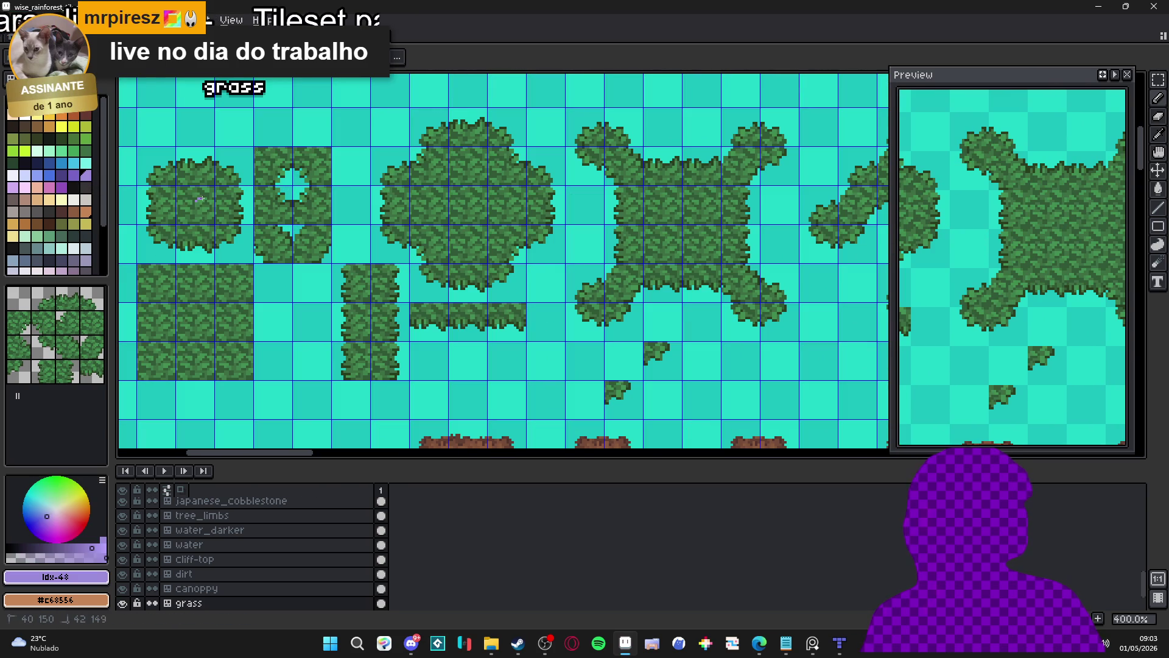
mouse_move(199, 208)
mouse_down()
mouse_move(162, 195)
mouse_move(164, 180)
mouse_move(213, 172)
mouse_move(228, 201)
mouse_move(217, 237)
mouse_move(163, 209)
mouse_up()
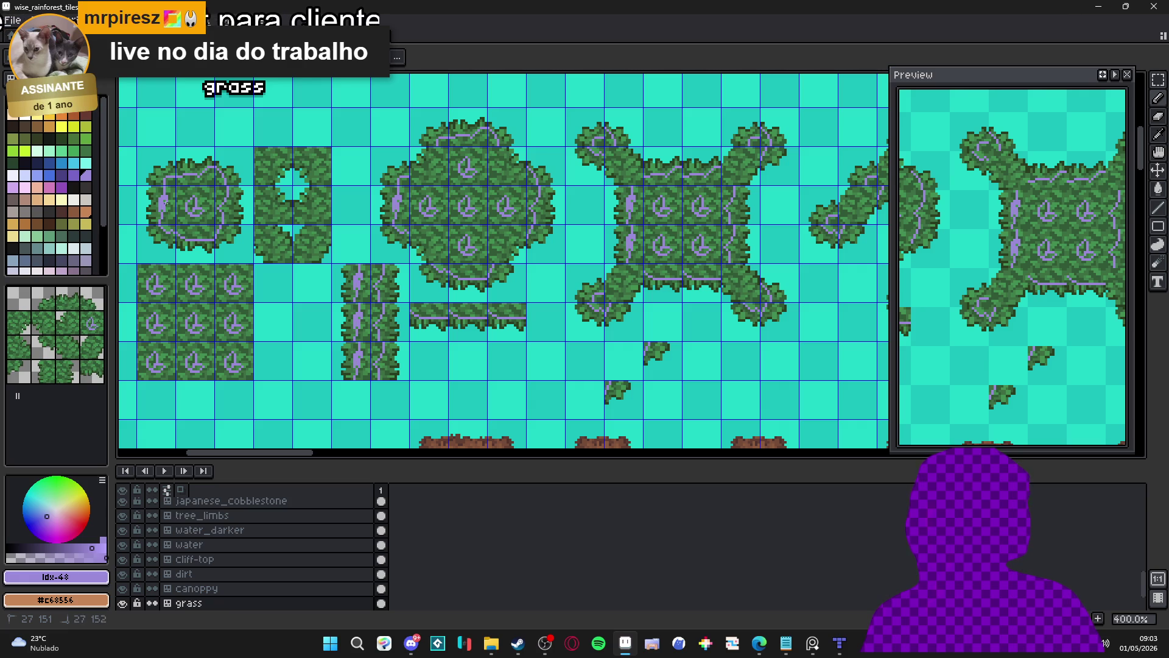
mouse_move(420, 245)
mouse_down()
mouse_move(439, 260)
mouse_move(485, 254)
mouse_up()
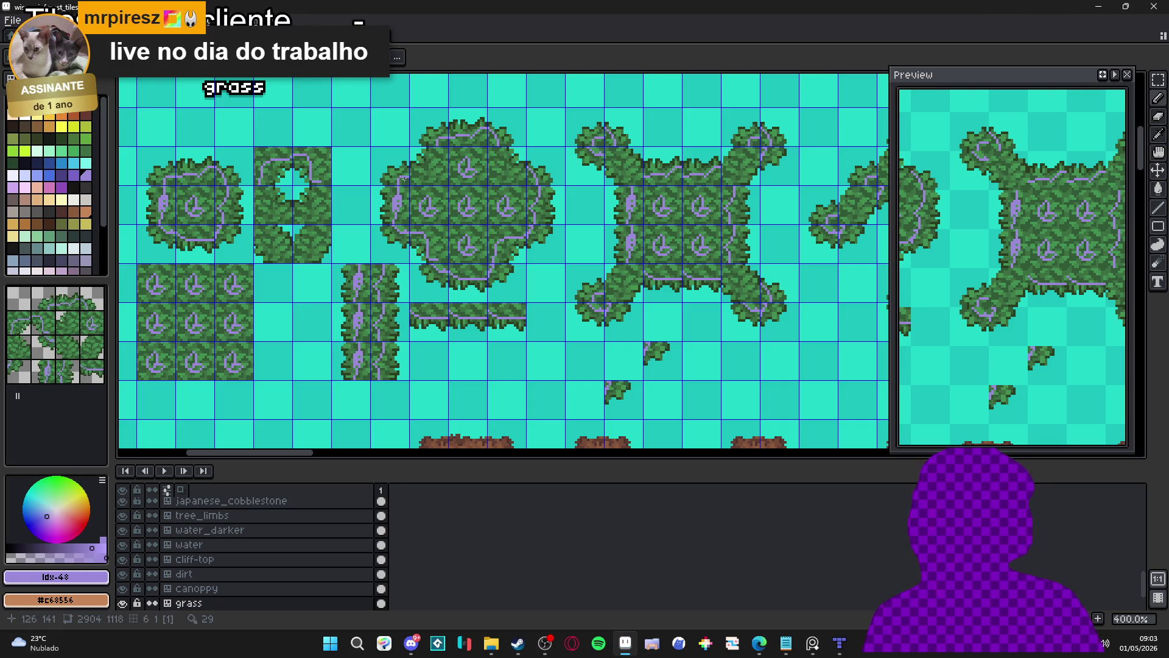
- Pan across the rainforest tiles, then switch back to seongmuk.aseprite
scroll(336, 346, down, 2)
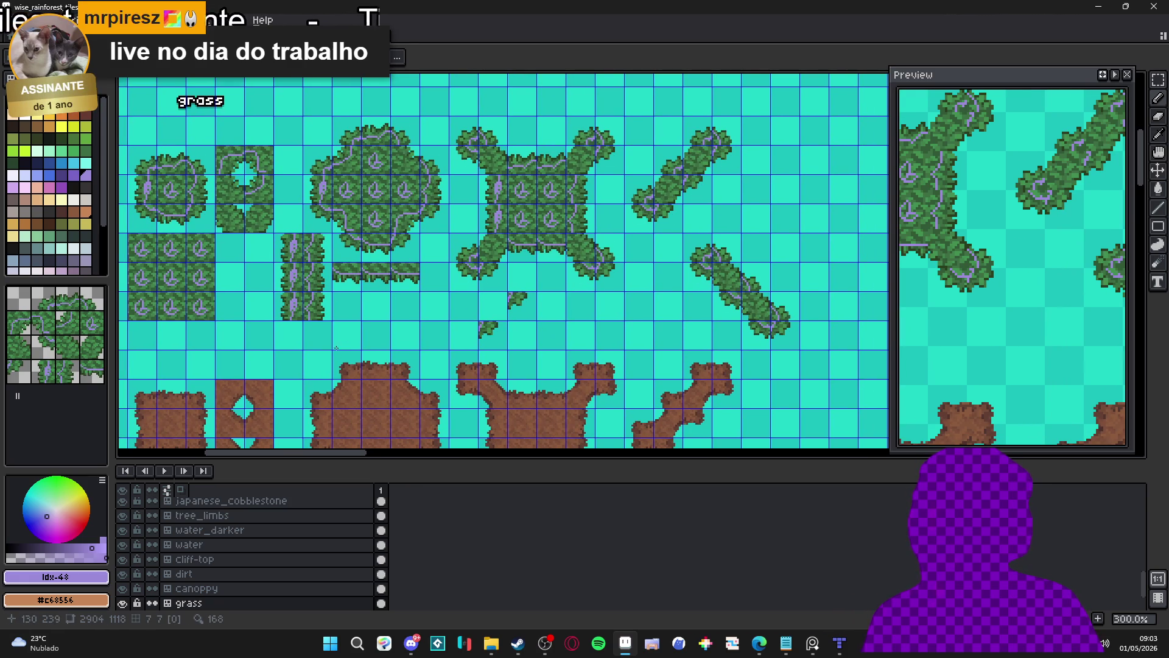
drag(290, 280, 377, 281)
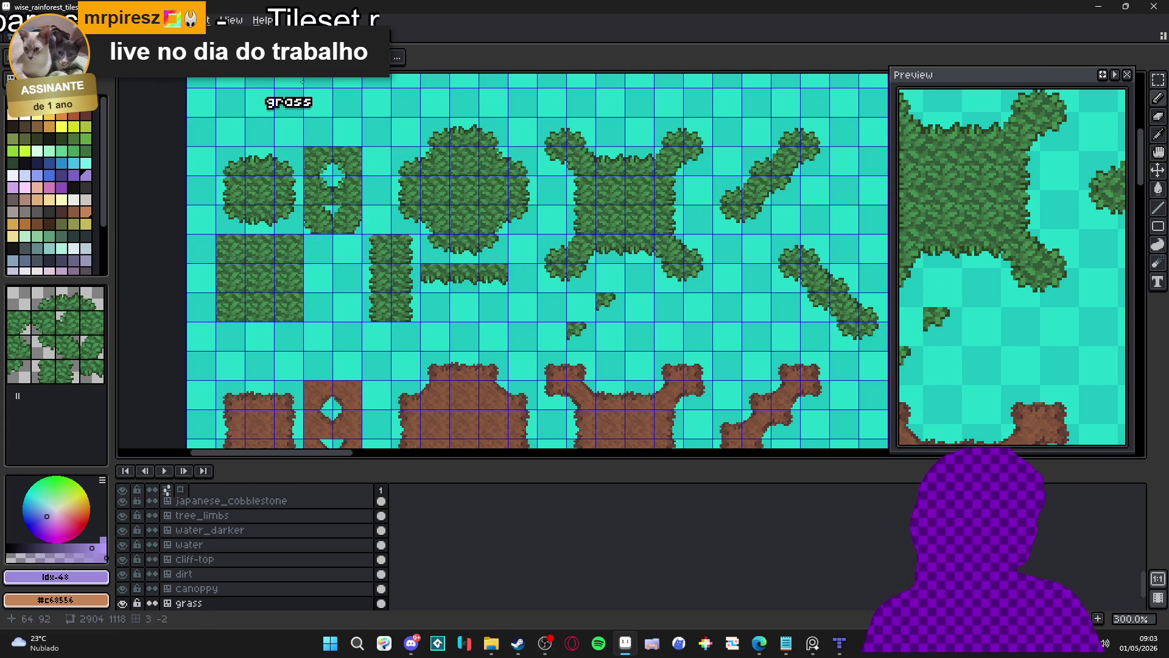
key(ctrl+Tab)
key(ctrl+Tab)
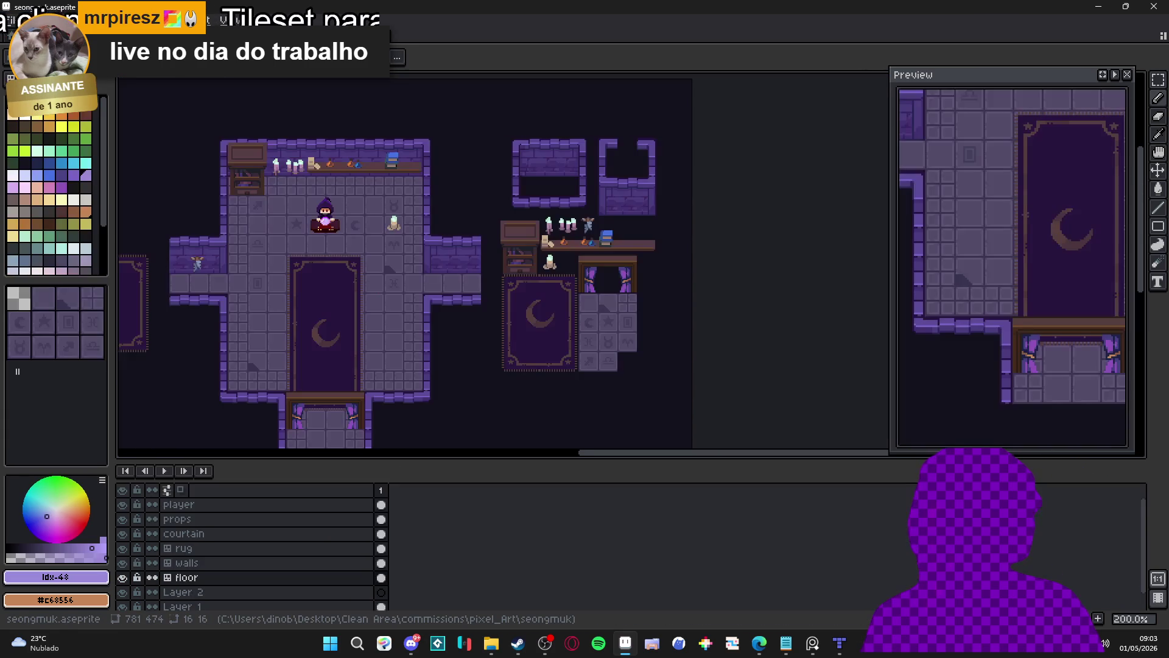
- Zoom into the dungeon canvas and shrink the timeline to give it more room
drag(590, 279, 572, 263)
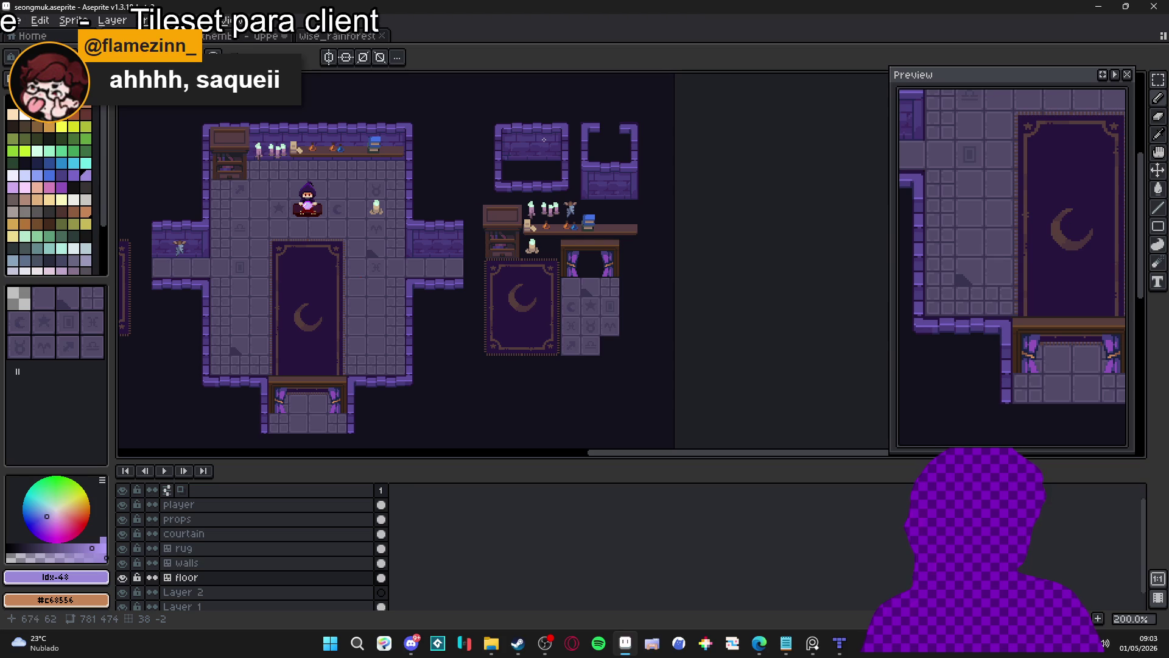
scroll(557, 162, up, 1)
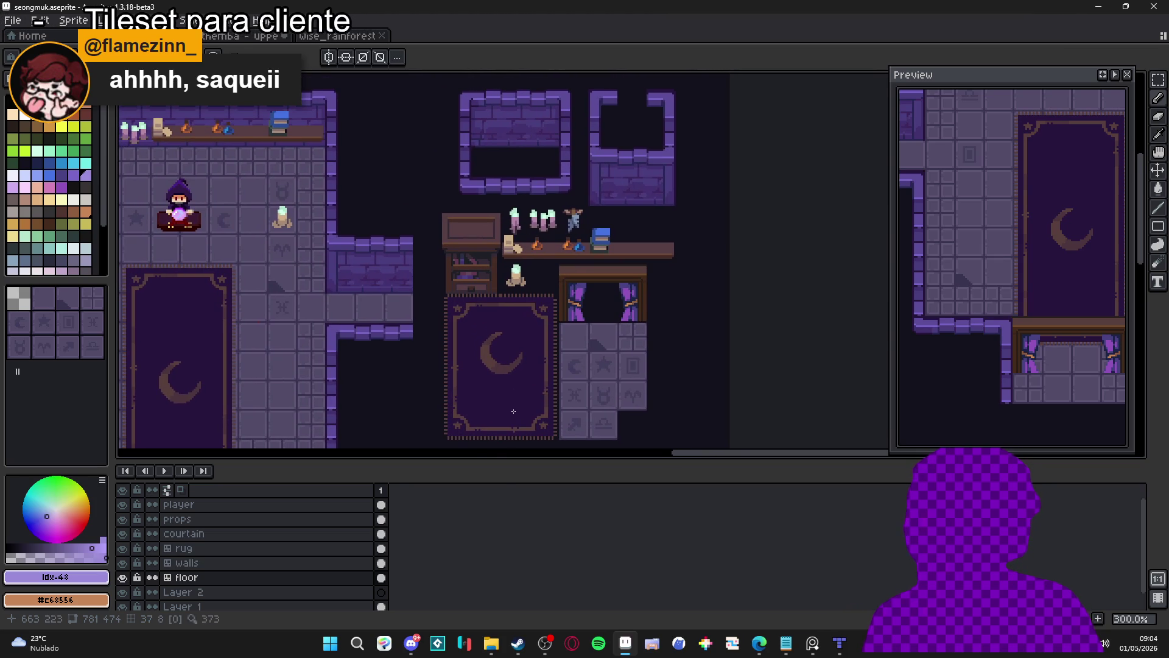
mouse_move(506, 462)
mouse_down()
mouse_move(493, 509)
mouse_move(519, 531)
mouse_up()
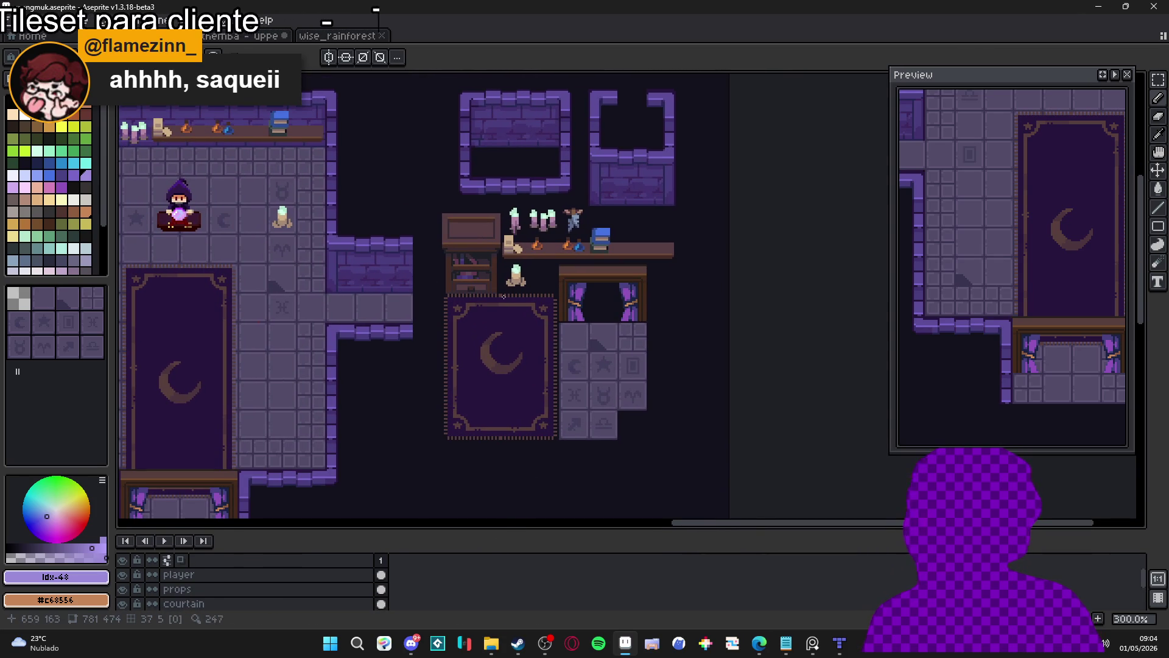
- Select the walls layer, show its tile grid, and ready the Rectangular Marquee Tool
ctrl+click(467, 165)
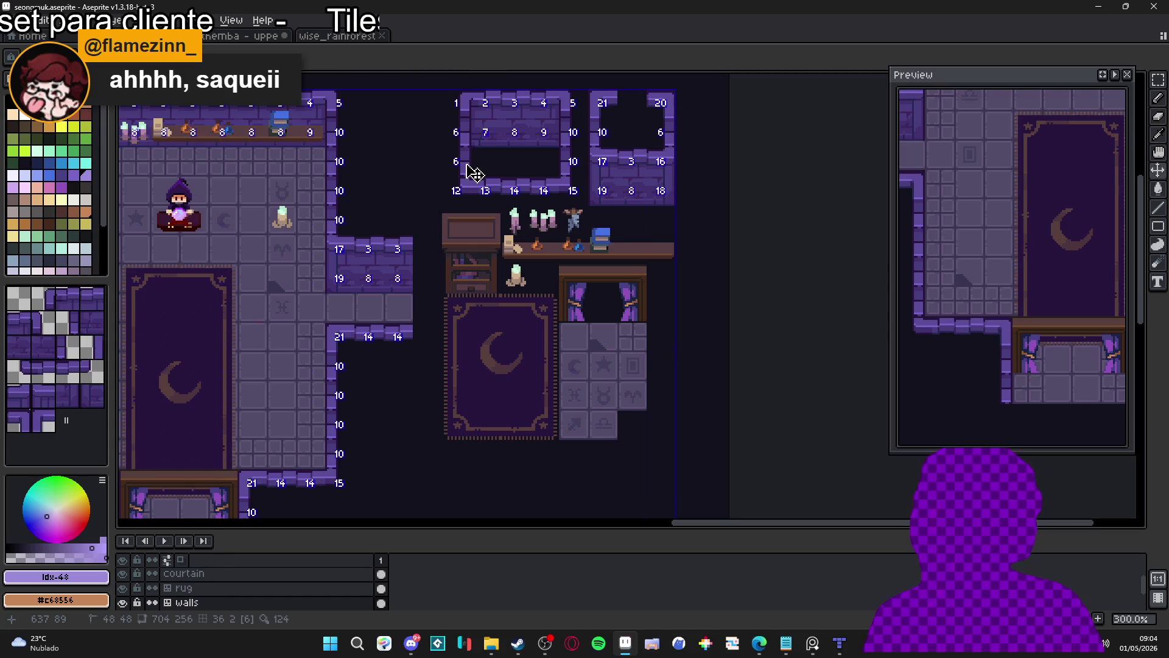
key(m)
key(space)
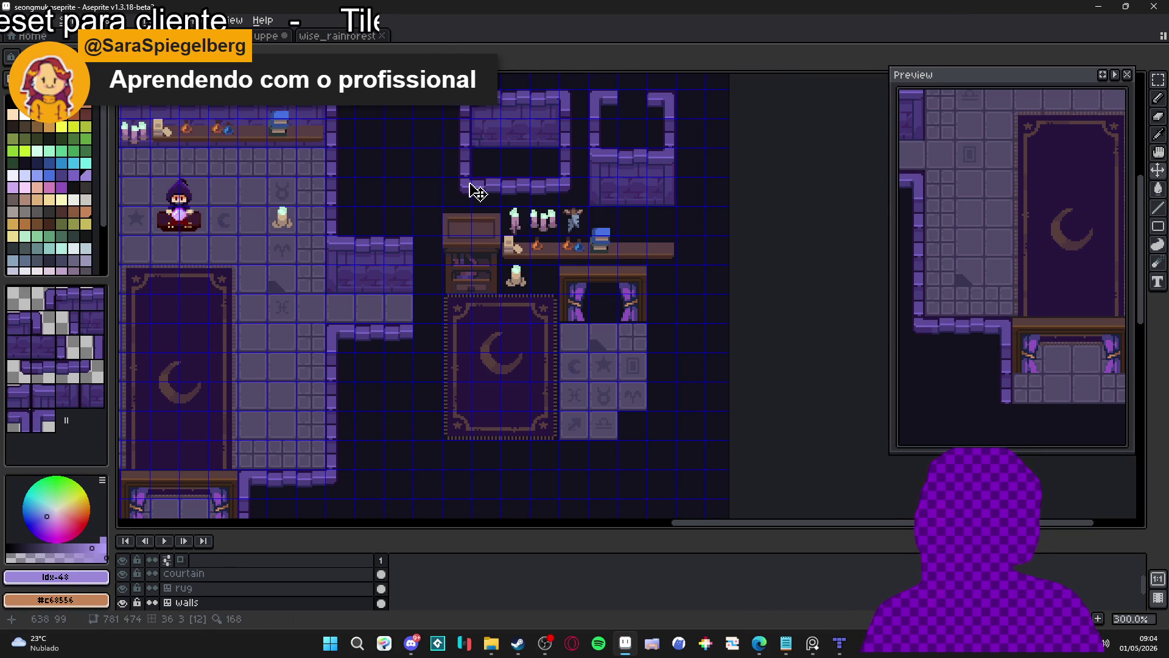
key(m)
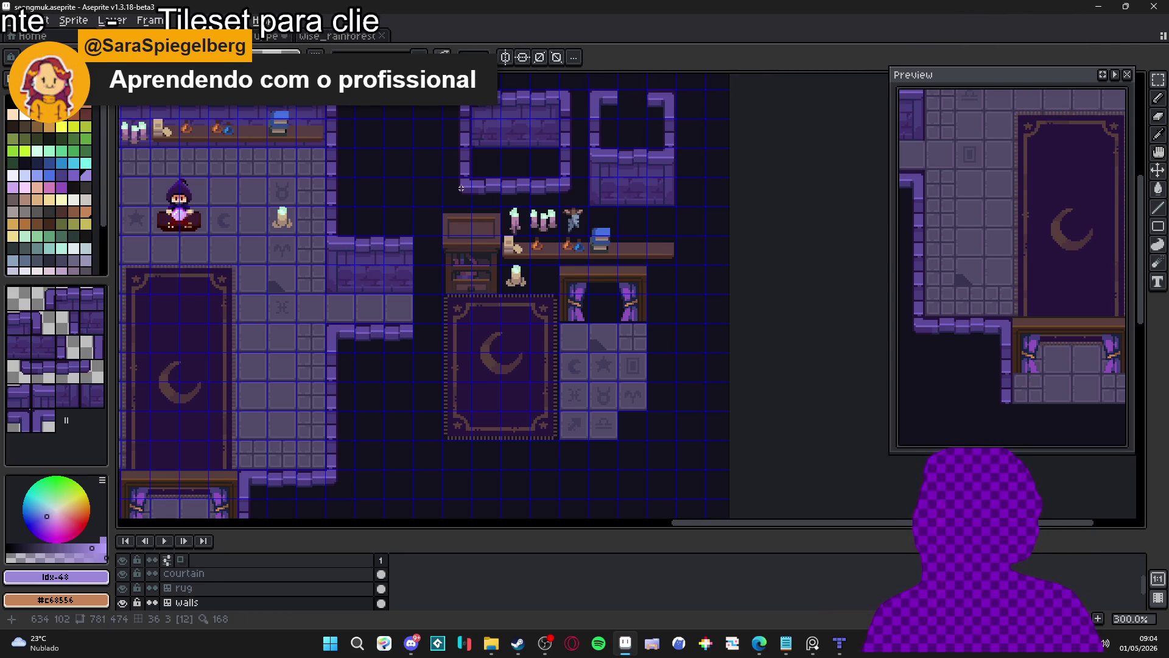
drag(460, 188, 581, 198)
mouse_move(566, 112)
mouse_down()
mouse_move(535, 103)
mouse_move(447, 122)
mouse_move(469, 171)
mouse_up()
drag(475, 122, 556, 144)
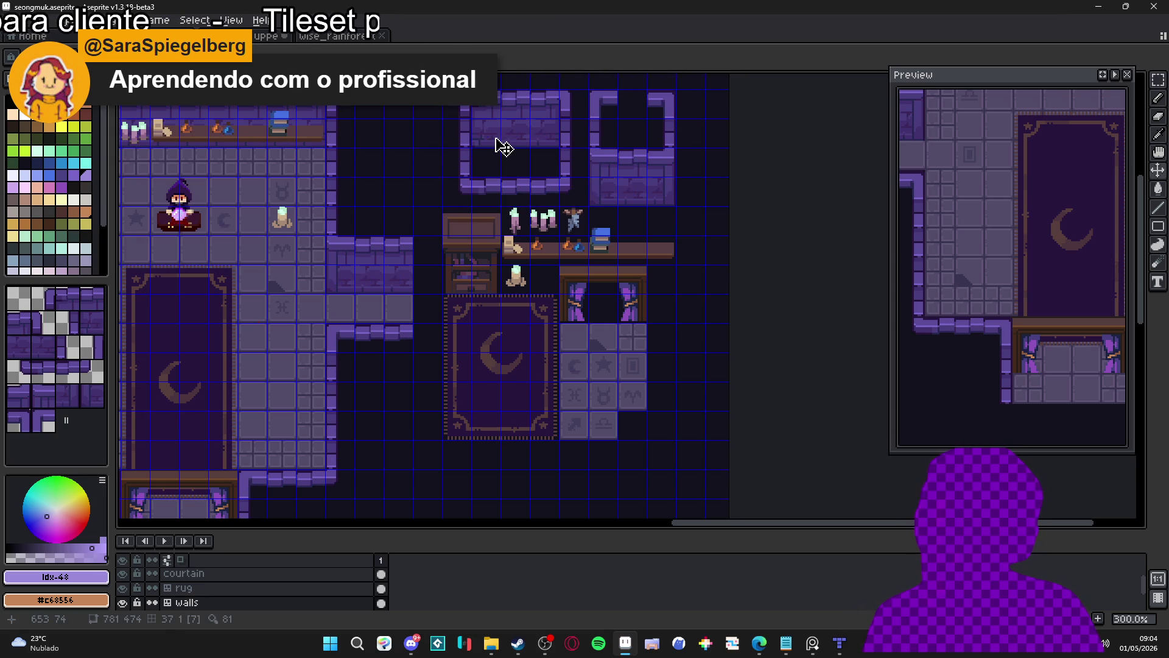
key(m)
drag(457, 105, 572, 170)
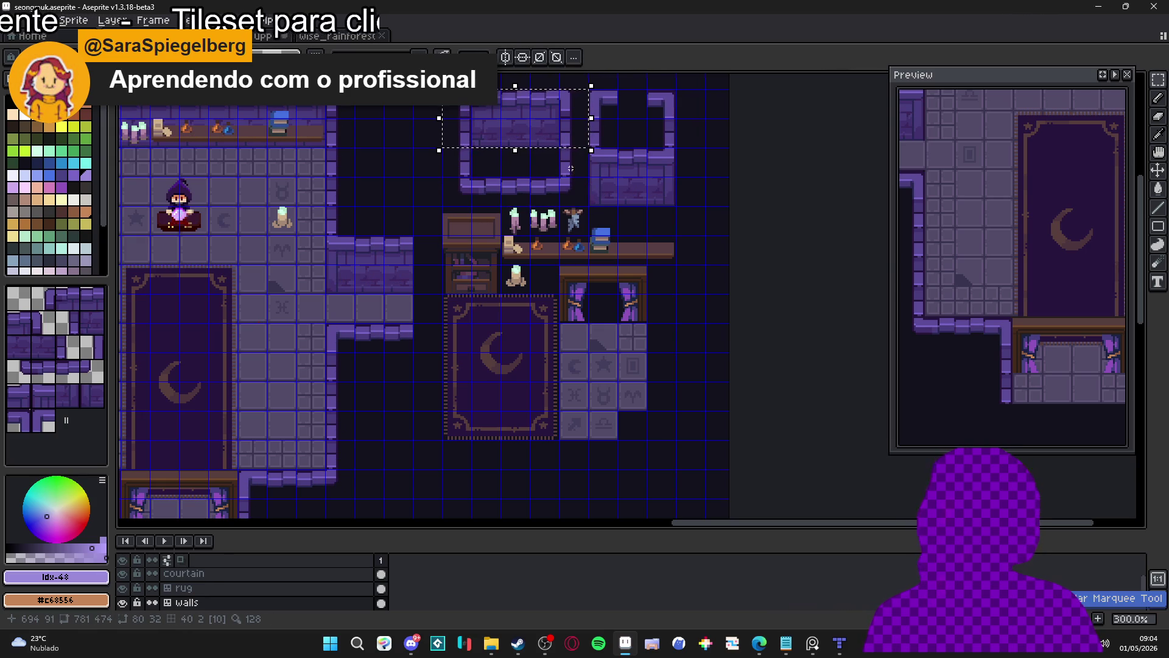
drag(564, 93, 575, 104)
drag(448, 181, 578, 189)
drag(445, 107, 470, 203)
drag(562, 92, 579, 103)
drag(472, 91, 588, 146)
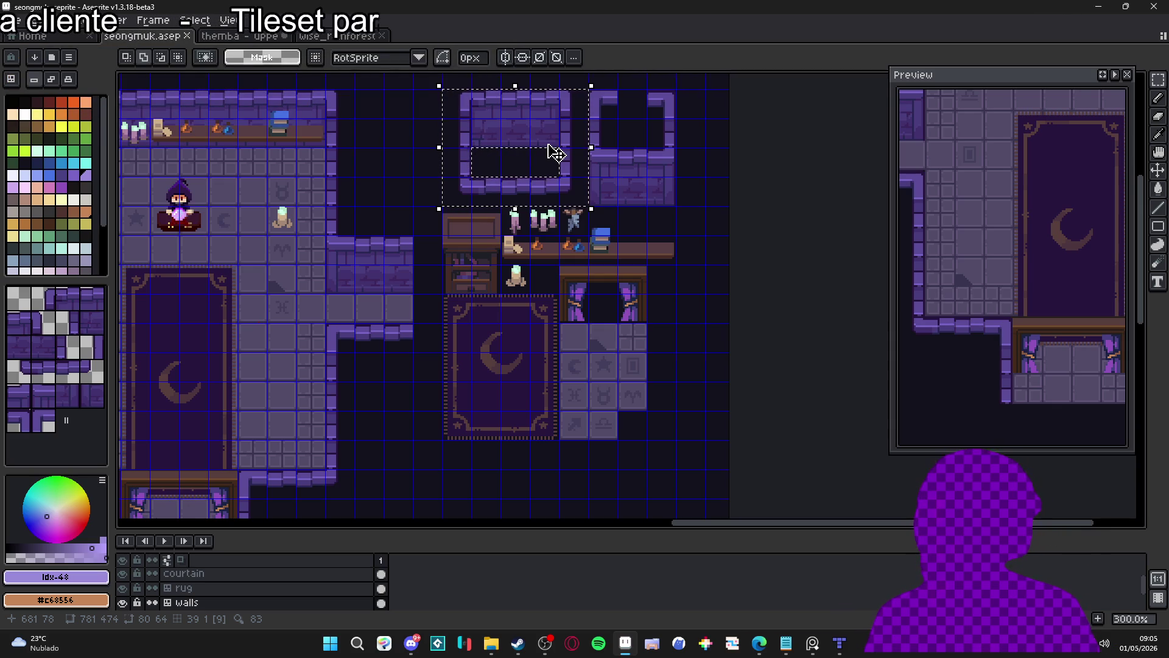
key(ctrl+d)
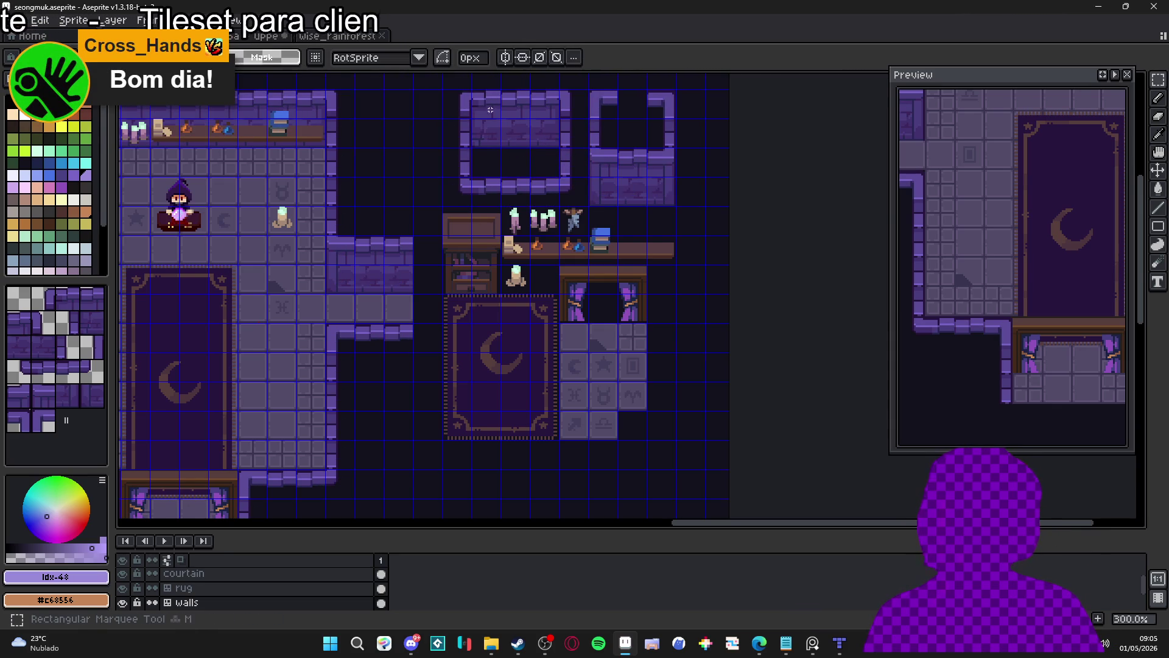
mouse_move(453, 97)
mouse_down()
mouse_move(566, 135)
mouse_move(587, 205)
mouse_up()
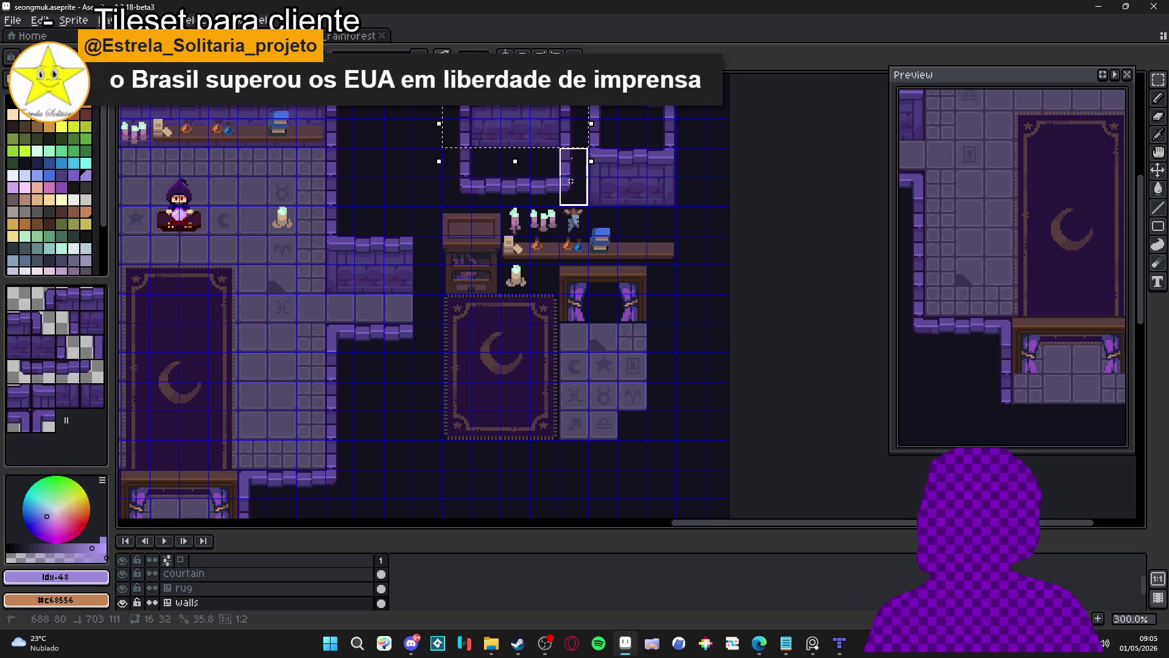
drag(444, 149, 461, 207)
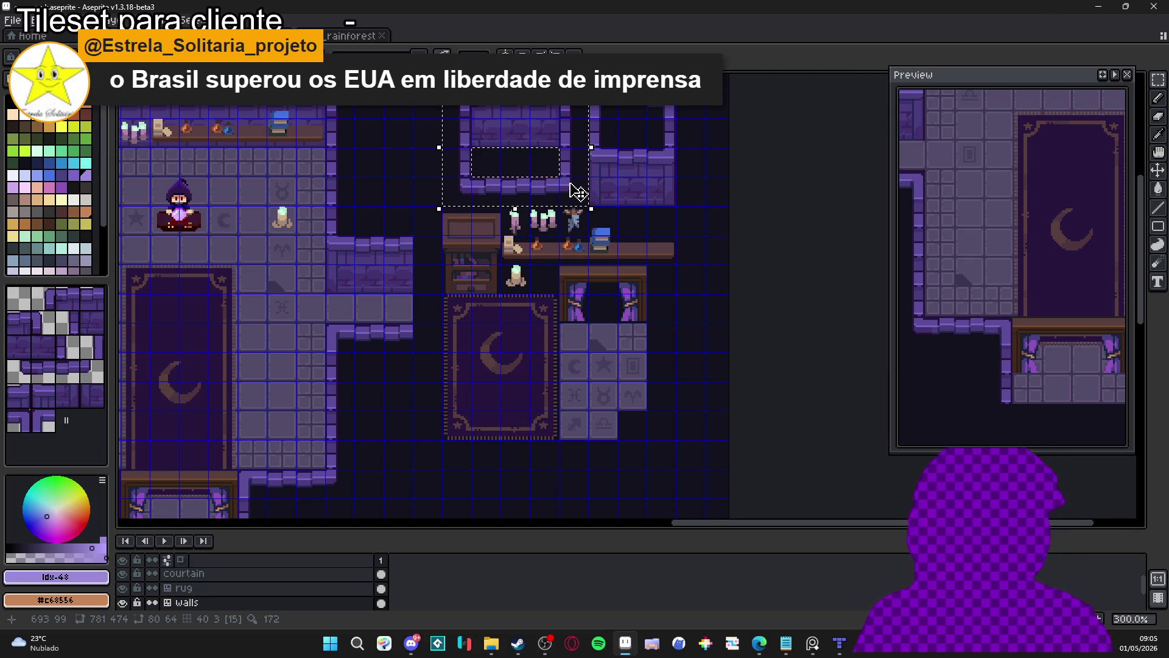
key(ctrl+d)
key(Tab)
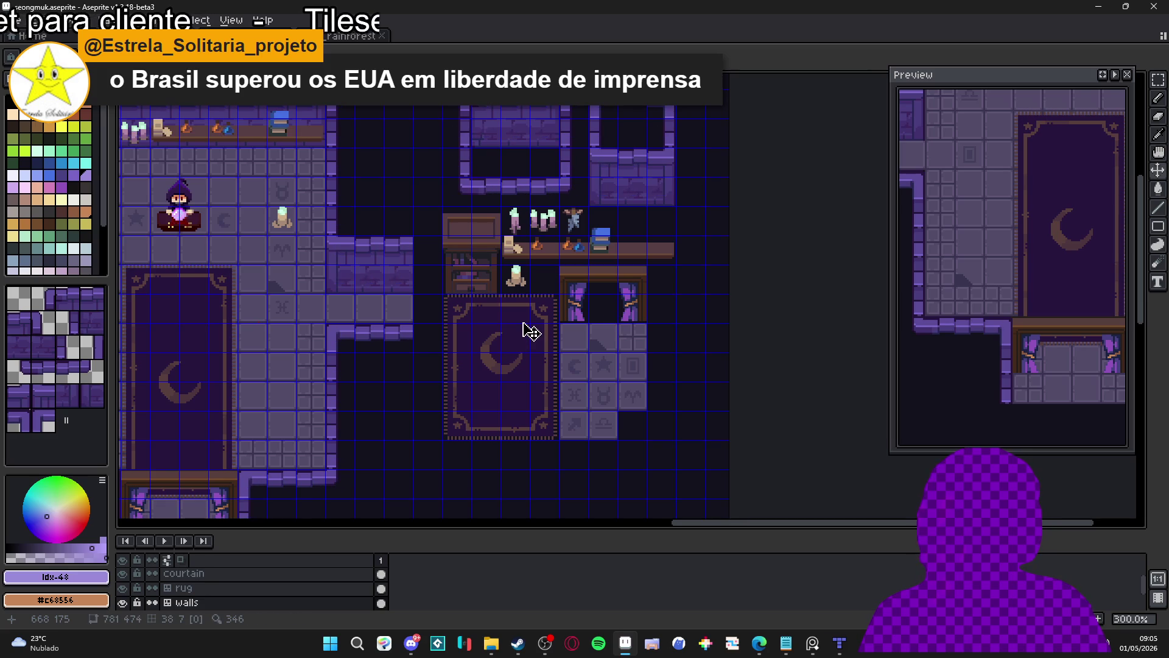
- Cycle through the rug and floor layers, then move over to the browser window
key(alt+Up)
key(alt+Down)
key(alt+Down)
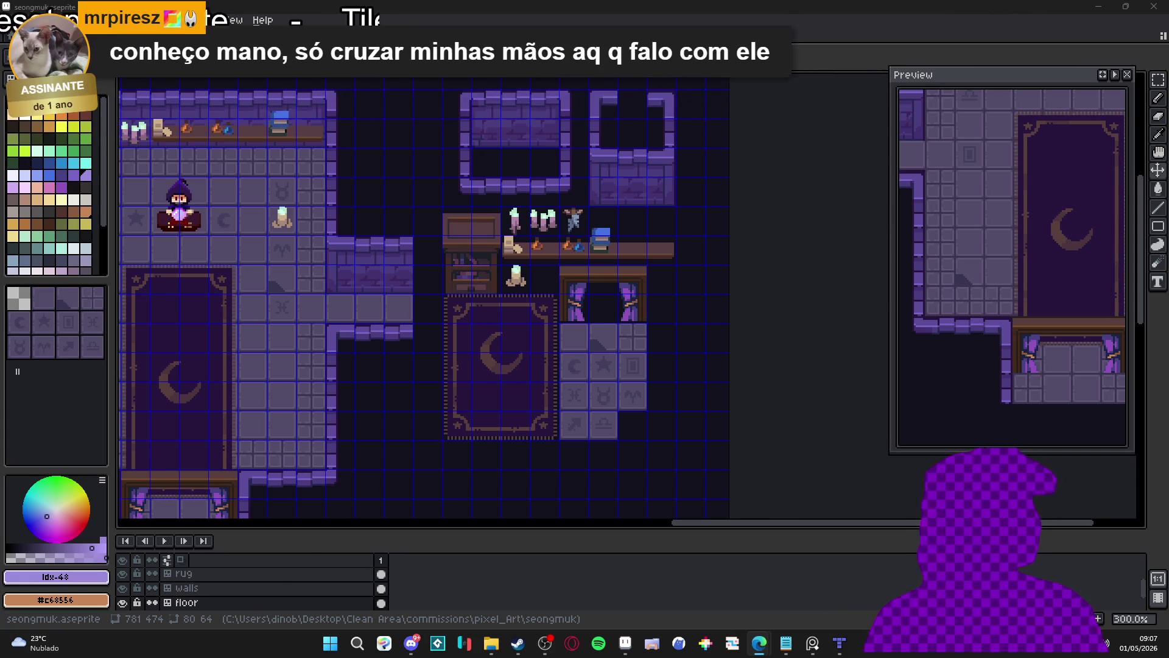
key(alt+Tab)
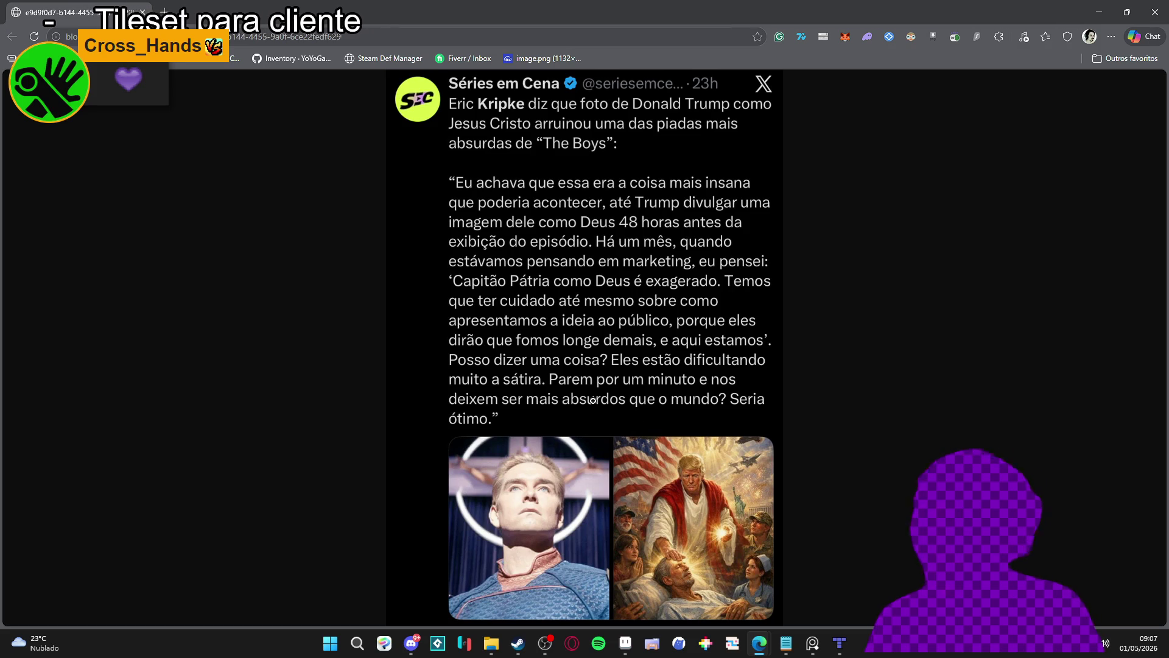
- View the posted image at full size, zoom the page out one step, and close Edge
click(641, 523)
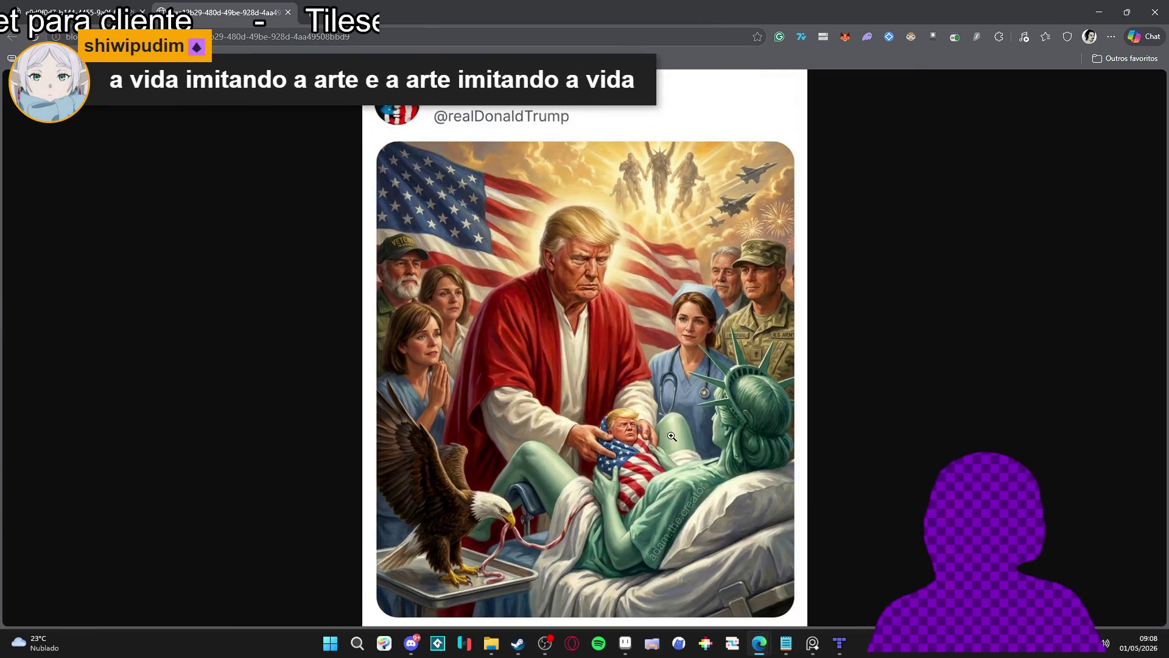
click(641, 336)
scroll(1161, 330, up, 3)
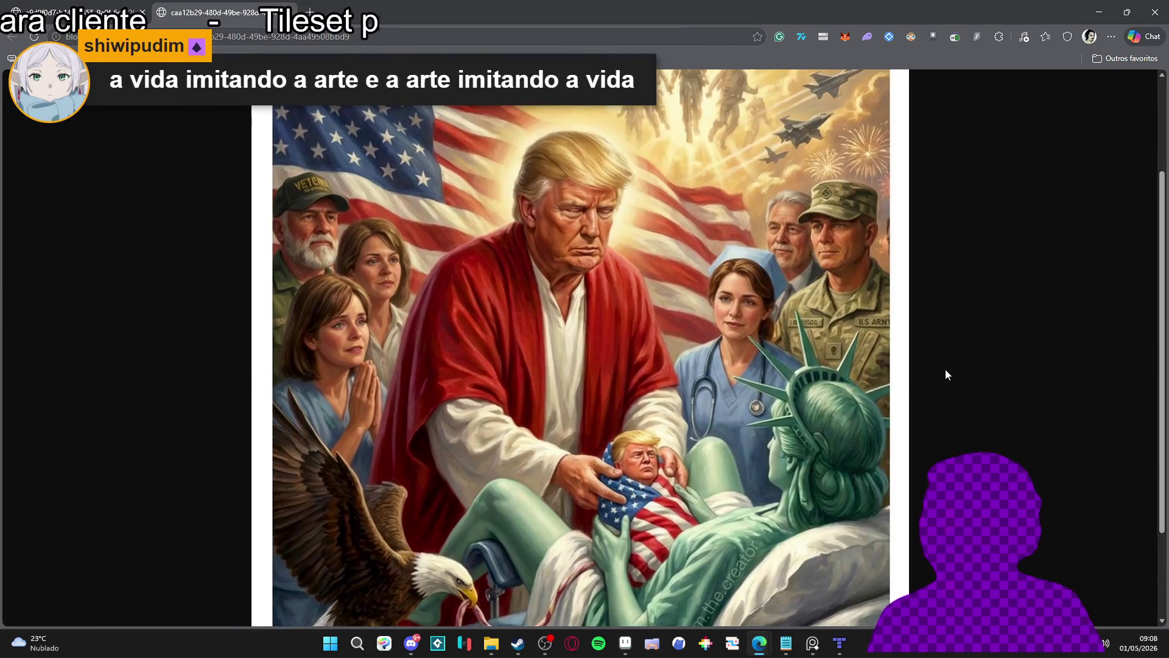
key(ctrl+minus)
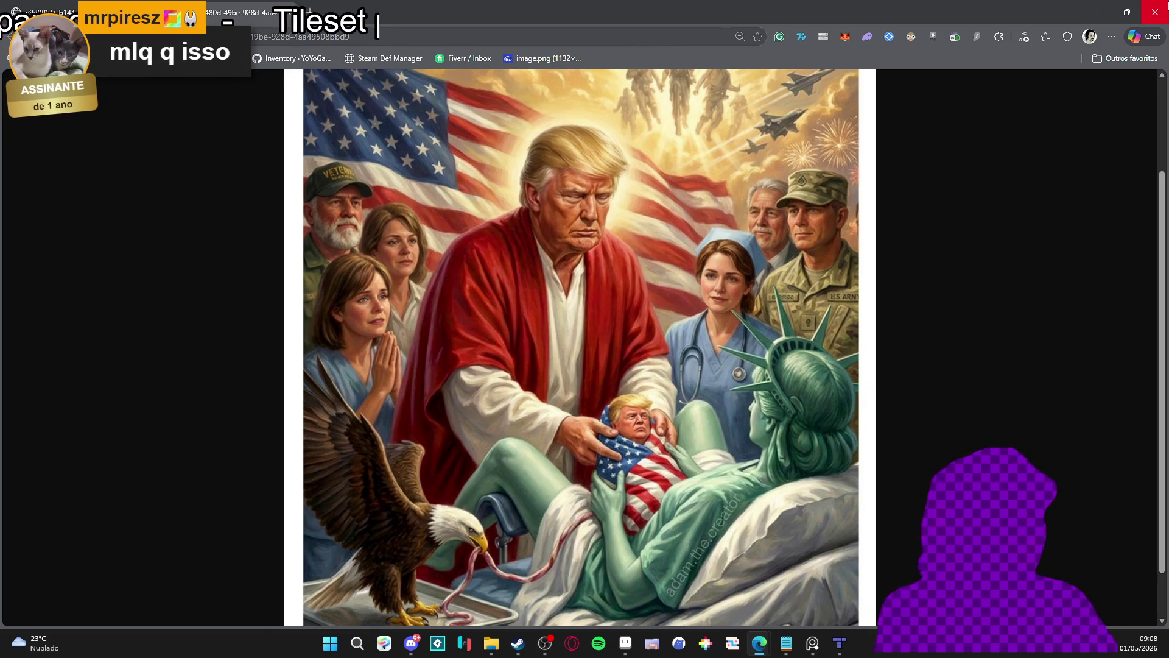
click(1155, 12)
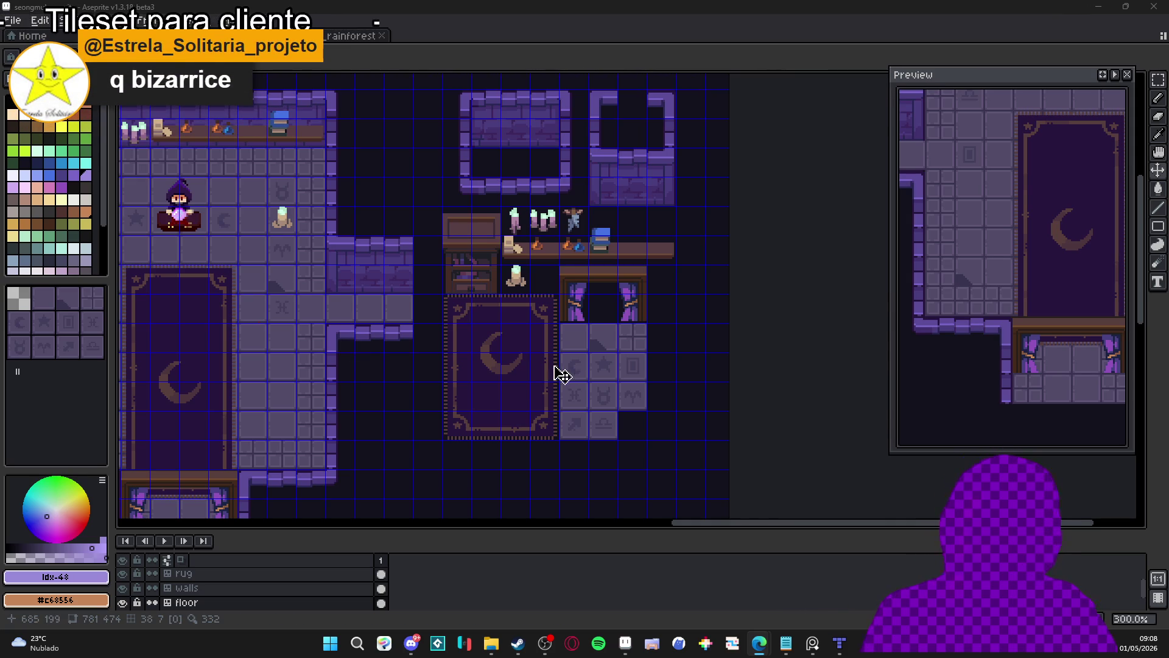
- Inspect the rug layer's tile indices with the Move tool, then select the props layer
ctrl+click(504, 371)
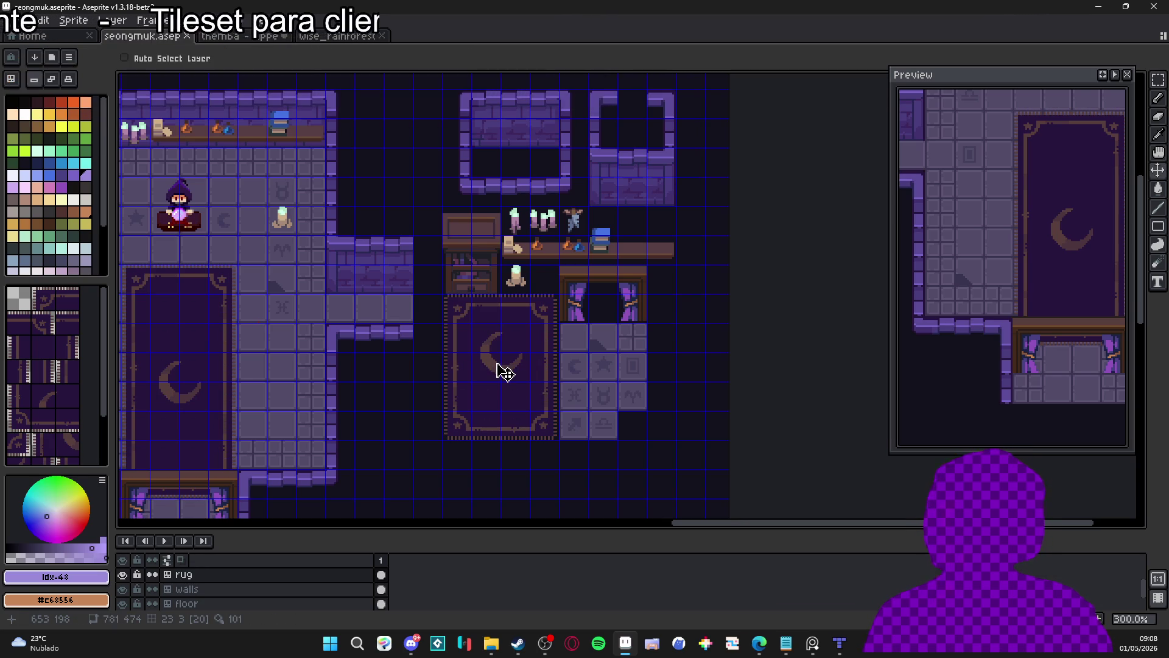
key(v)
key(ctrl)
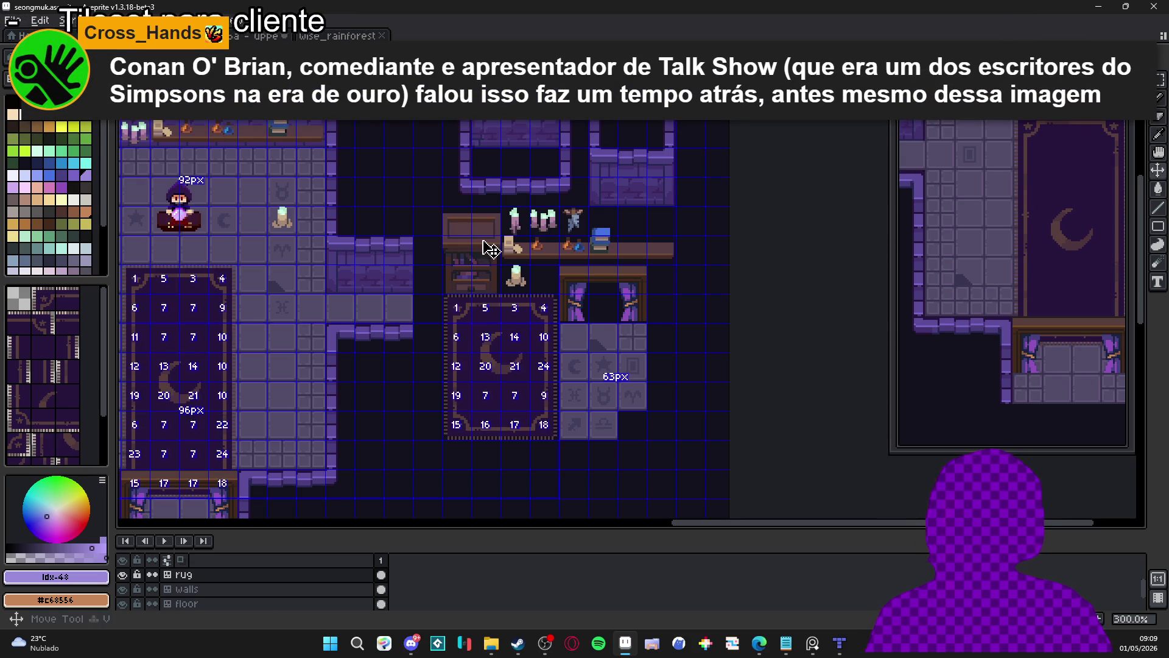
ctrl+click(490, 248)
- Enlarge the layer list and select the walls layer with the Rectangular Marquee Tool
drag(386, 530, 392, 463)
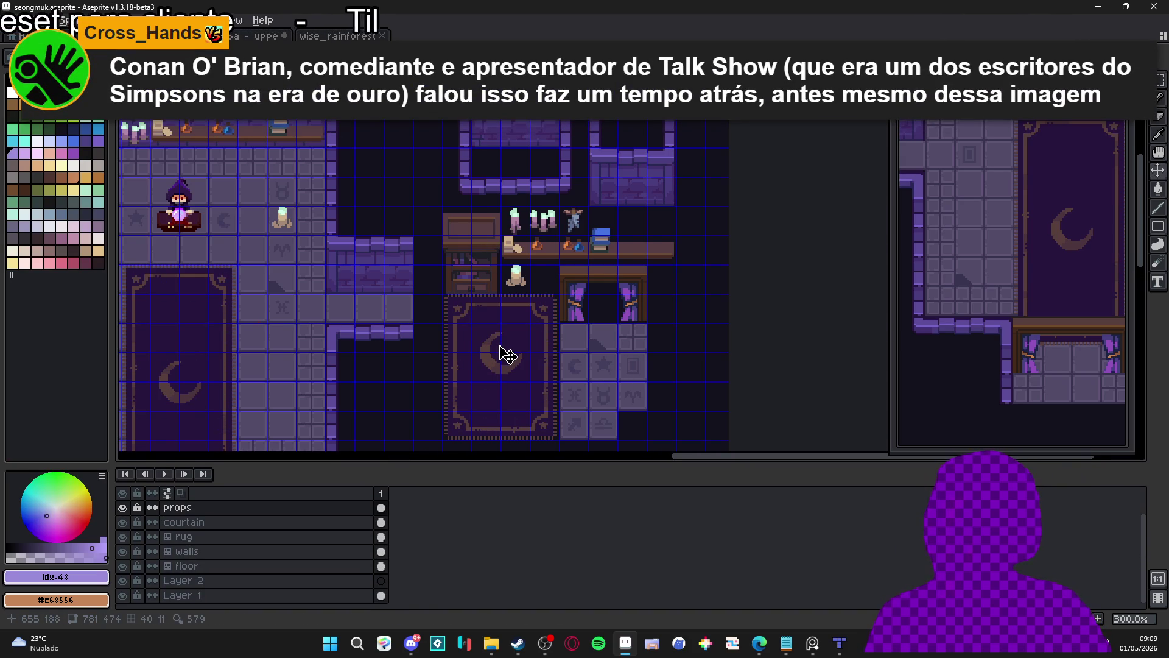
scroll(511, 341, left, 3)
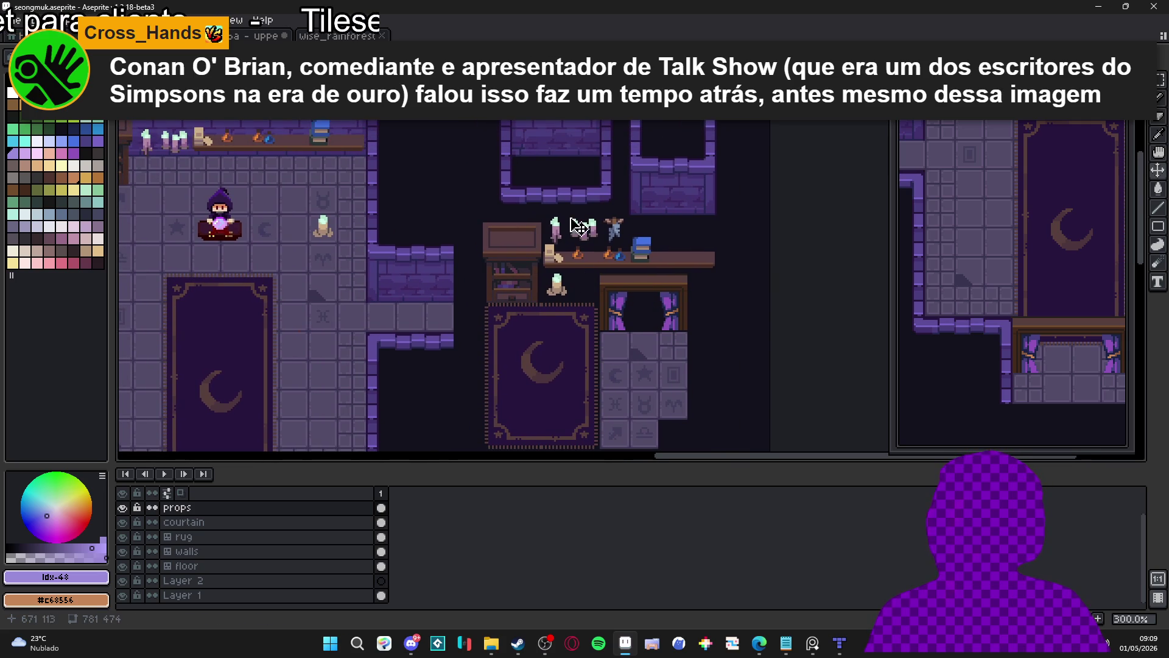
ctrl+click(570, 150)
key(m)
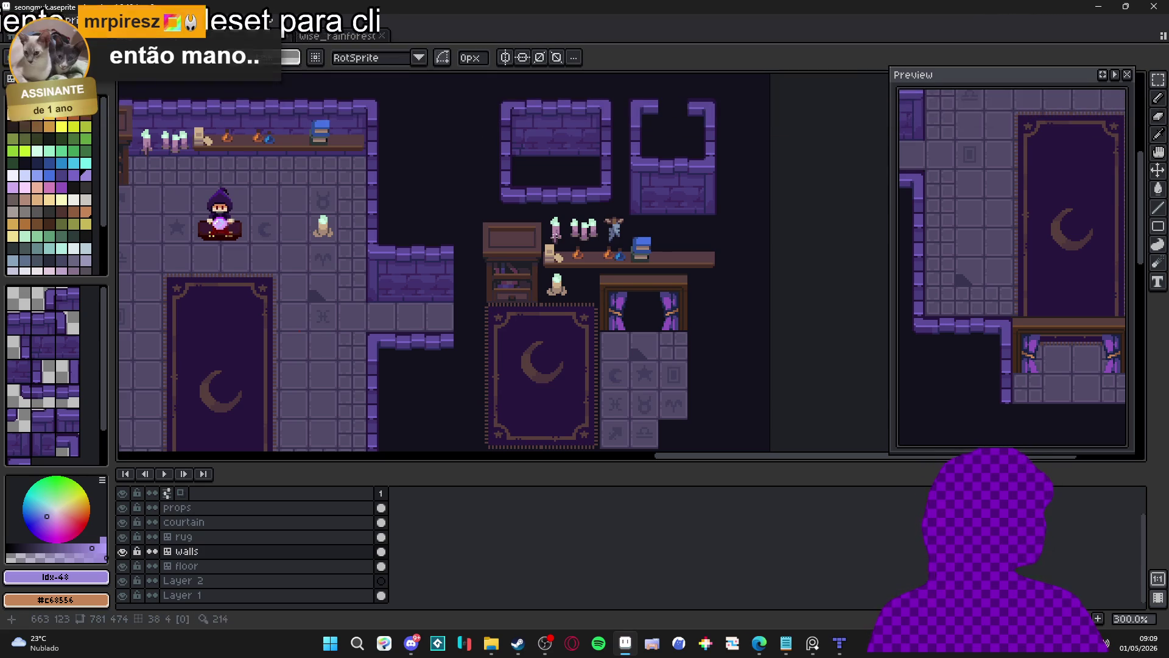
scroll(311, 310, up, 4)
scroll(299, 329, up, 2)
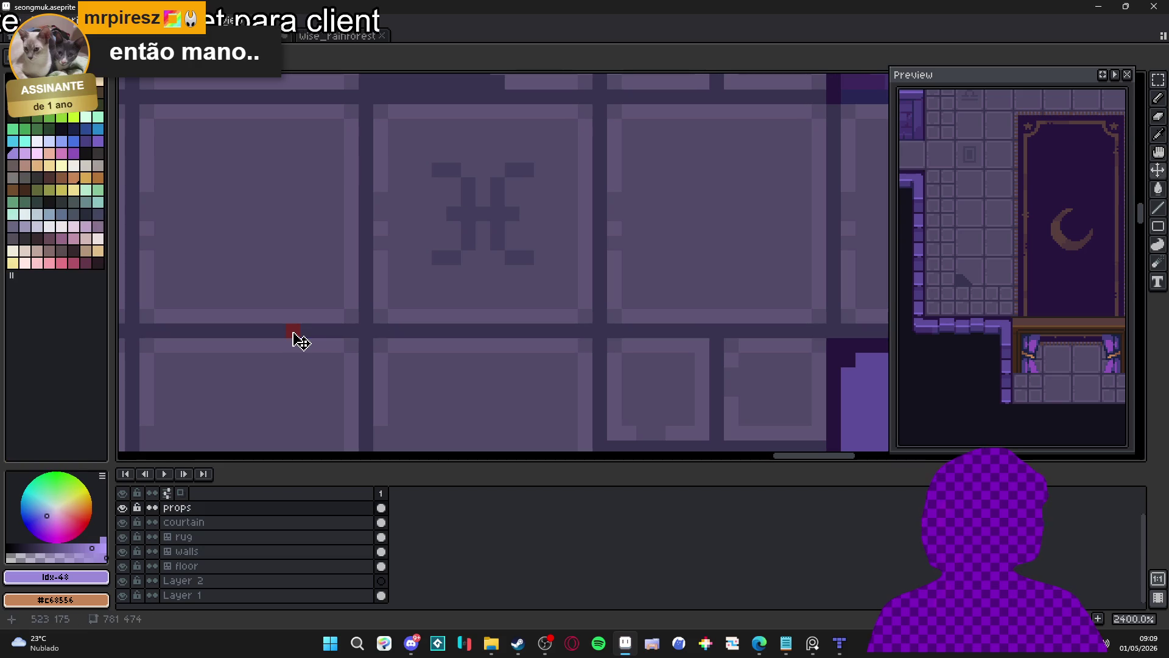
- Switch to the pencil brush and lower the timeline splitter to give the canvas more room
key(b)
scroll(365, 332, down, 4)
scroll(368, 332, down, 1)
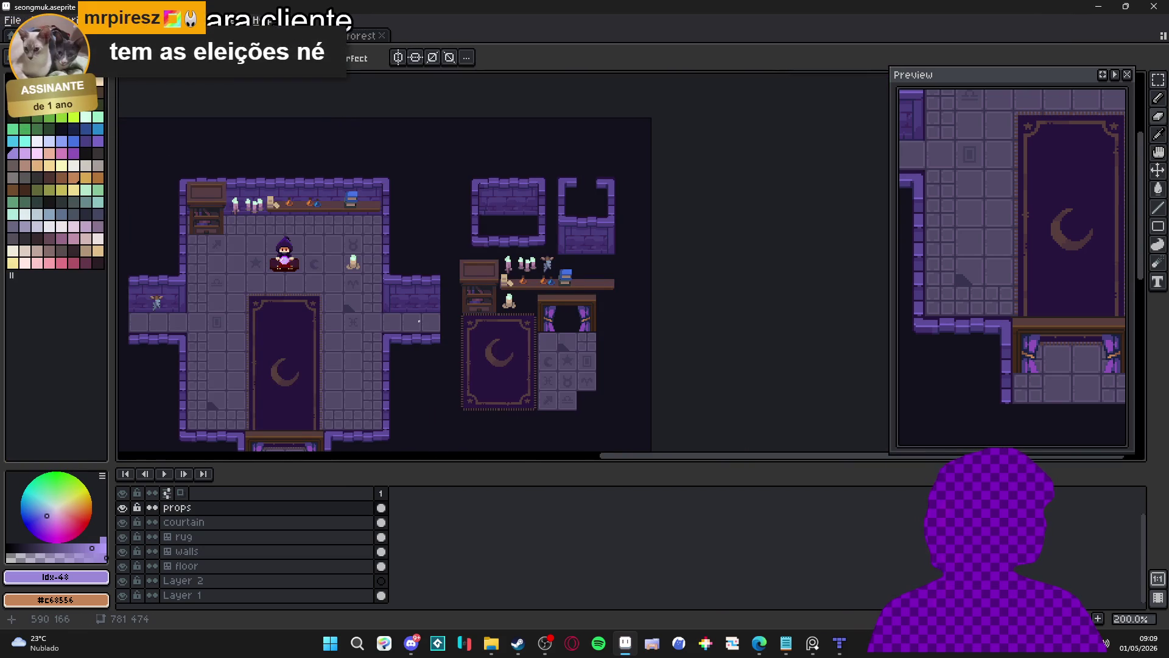
scroll(618, 226, up, 1)
scroll(618, 226, right, 3)
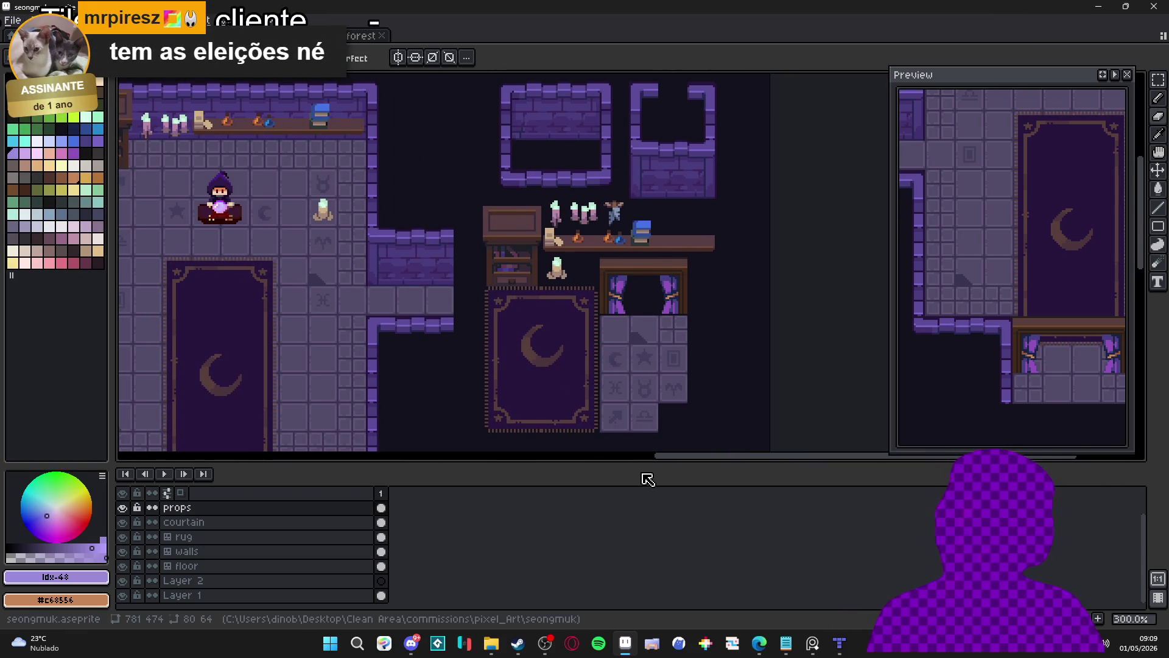
mouse_move(645, 462)
mouse_down()
mouse_move(634, 526)
mouse_move(644, 561)
mouse_up()
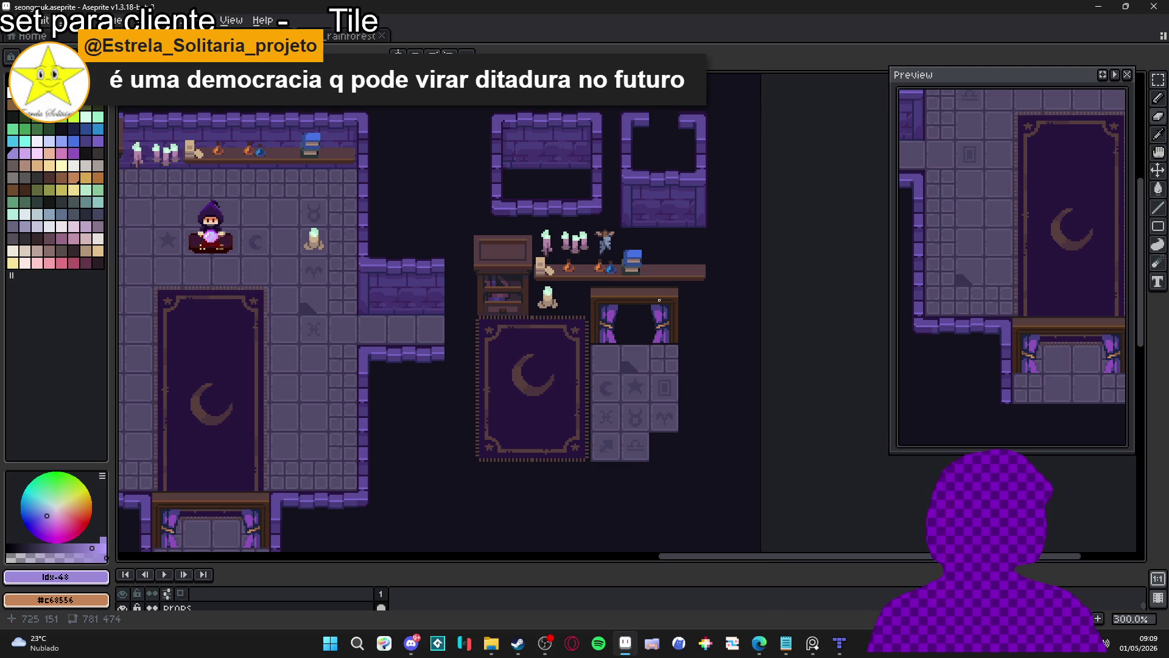
scroll(558, 216, left, 2)
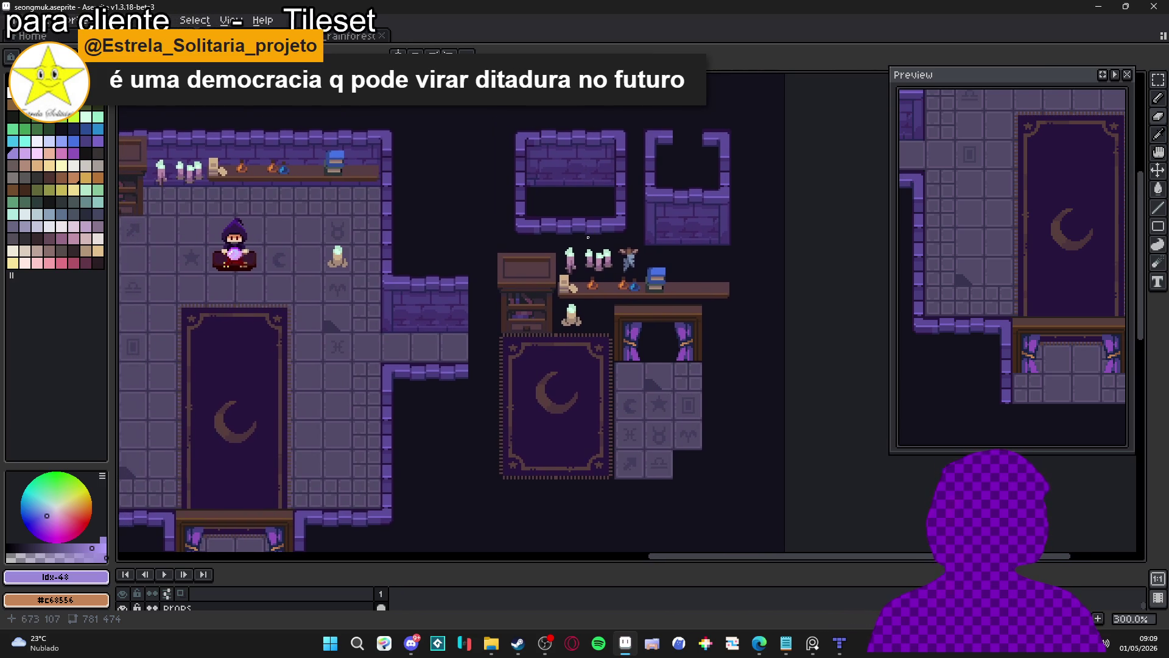
- Resize the layer list until Layer 2 and Layer 1 show, then turn on the tile grid
drag(487, 566, 512, 503)
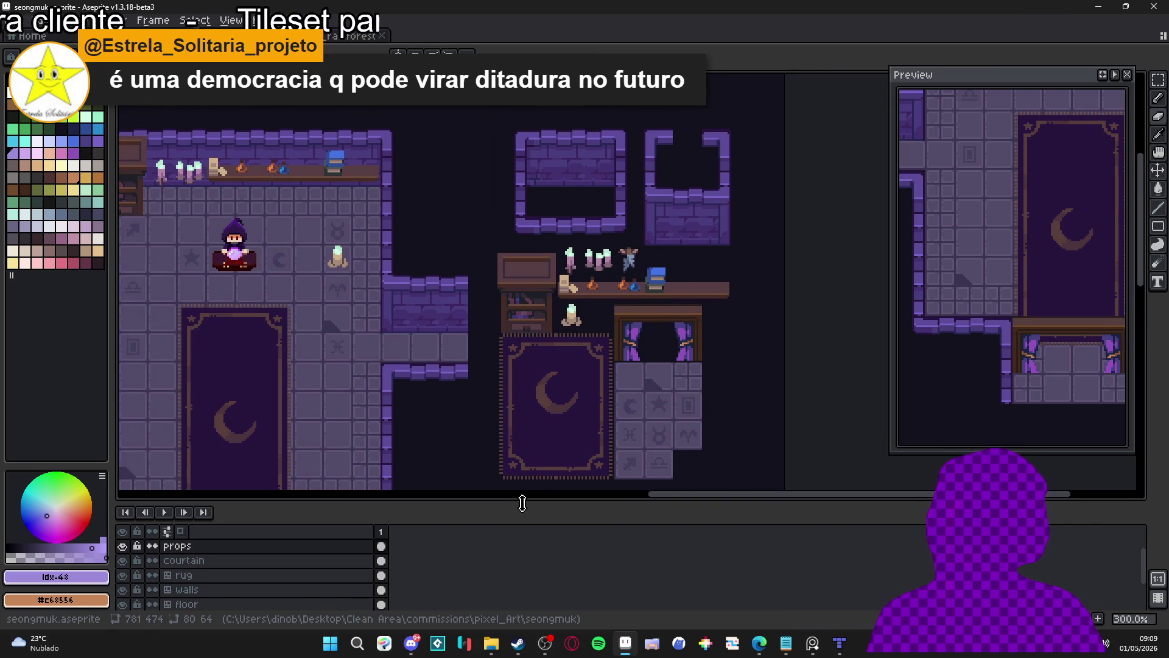
scroll(562, 436, down, 1)
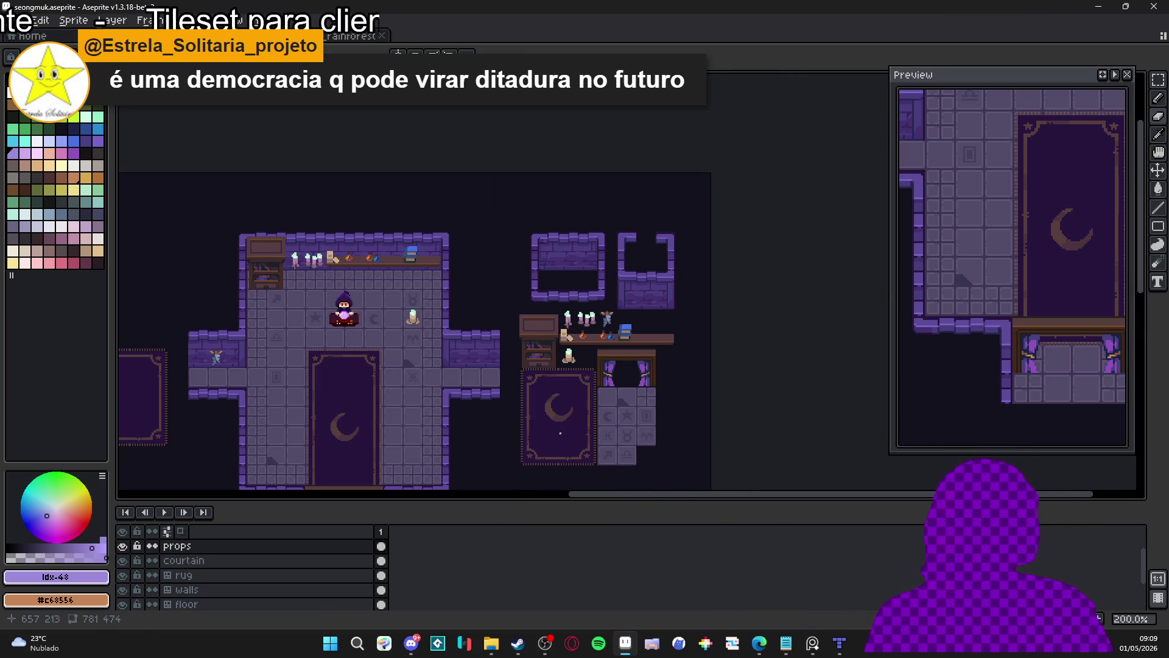
scroll(560, 433, up, 1)
drag(582, 402, 585, 356)
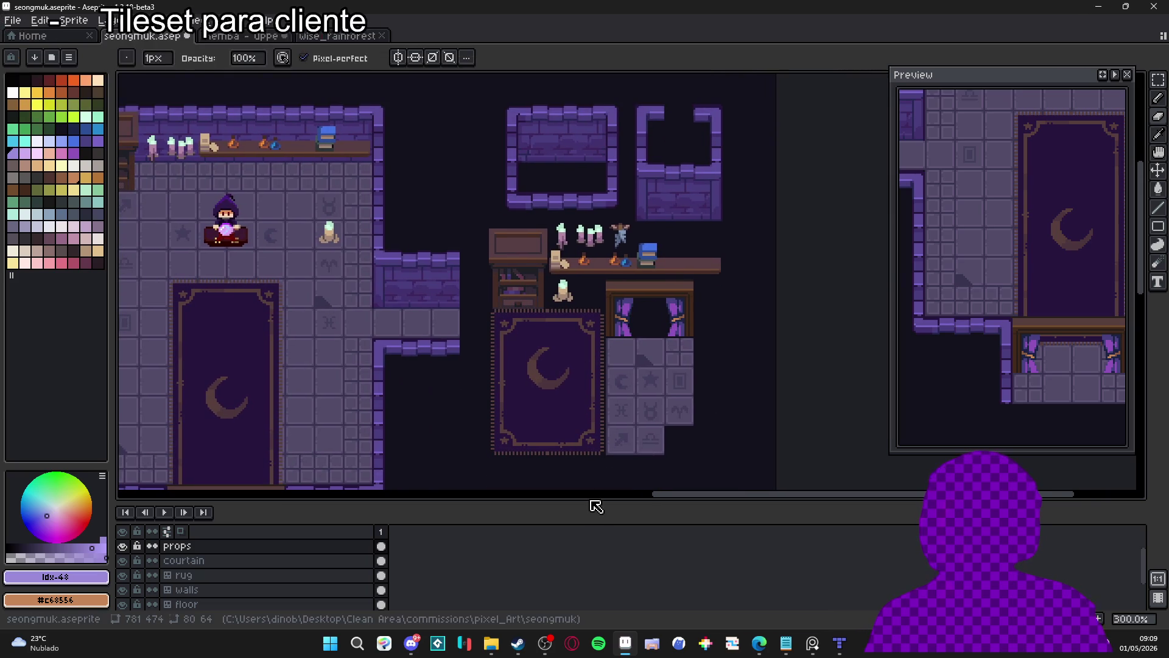
drag(594, 501, 641, 482)
drag(638, 368, 651, 345)
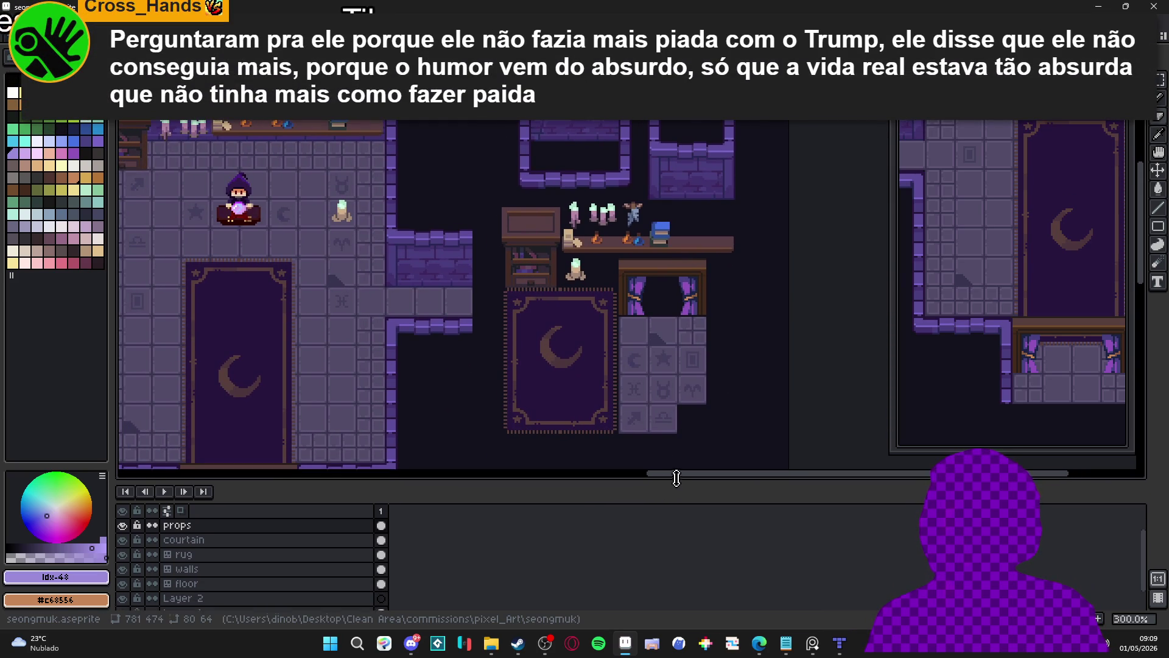
drag(672, 480, 672, 451)
key(ctrl+apostrophe)
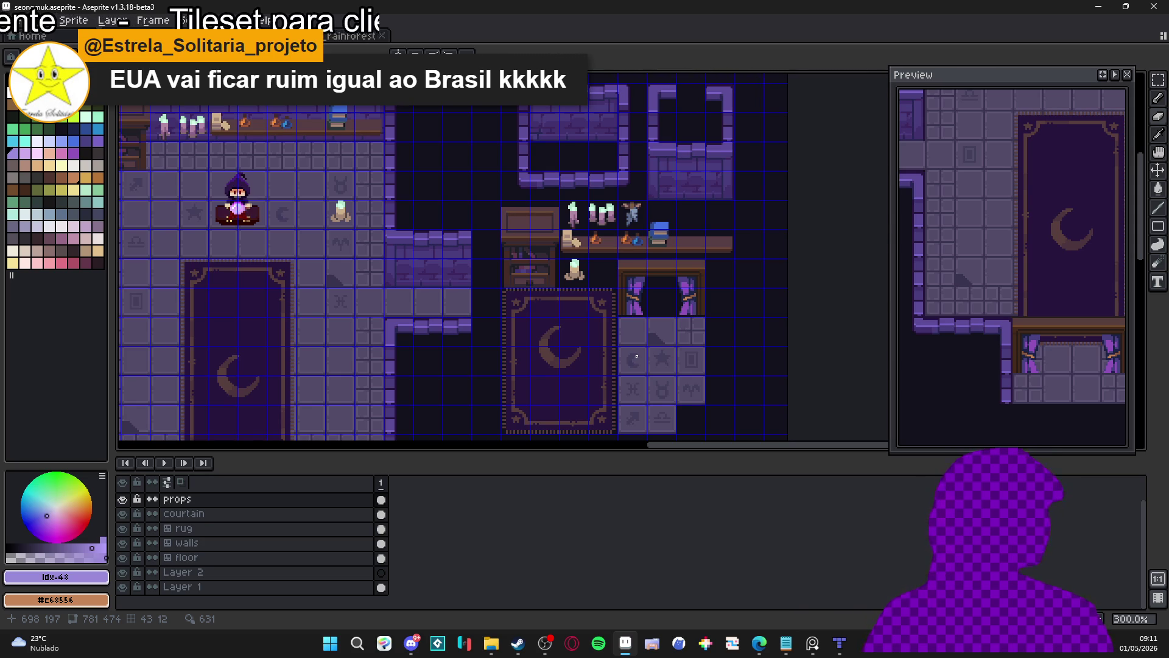
- Nudge the canvas view and save seongmuk.aseprite with Ctrl+S
mouse_move(525, 245)
mouse_down()
mouse_move(517, 224)
mouse_move(517, 276)
mouse_move(510, 244)
mouse_up()
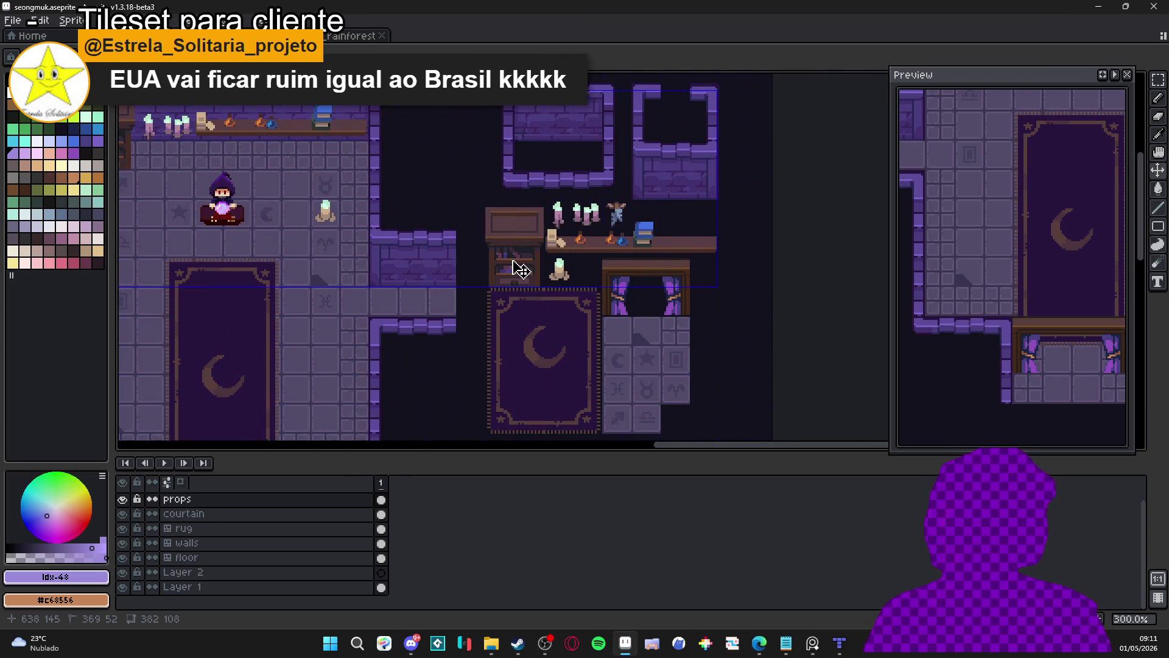
key(ctrl+s)
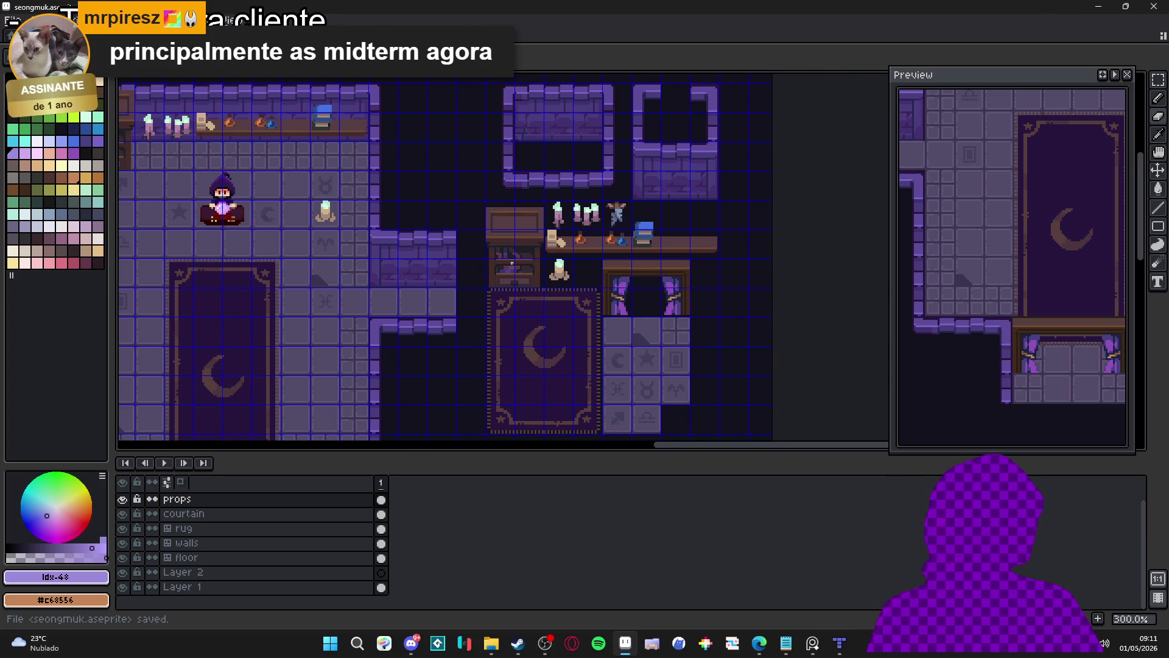
- Make the rug layer active, save seongmuk.aseprite, and reveal the layer's tile indices
key(v)
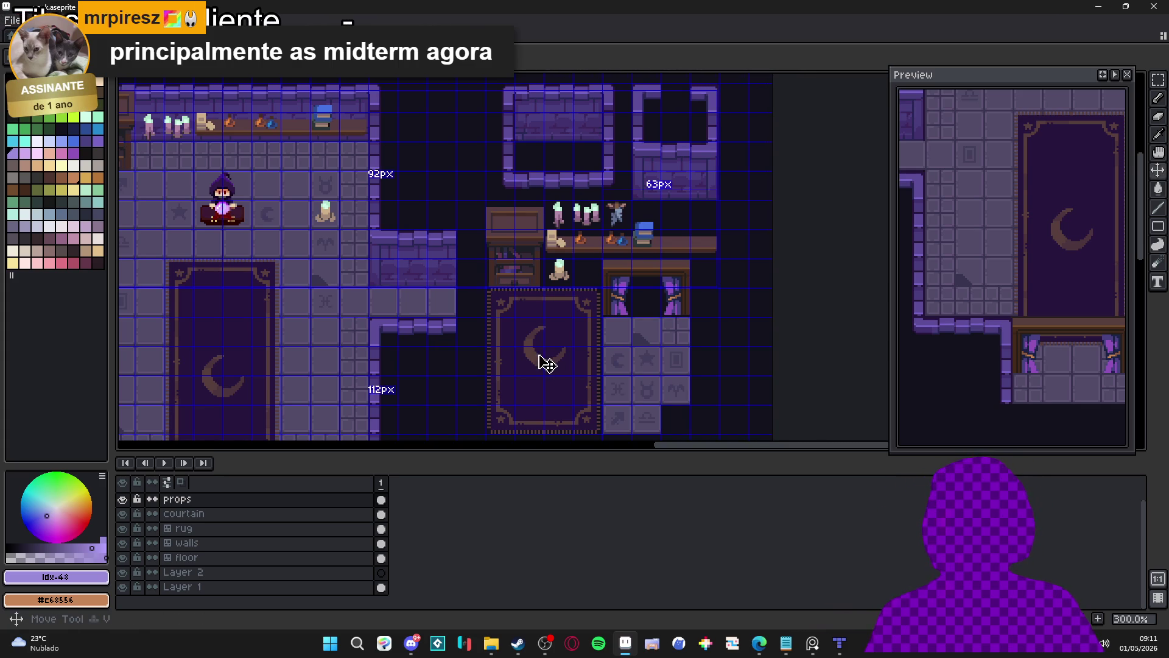
ctrl+click(546, 364)
scroll(546, 364, down, 1)
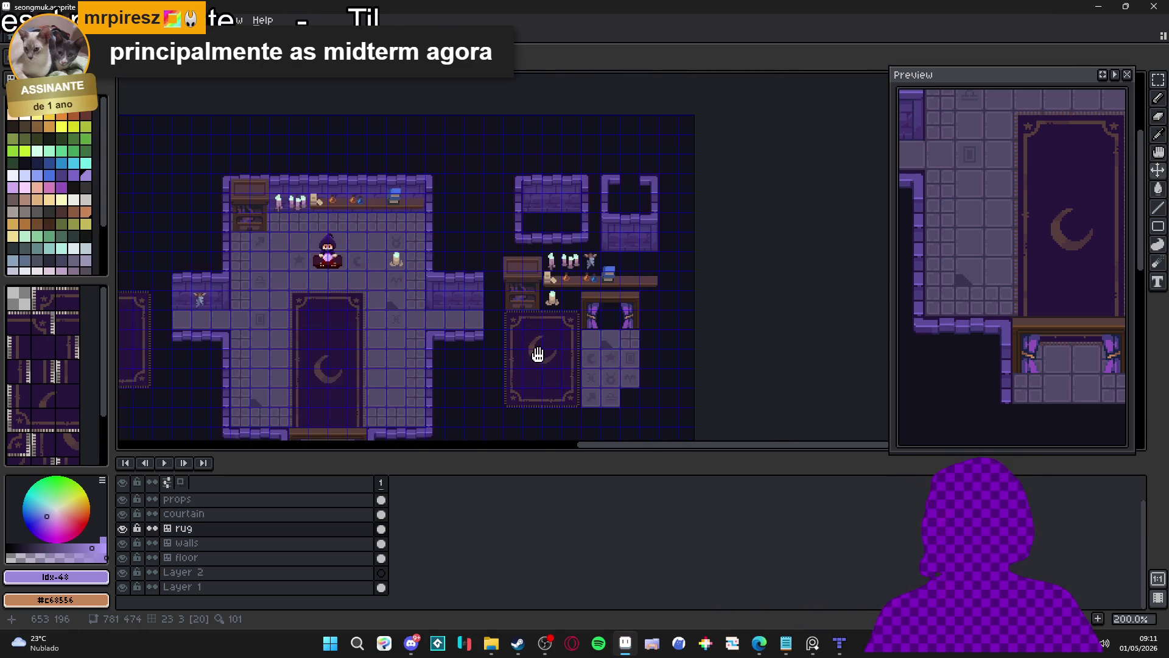
scroll(546, 363, up, 1)
key(ctrl+s)
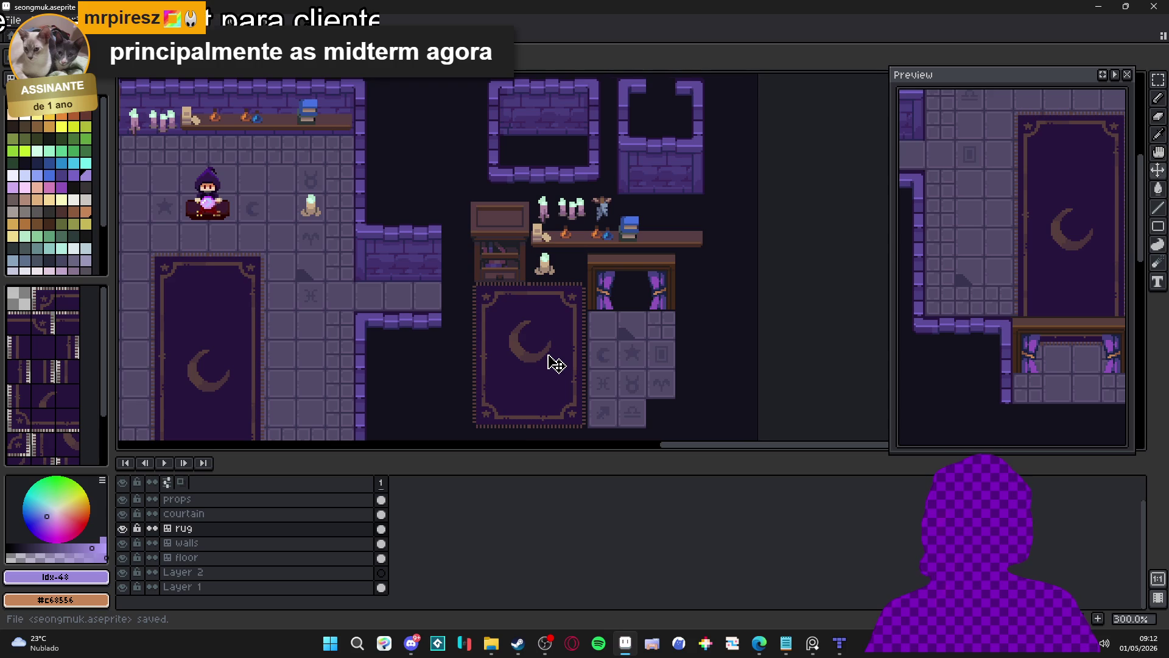
drag(552, 364, 547, 368)
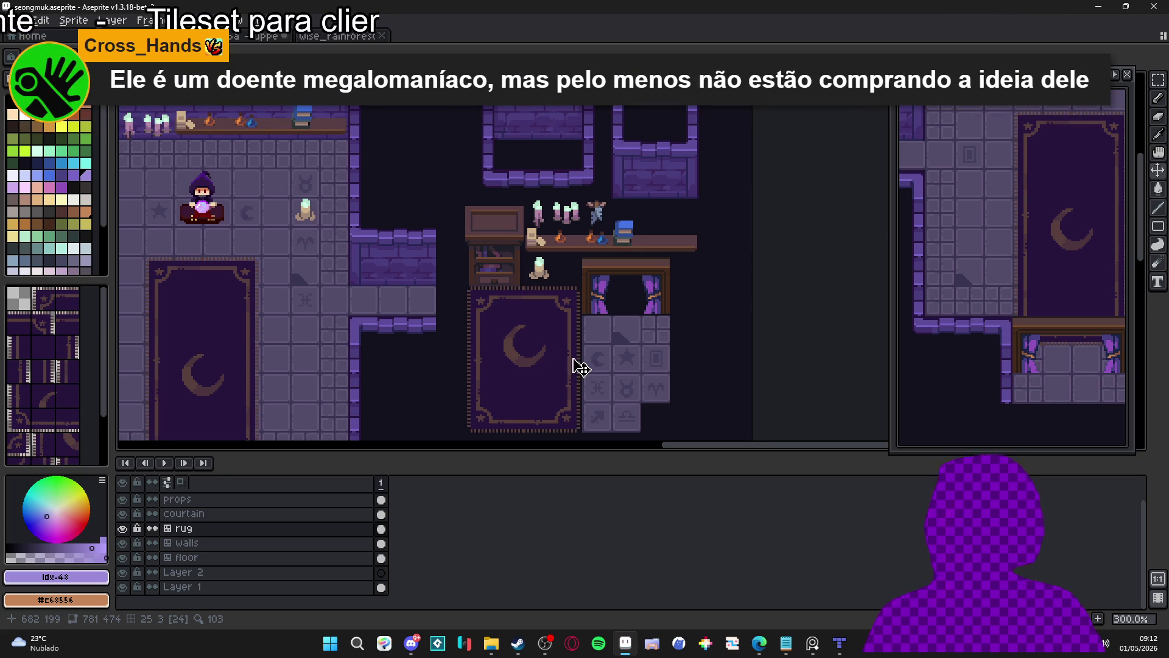
key(ctrl)
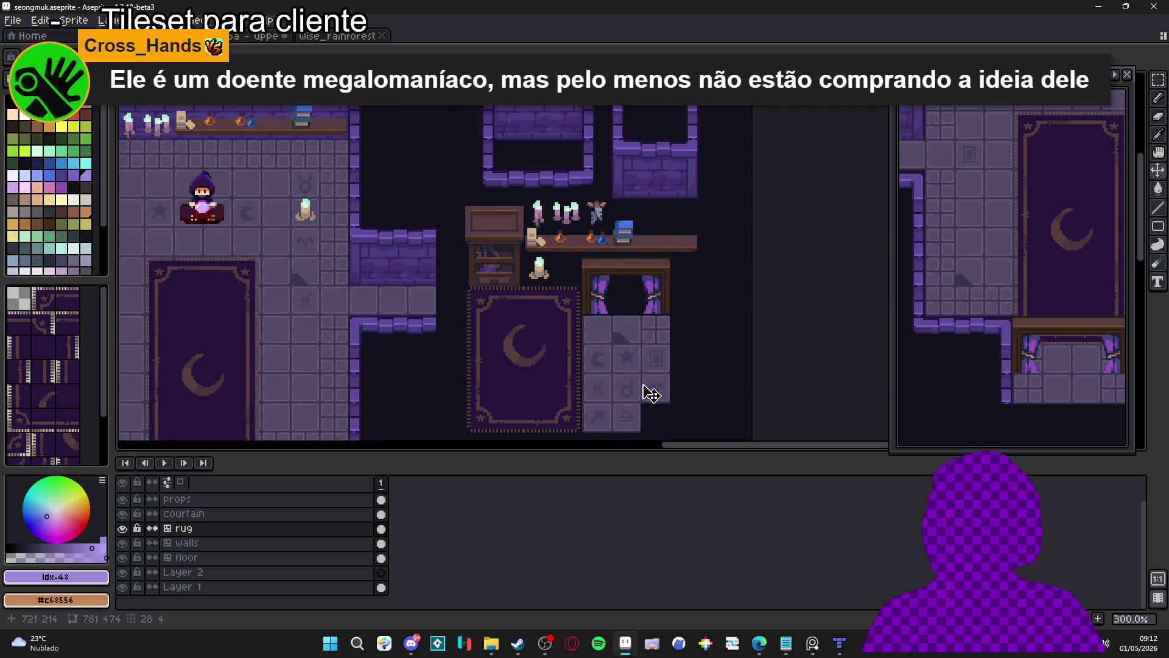
- Centre the whole wizard room in view and make the walls layer active
scroll(587, 386, down, 1)
drag(587, 386, 589, 319)
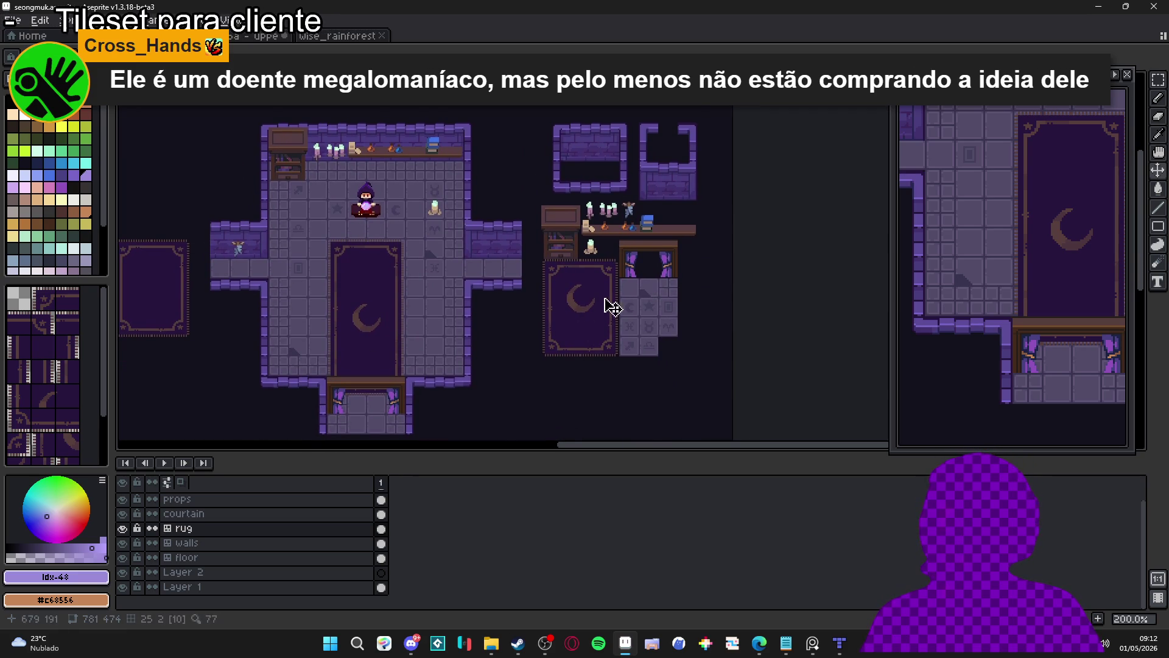
drag(660, 280, 599, 270)
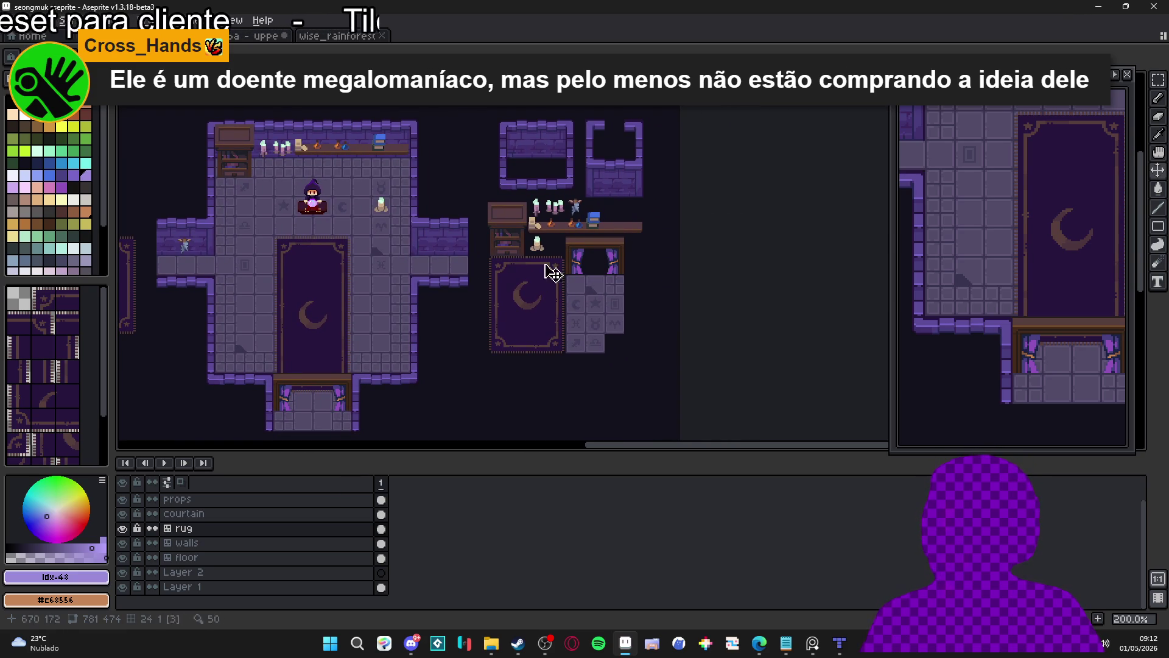
key(v)
click(576, 151)
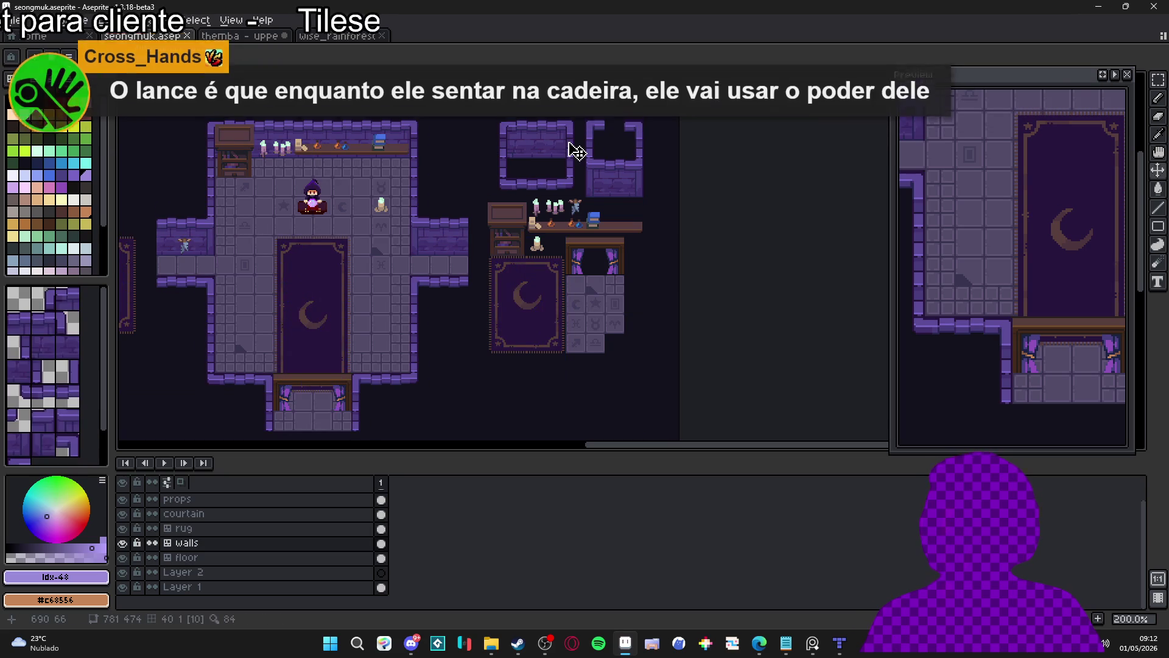
- Copy the shelf candles and paste them back in place, then activate the props layer
scroll(535, 196, up, 2)
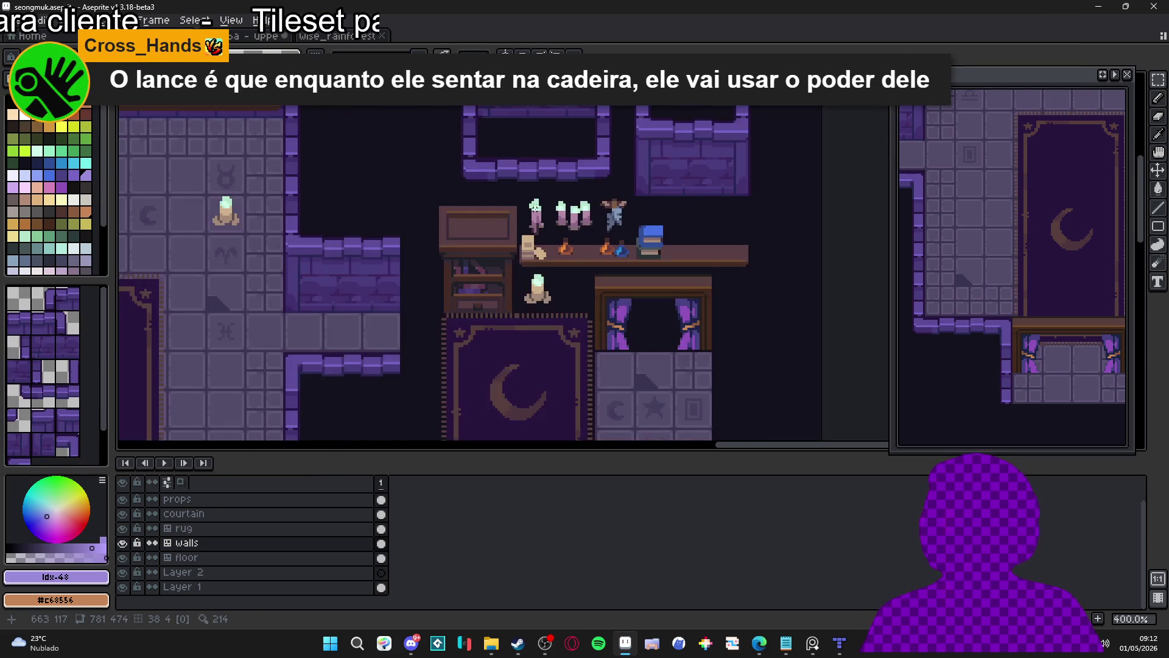
scroll(536, 207, down, 1)
drag(536, 213, 569, 222)
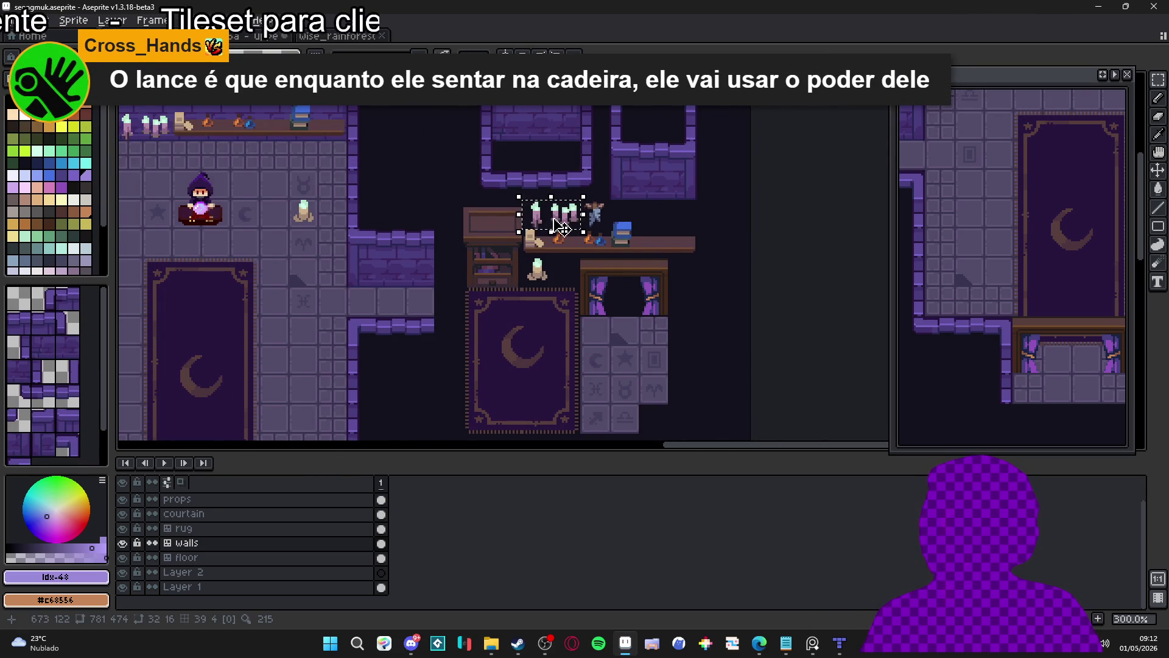
scroll(530, 243, up, 1)
scroll(520, 213, down, 1)
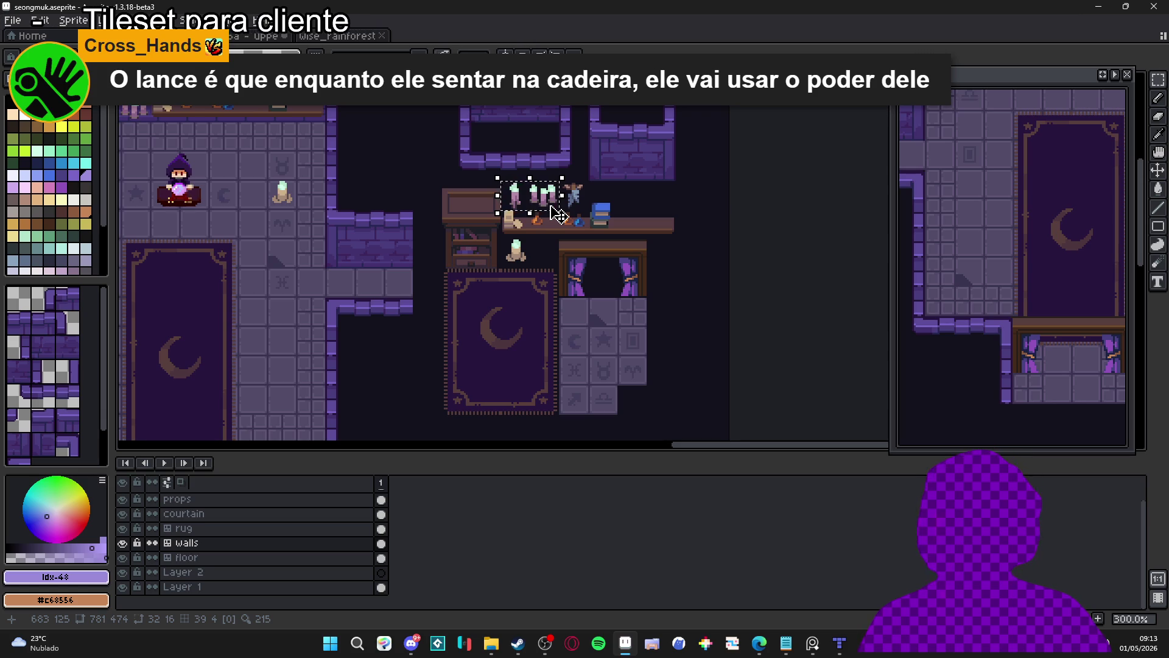
scroll(555, 213, up, 3)
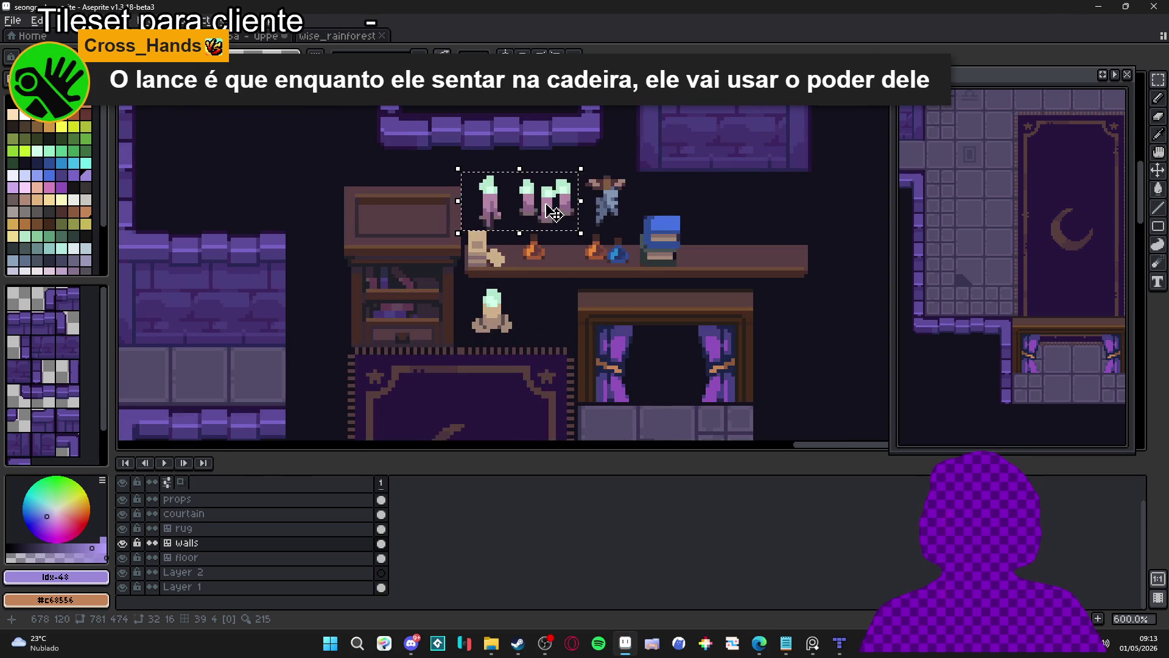
key(ctrl+c)
key(ctrl+v)
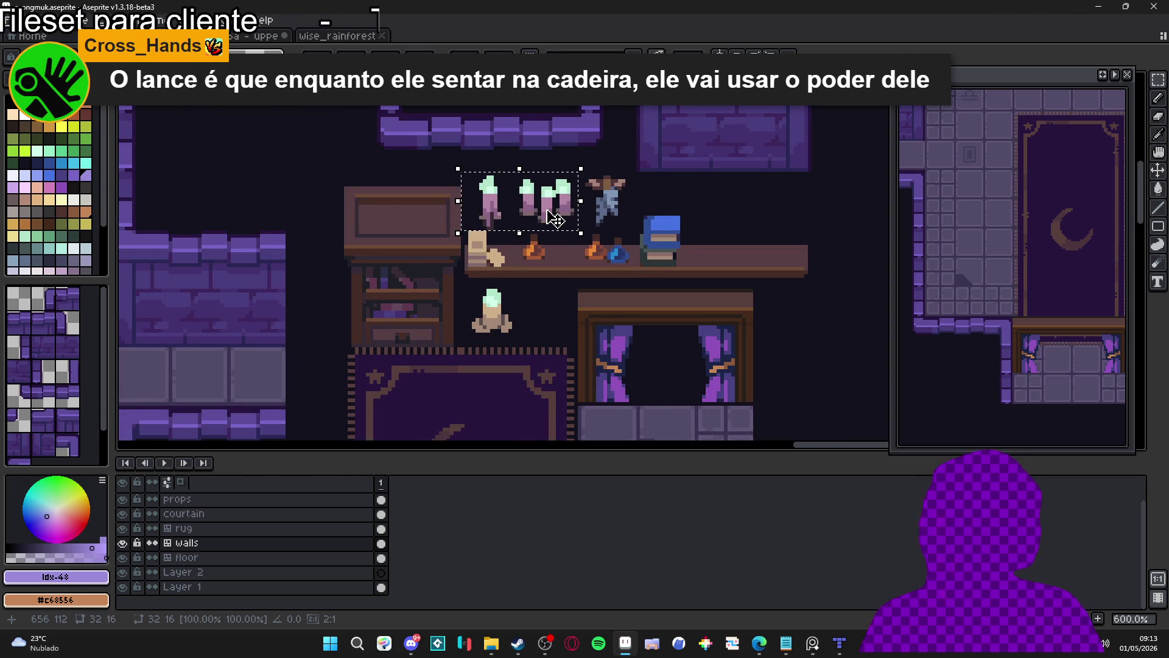
key(ctrl+d)
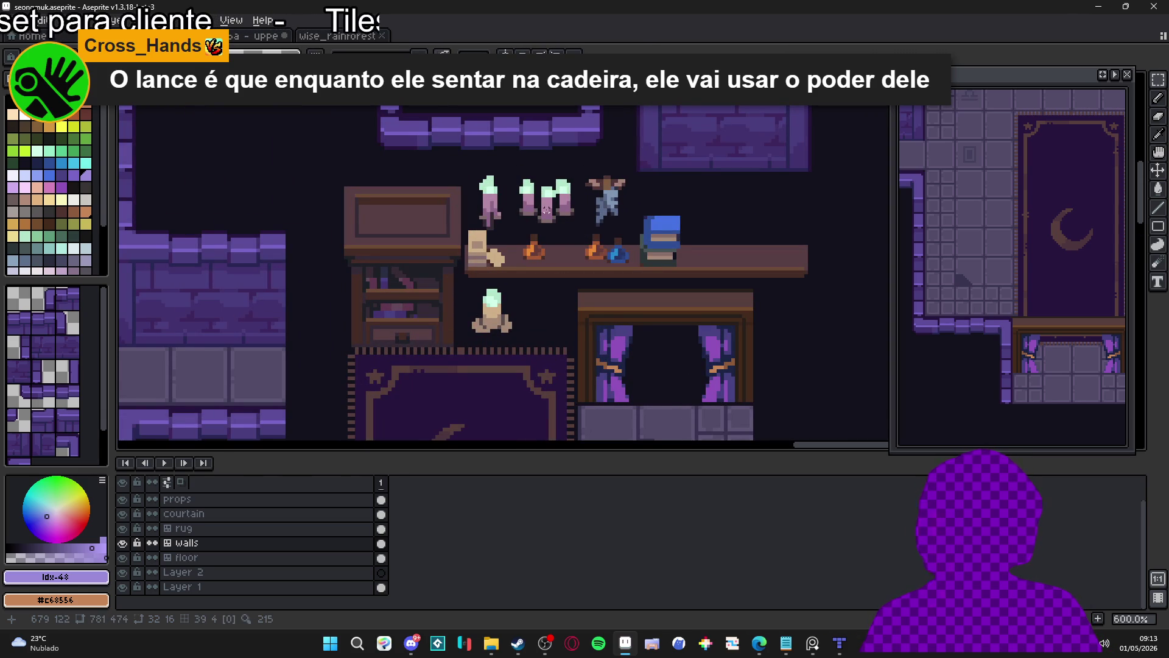
scroll(546, 209, down, 1)
scroll(543, 213, down, 1)
scroll(501, 266, up, 1)
ctrl+click(501, 266)
- Select the shelf candles on the props layer and close the uppercut-adjusted and wise_rainforest sprites without saving
key(m)
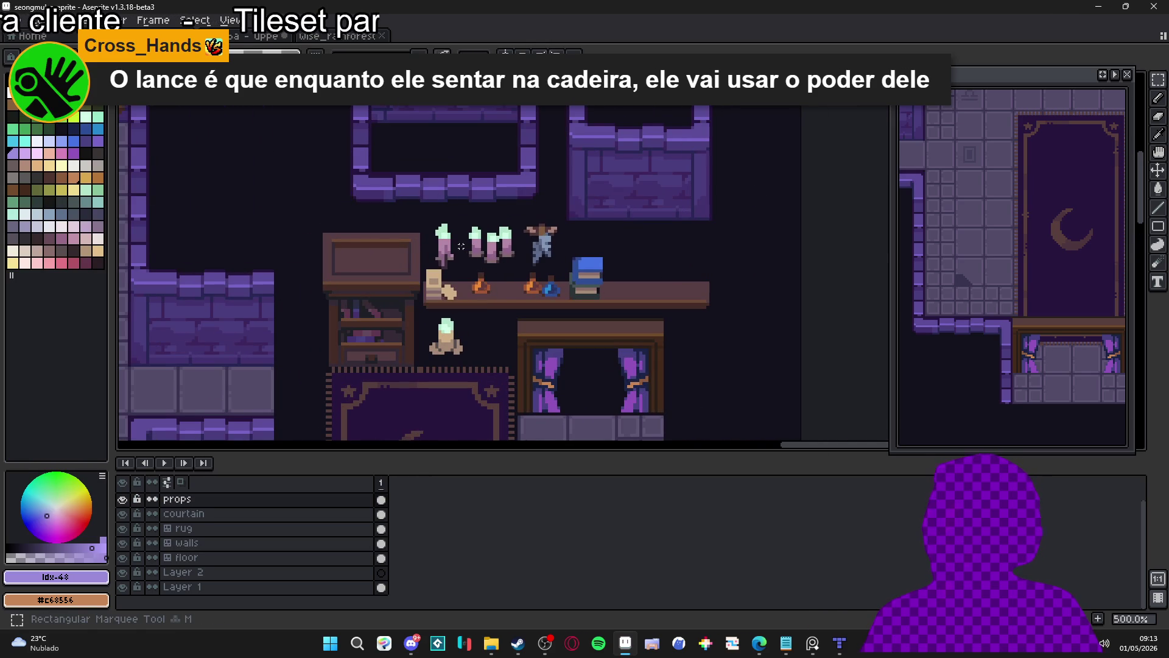
mouse_move(423, 222)
mouse_down()
mouse_move(463, 266)
mouse_move(517, 269)
mouse_up()
click(268, 37)
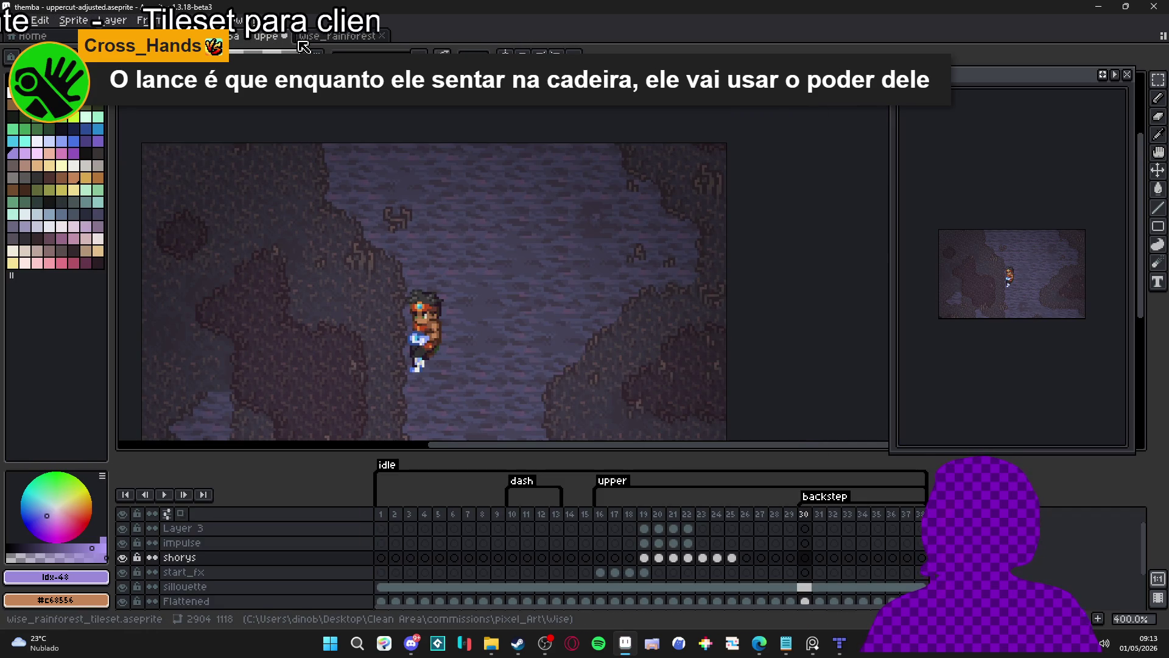
click(284, 37)
click(579, 347)
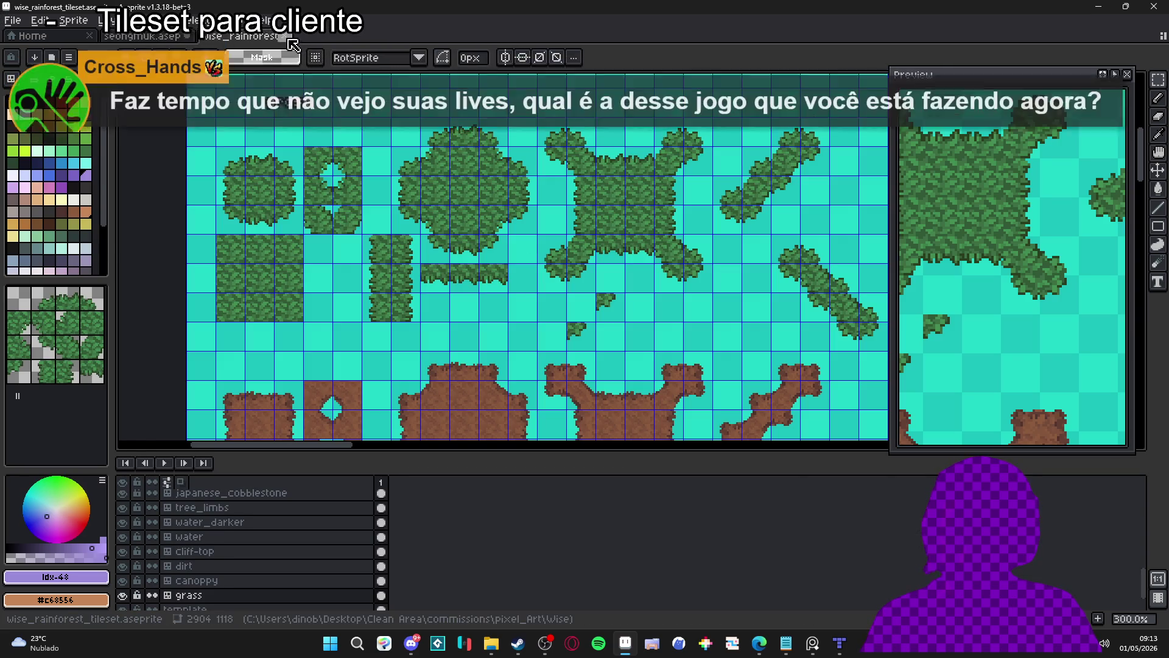
click(288, 39)
- Create a new sprite, paste the candles into it, and widen its canvas to 104 px
click(12, 20)
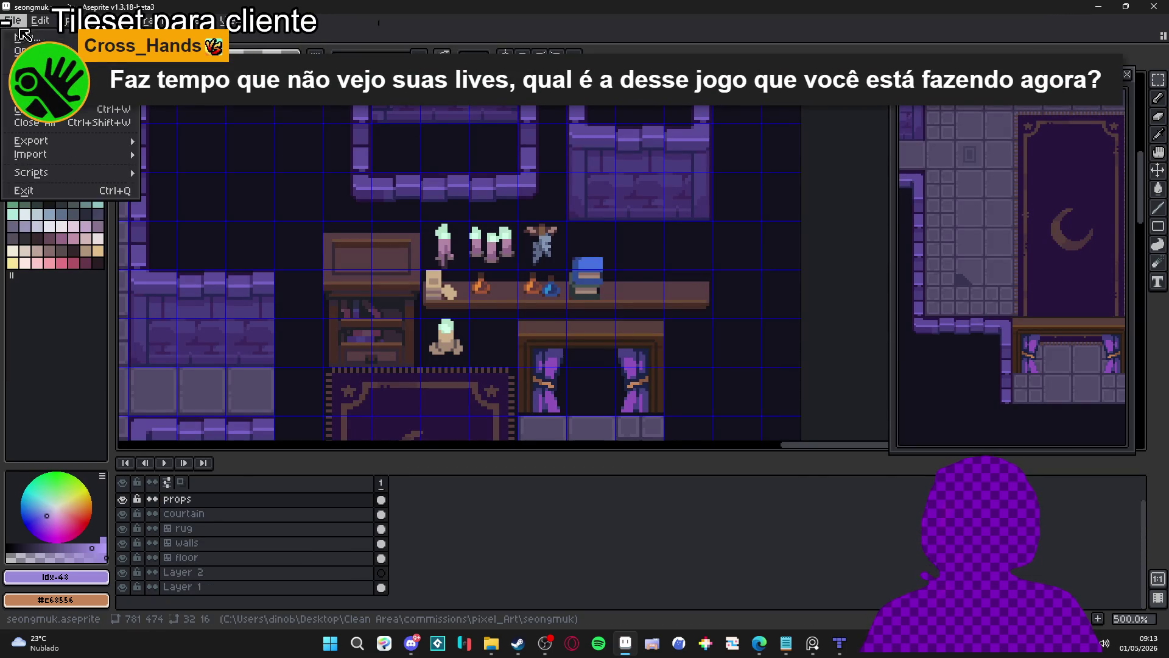
click(25, 38)
click(544, 448)
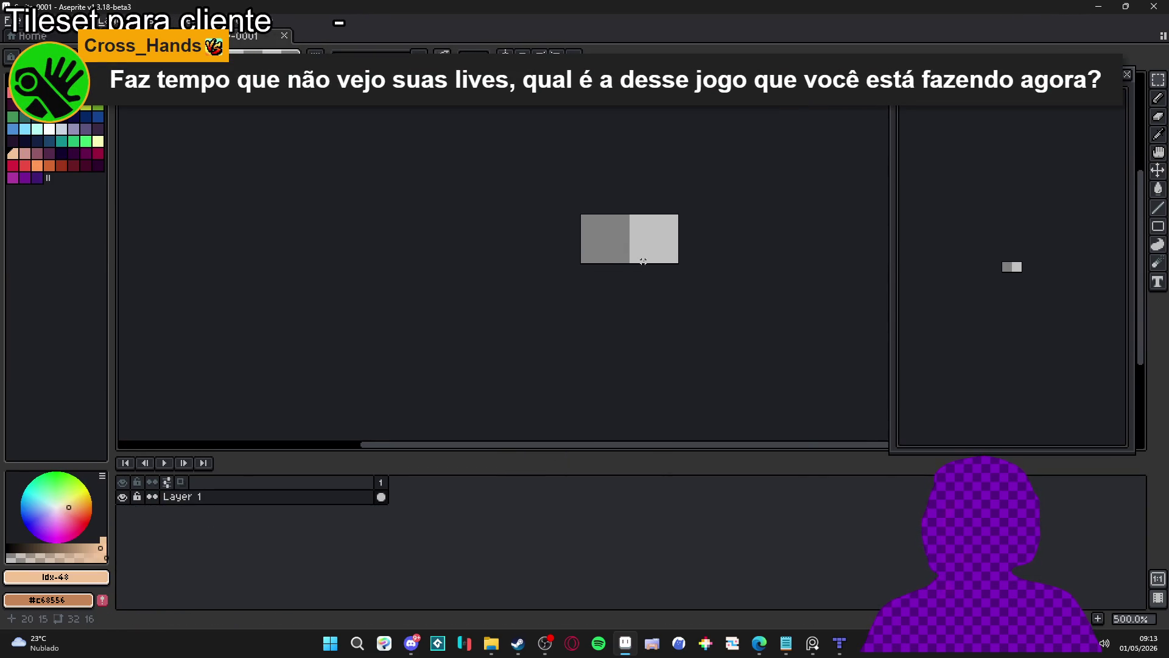
drag(643, 262, 336, 352)
key(ctrl+v)
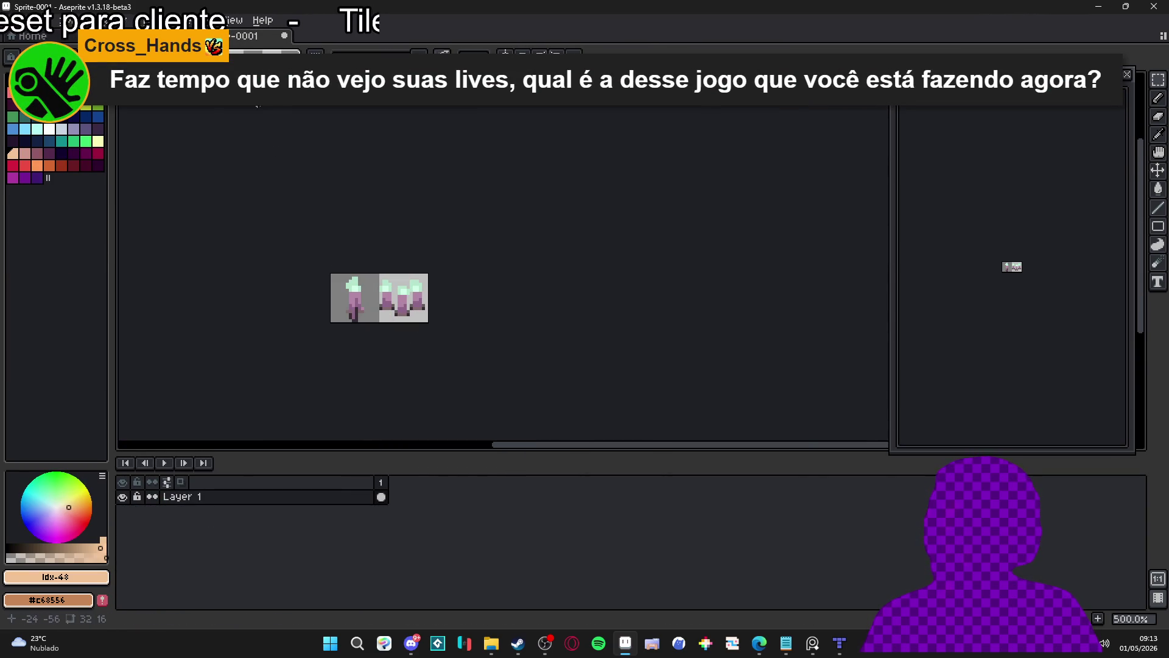
key(ctrl+alt+c)
drag(428, 298, 647, 298)
click(1047, 354)
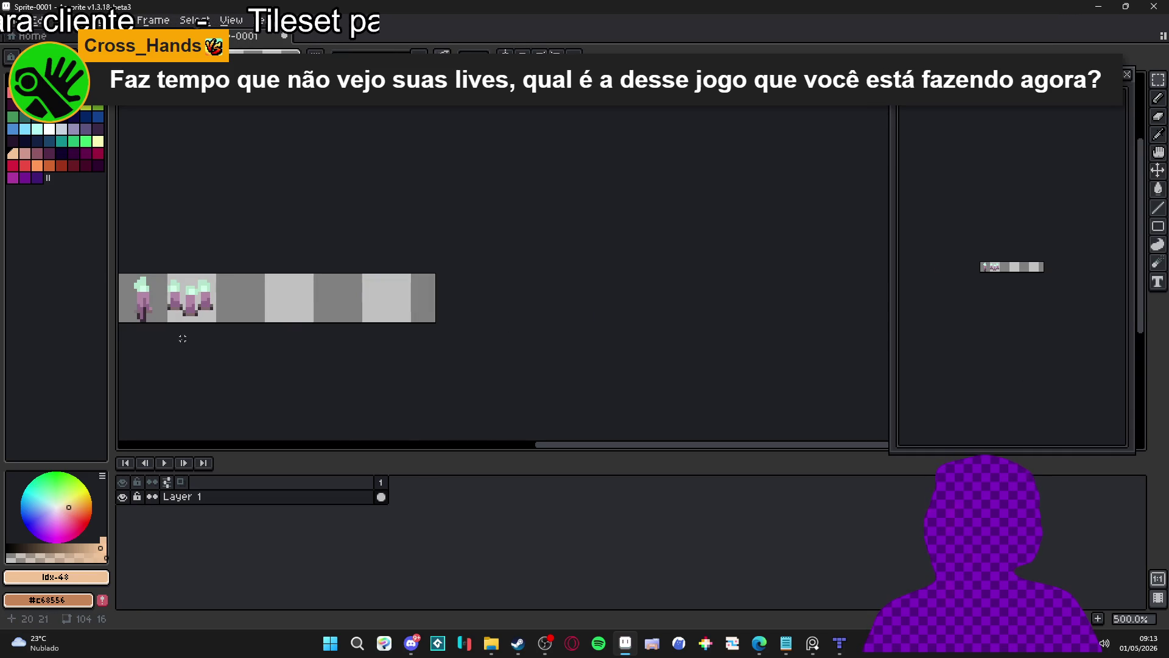
- Paste the tan-based table candle into the strip's third tile, nudged up one pixel
key(ctrl+Tab)
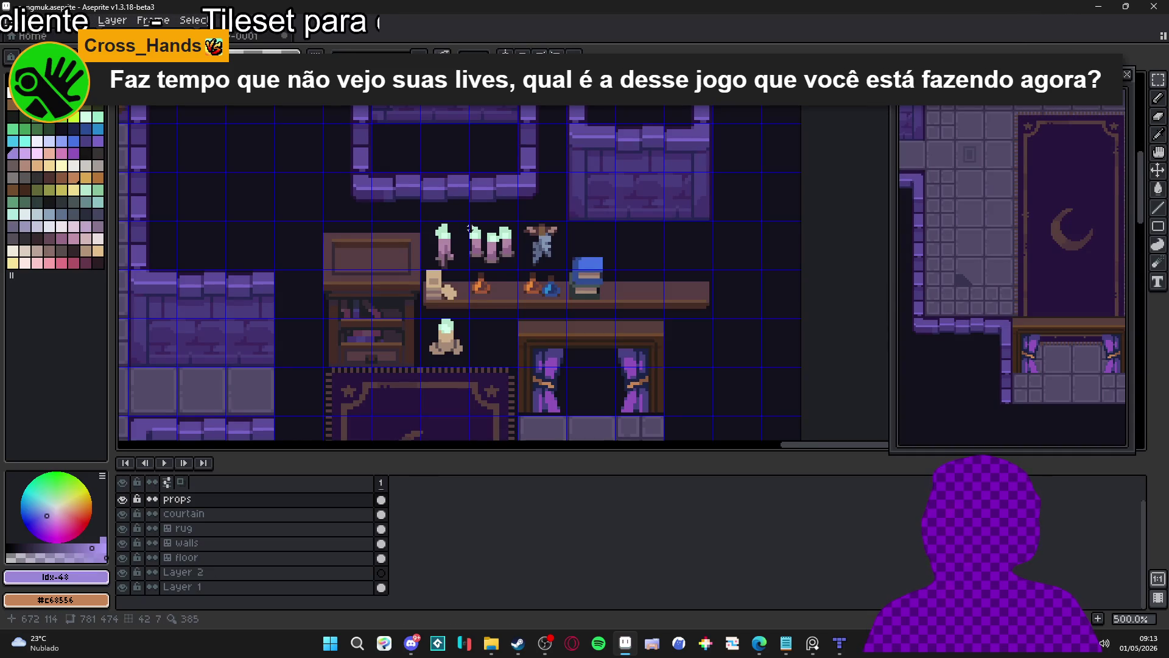
scroll(451, 322, down, 1)
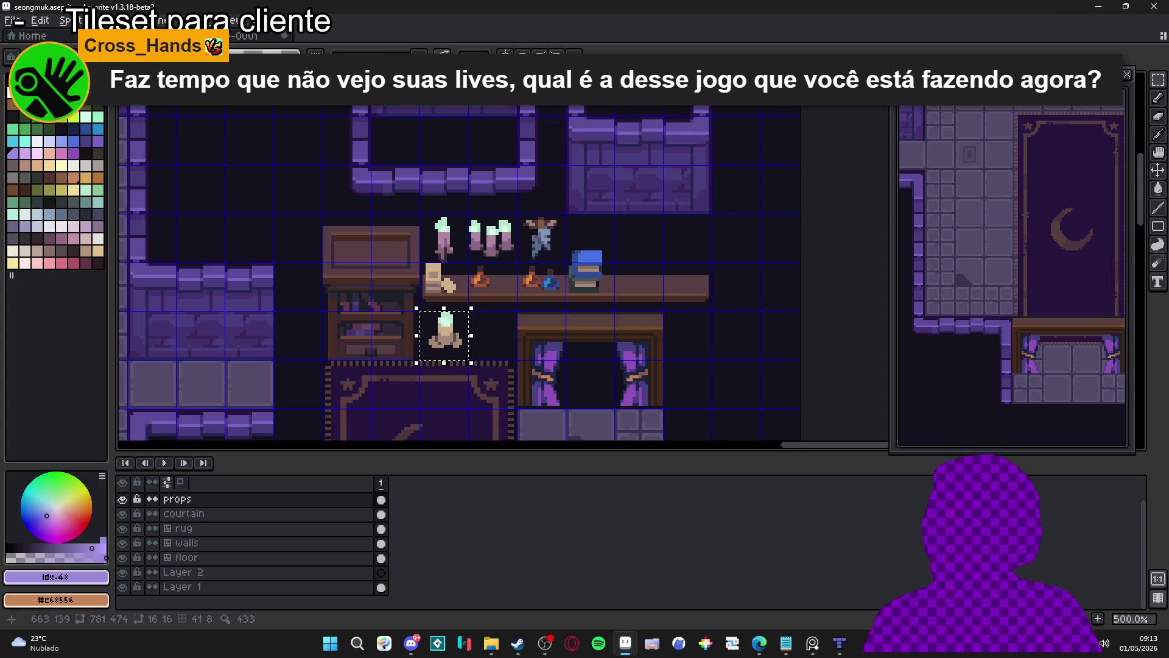
key(ctrl+Tab)
scroll(549, 342, up, 3)
key(ctrl+v)
mouse_move(626, 305)
mouse_down()
mouse_move(483, 318)
mouse_move(500, 321)
mouse_up()
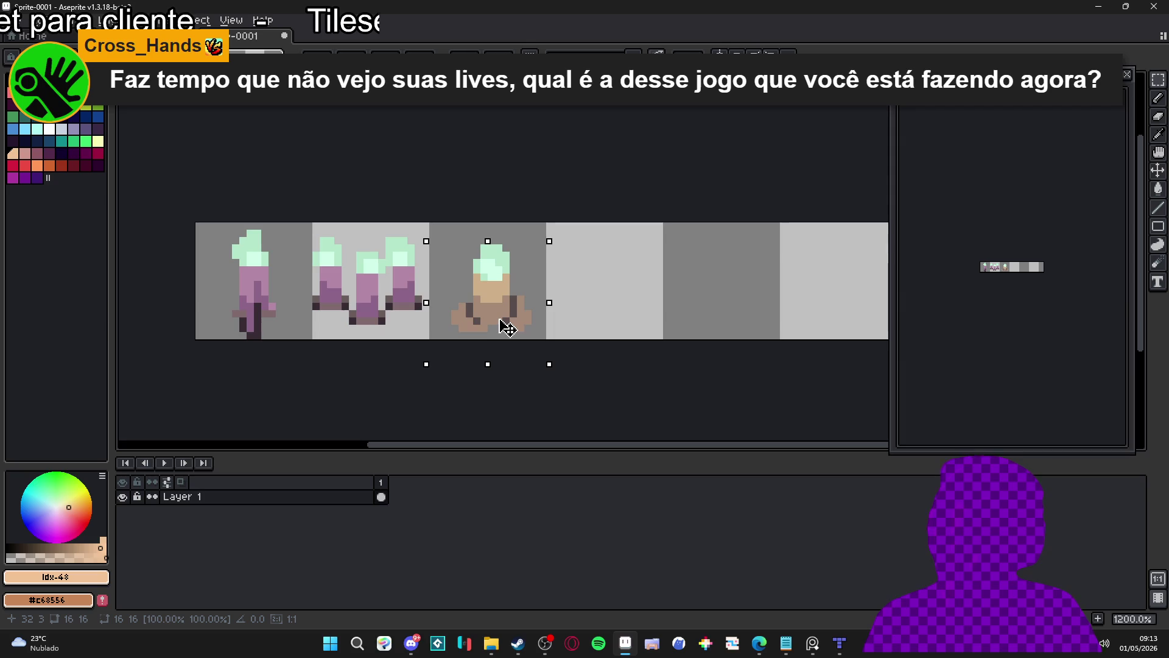
key(Up)
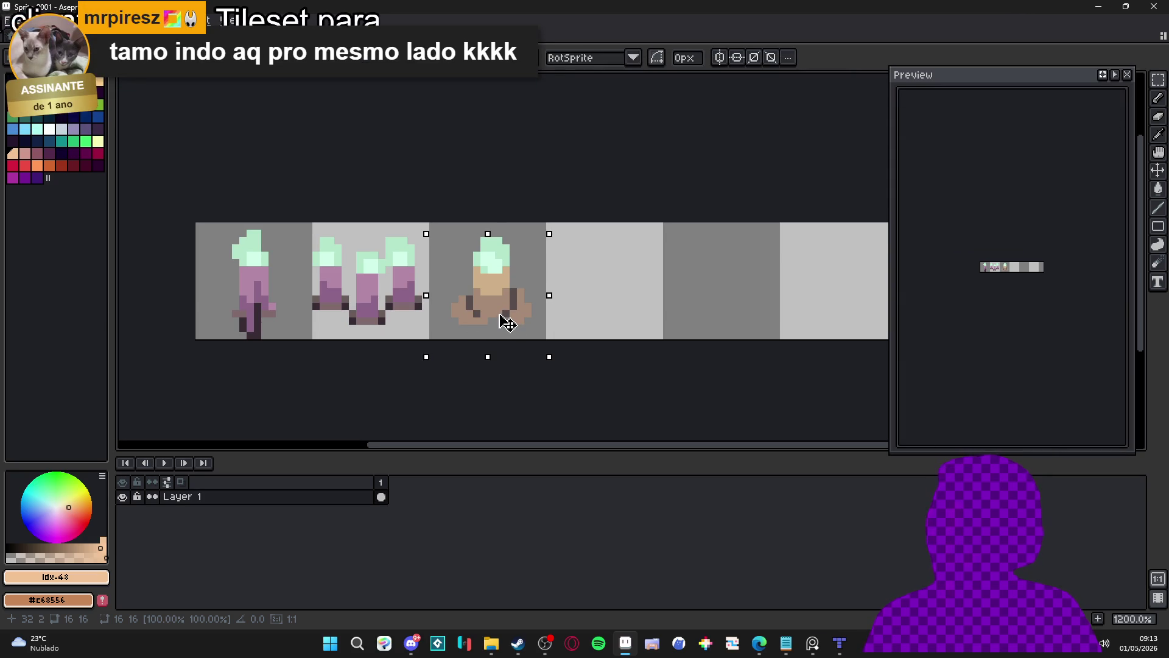
click(538, 313)
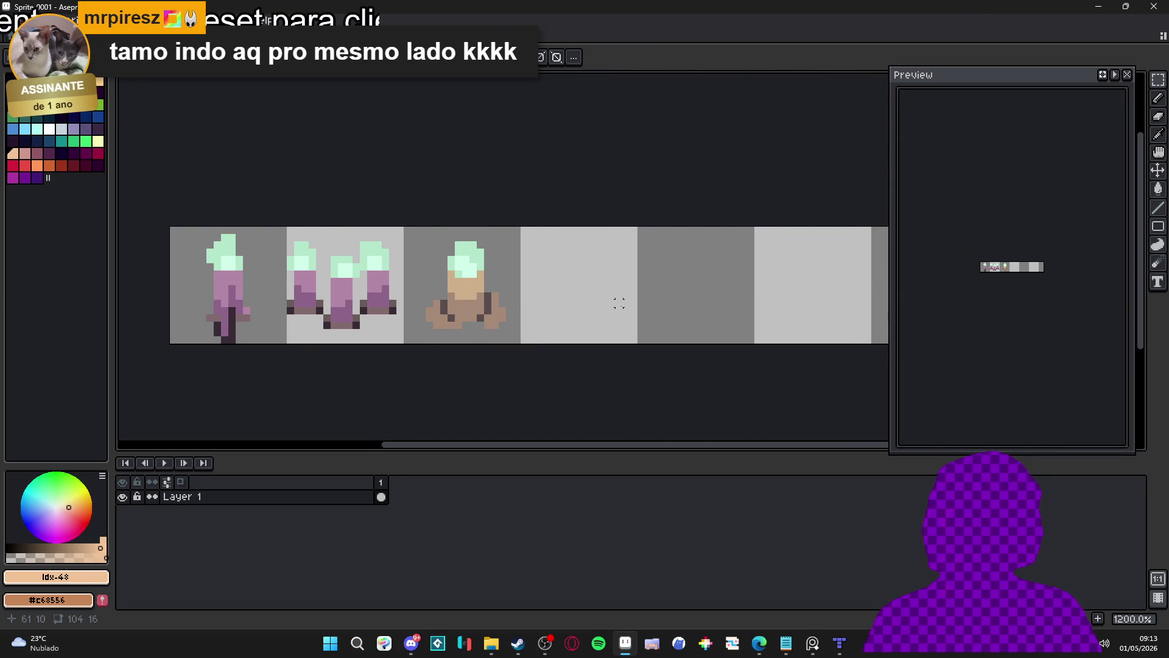
- Trim the candle strip's canvas to 48 px wide
drag(806, 295, 616, 282)
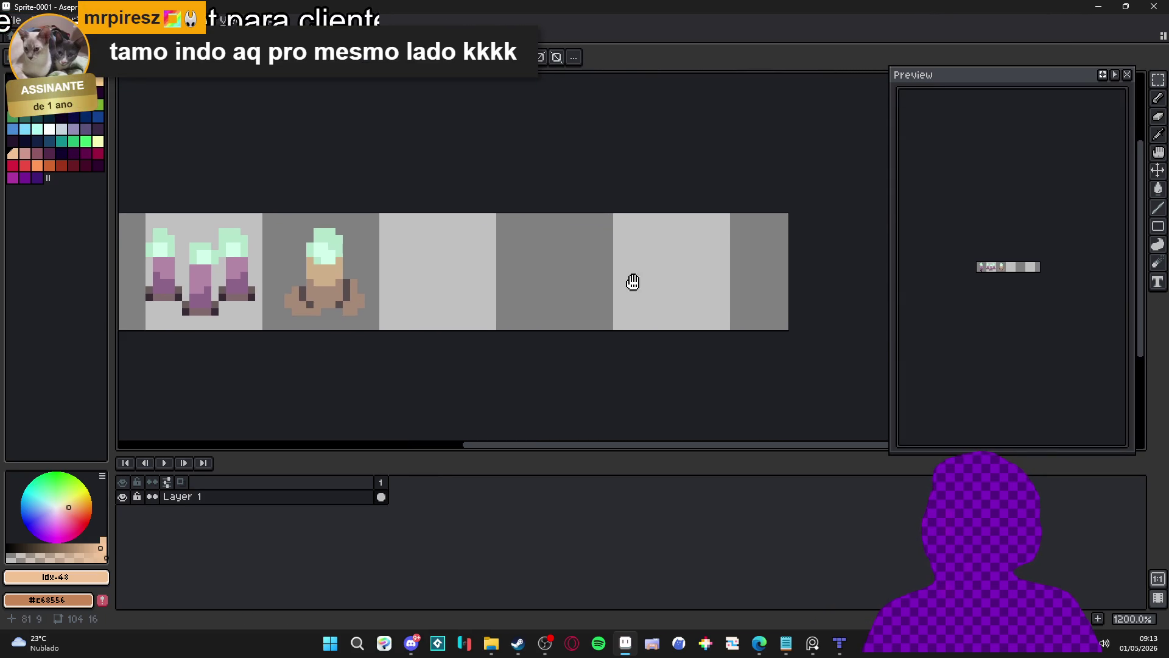
key(ctrl+alt+c)
drag(823, 292, 417, 289)
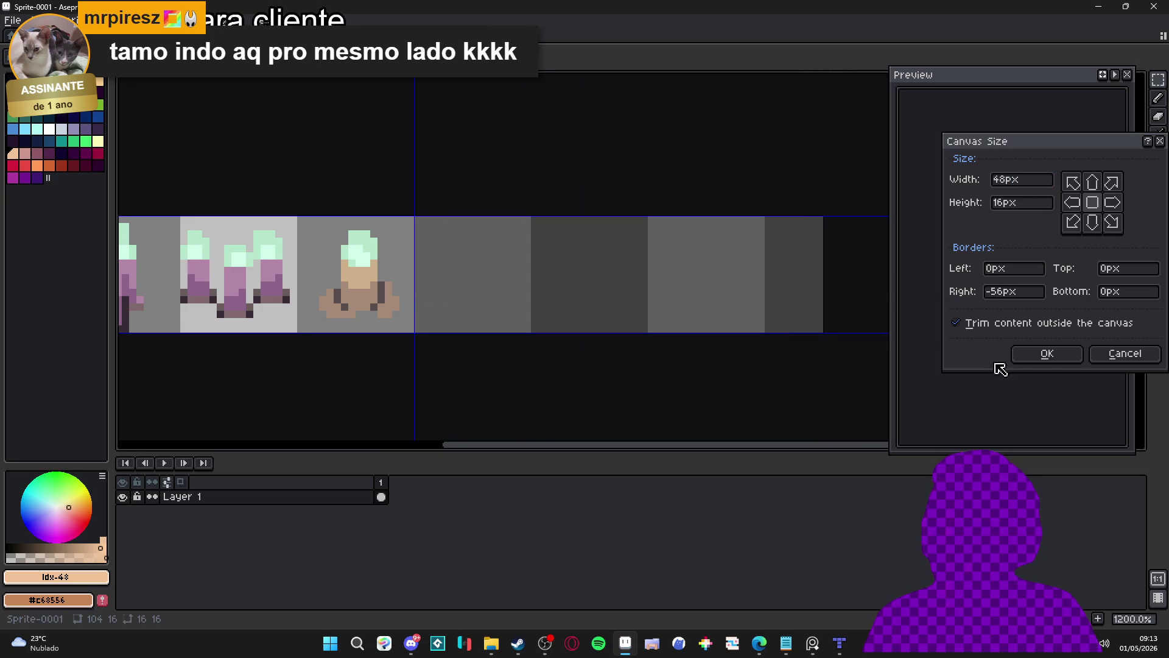
click(1047, 353)
key(ctrl+Tab)
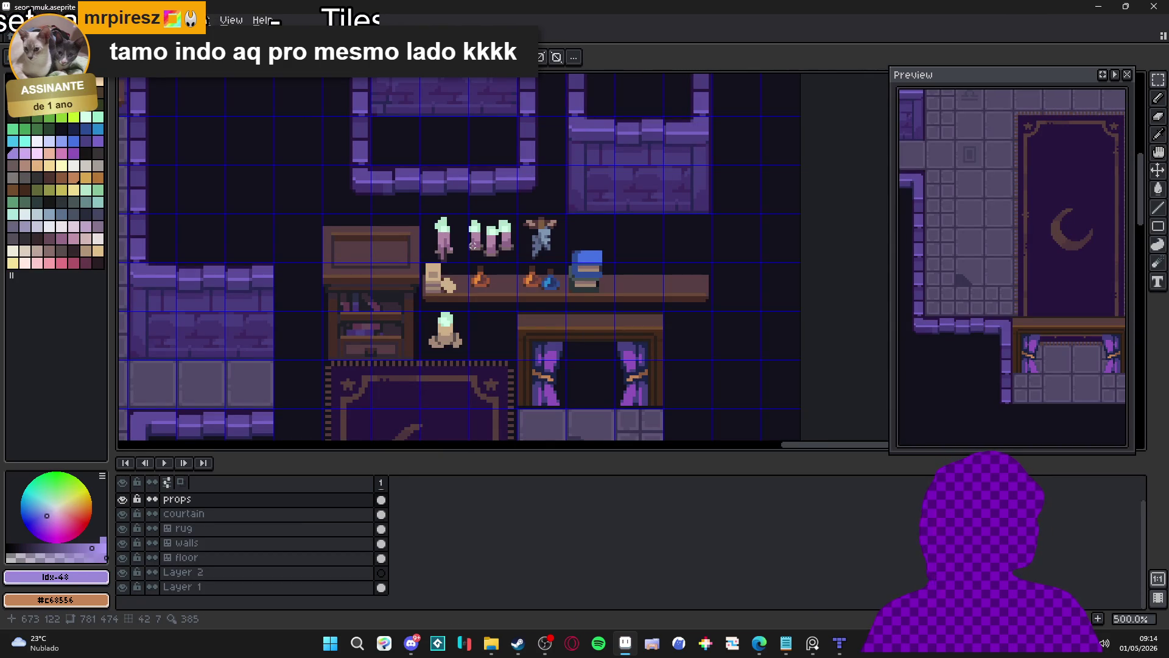
scroll(473, 245, down, 3)
scroll(450, 276, up, 2)
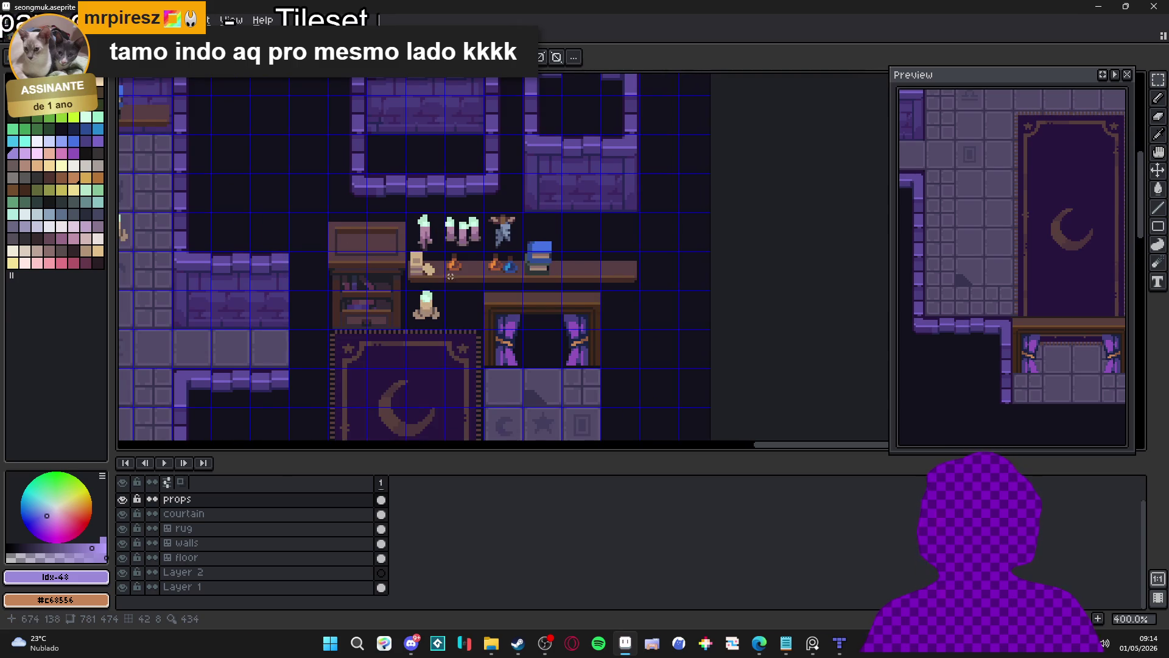
scroll(450, 276, down, 1)
mouse_move(449, 276)
mouse_down()
mouse_move(528, 296)
mouse_move(602, 287)
mouse_up()
key(alt+Tab)
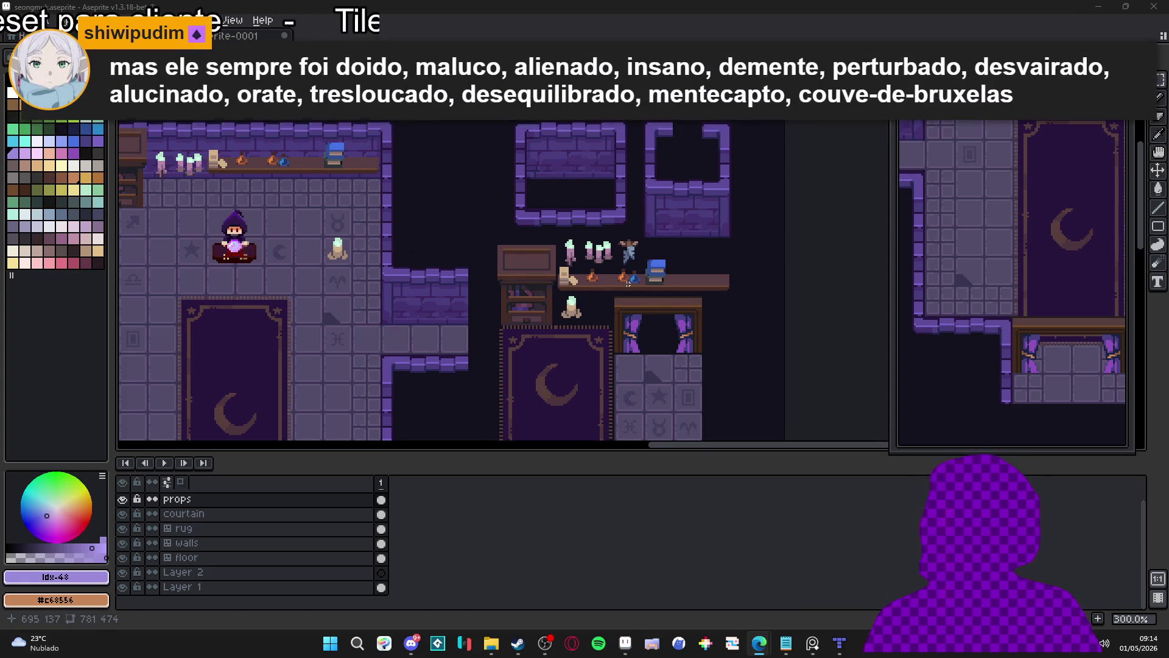
drag(613, 280, 580, 234)
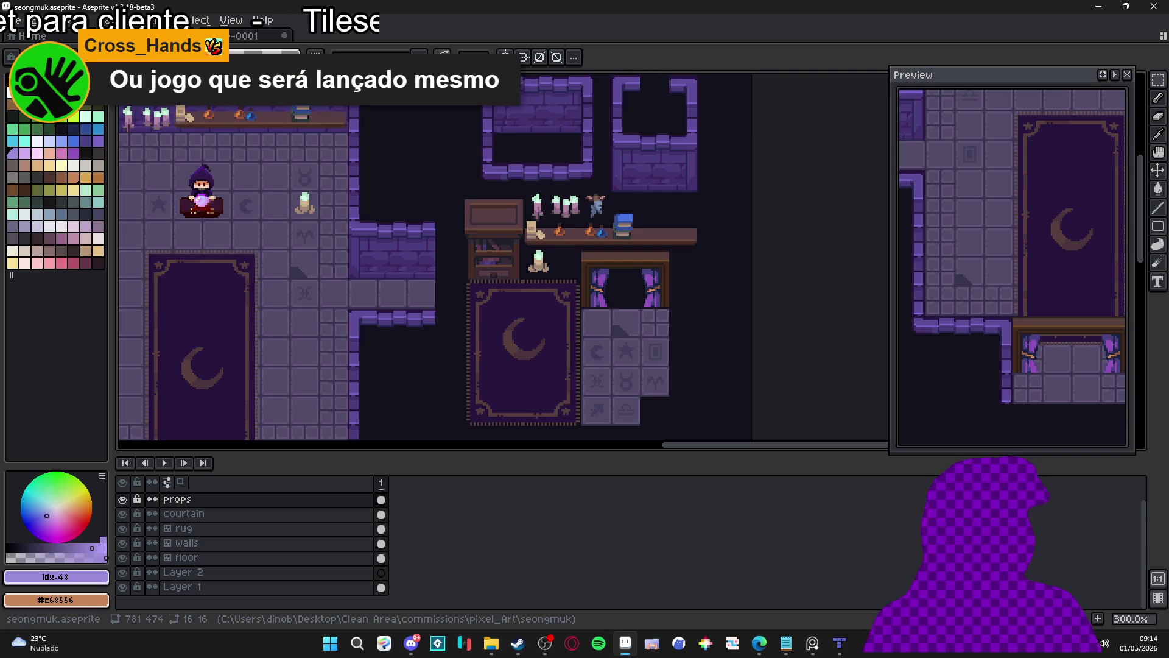
key(alt+Tab)
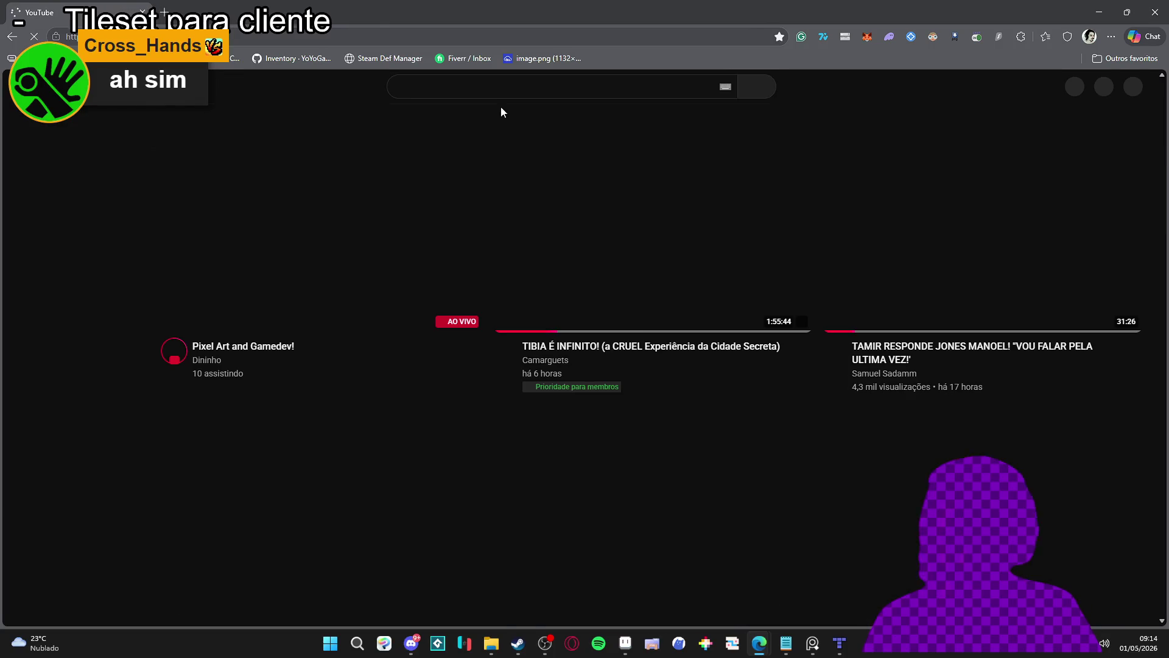
click(505, 87)
text(Wonderdeck)
key(Return)
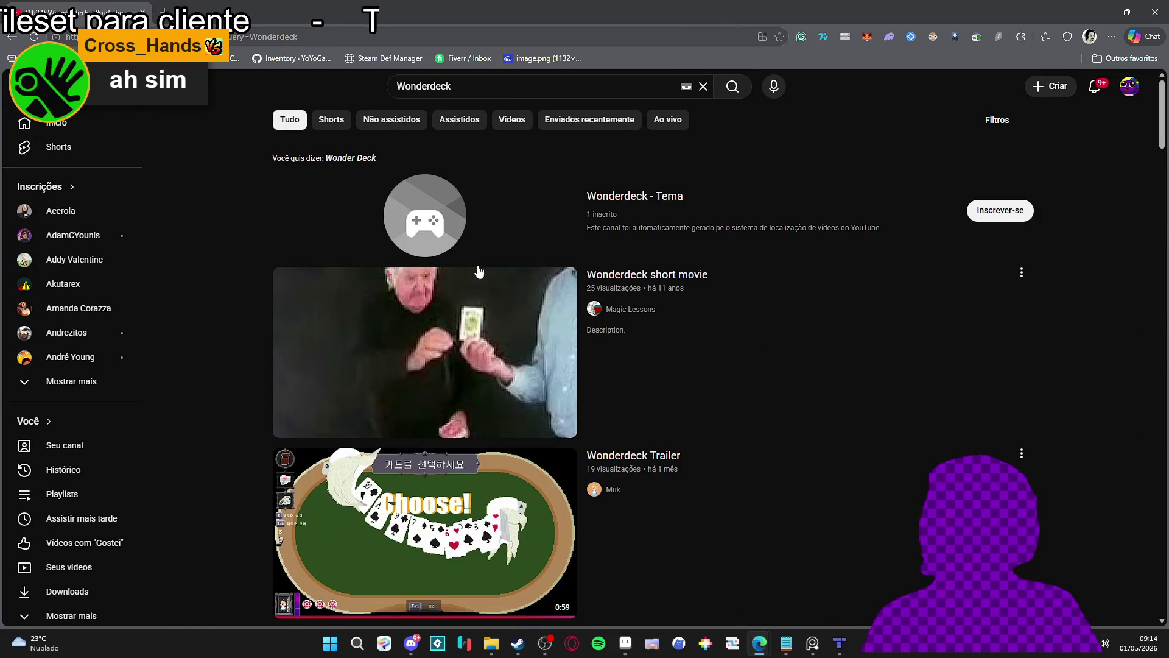
scroll(615, 422, down, 3)
click(684, 446)
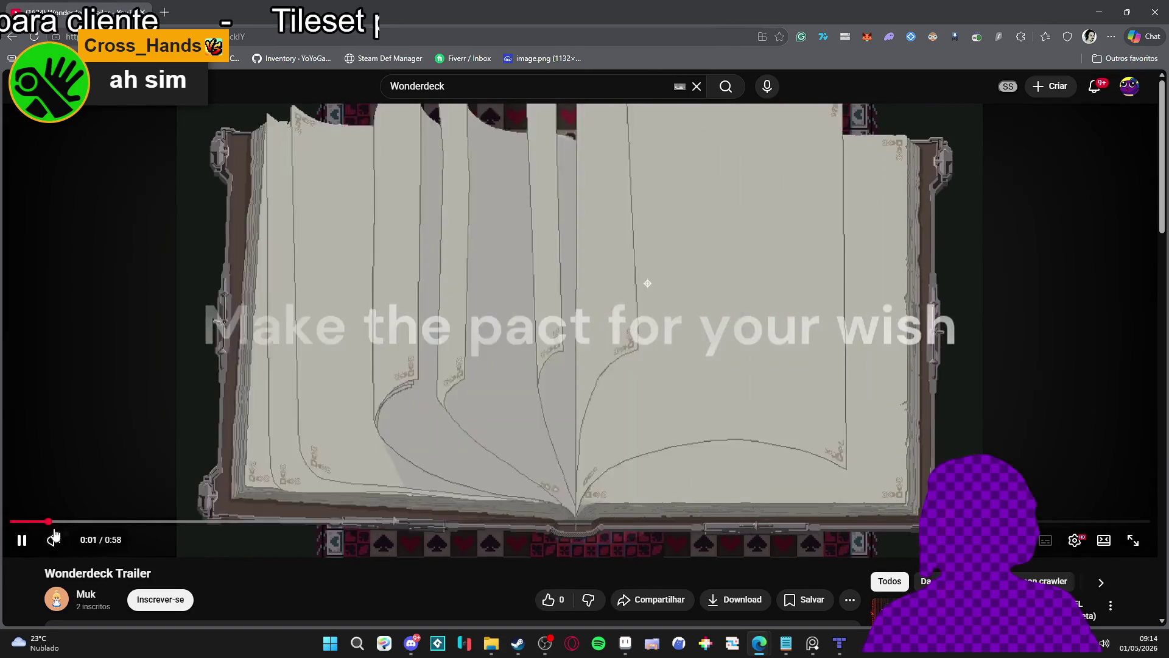
click(173, 522)
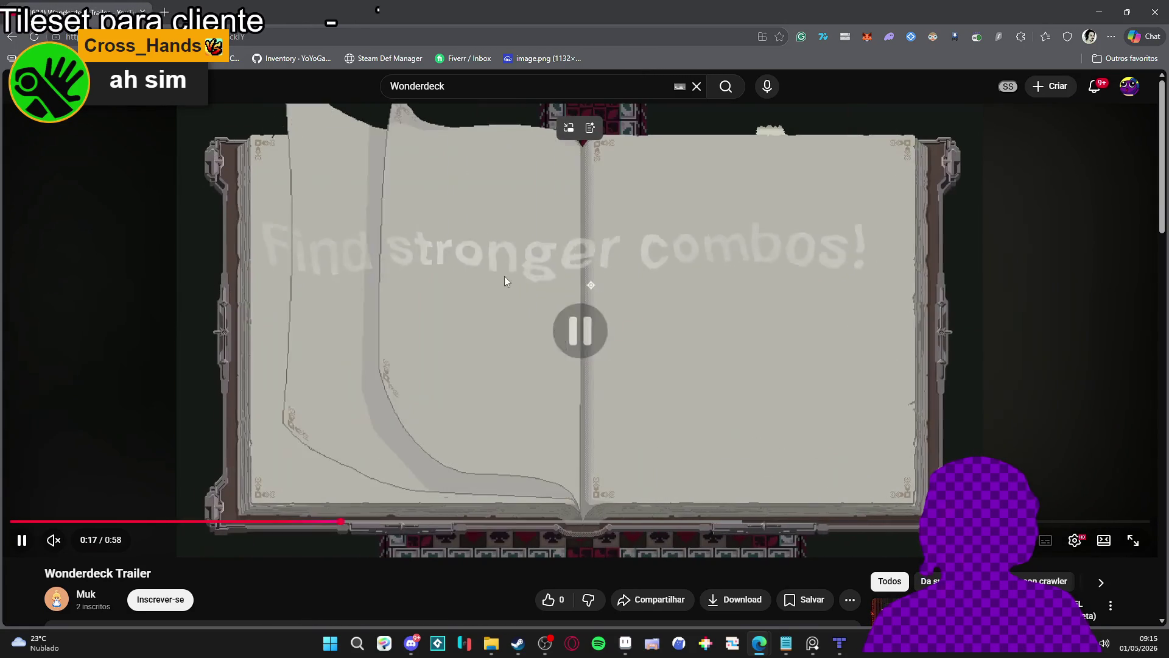
key(alt+Tab)
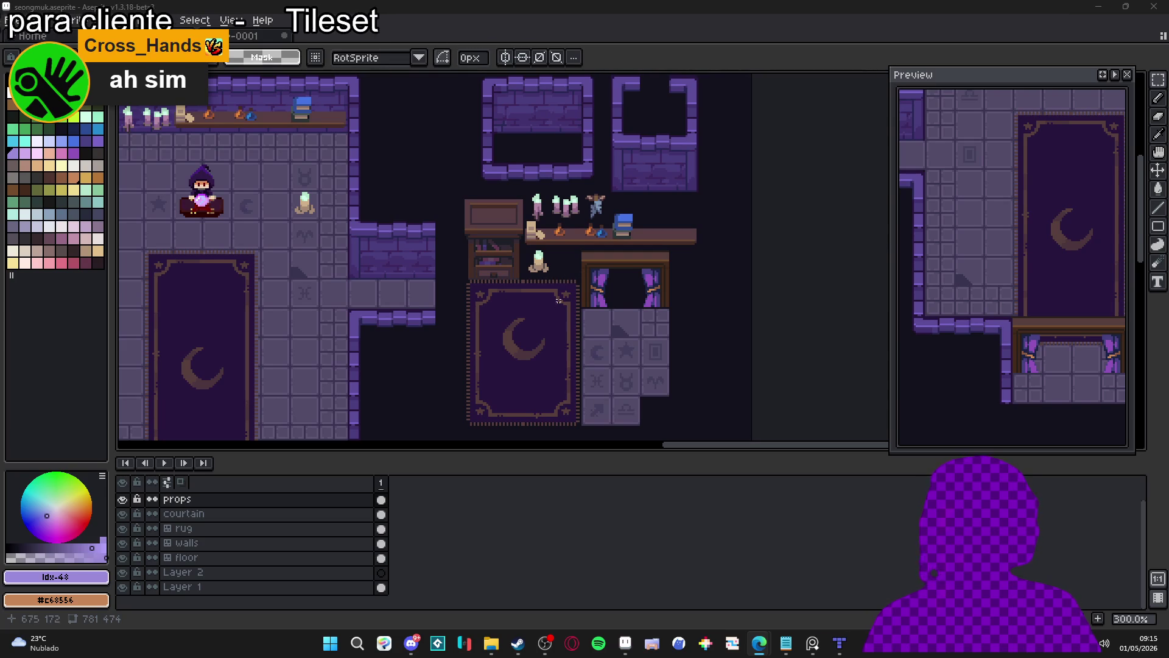
- In Sprite-0001, add Layer 2 below Layer 1 and bucket-fill it dark purple
scroll(530, 206, up, 1)
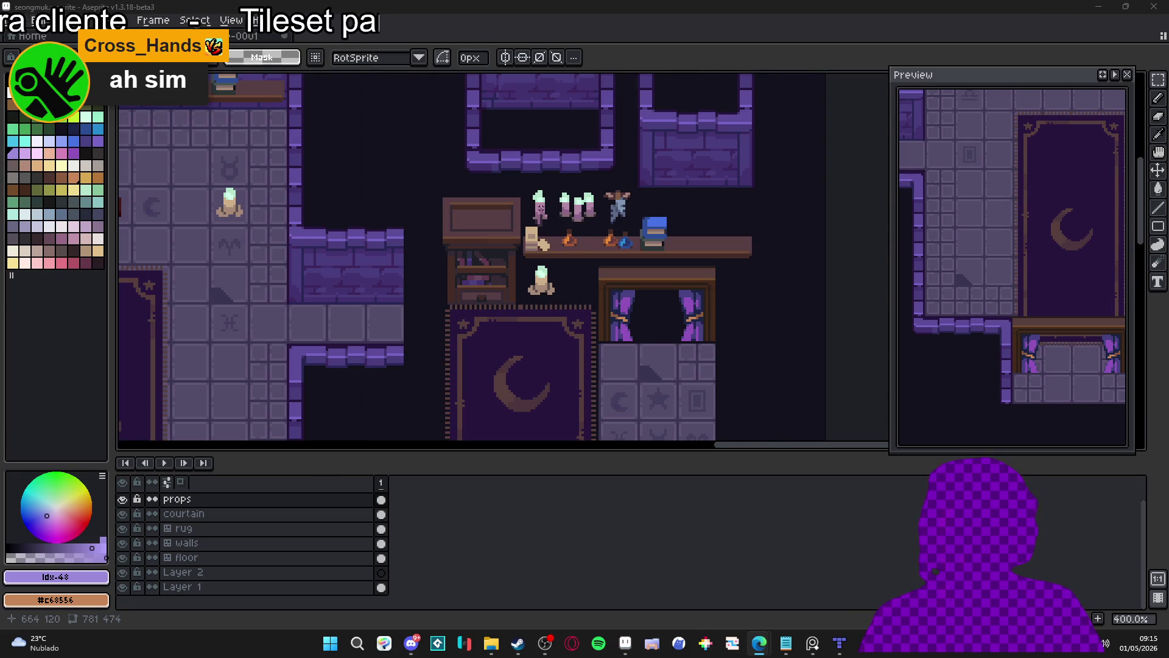
key(ctrl+Tab)
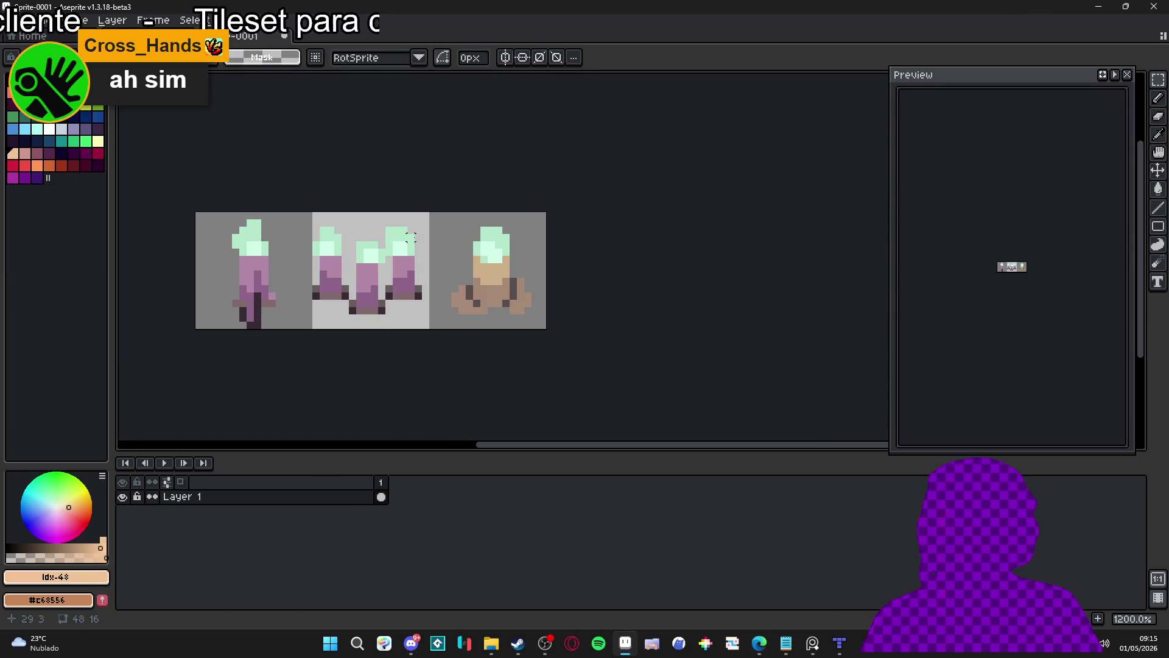
key(minus)
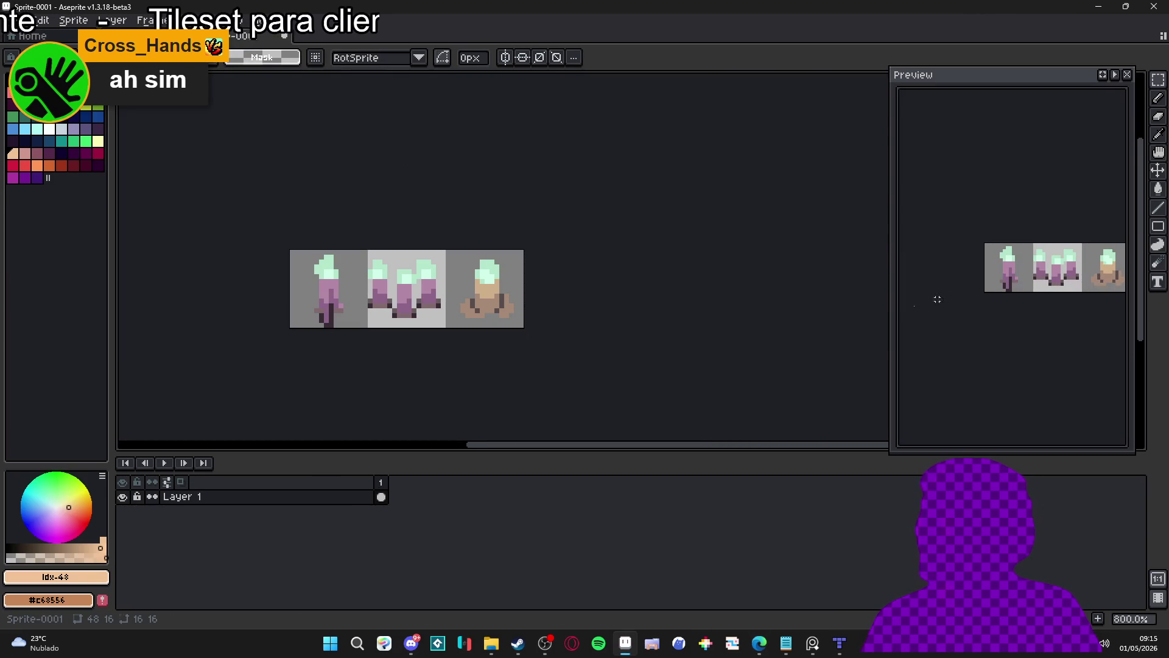
key(ctrl+Tab)
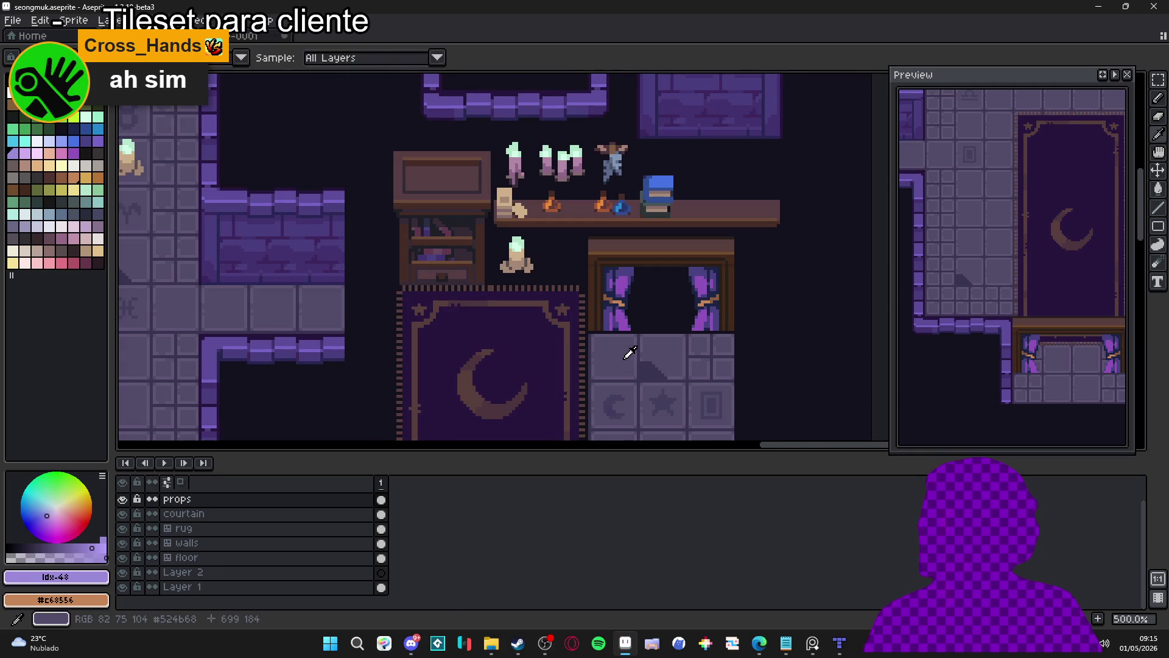
key(ctrl+Tab)
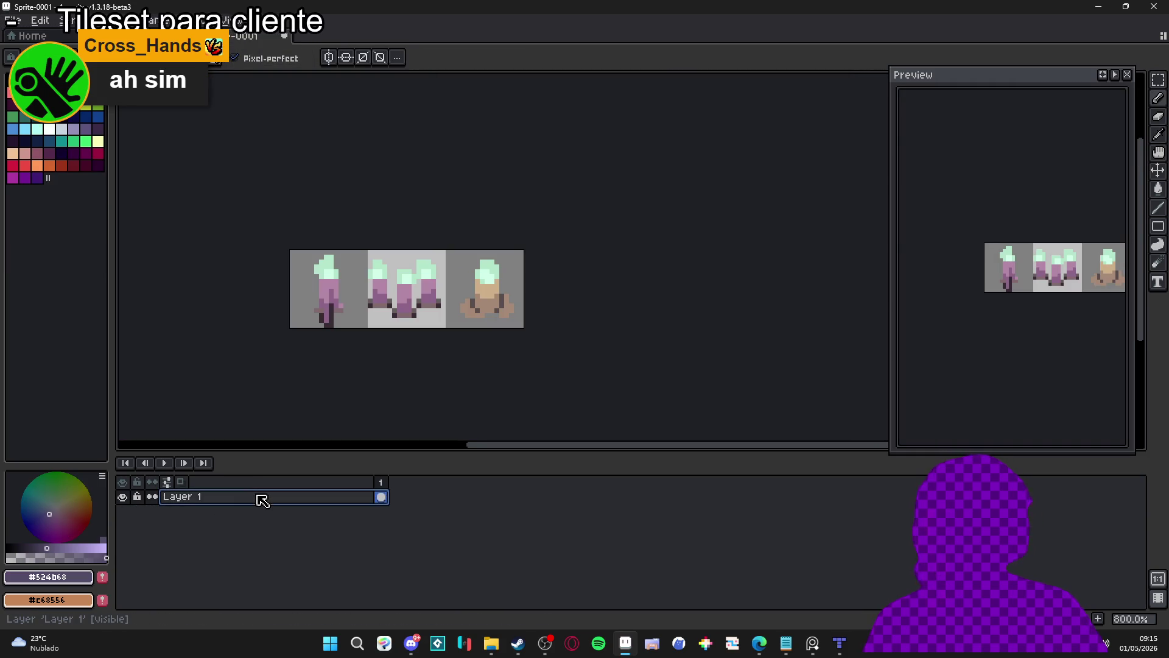
key(shift+n)
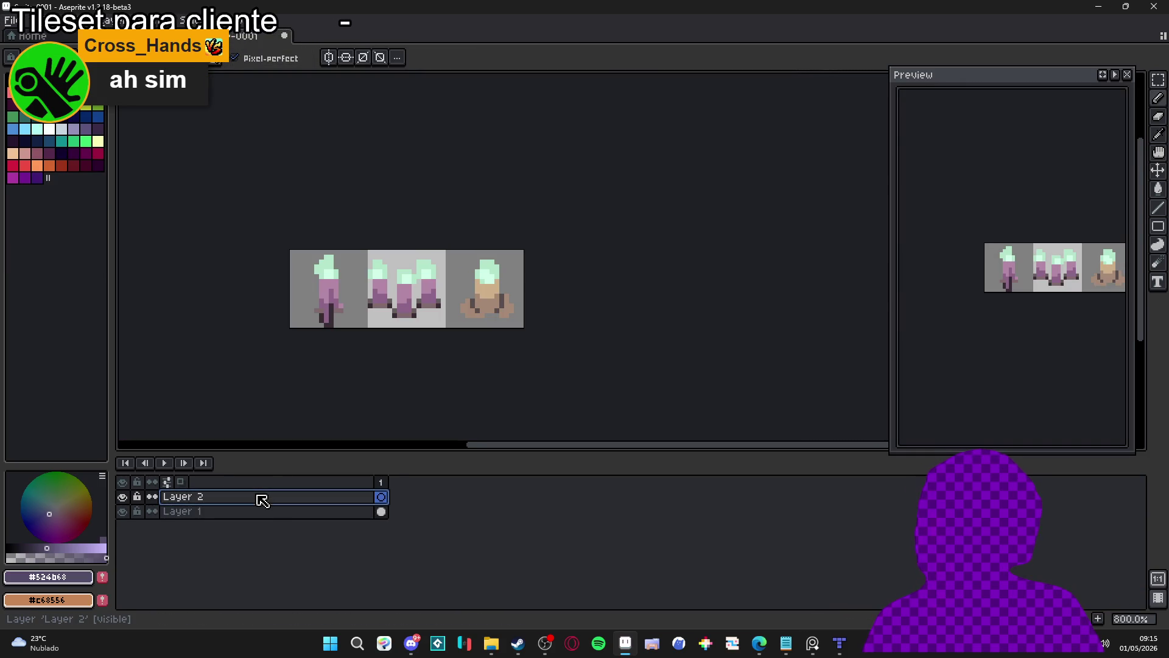
click(261, 497)
drag(271, 497, 272, 543)
key(g)
click(391, 318)
click(350, 496)
- Reposition the candle strip in the view and pick up its candle artwork
key(v)
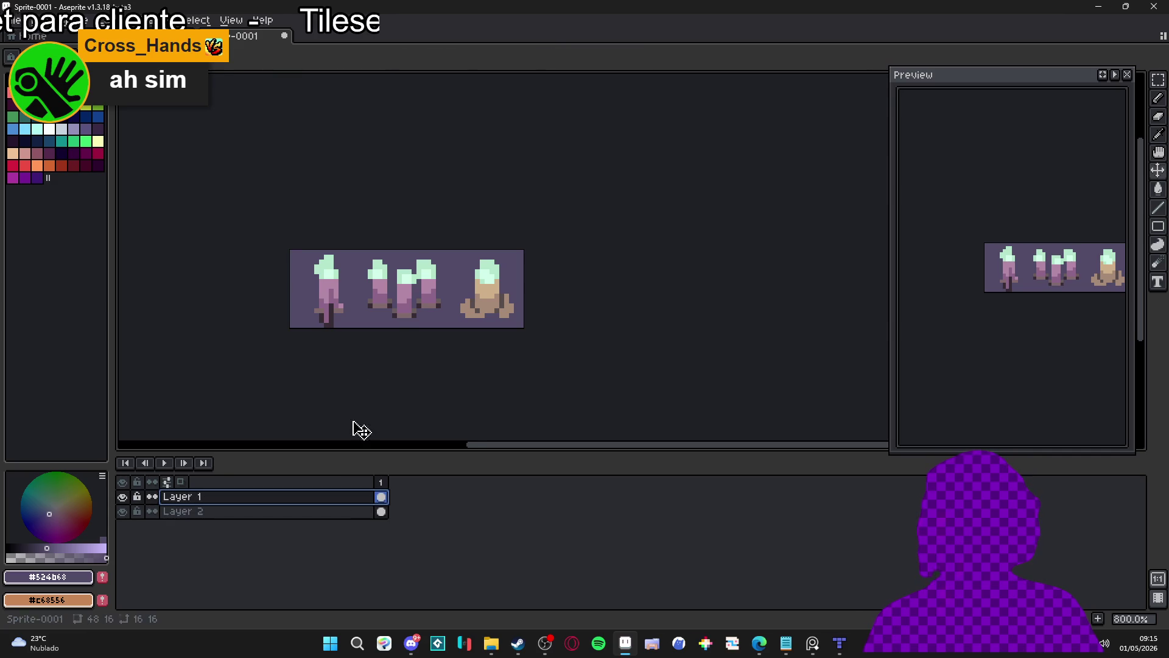
key(m)
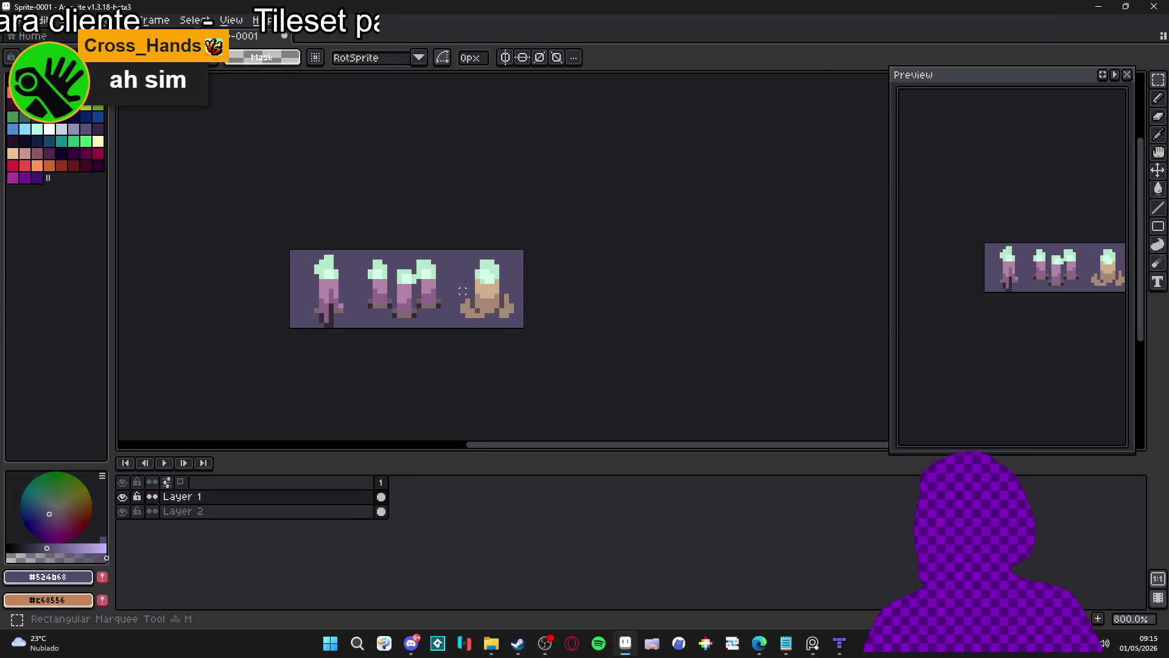
key(v)
scroll(330, 283, up, 2)
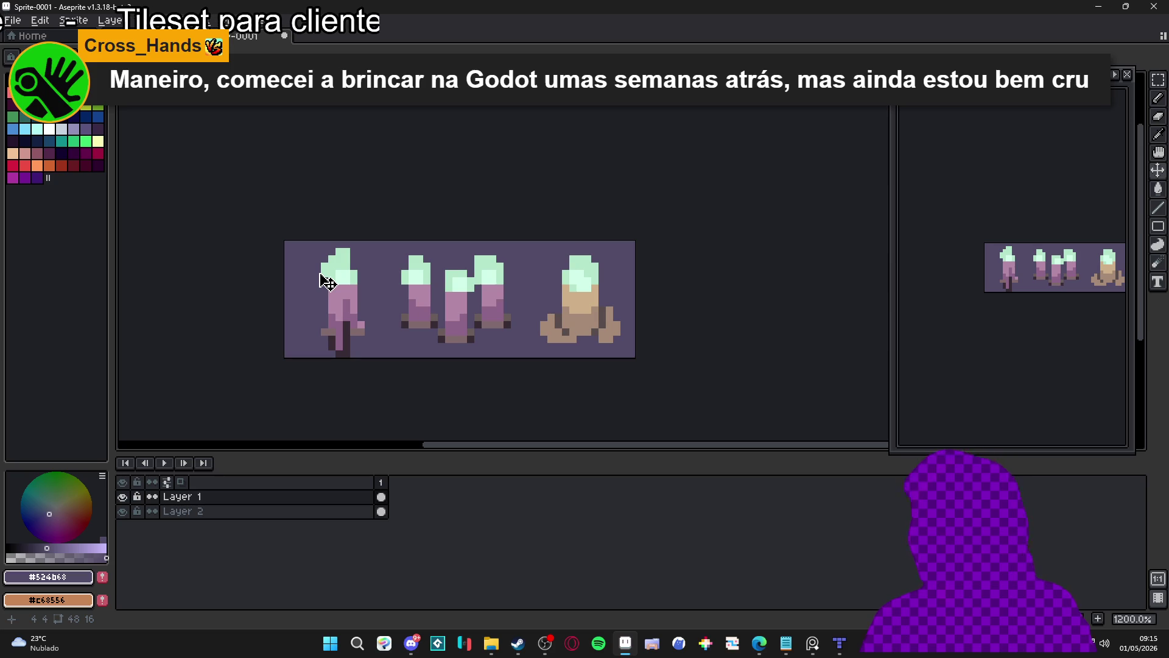
drag(1089, 295, 1025, 308)
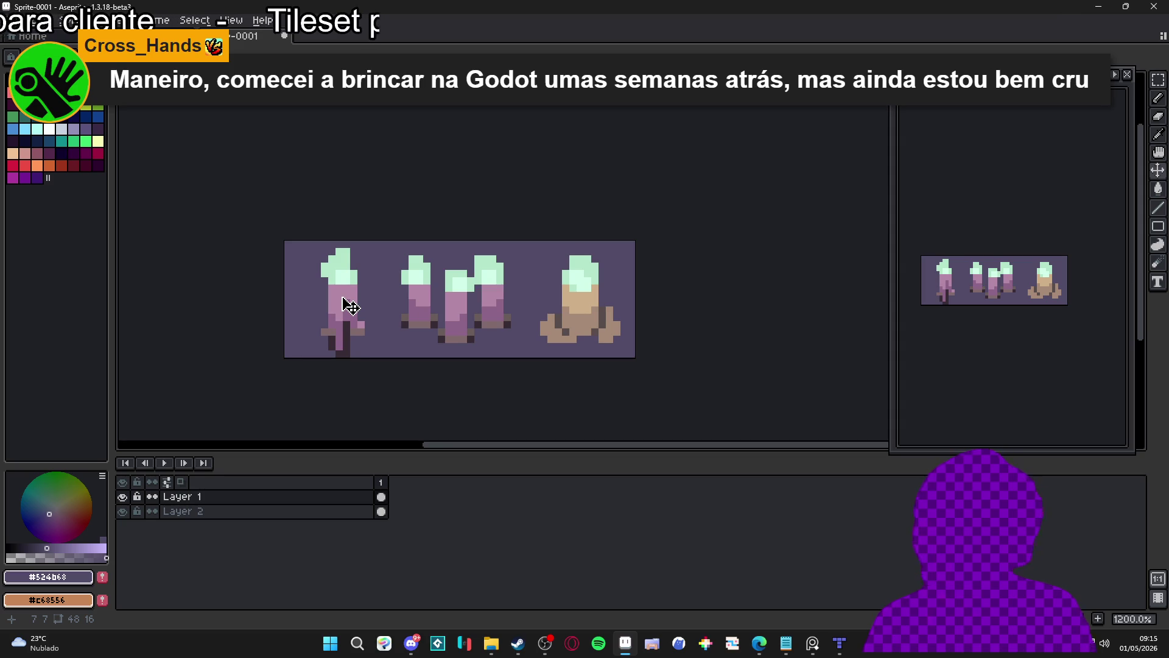
click(334, 264)
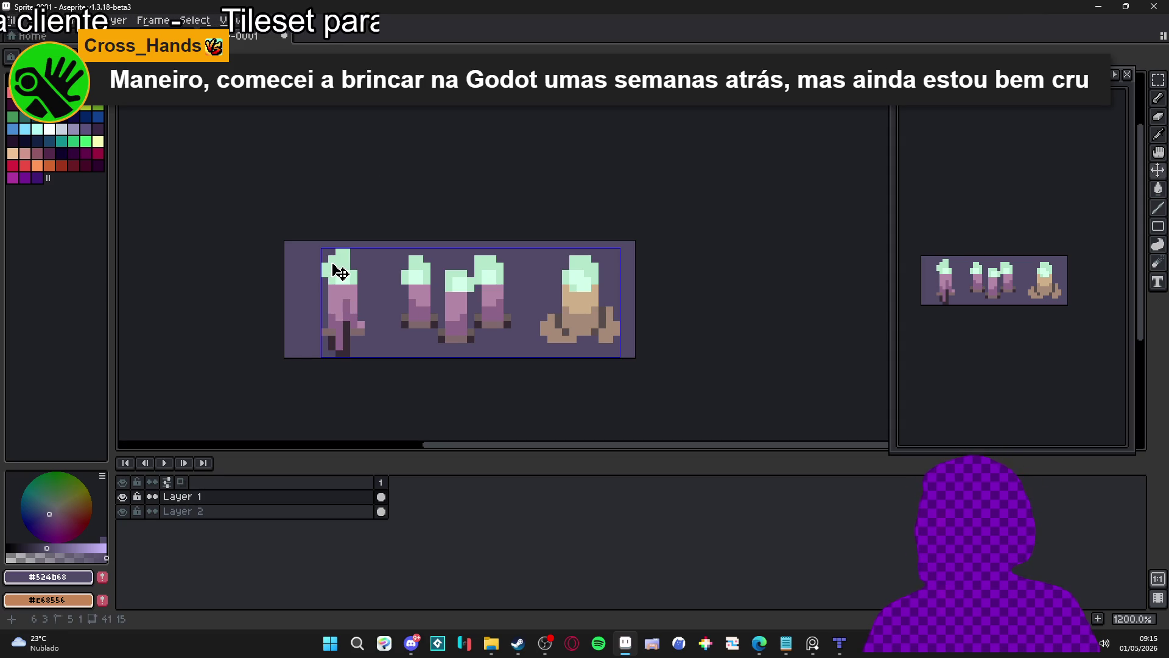
key(b)
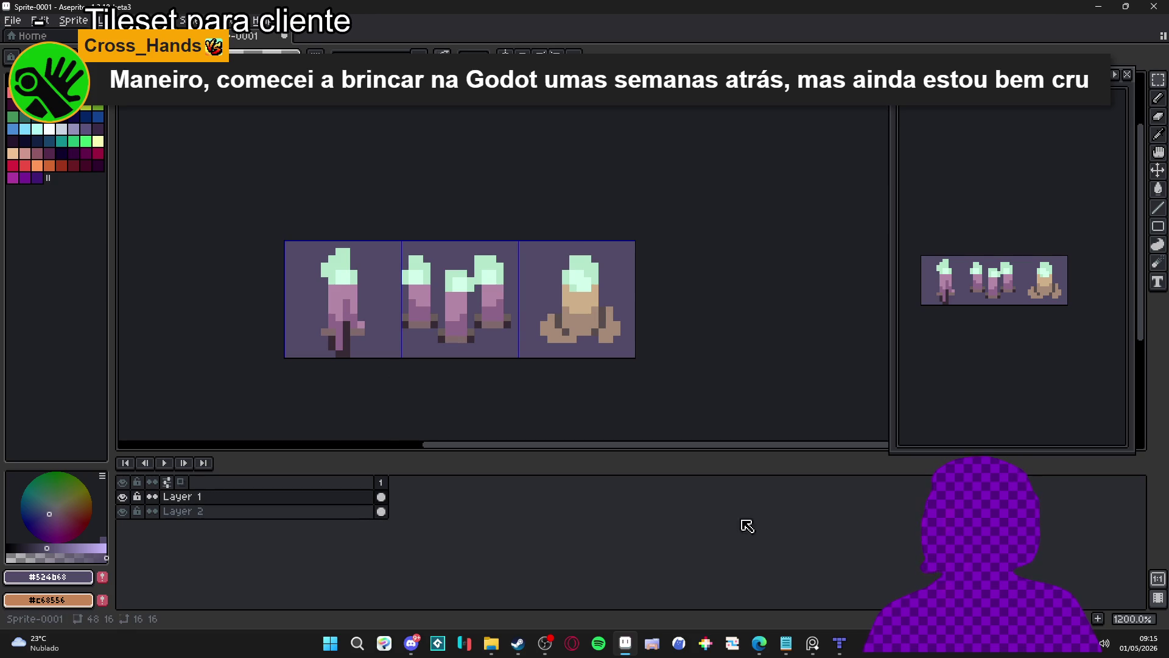
- Add frame 2 and squash the first candle's mint flame to 80% height, about 114% width
key(alt+n)
scroll(334, 249, up, 1)
drag(324, 249, 389, 295)
drag(353, 243, 354, 252)
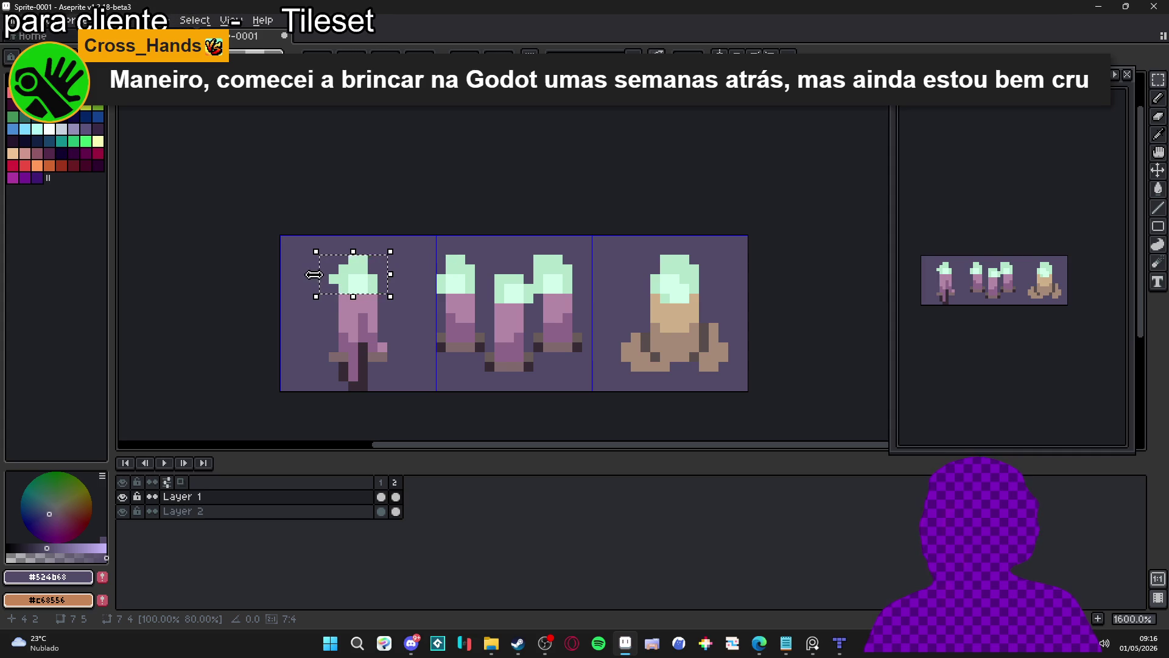
drag(390, 285, 404, 286)
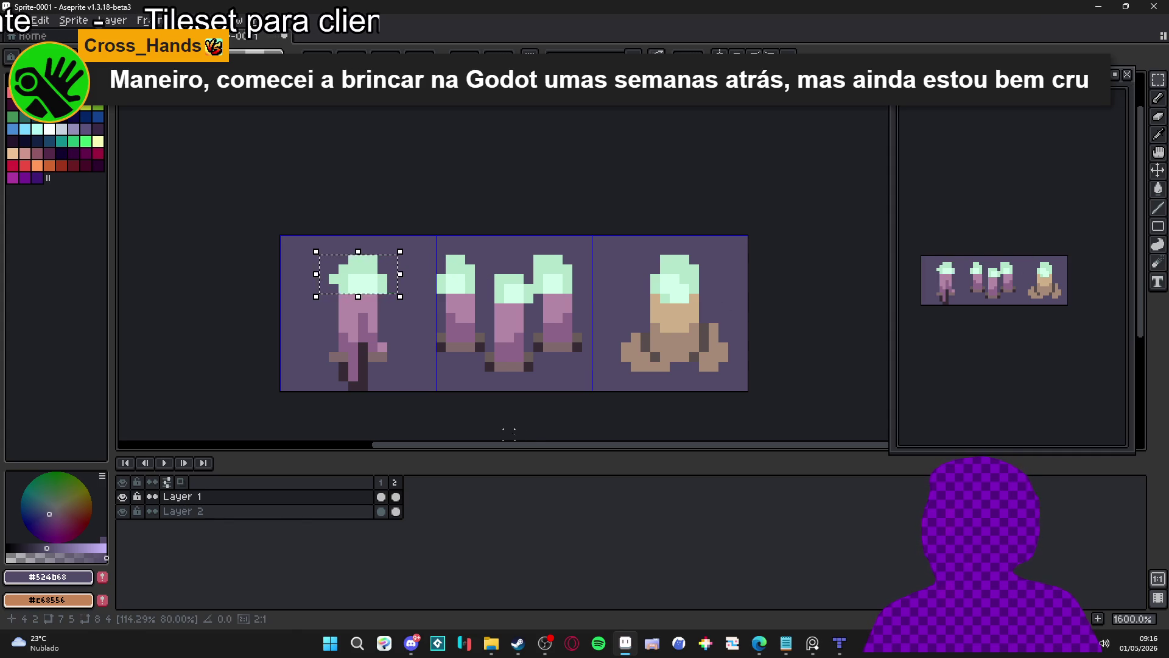
click(380, 482)
click(396, 497)
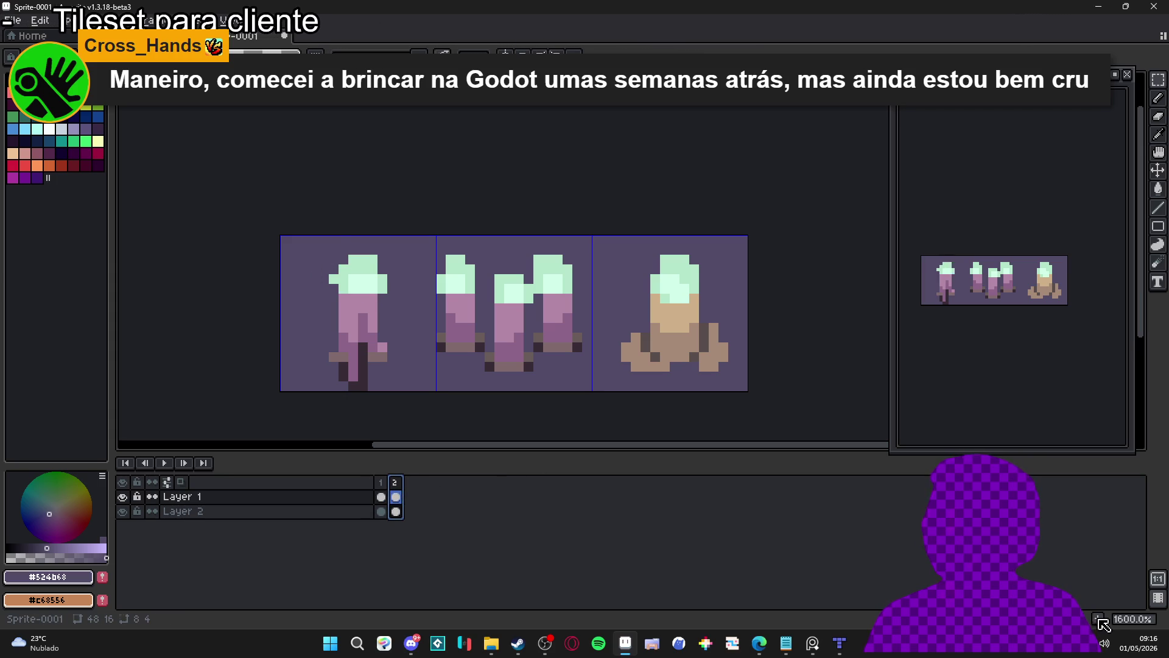
- Add a third animation frame and stretch a candle flame in it
key(alt+n)
scroll(379, 286, up, 2)
mouse_move(379, 286)
mouse_down()
mouse_move(348, 283)
mouse_move(301, 235)
mouse_move(352, 208)
mouse_move(340, 200)
mouse_up()
key(b)
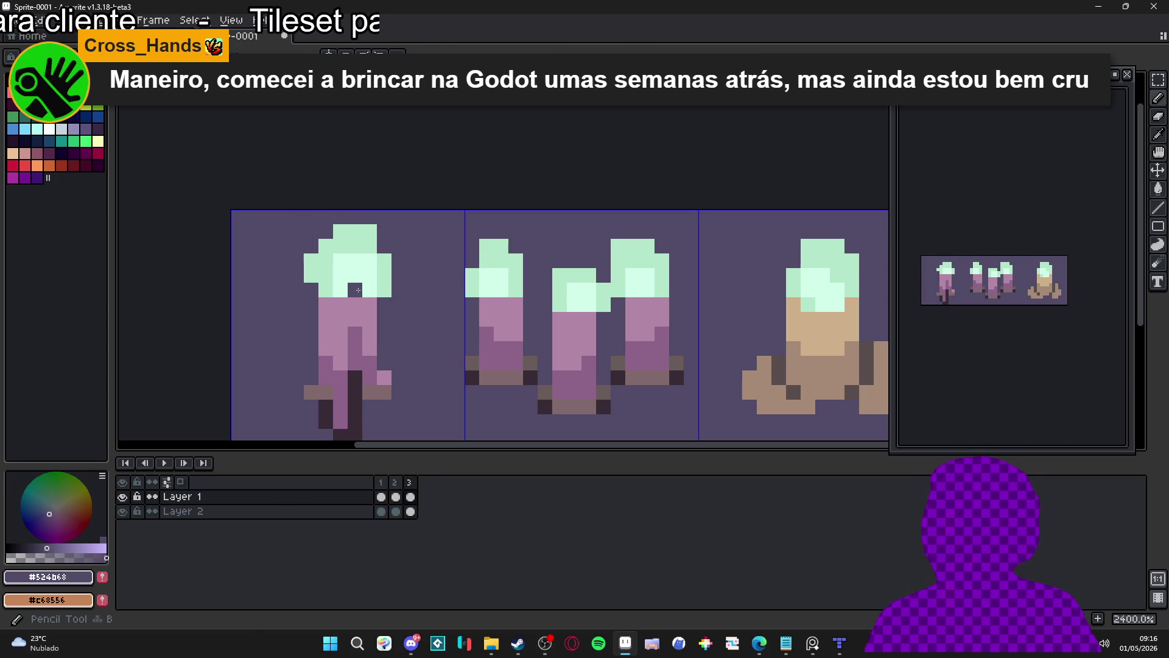
scroll(375, 295, right, 2)
click(381, 482)
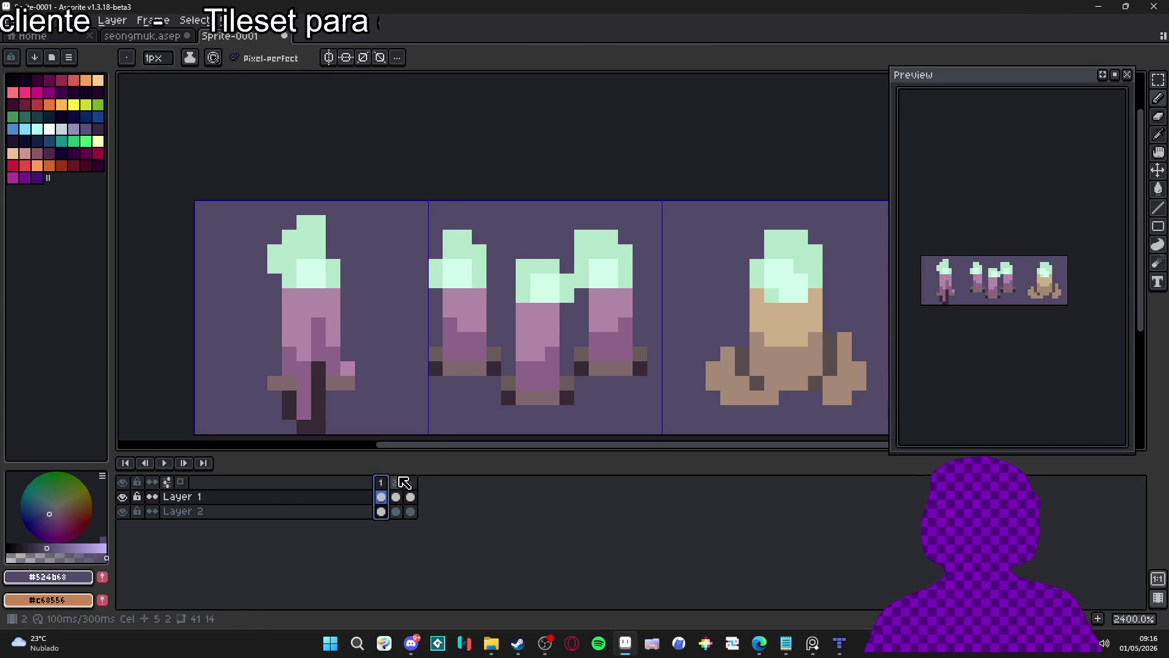
click(402, 481)
- On frame 2, raise the left candle's flame one pixel and squash it to three pixels tall
key(v)
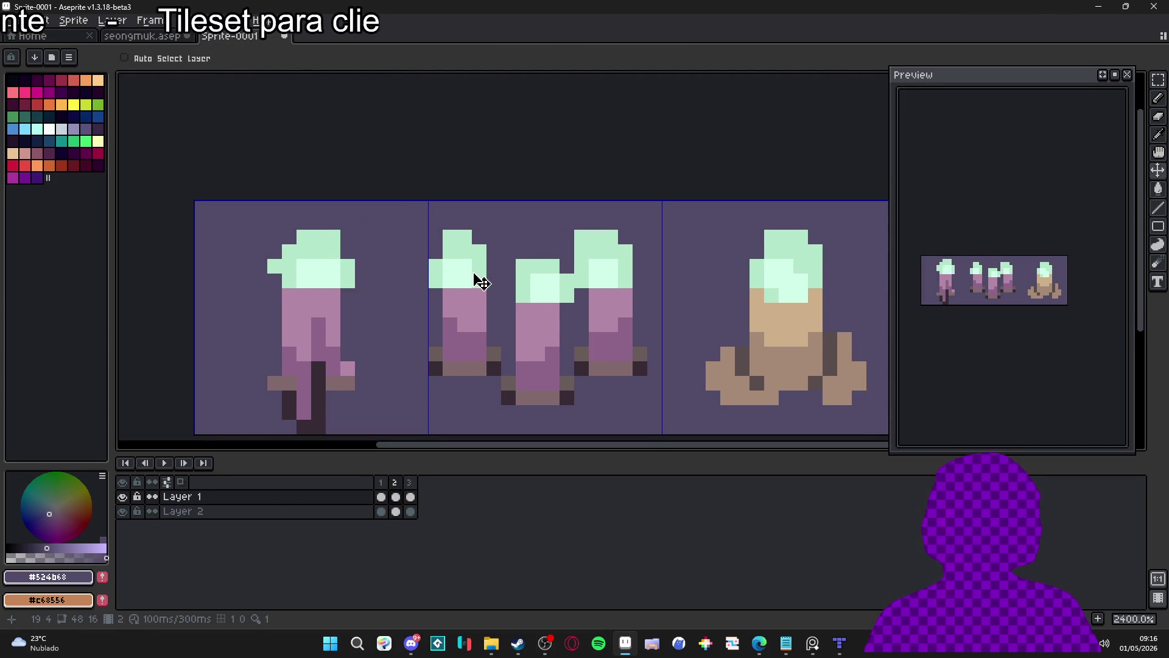
key(m)
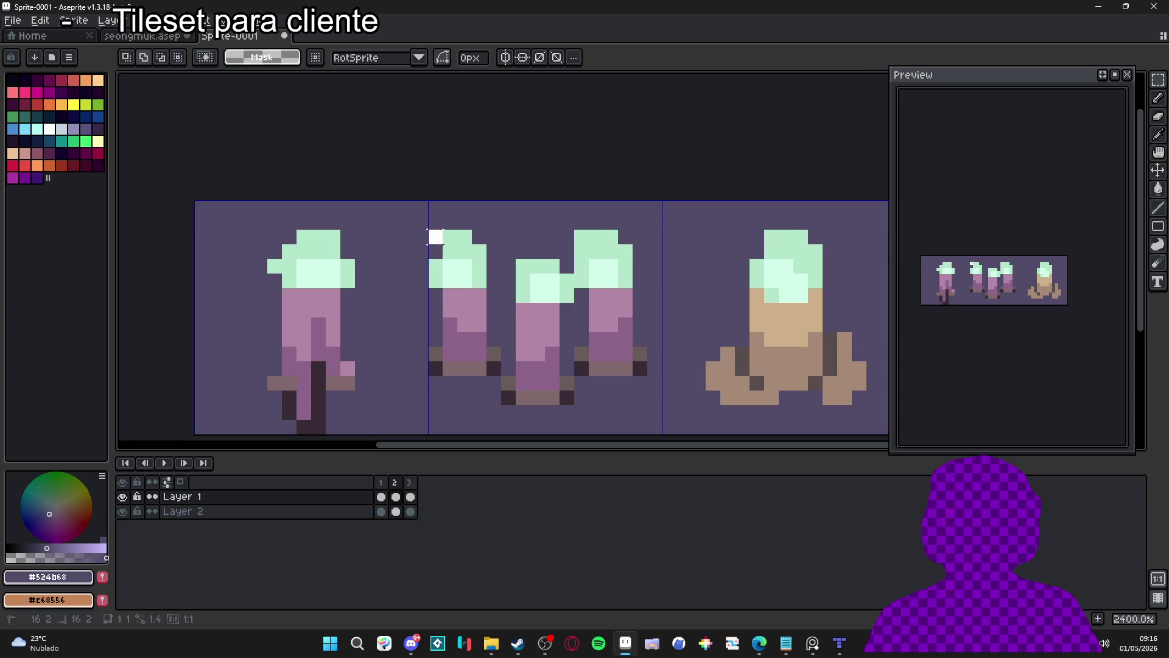
drag(436, 238, 500, 302)
key(Up)
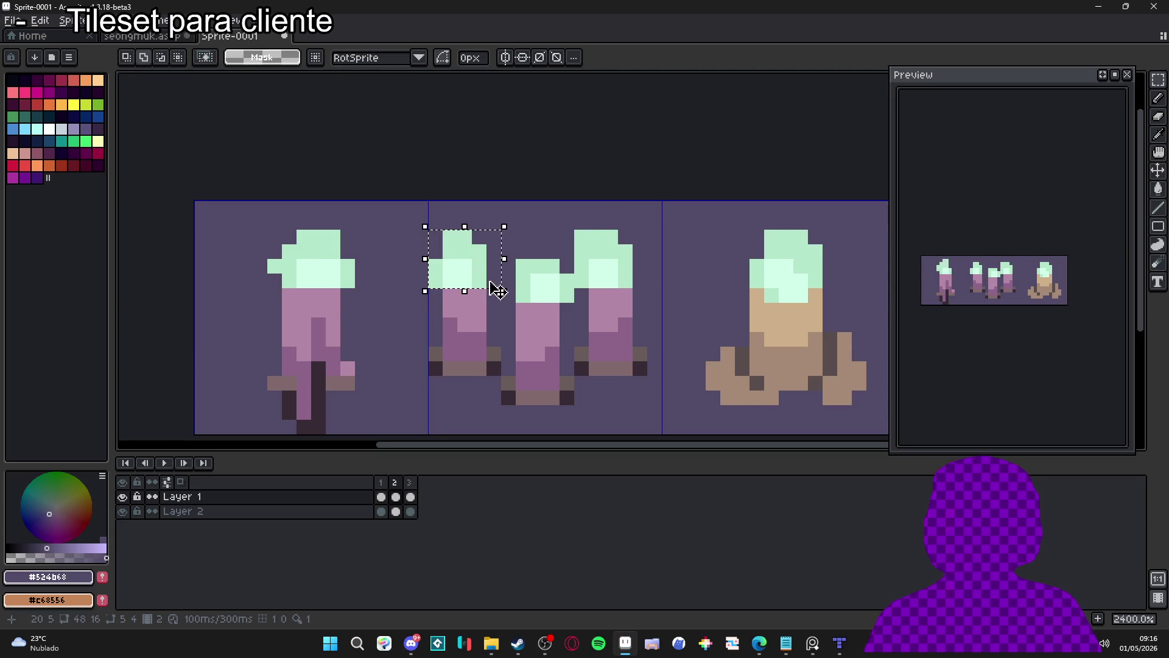
mouse_move(465, 225)
mouse_down()
mouse_move(468, 242)
mouse_move(521, 267)
mouse_up()
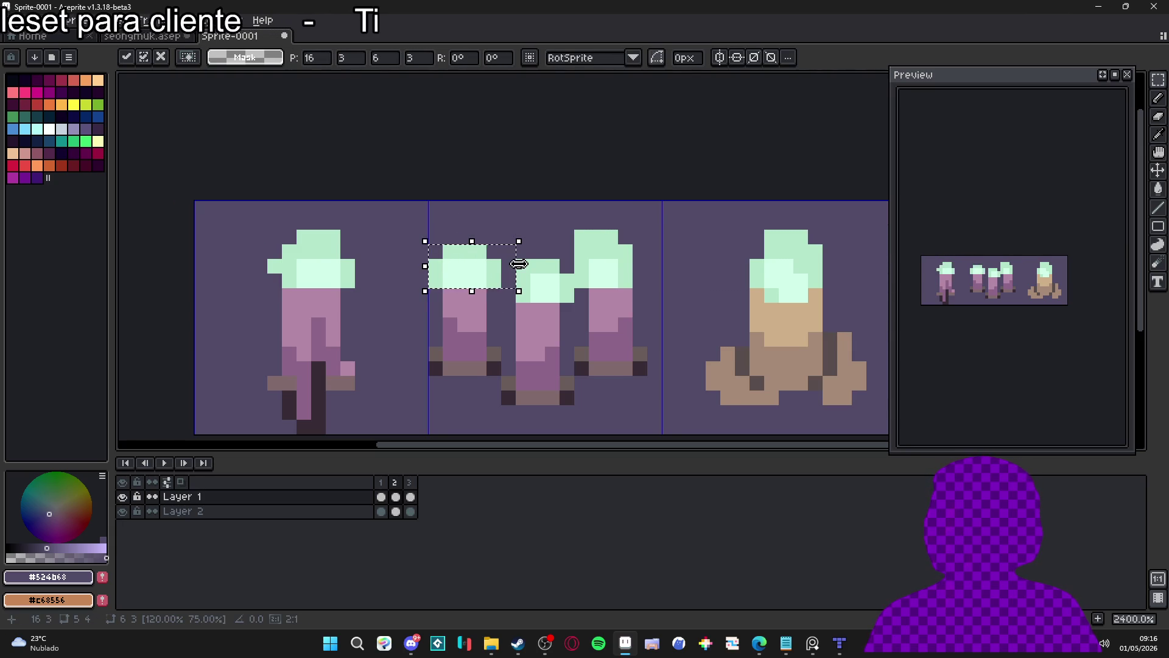
key(Return)
- On frame 3, transform the middle candle's flame
click(410, 497)
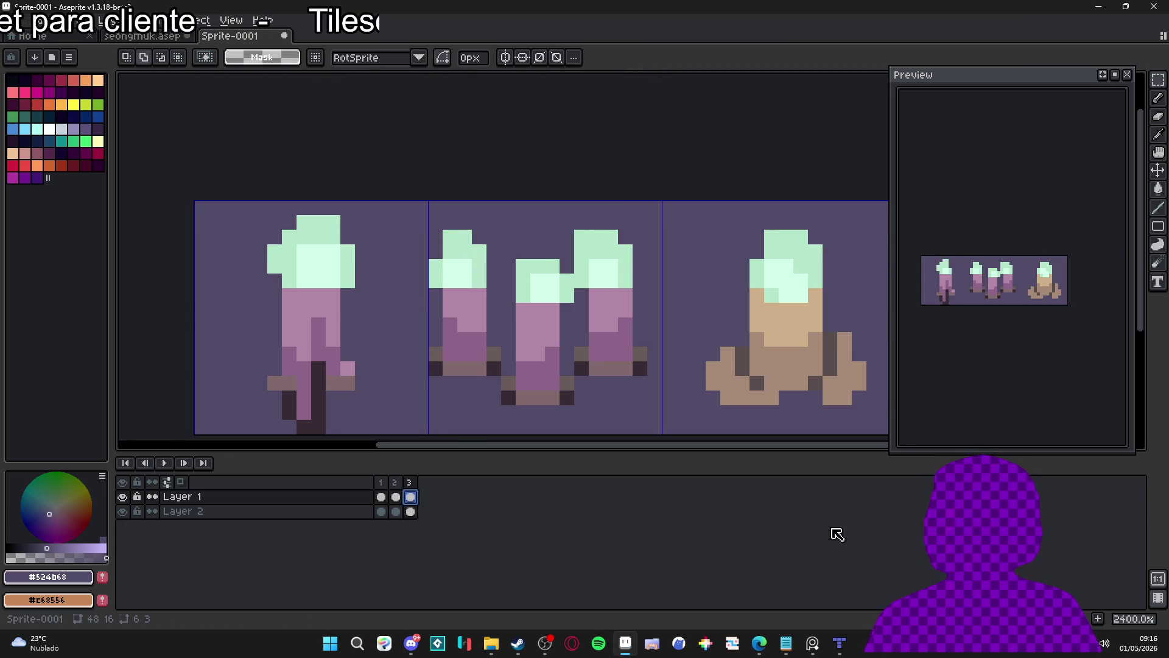
mouse_move(485, 286)
mouse_down()
mouse_move(433, 234)
mouse_move(456, 190)
mouse_move(478, 201)
mouse_up()
click(449, 244)
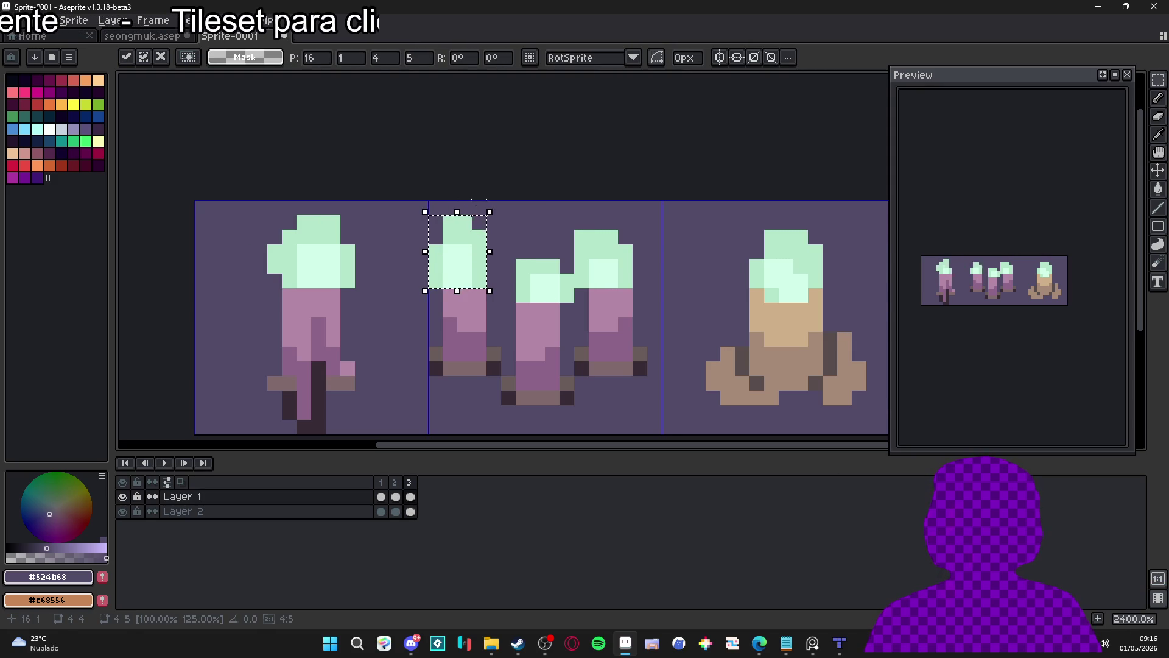
click(522, 236)
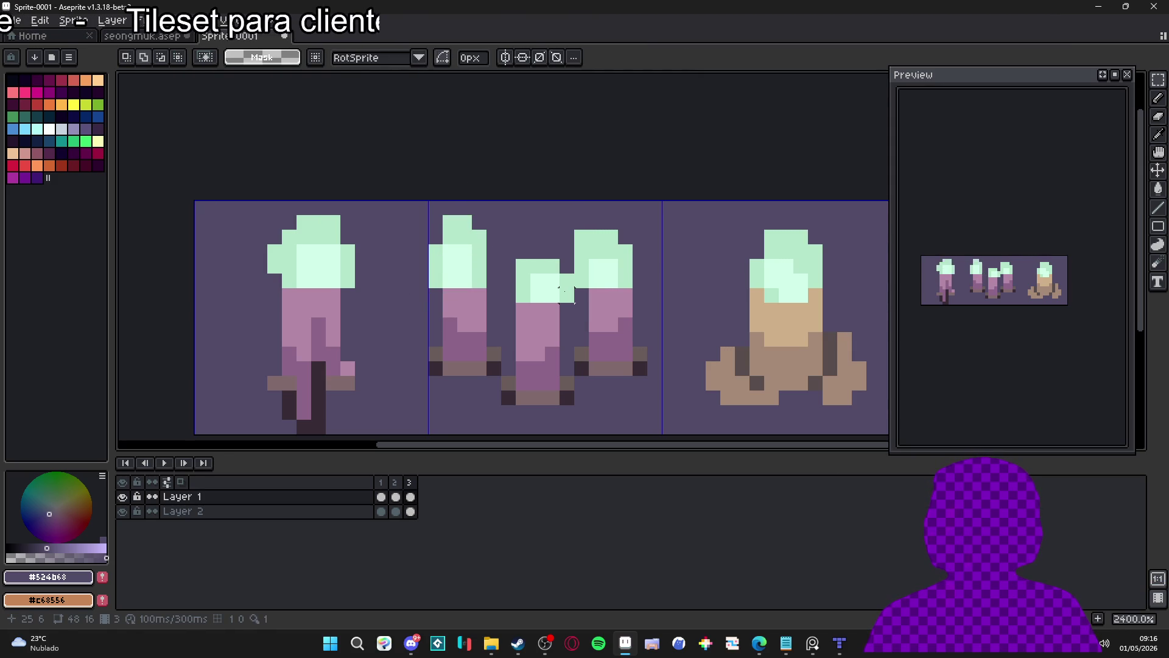
- On frame 1, raise the middle candle's flame tip by one pixel
drag(566, 296, 516, 259)
click(381, 497)
key(v)
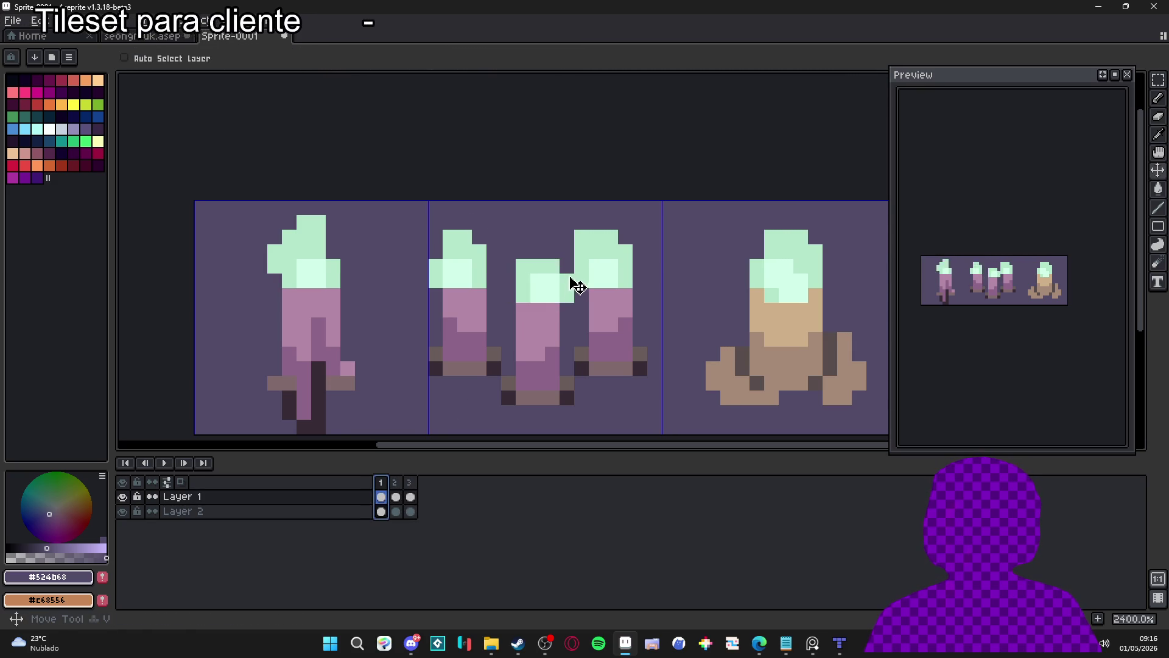
key(m)
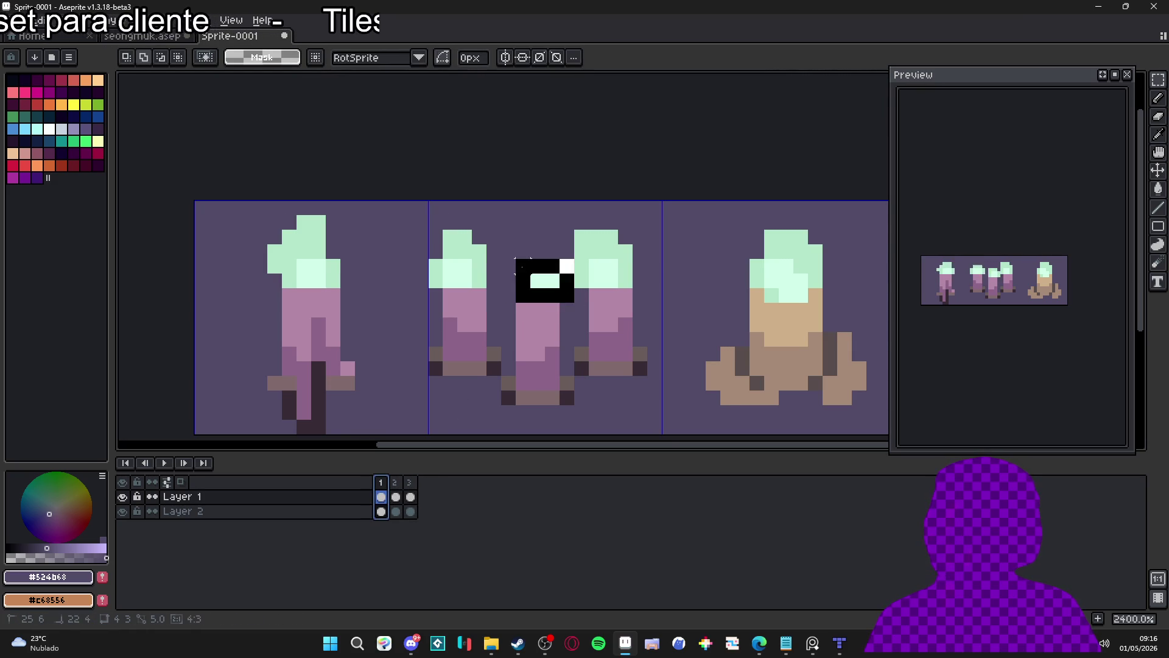
drag(540, 260, 551, 218)
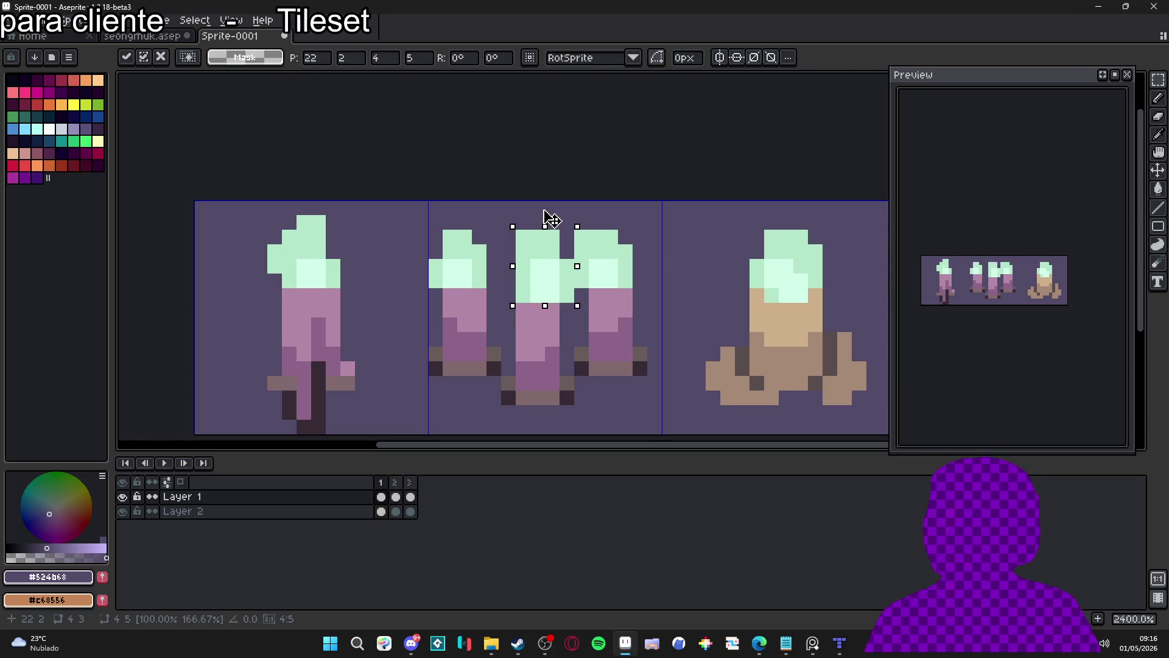
key(ctrl+d)
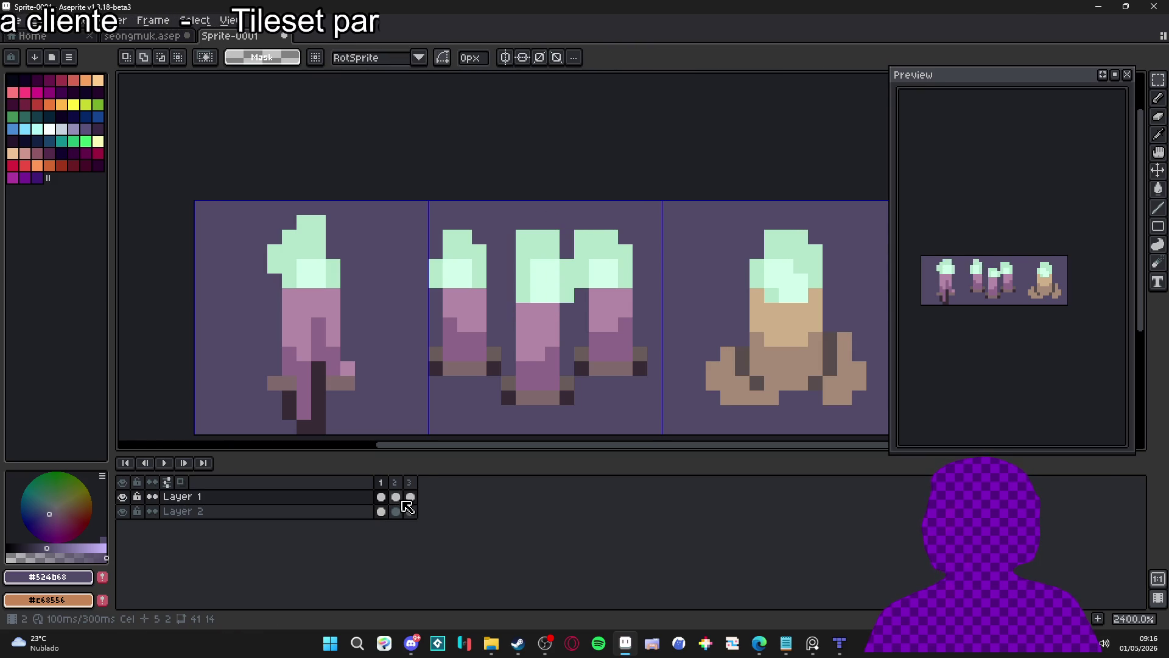
- On frame 3, widen the middle candle's flame to five pixels and one pixel taller
click(408, 498)
drag(515, 258, 575, 302)
drag(513, 282, 490, 290)
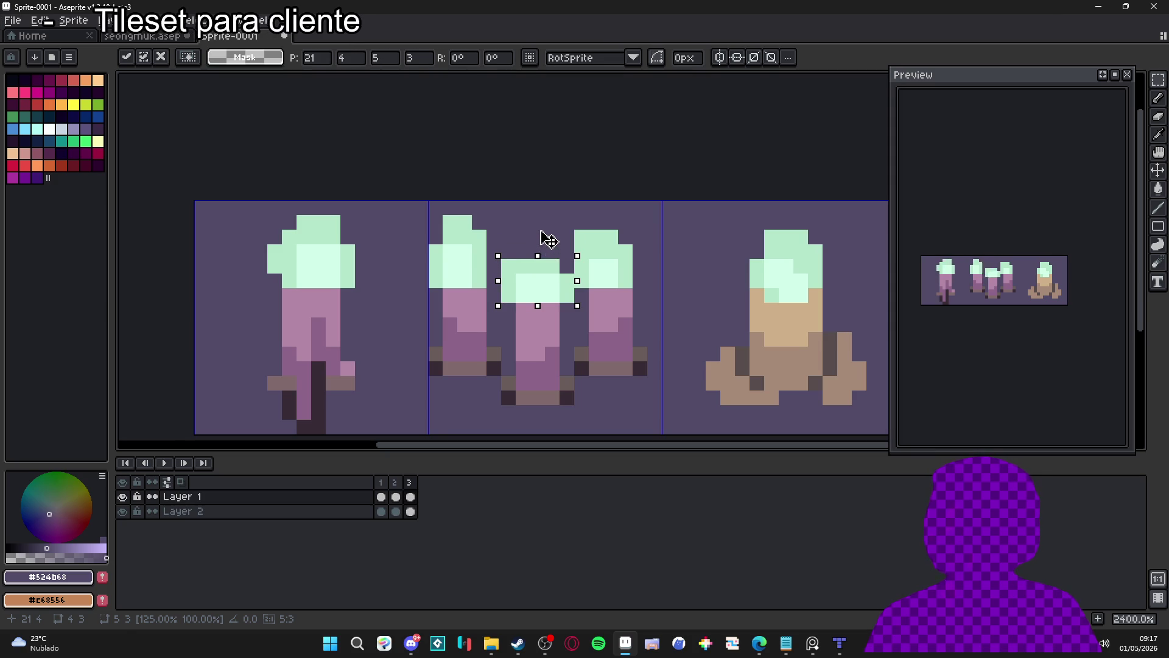
drag(541, 233, 537, 222)
click(610, 266)
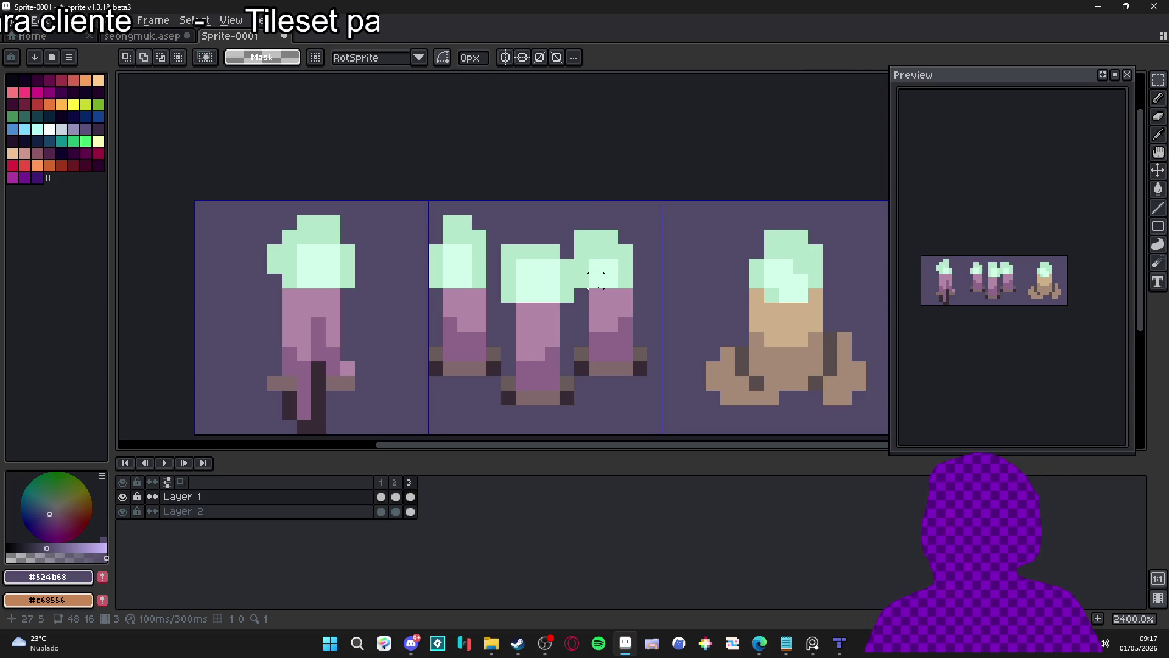
- Review the three frames, then widen the right candle's flame one pixel on frame 1
key(v)
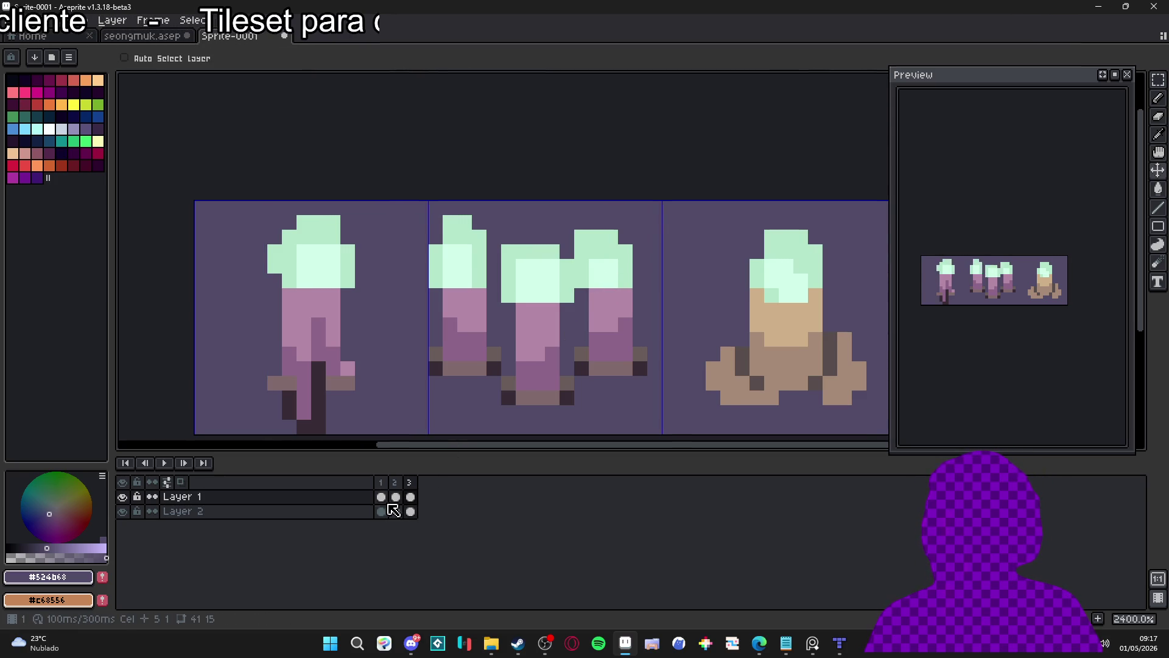
click(381, 511)
click(396, 497)
click(411, 497)
click(381, 497)
key(ctrl)
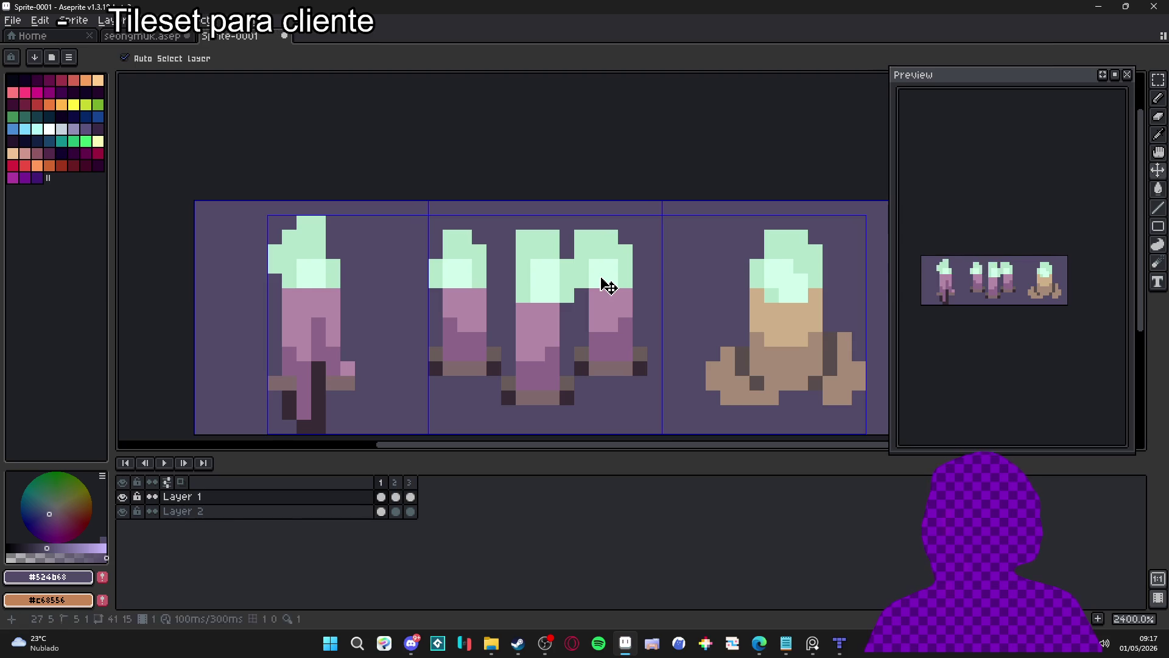
key(m)
mouse_move(576, 287)
mouse_down()
mouse_move(642, 232)
mouse_move(603, 244)
mouse_up()
click(611, 249)
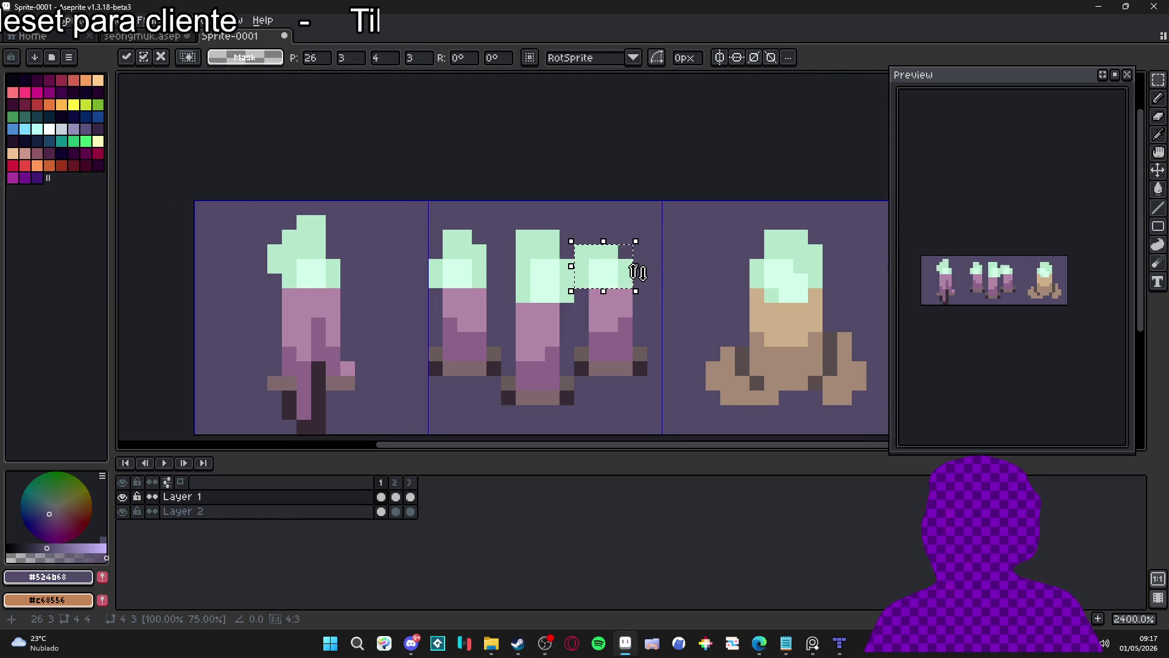
drag(648, 275, 660, 271)
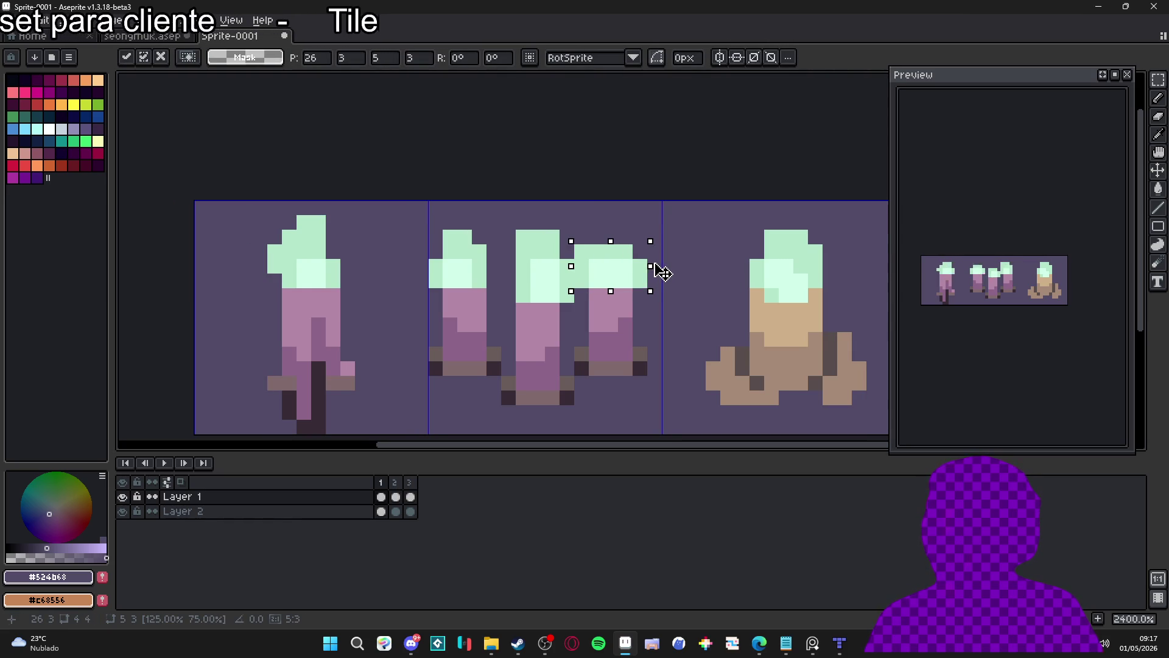
key(ctrl+d)
- On frame 2, stretch the right candle's flame
click(394, 498)
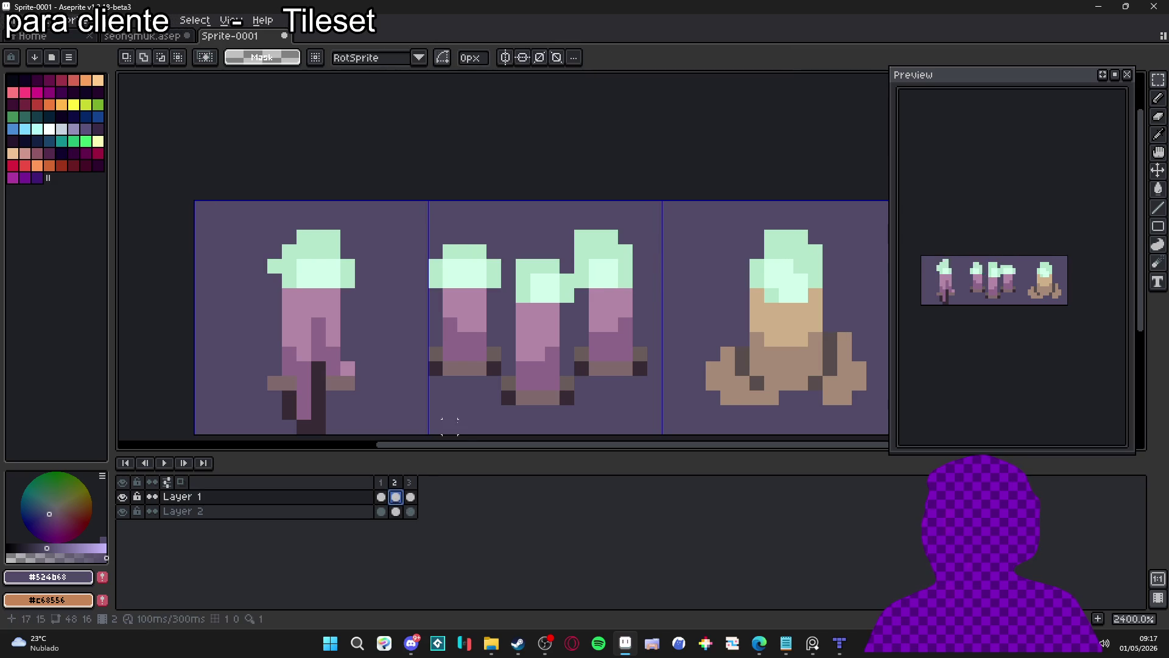
click(590, 289)
mouse_move(572, 289)
mouse_down()
mouse_move(604, 272)
mouse_move(634, 227)
mouse_move(611, 192)
mouse_up()
click(625, 207)
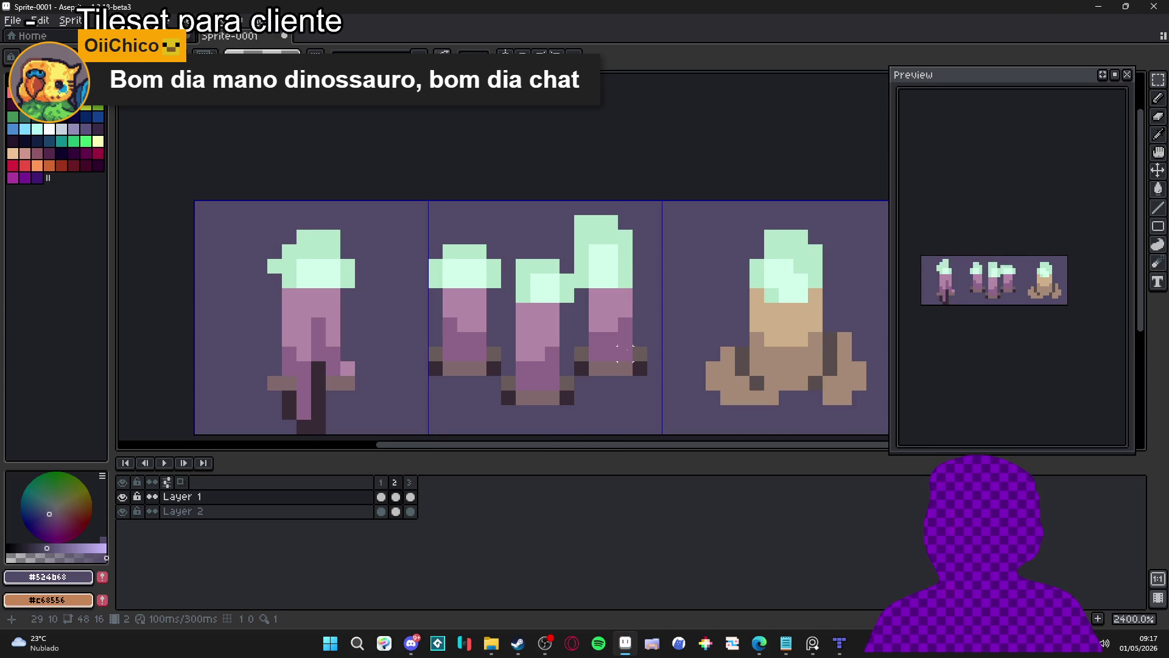
- Widen the third tile's flame on frame 1 and paint its tan gap pixel mint
drag(639, 295, 444, 310)
drag(570, 331, 537, 354)
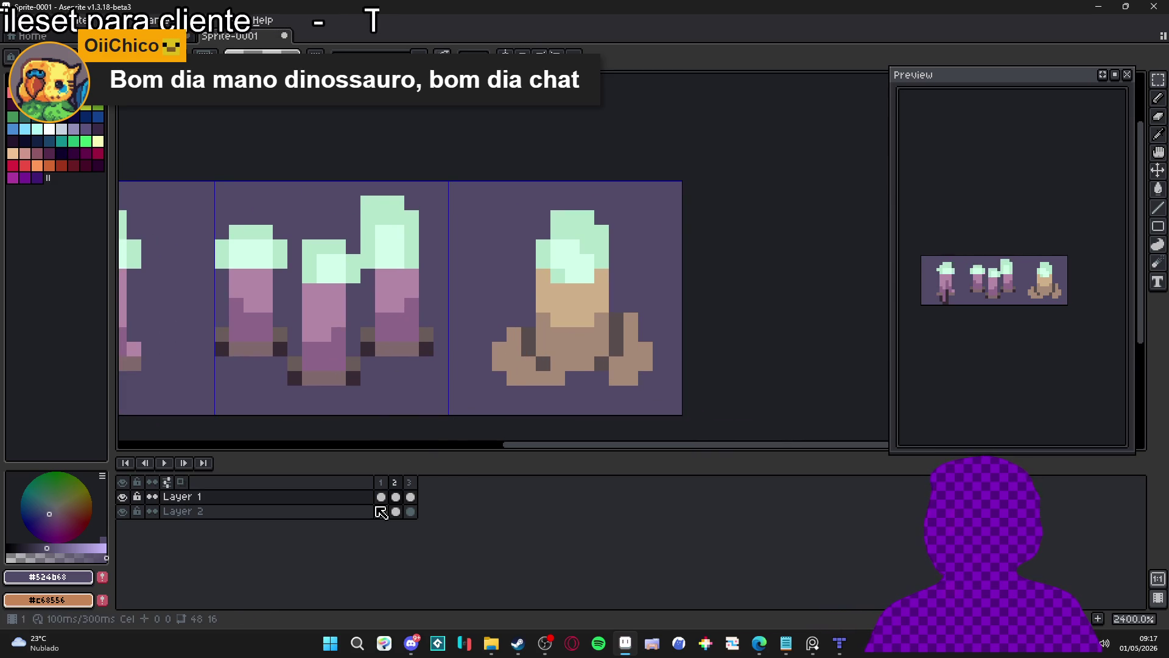
mouse_move(544, 261)
mouse_down()
mouse_move(609, 232)
mouse_move(608, 212)
mouse_up()
click(410, 496)
click(381, 482)
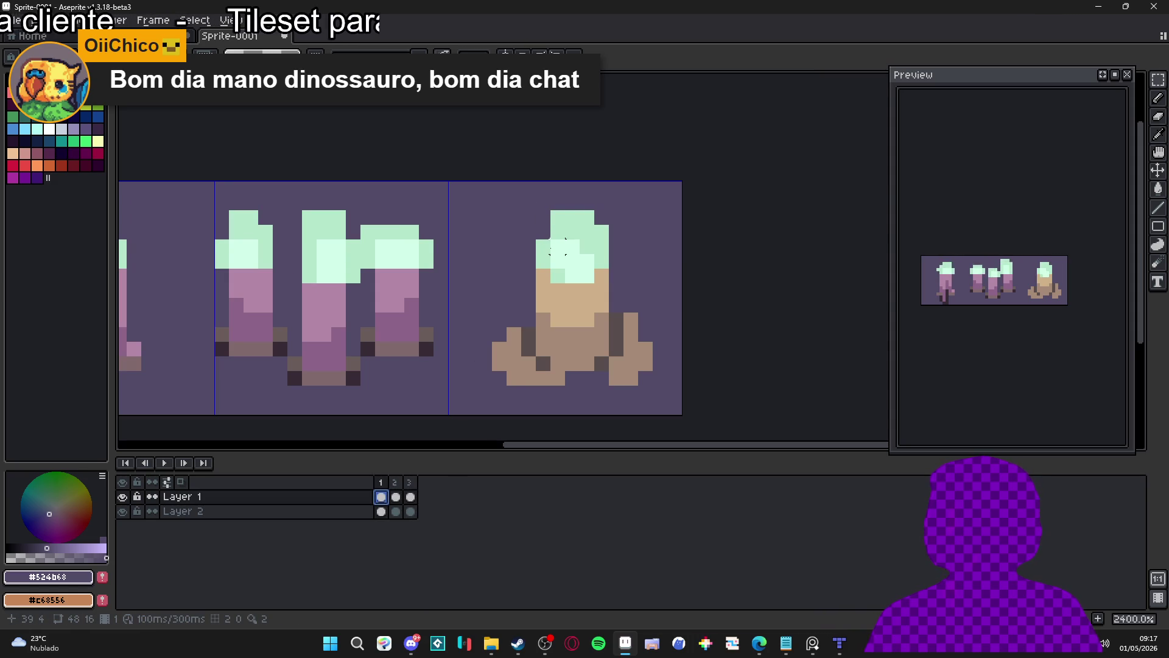
drag(534, 271, 612, 208)
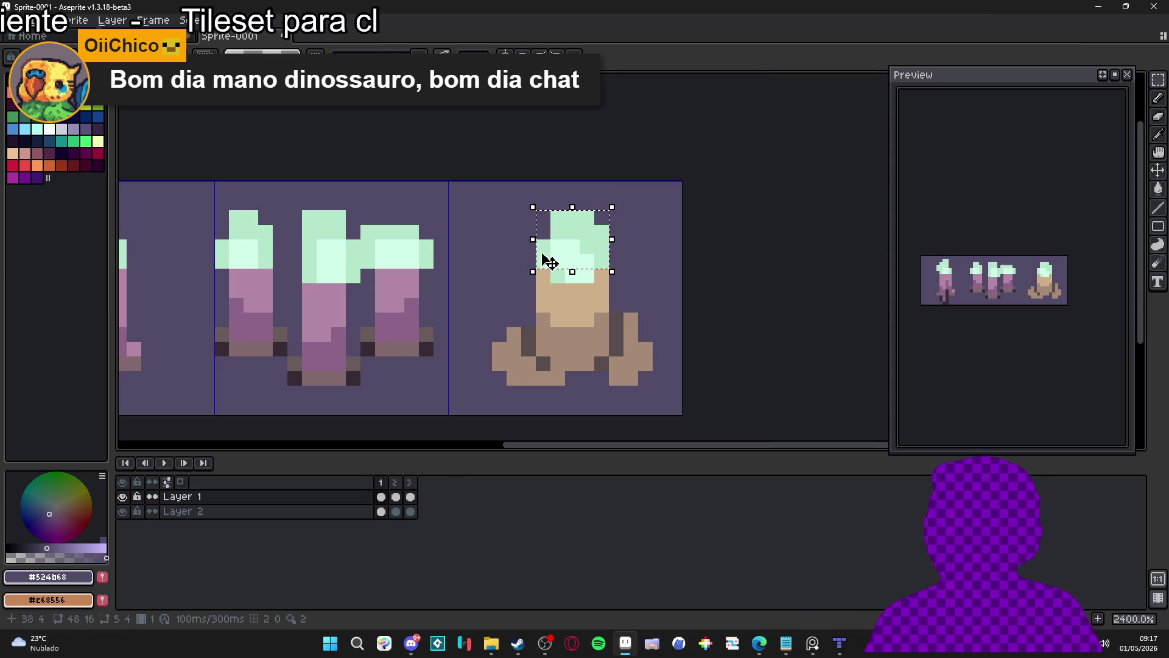
drag(533, 237, 514, 242)
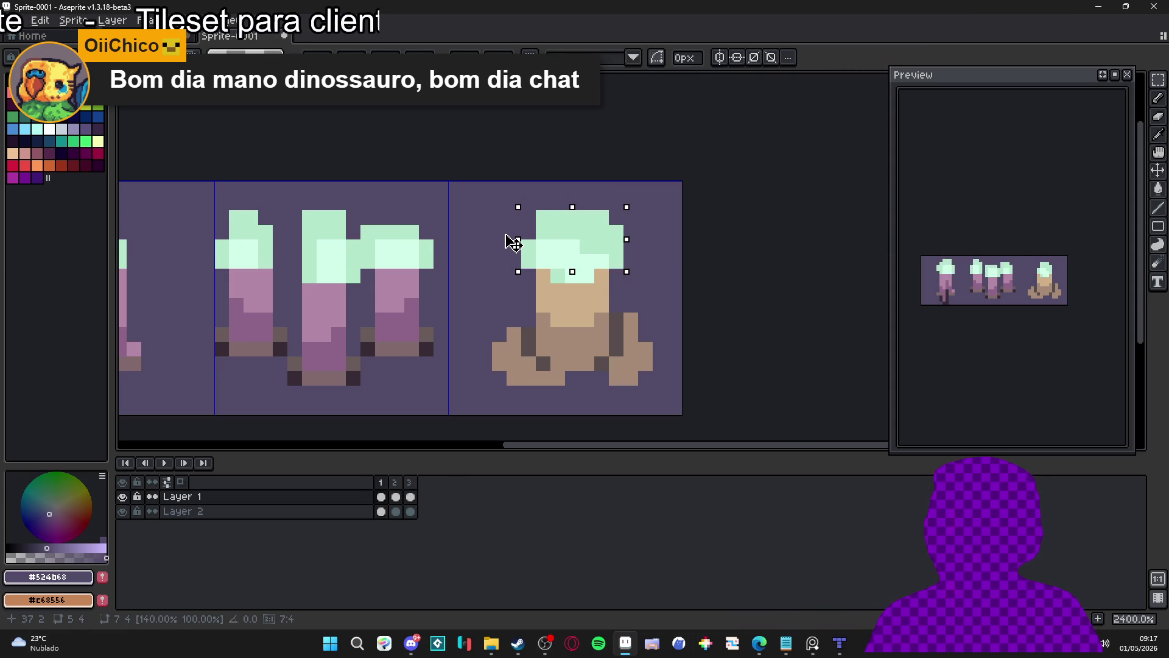
key(b)
alt+click(561, 262)
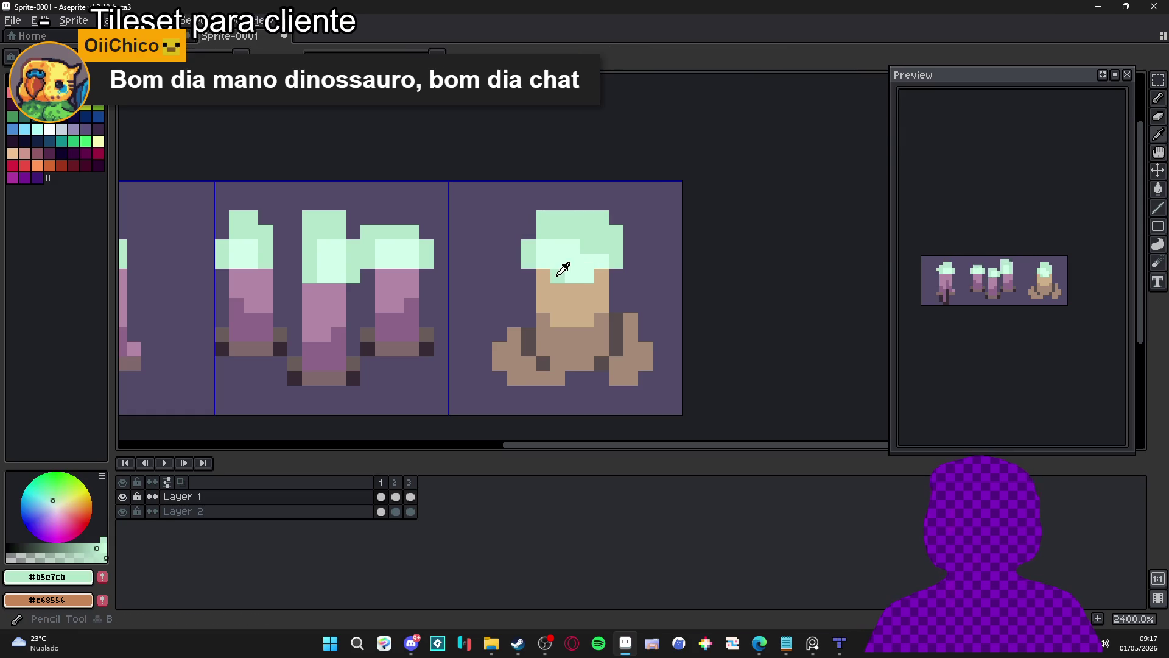
click(601, 276)
alt+click(576, 277)
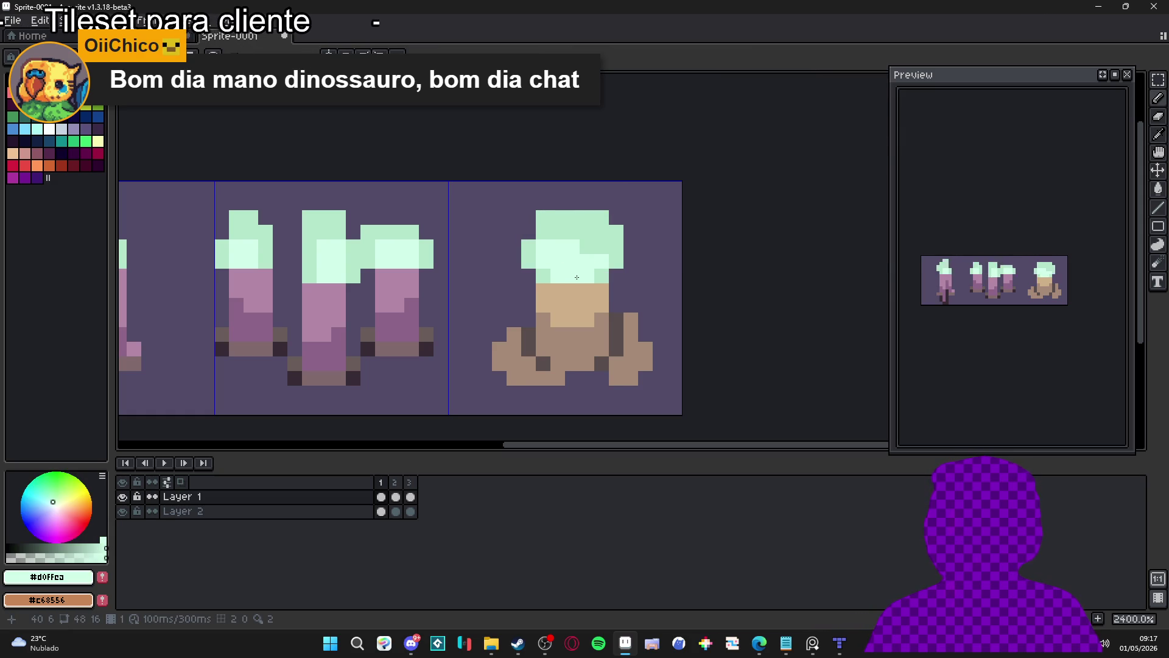
- On frame 3, touch up the third tile's flame and stretch it taller and narrower
click(395, 497)
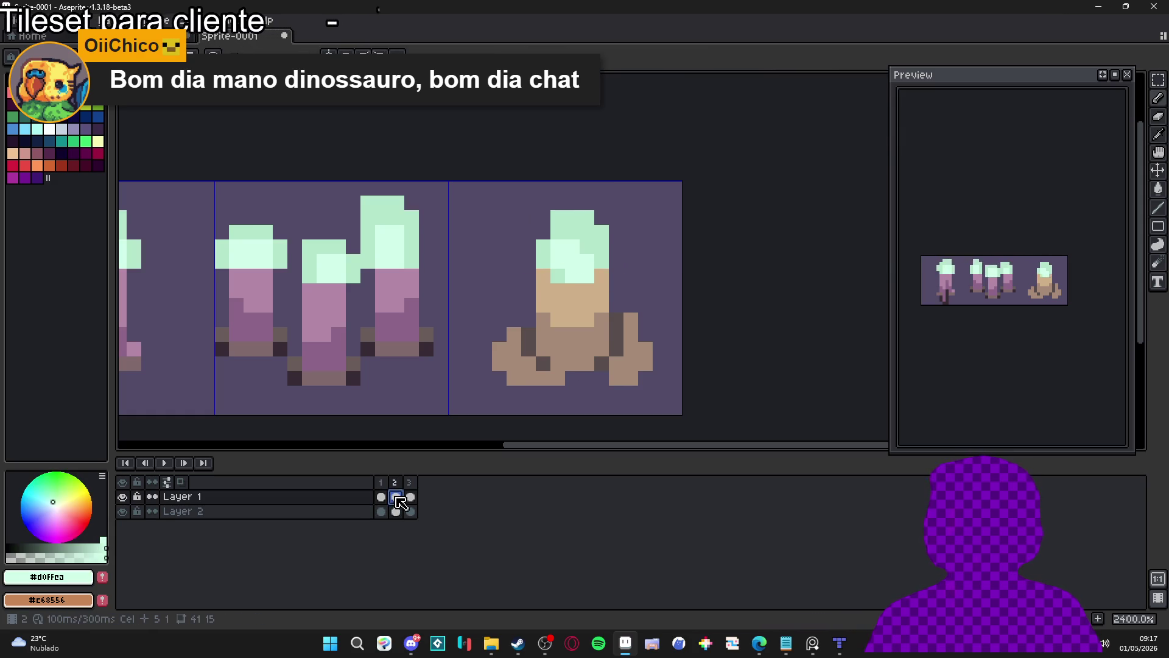
click(410, 497)
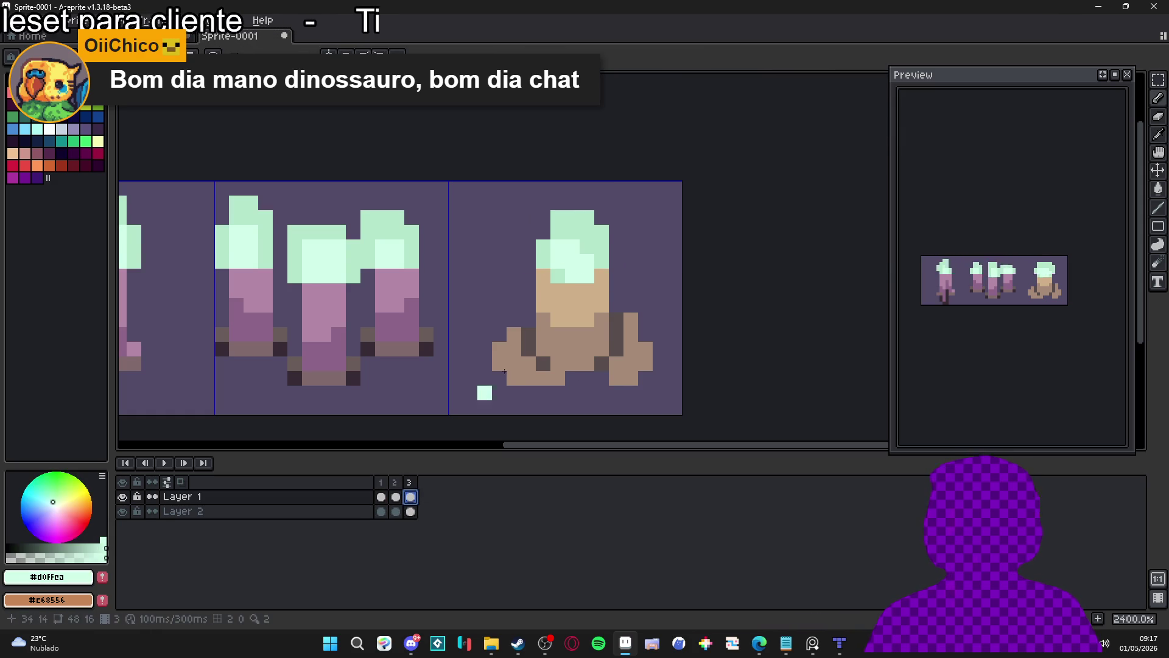
click(542, 262)
key(m)
mouse_move(535, 270)
mouse_down()
mouse_move(611, 208)
mouse_move(578, 178)
mouse_up()
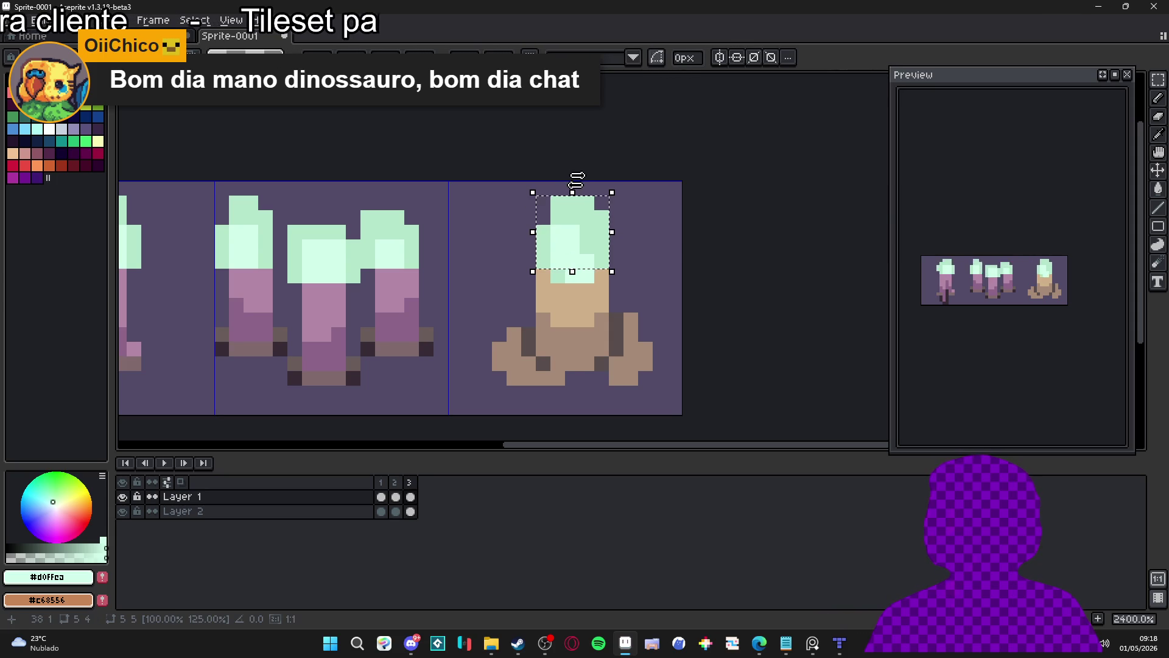
click(572, 182)
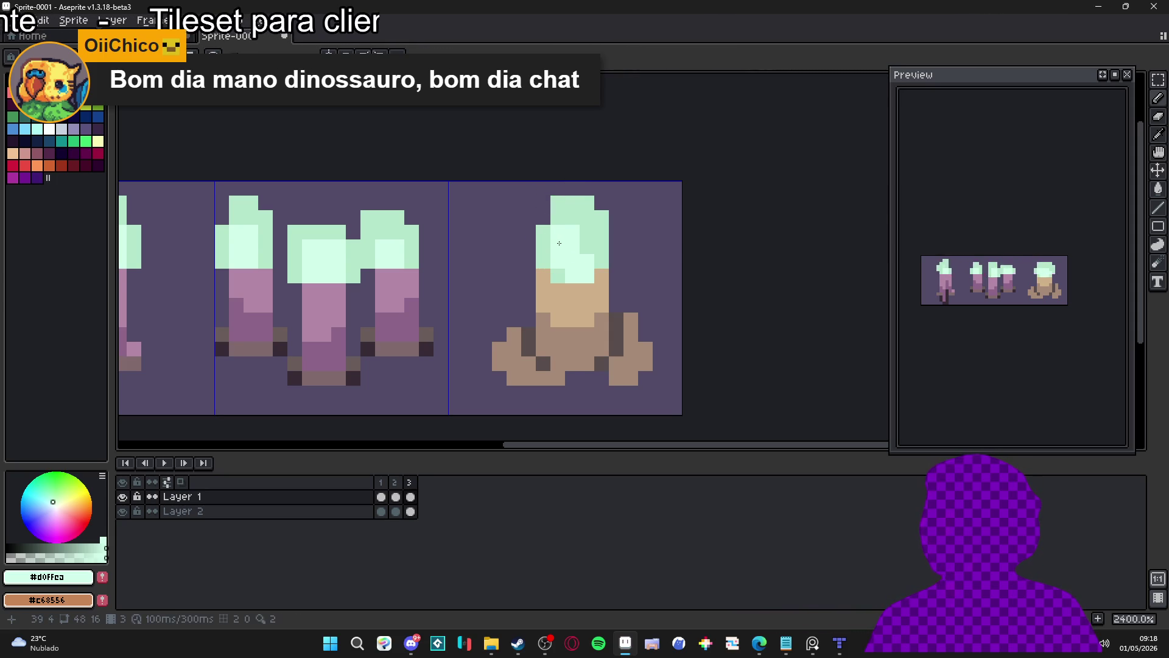
scroll(493, 310, down, 2)
click(382, 492)
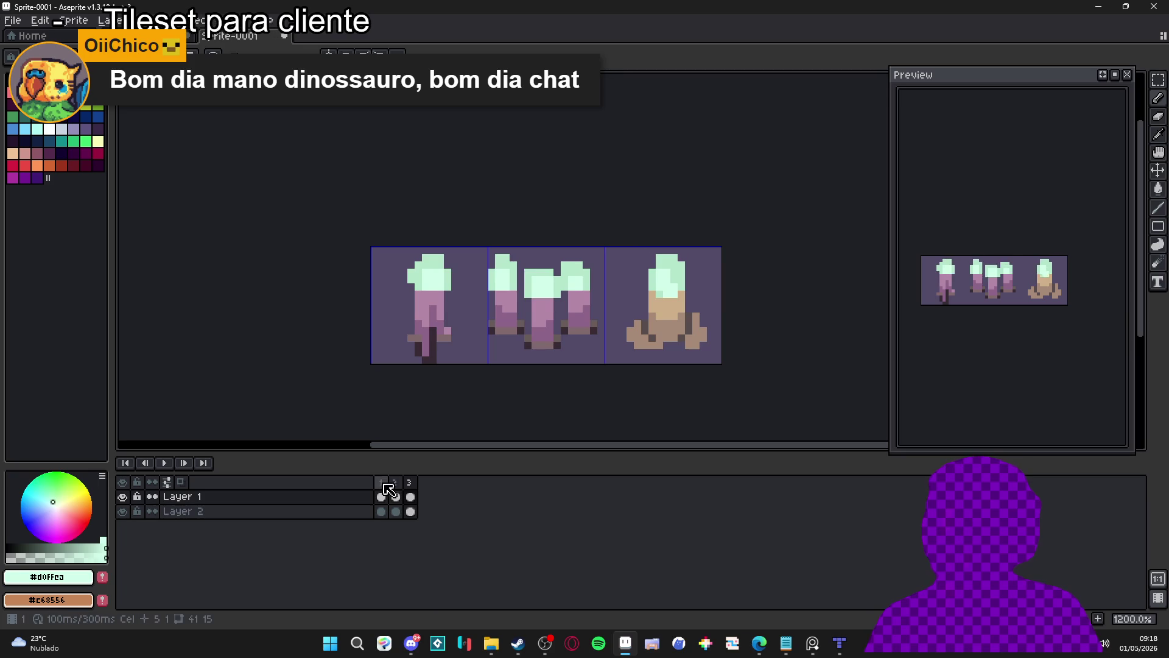
- On frame 2, darken three pixels on the left candle's leg and body with #8d6488
click(395, 496)
scroll(420, 318, up, 2)
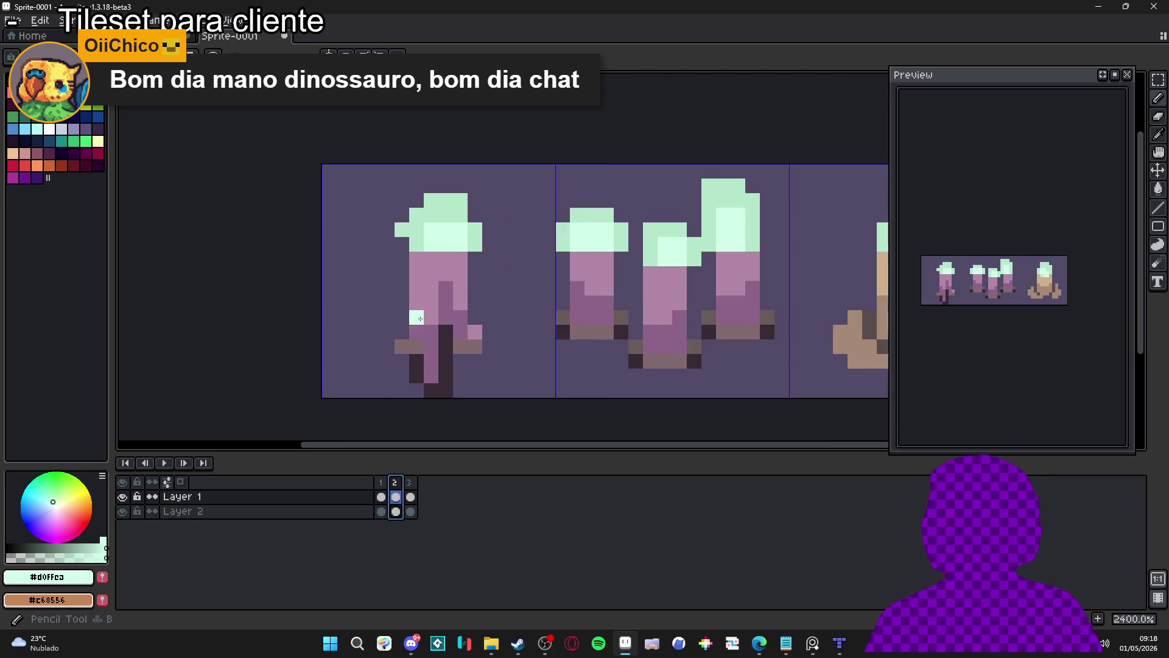
alt+click(417, 317)
alt+click(456, 291)
click(417, 308)
click(433, 316)
click(473, 297)
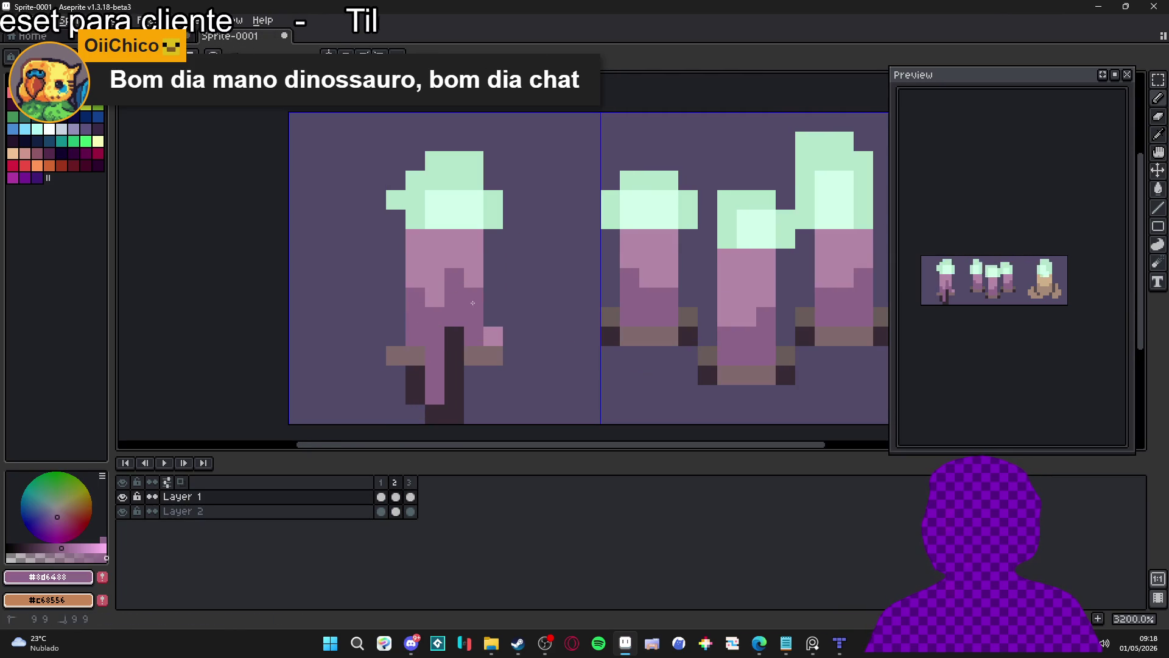
- Flip through frames 1–3 and pan along the strip to compare the mint flames
click(382, 493)
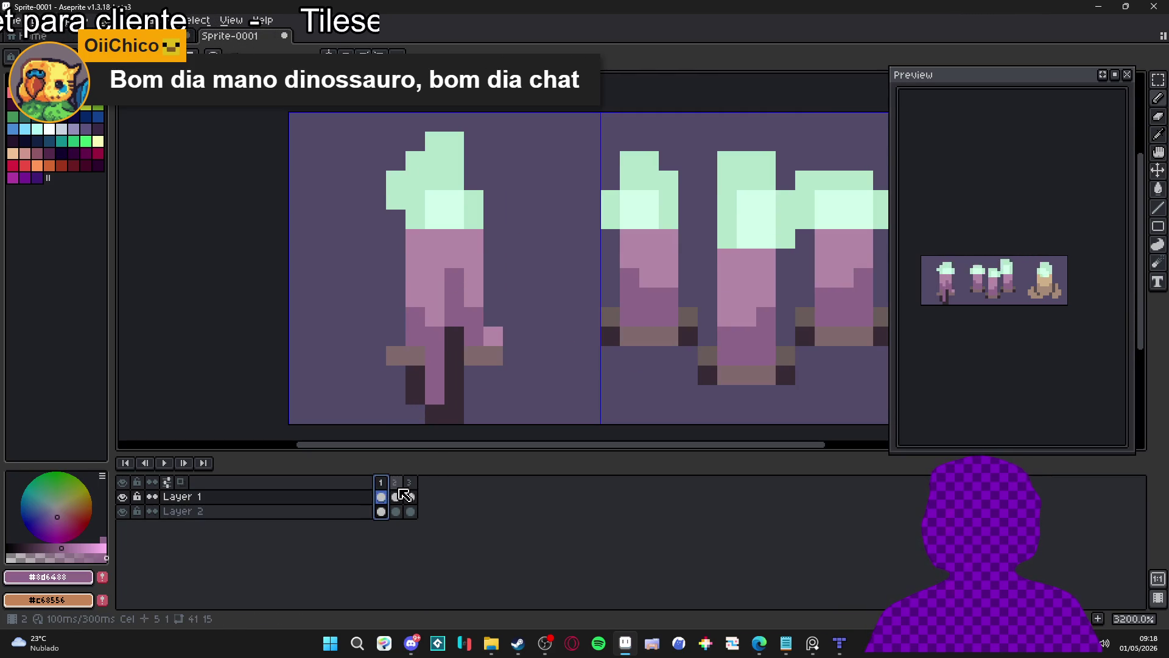
click(396, 493)
click(411, 494)
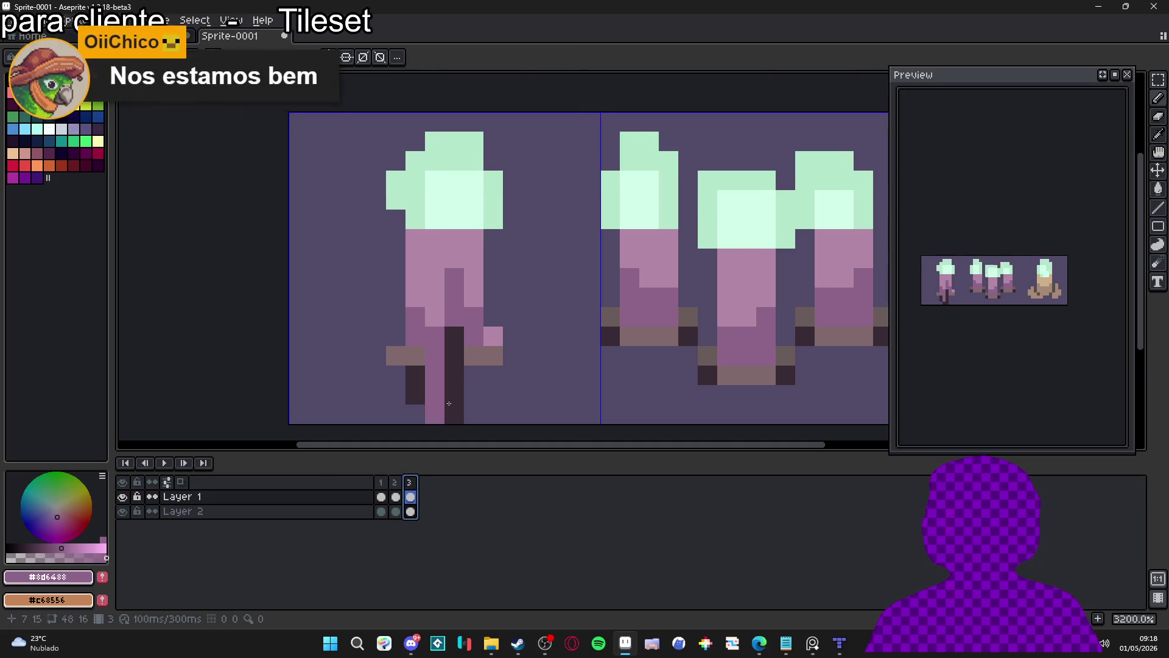
click(381, 497)
click(415, 485)
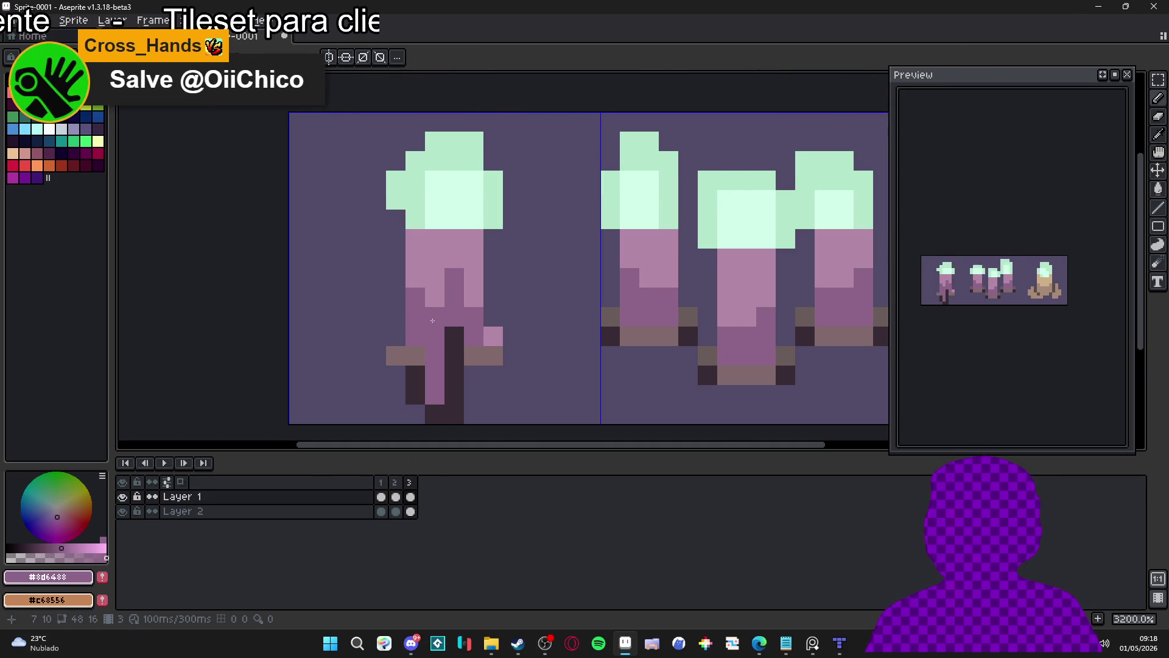
drag(475, 309, 458, 314)
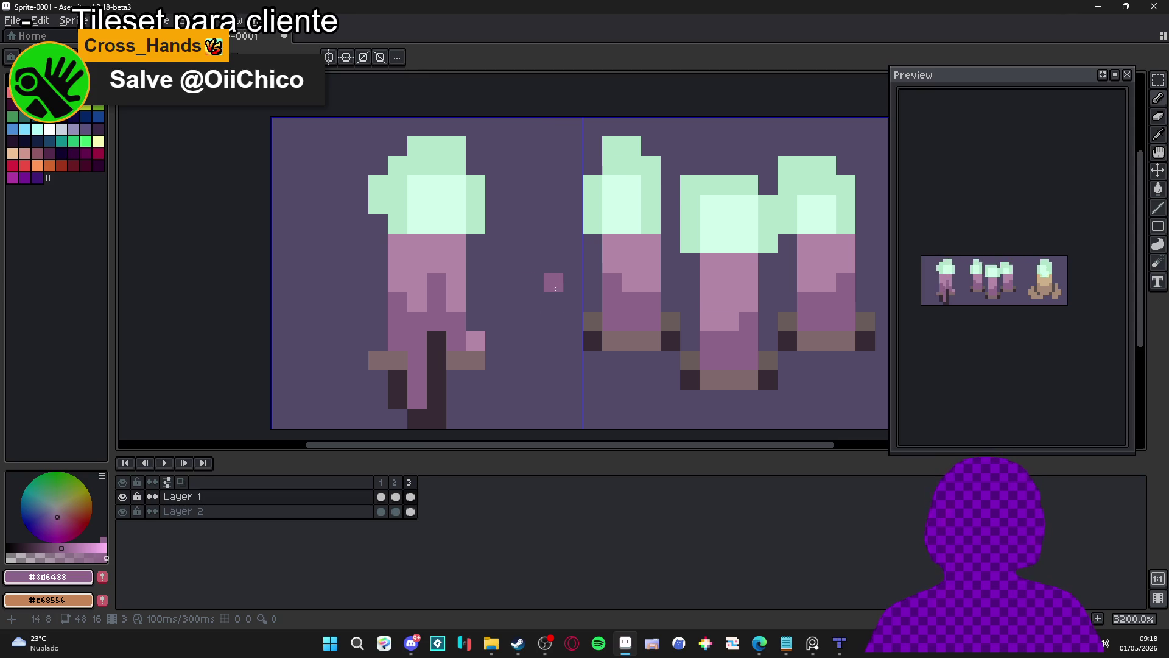
scroll(534, 360, right, 3)
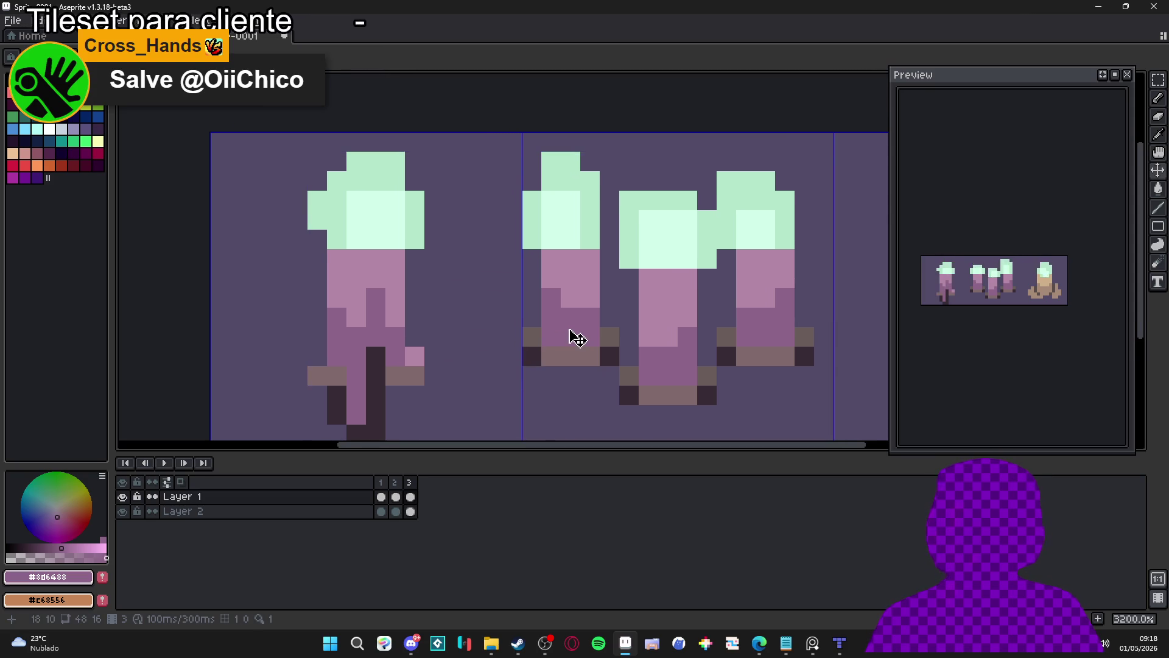
drag(576, 338, 530, 350)
- On frame 3, repaint three dark candle pixels light pink #b287a5
click(381, 496)
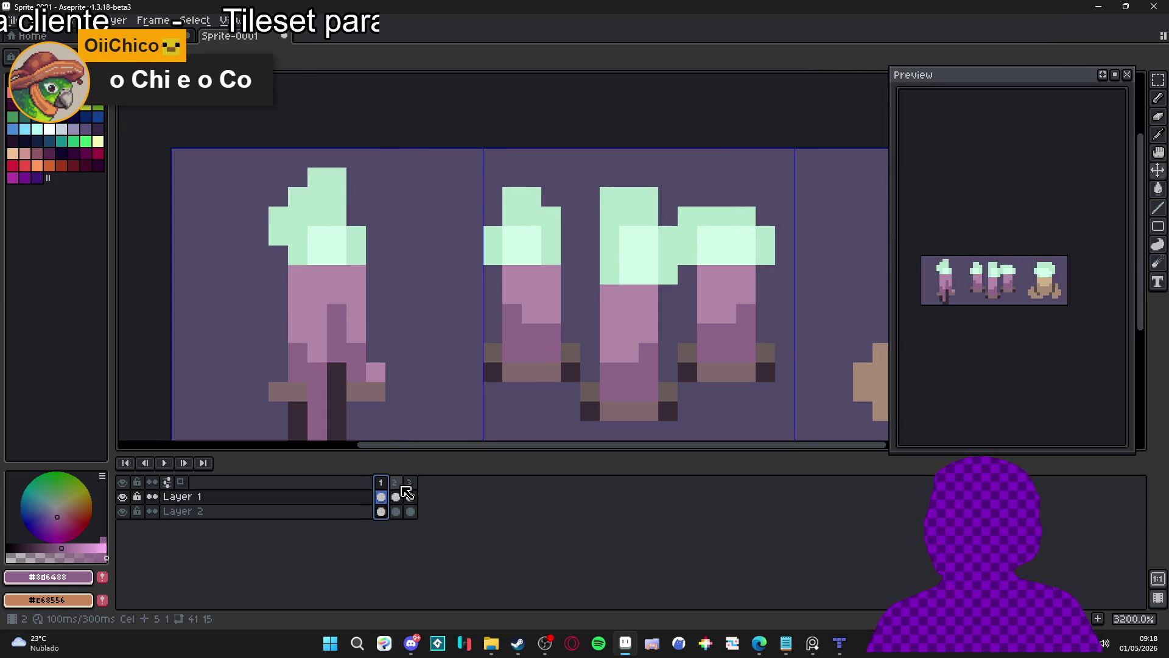
click(395, 496)
click(410, 497)
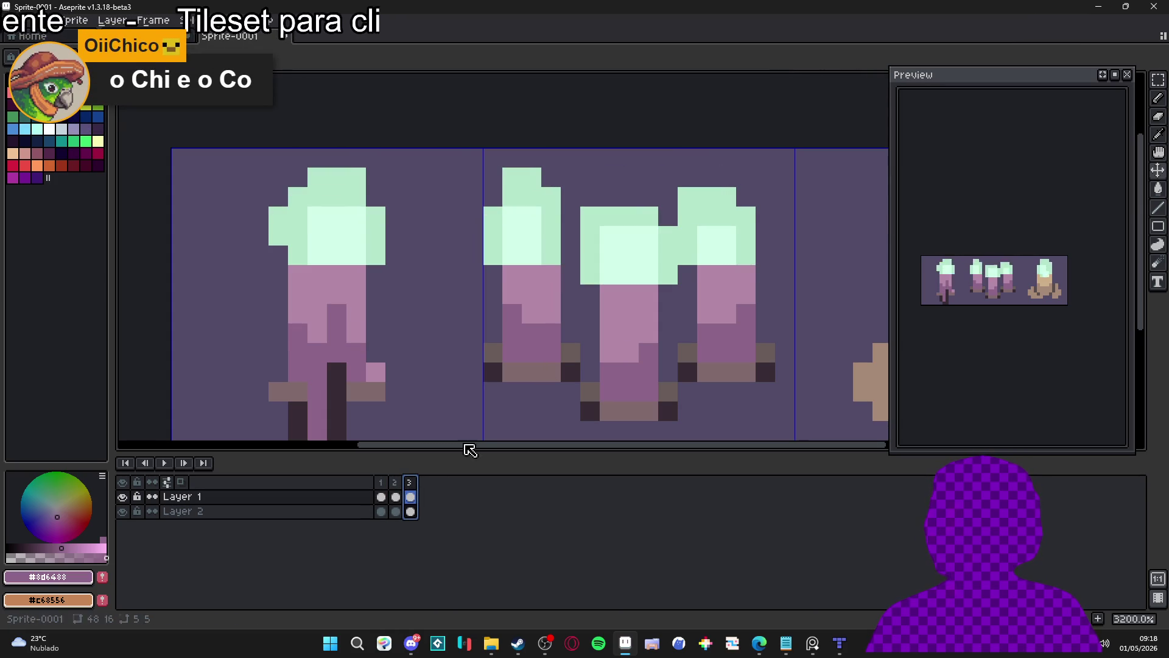
alt+click(535, 315)
click(512, 313)
click(531, 333)
click(551, 333)
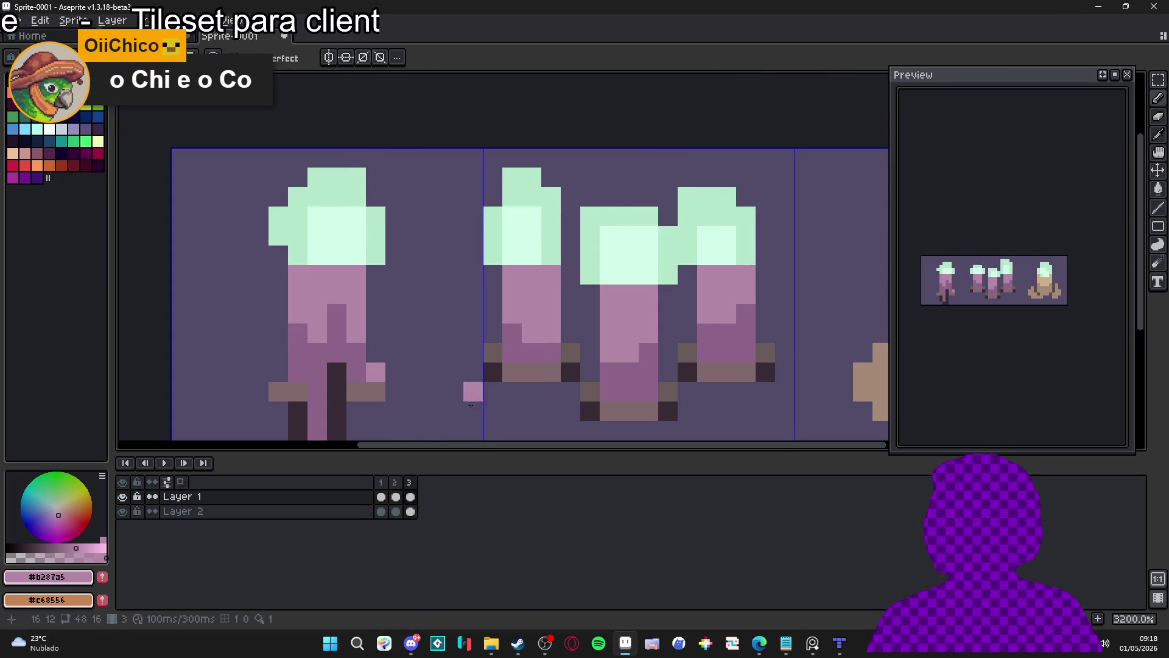
- On frame 2, darken three candle-body pixels with dark purple #8d6488
click(396, 482)
click(381, 482)
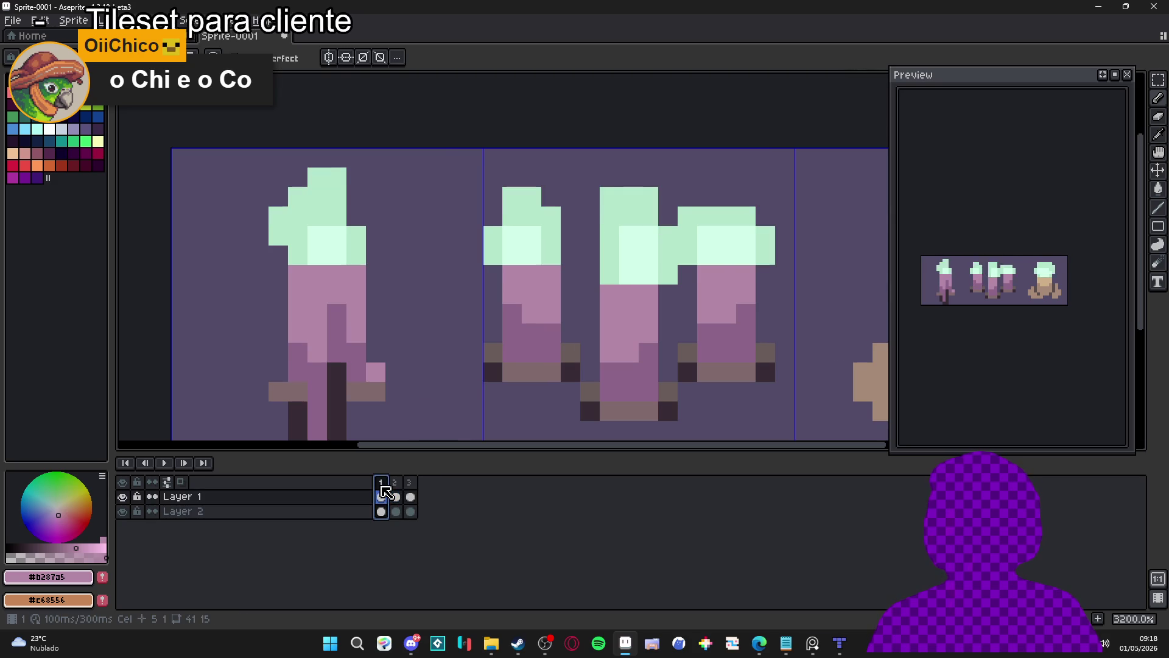
click(397, 494)
alt+click(531, 329)
click(536, 315)
click(551, 314)
click(569, 333)
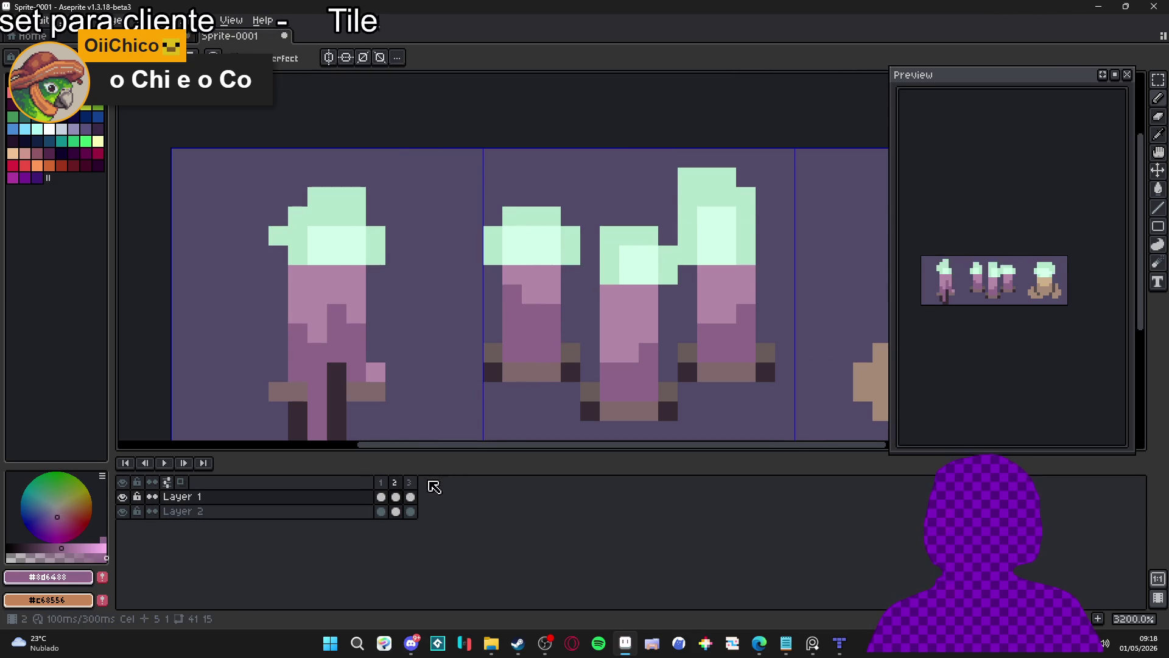
- Compare against frame 1, then lighten two frame-2 candle pixels to light pink
click(381, 496)
click(395, 496)
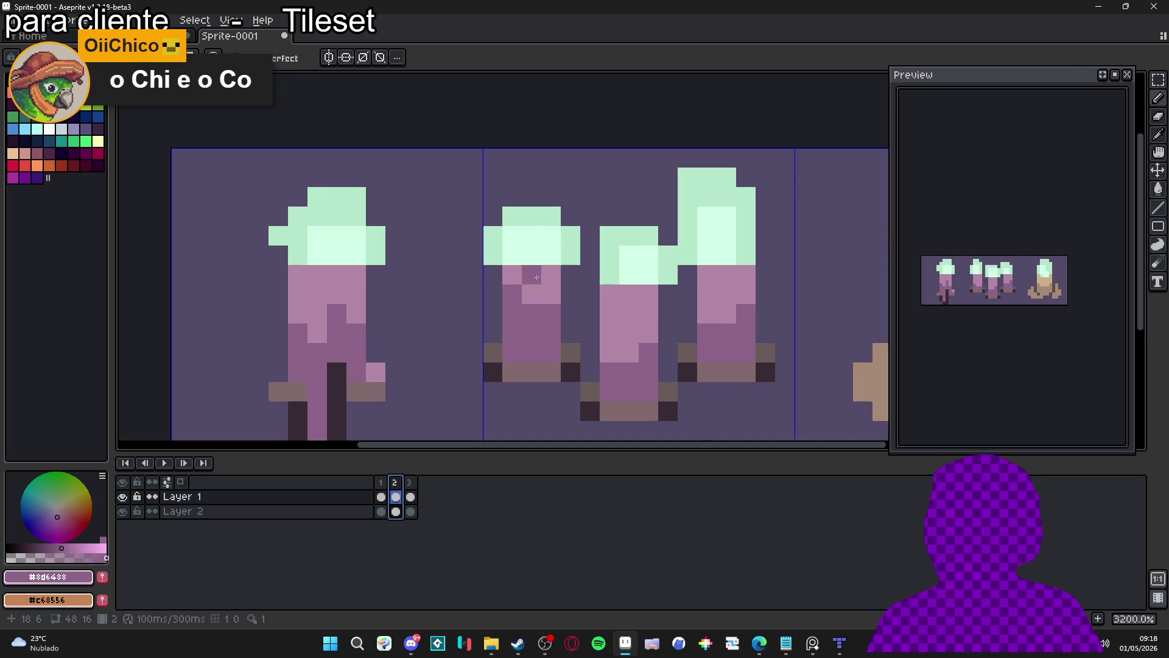
alt+click(513, 294)
click(527, 317)
click(551, 313)
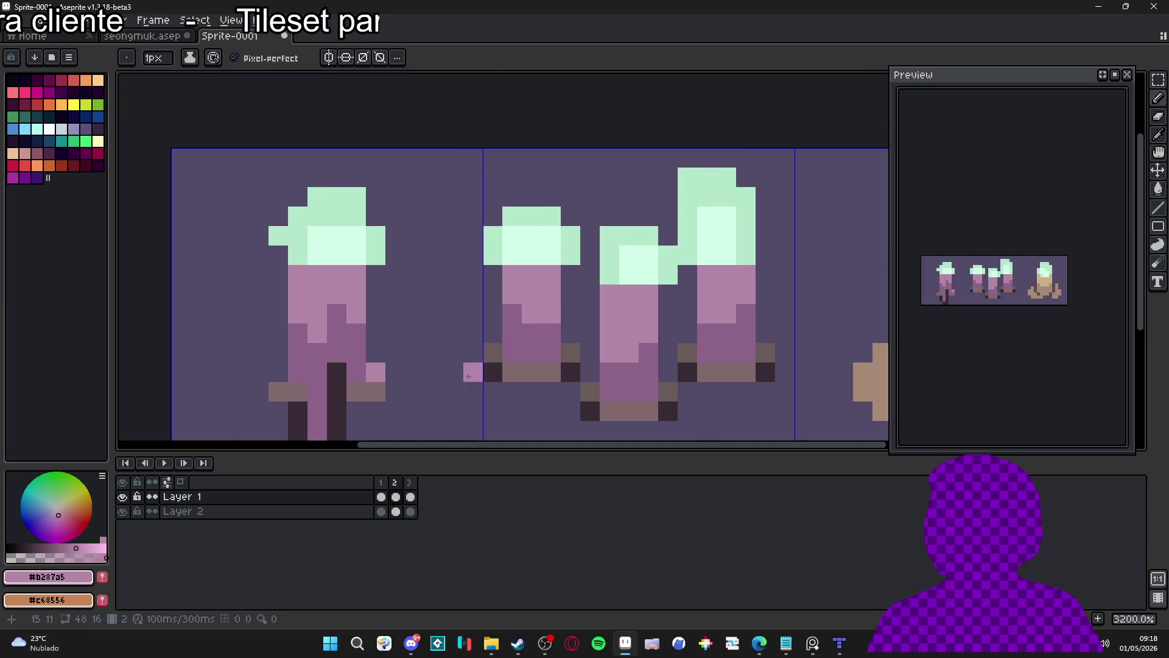
- Check frames 3 and 1, then turn one more frame-2 candle pixel pink
click(409, 482)
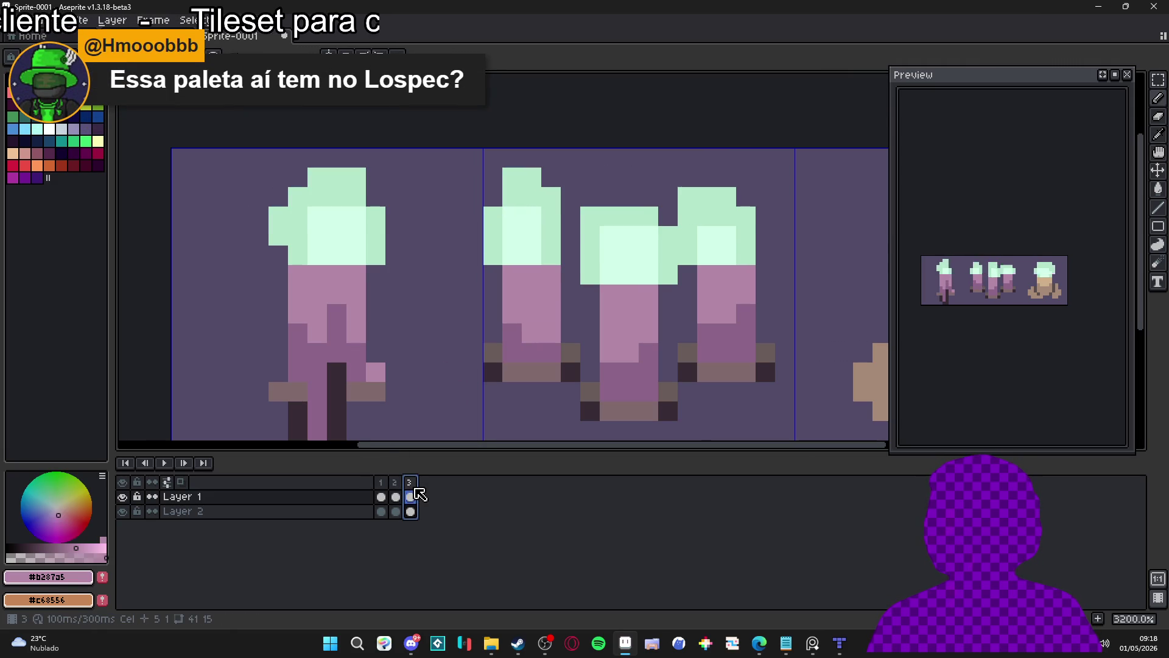
click(379, 481)
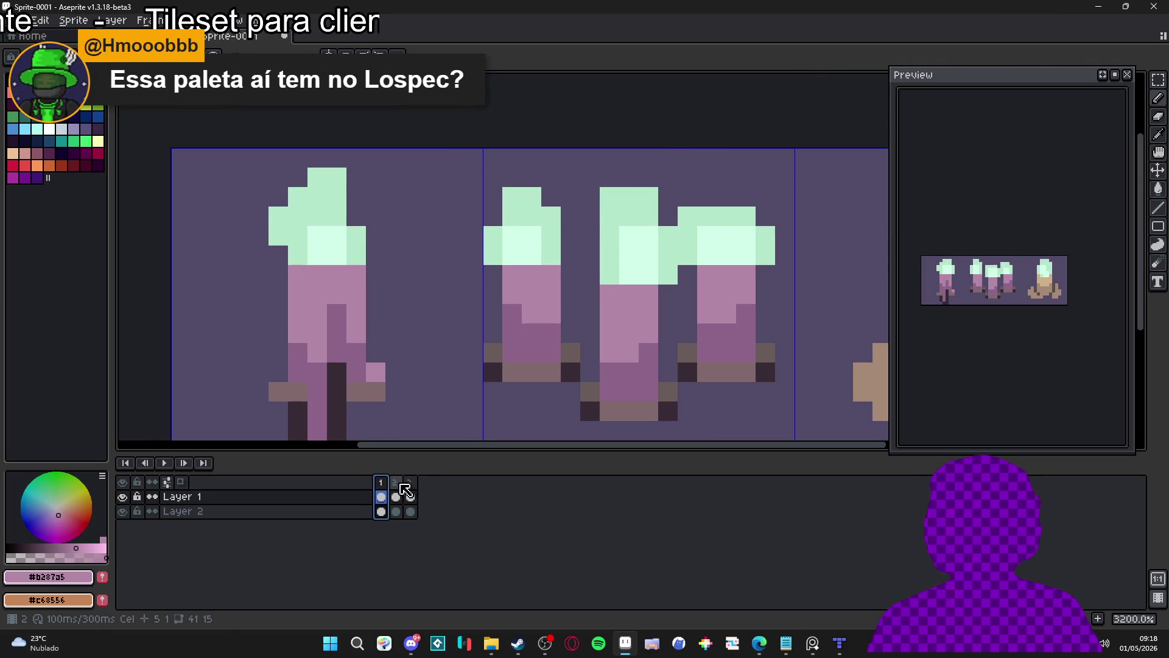
click(395, 482)
click(514, 312)
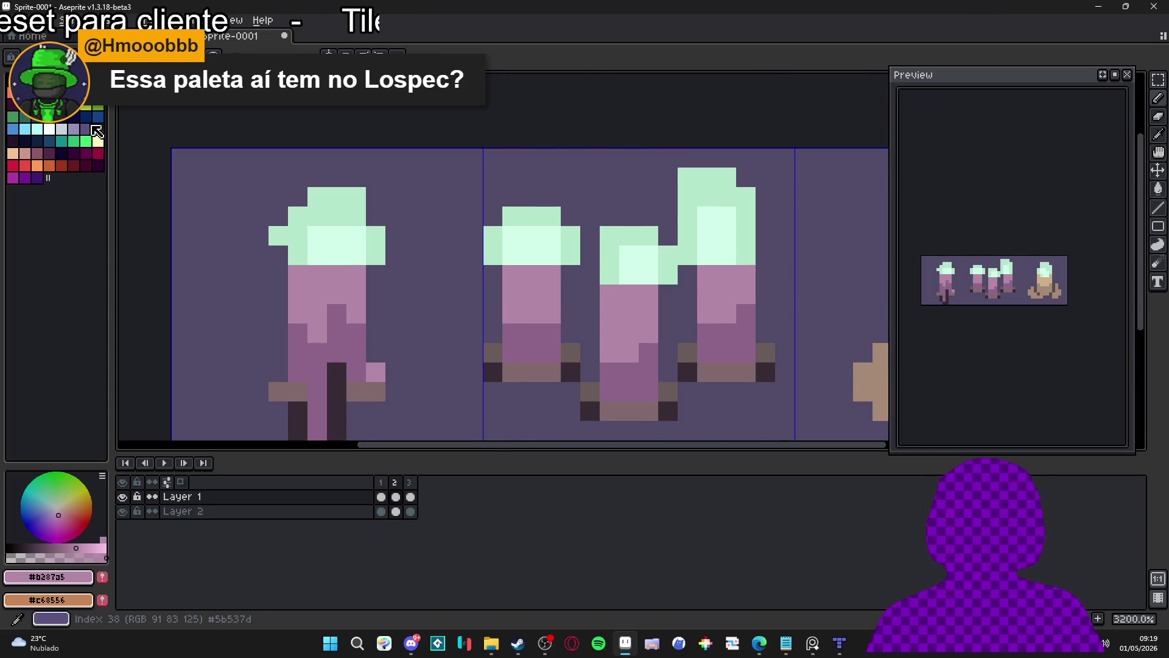
- Look over the palette presets in seongmuk.aseprite, then return to Sprite-0001
click(128, 35)
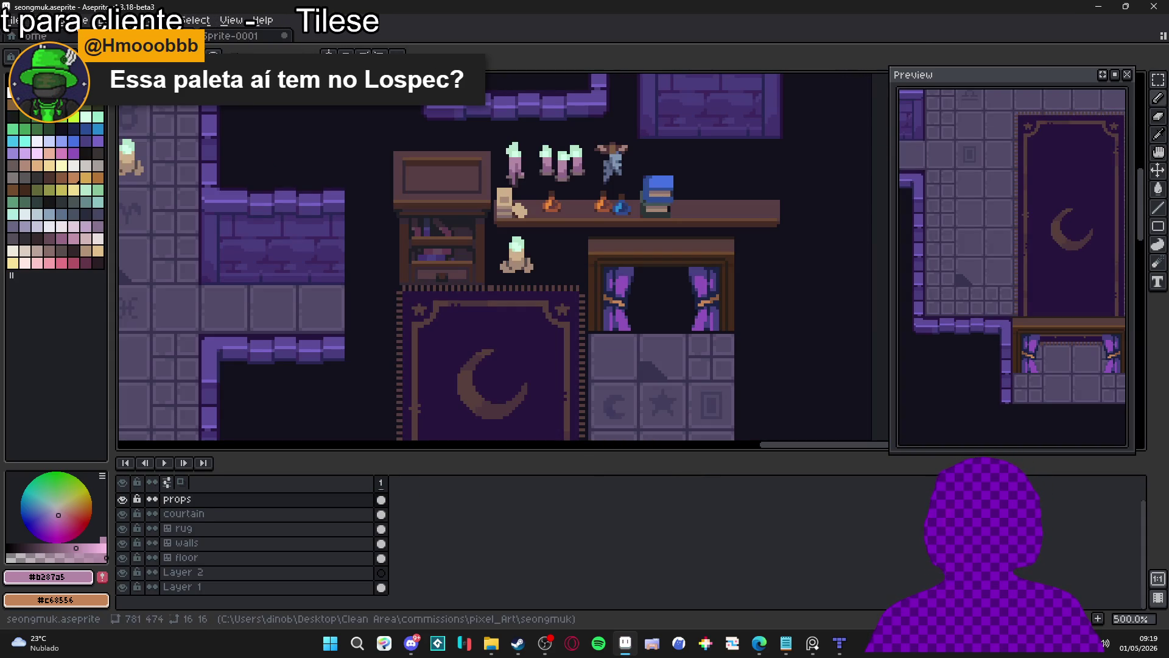
click(24, 57)
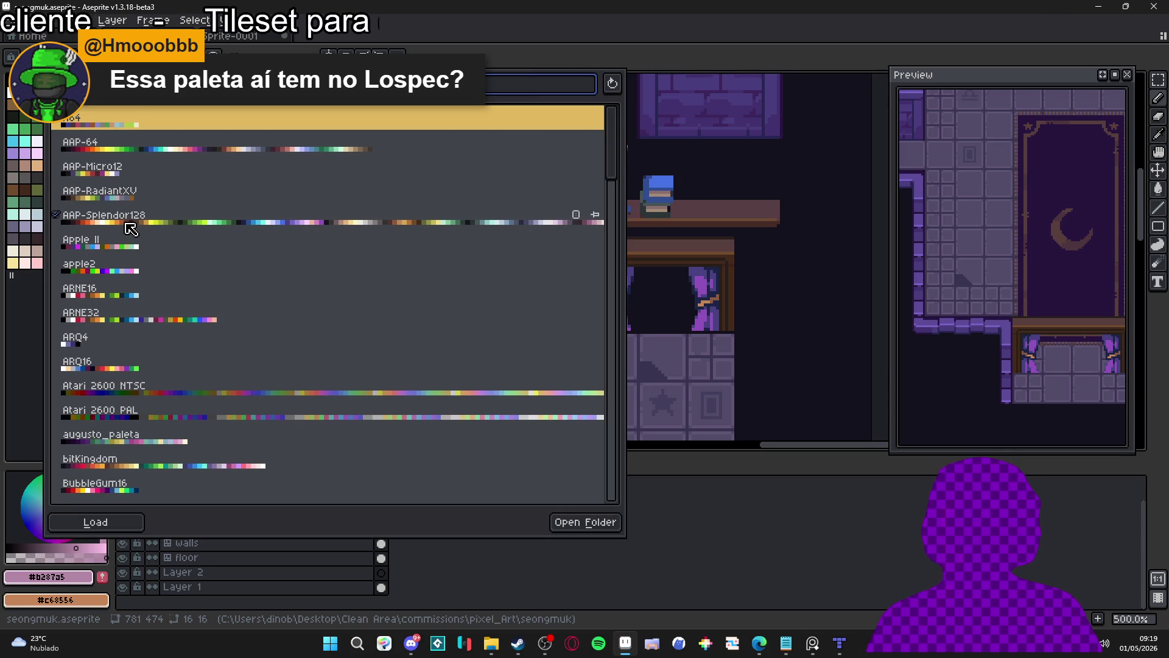
click(23, 305)
click(231, 36)
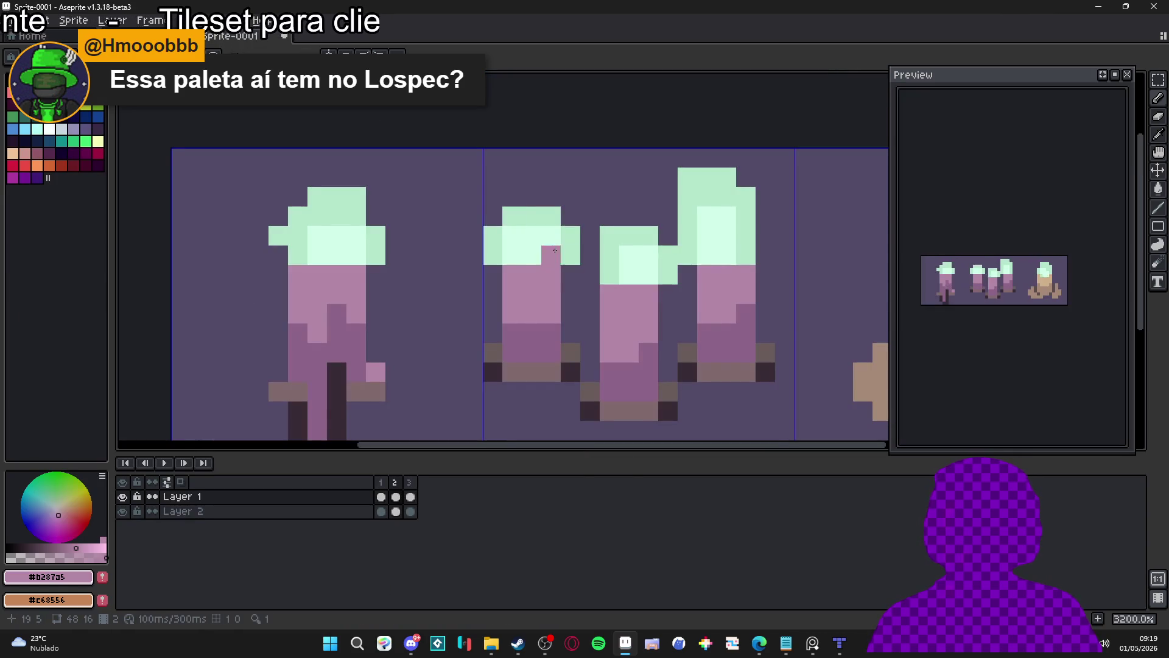
- Paint a pink pixel on the middle candle and play the animation from frame 1
drag(581, 277, 541, 299)
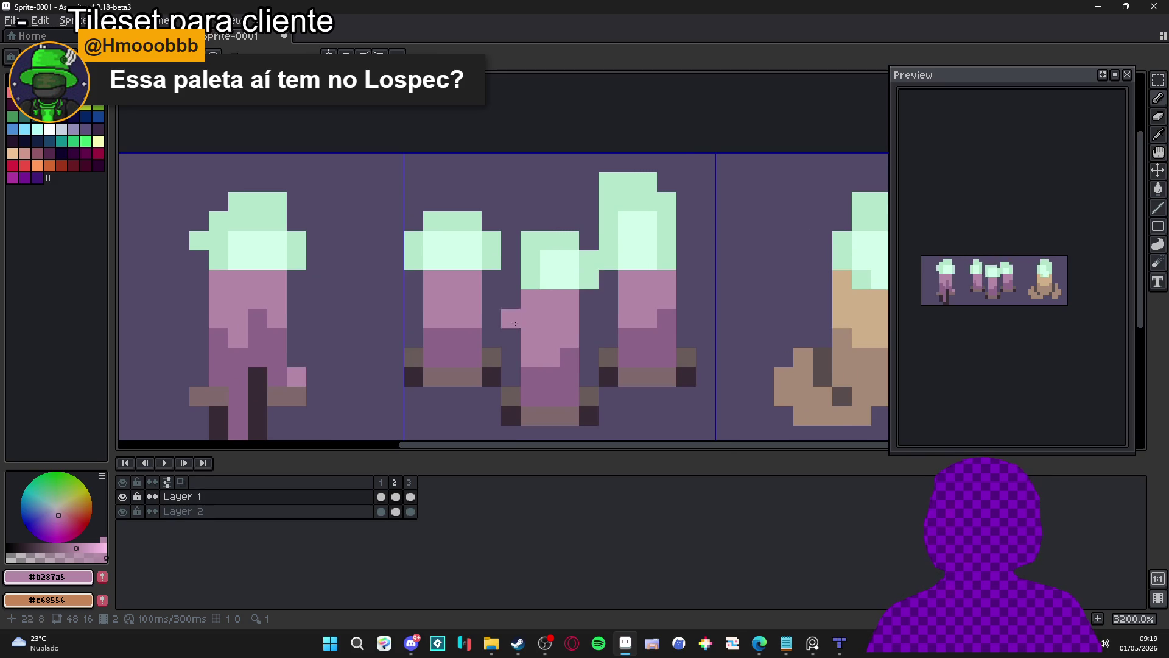
scroll(555, 336, right, 1)
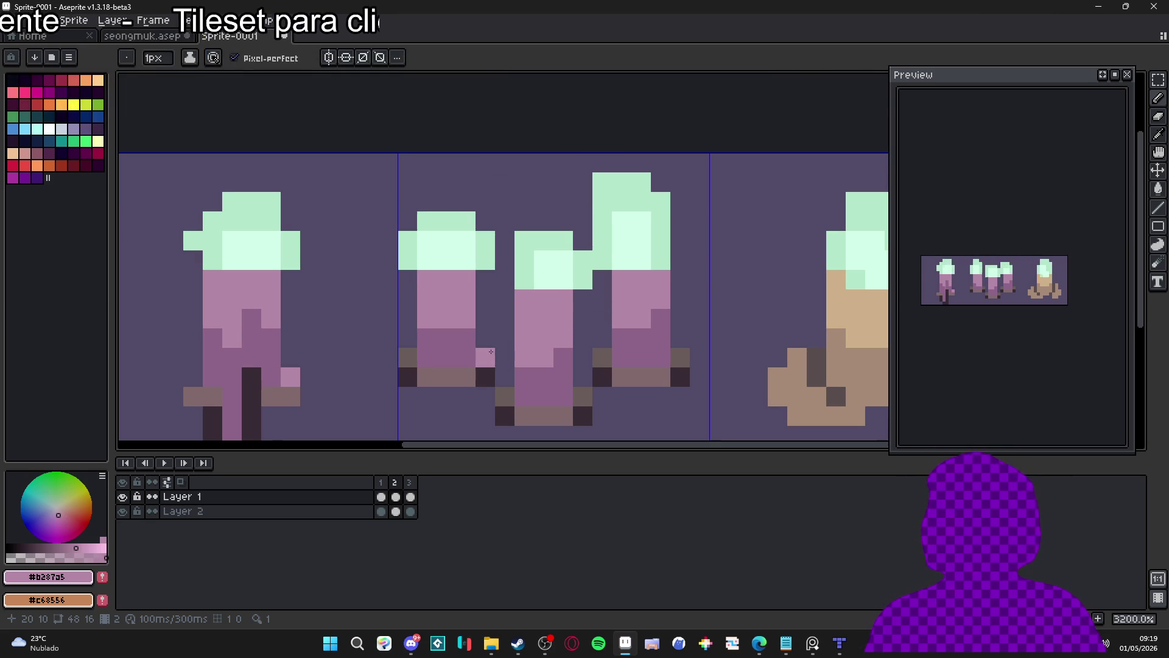
click(495, 351)
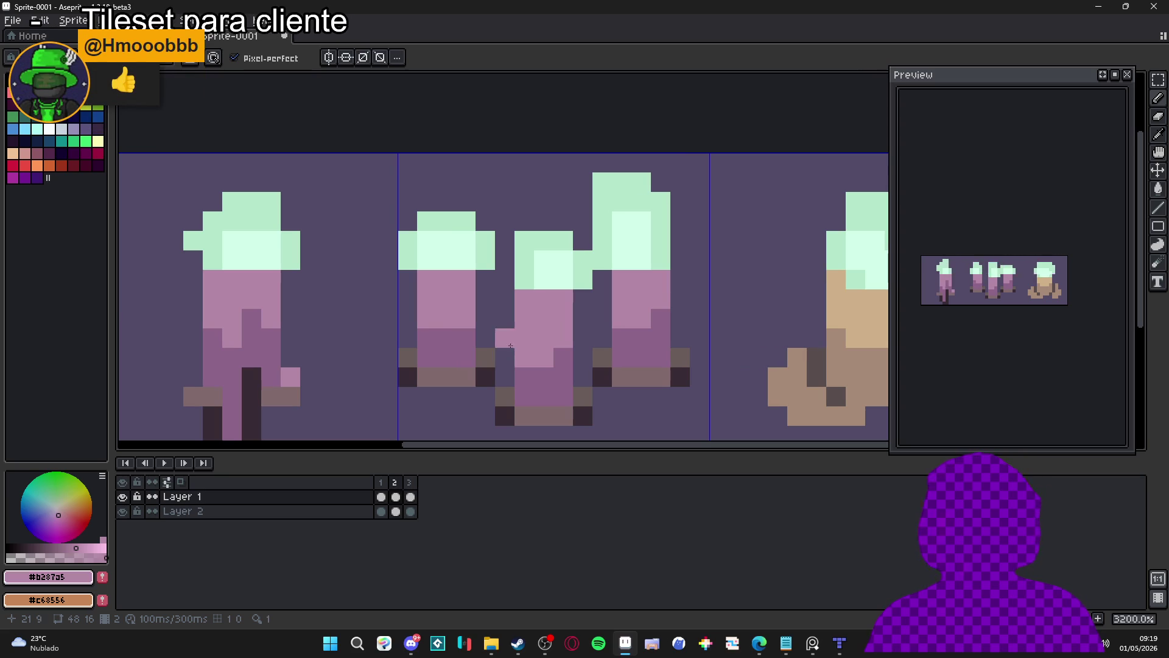
click(385, 495)
key(Return)
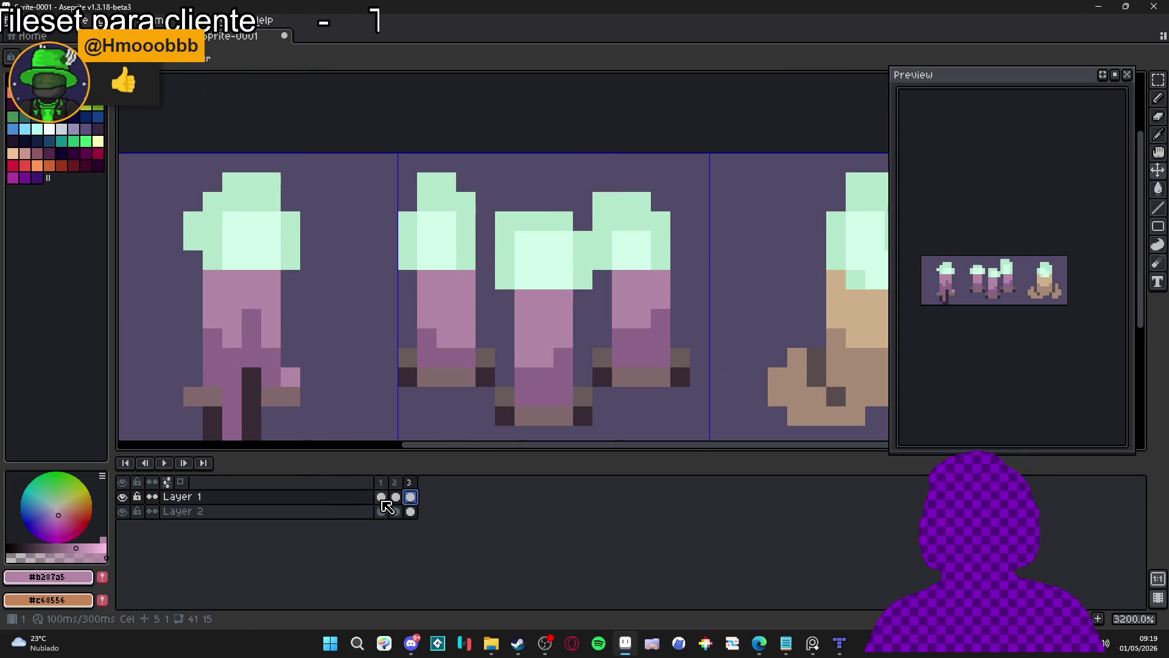
key(Return)
- Eyedrop dark purple #8d6488 from the candle and paint it over four wax pixels
key(i)
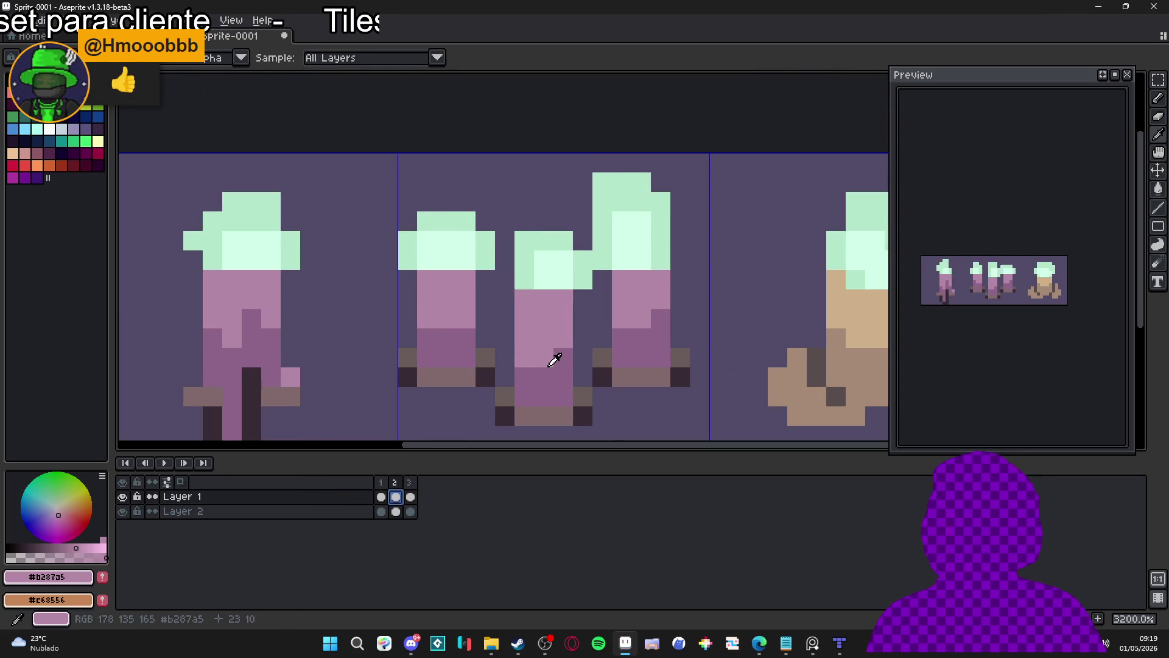
click(550, 369)
key(b)
click(563, 358)
click(524, 358)
click(543, 358)
click(484, 415)
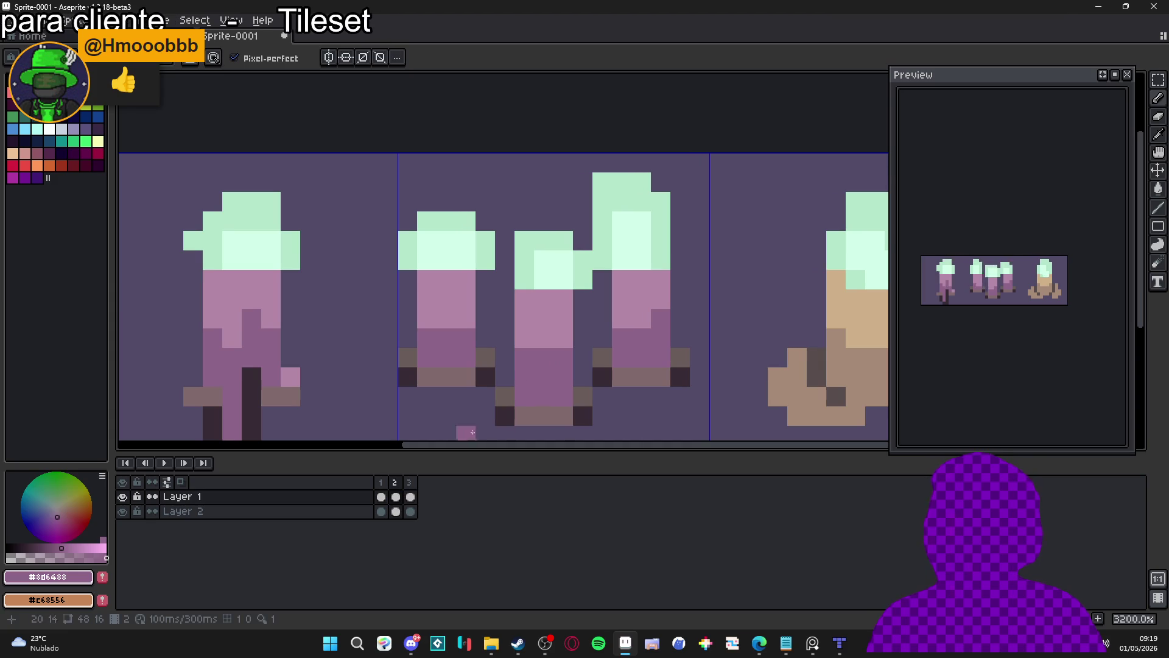
- On frame 1, drag dark purple over a row of light pink wax pixels
click(411, 497)
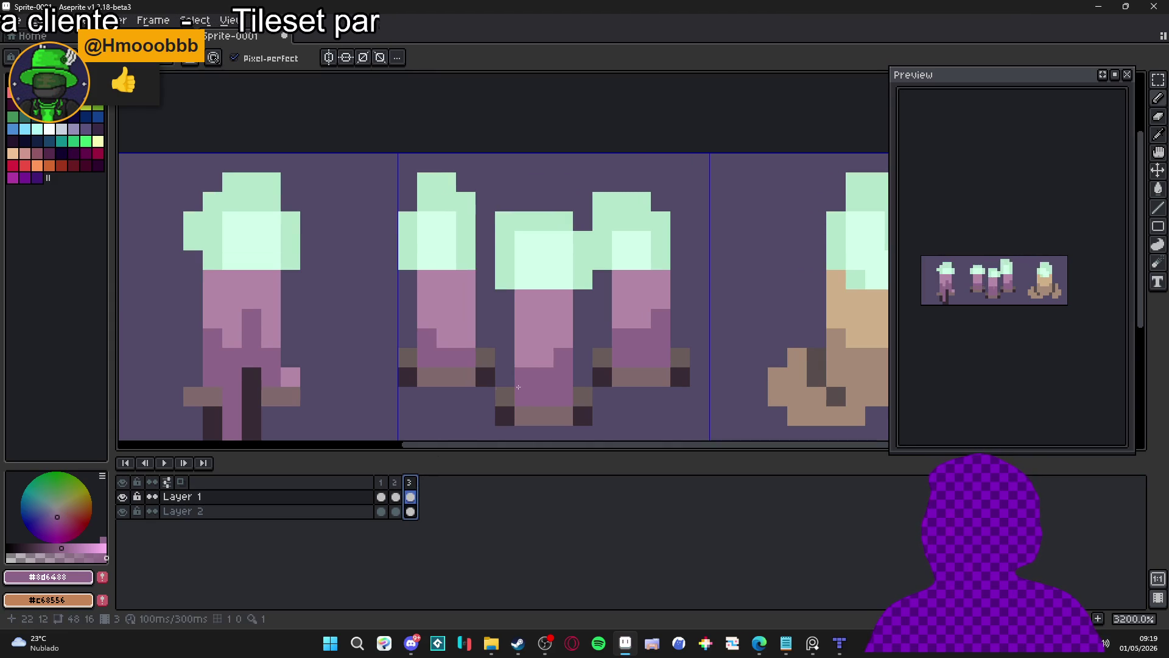
click(380, 484)
alt+click(561, 360)
click(563, 361)
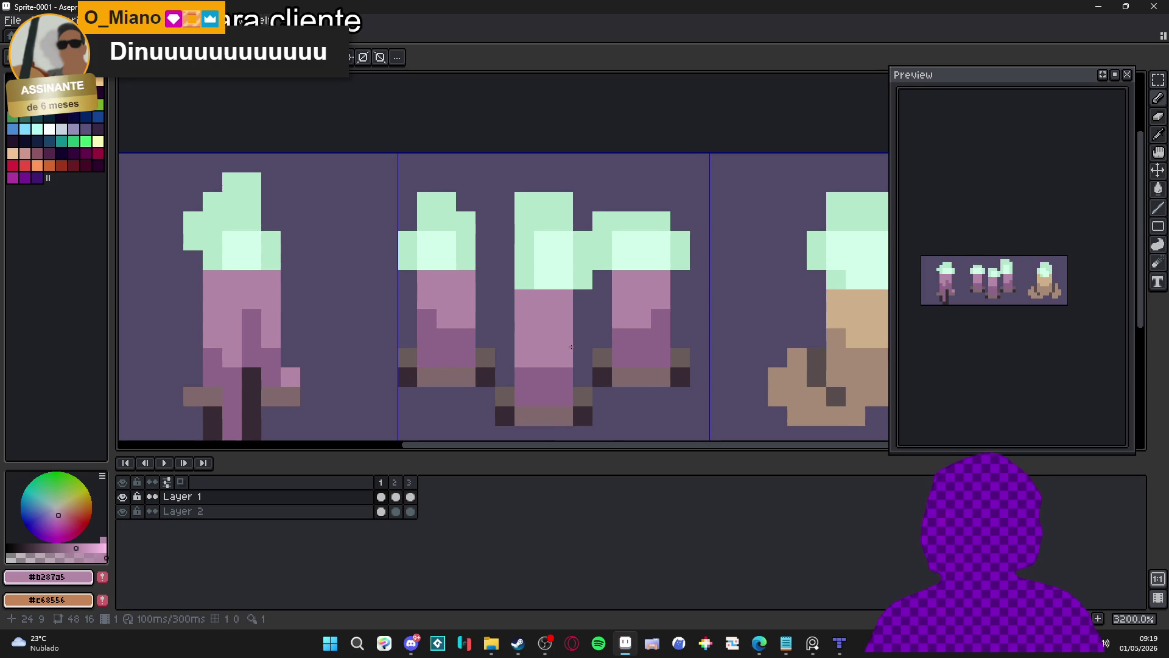
drag(506, 357, 482, 362)
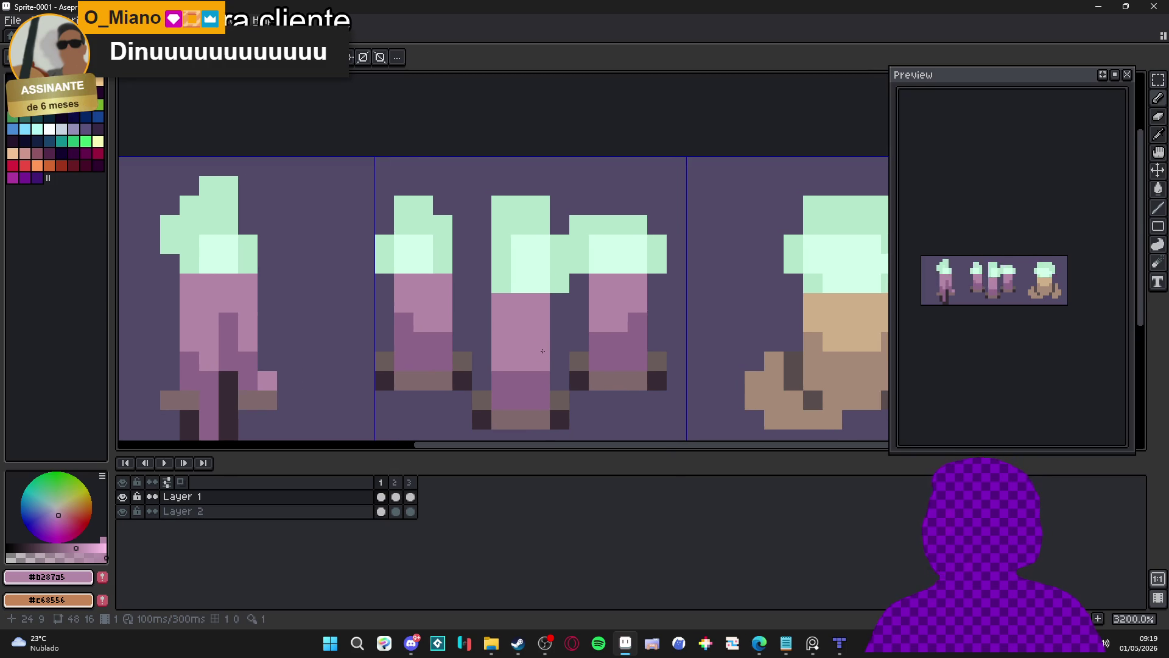
click(396, 497)
click(382, 483)
click(638, 335)
alt+click(639, 323)
drag(638, 342, 599, 322)
- Compare frames 2 and 3, then turn one green flame pixel in frame 3 pink
click(396, 485)
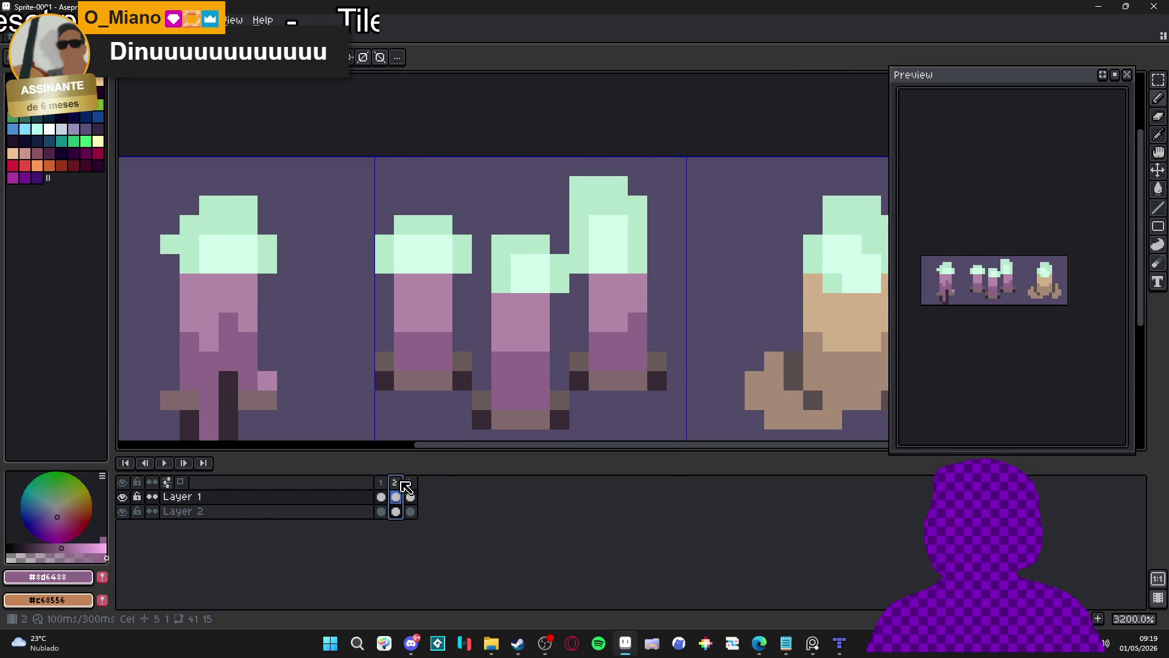
click(409, 485)
click(396, 485)
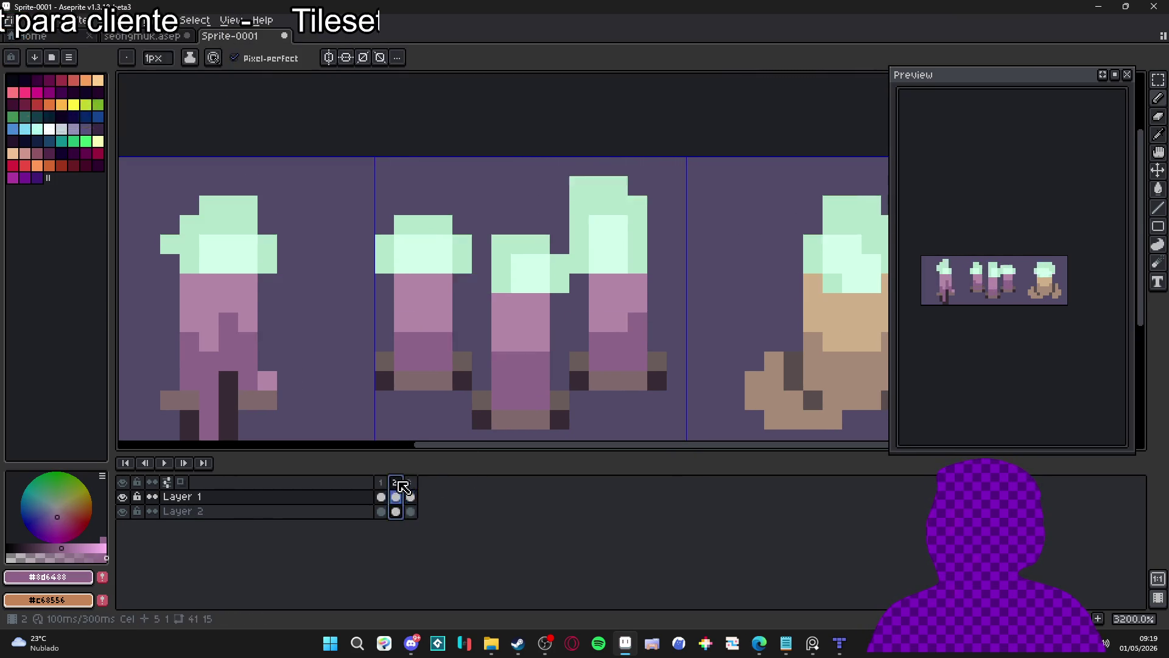
click(409, 485)
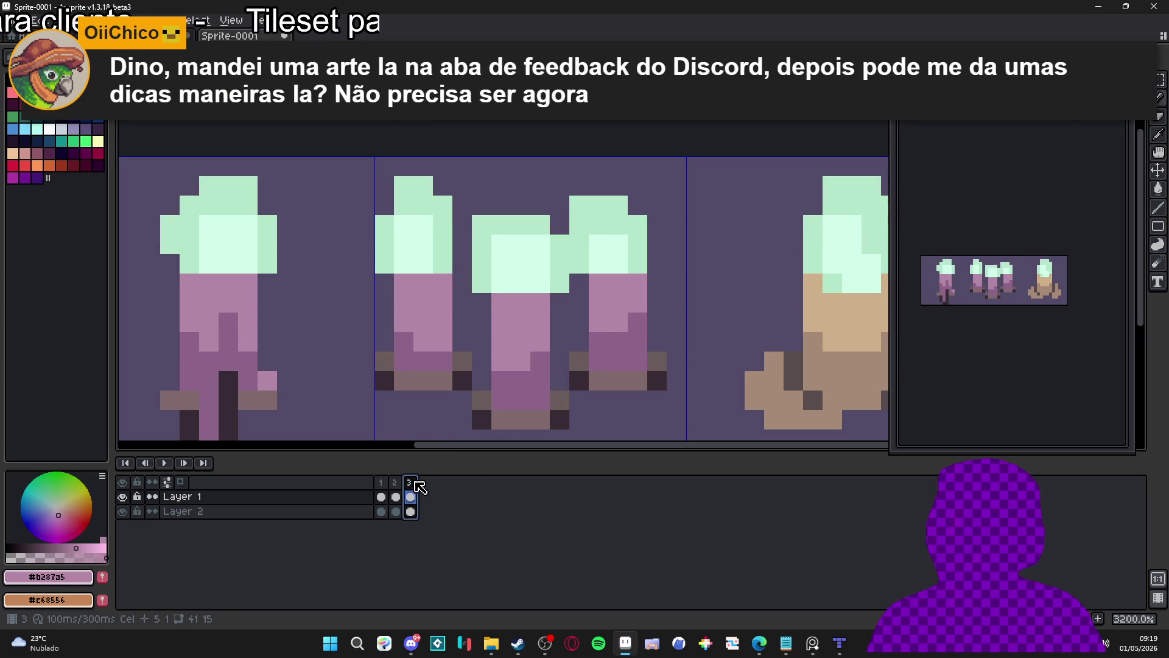
click(593, 268)
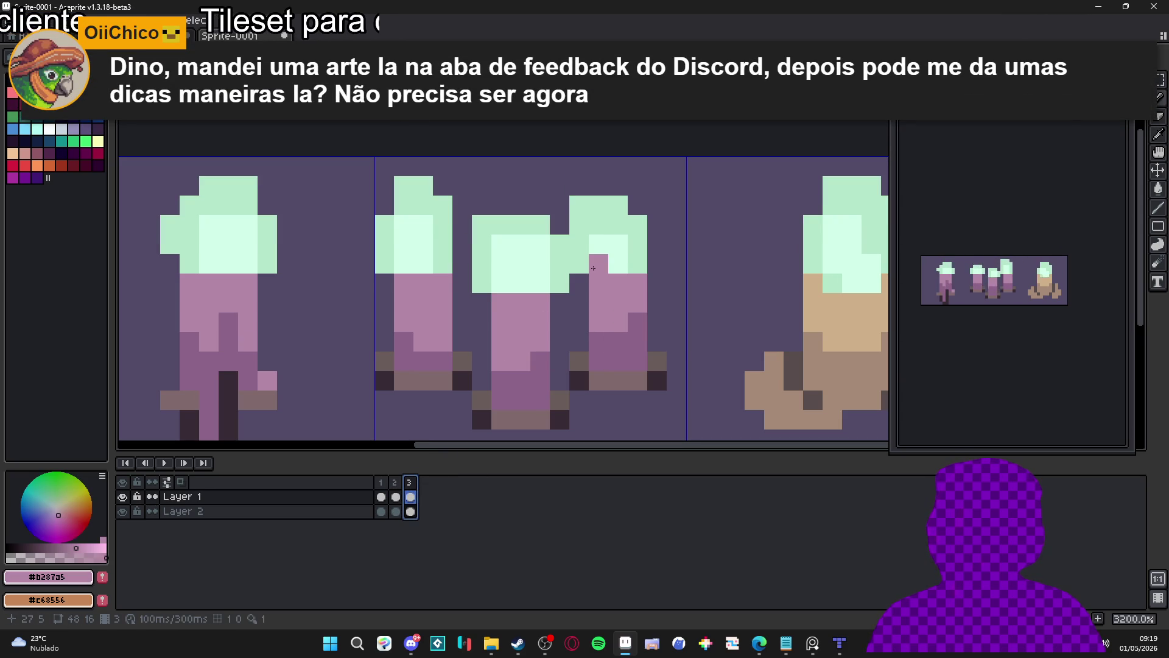
scroll(593, 268, down, 3)
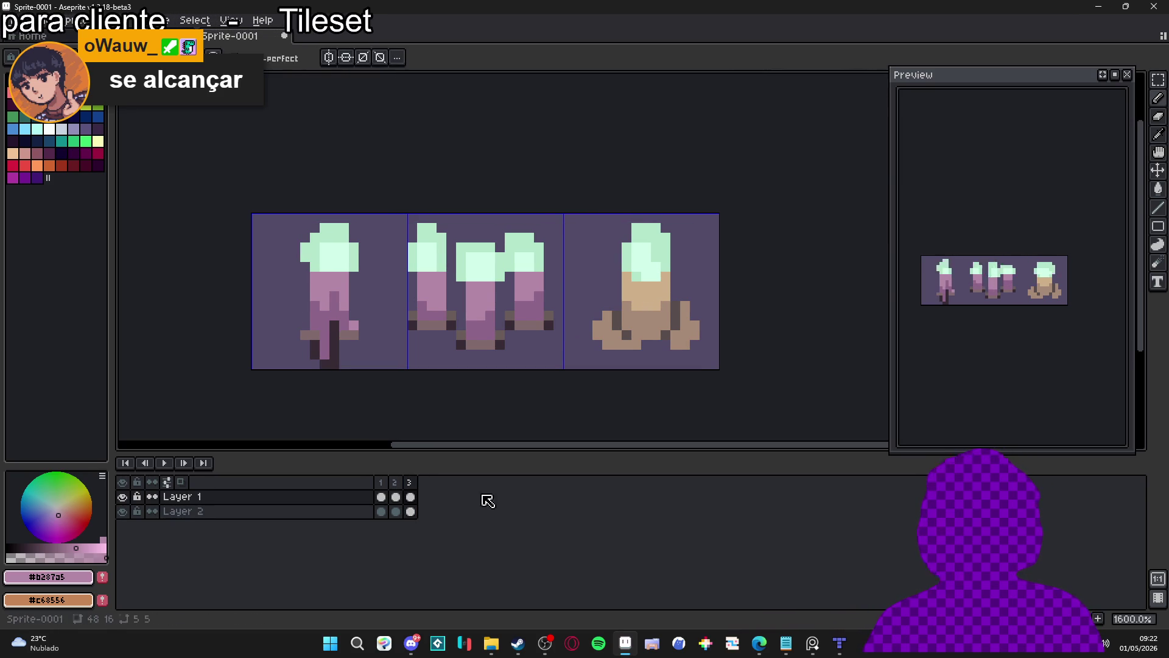
- Cycle through the frames, then on frame 3 eyedrop tan #ccb089 and add a pixel at its top edge
click(396, 496)
click(410, 496)
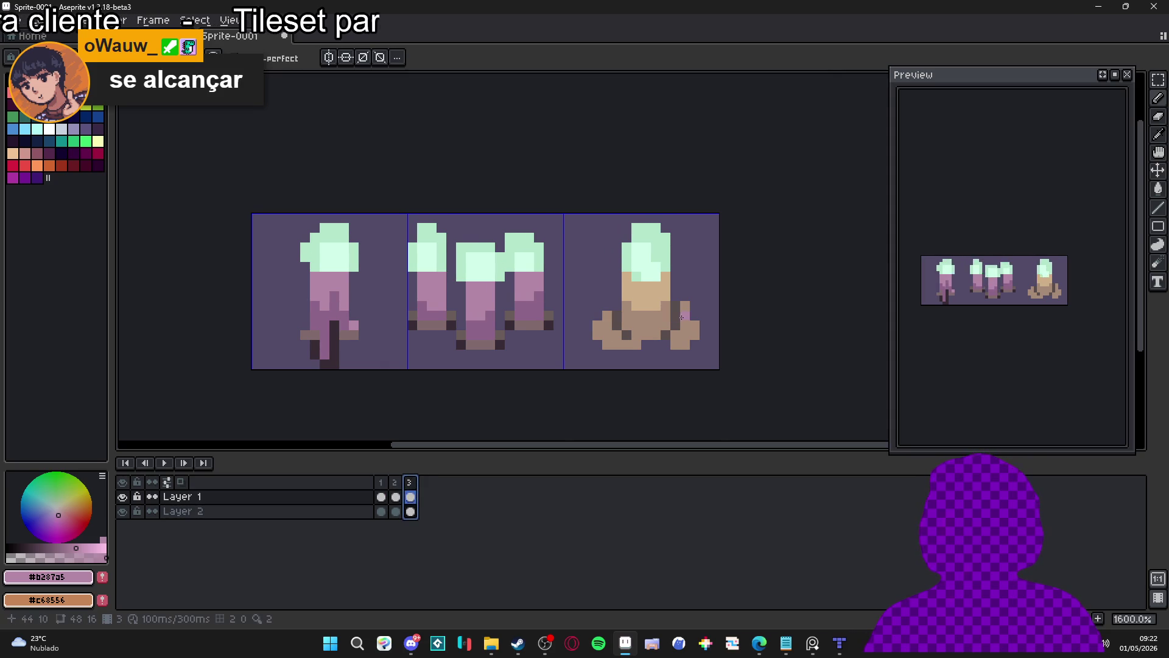
click(381, 496)
click(396, 496)
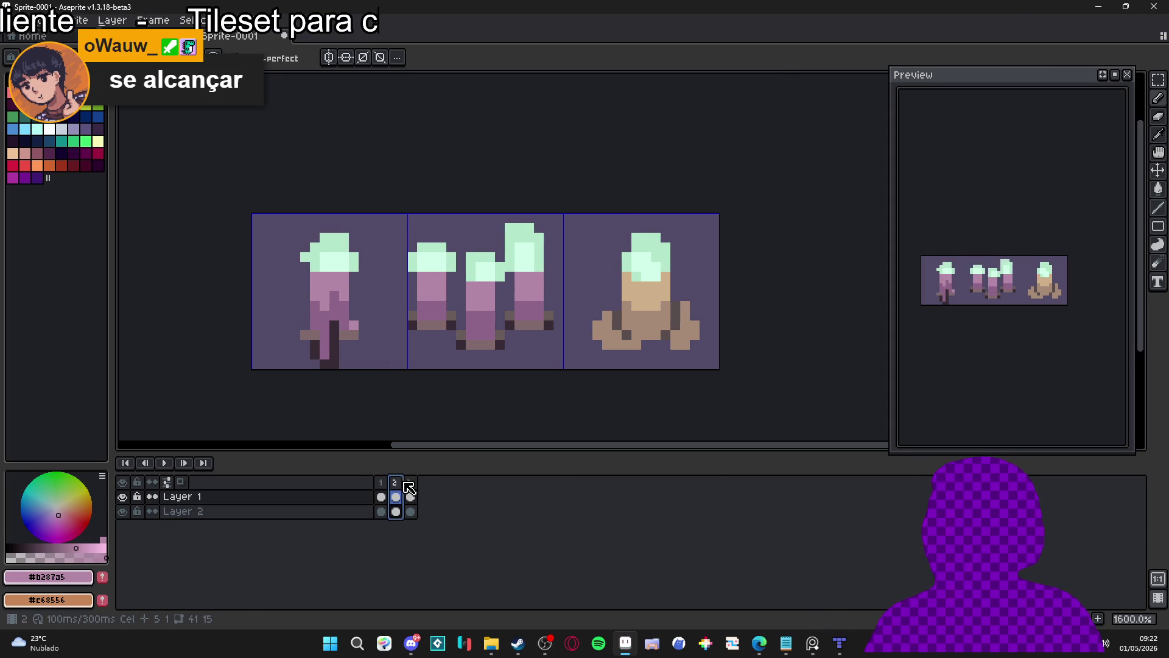
click(410, 497)
alt+click(628, 306)
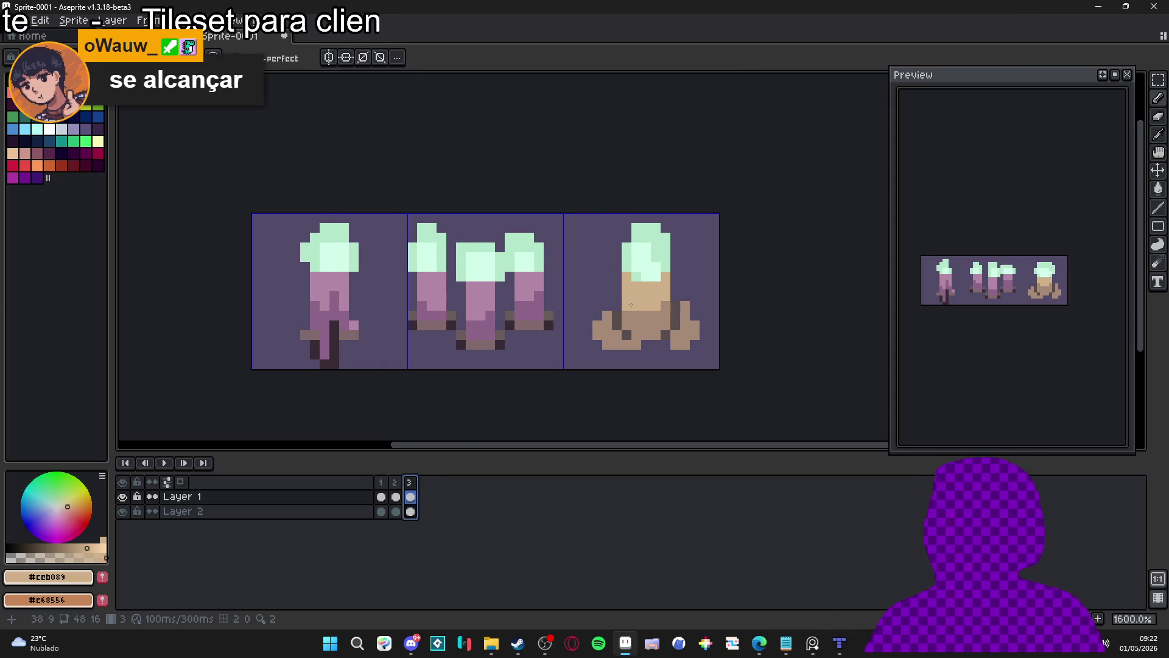
click(629, 216)
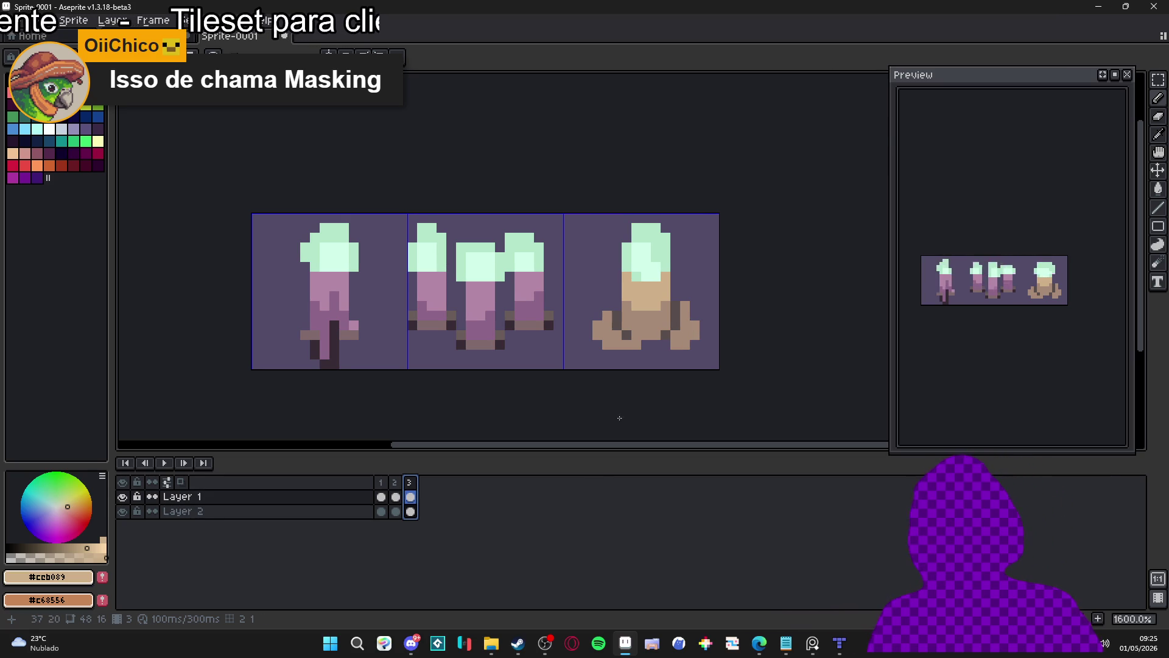
click(396, 482)
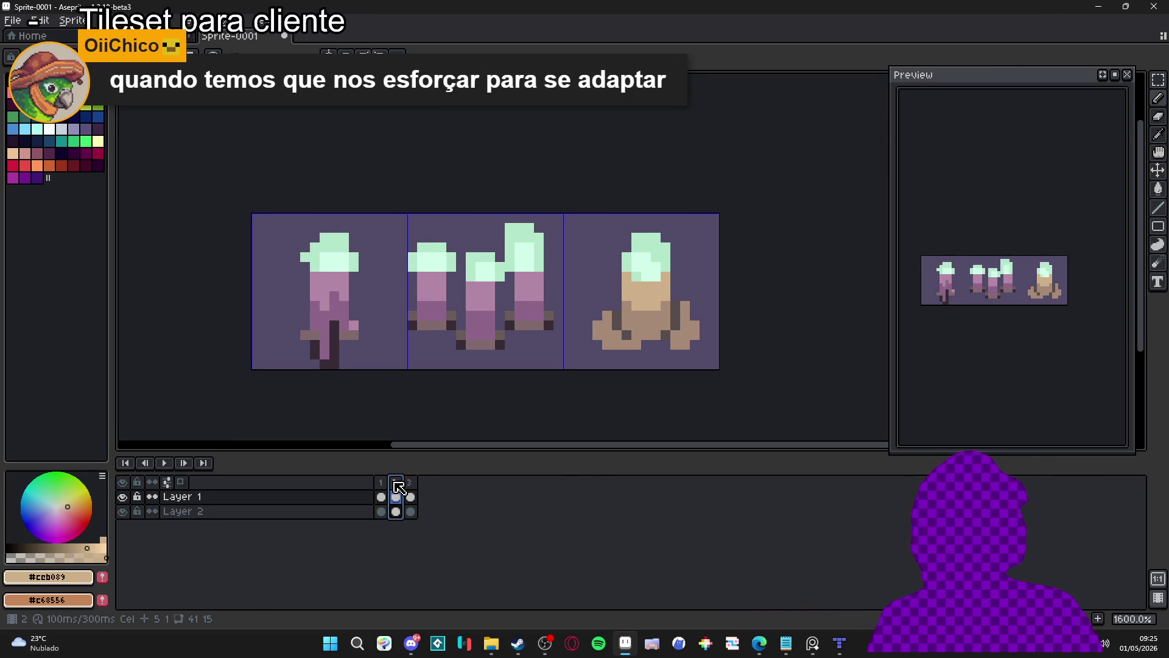
key(v)
key(Escape)
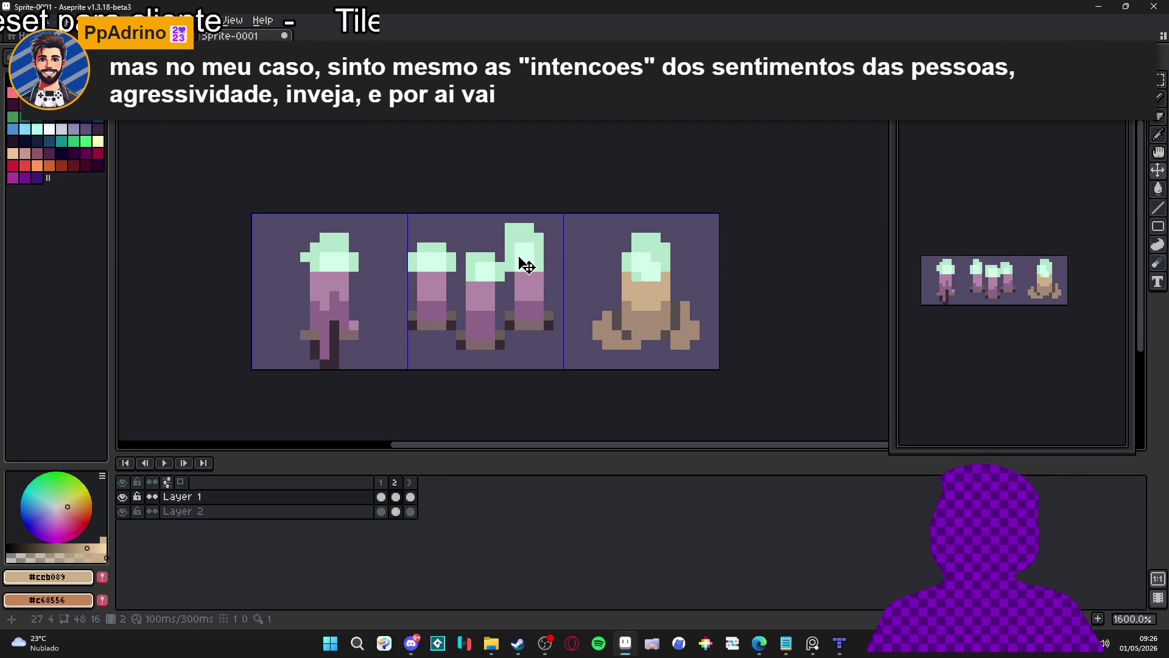
scroll(656, 296, up, 1)
- Paint tan over the brown row beneath the third candle's body and view frames 3, 1 and 2
drag(613, 314, 665, 317)
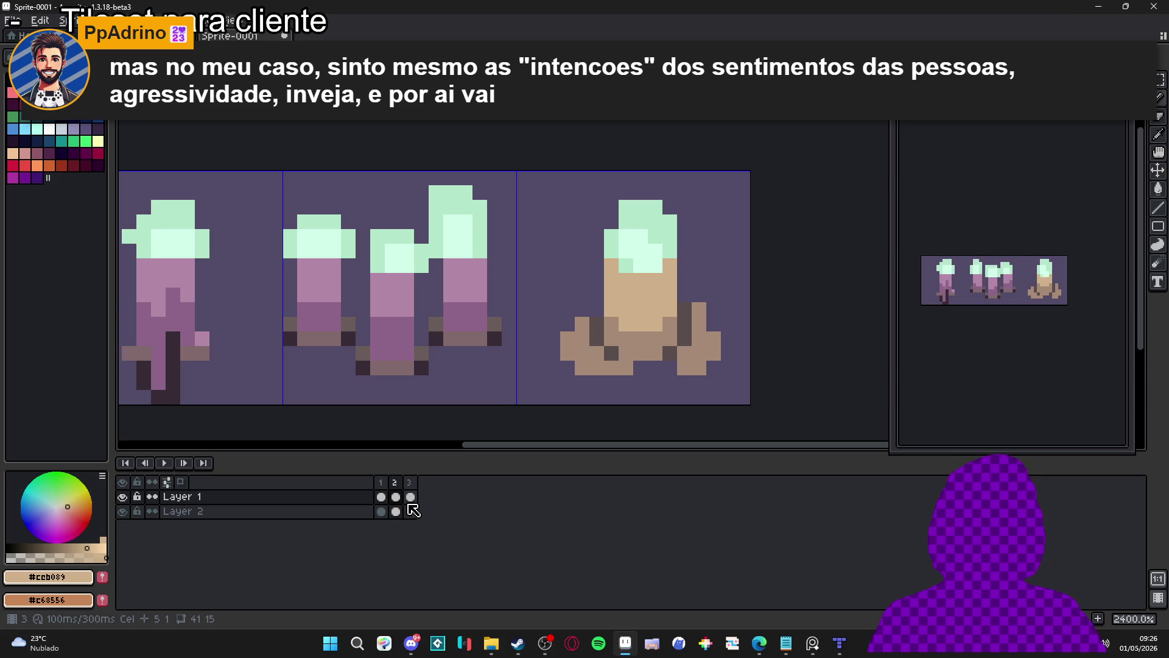
click(409, 482)
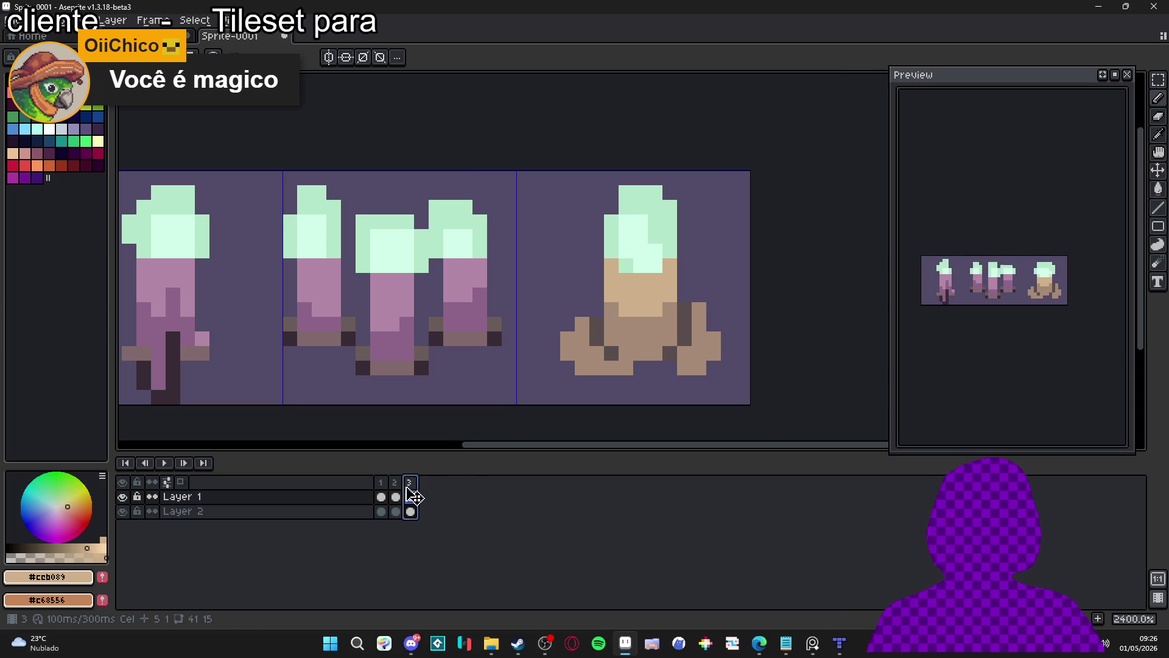
click(383, 482)
click(395, 483)
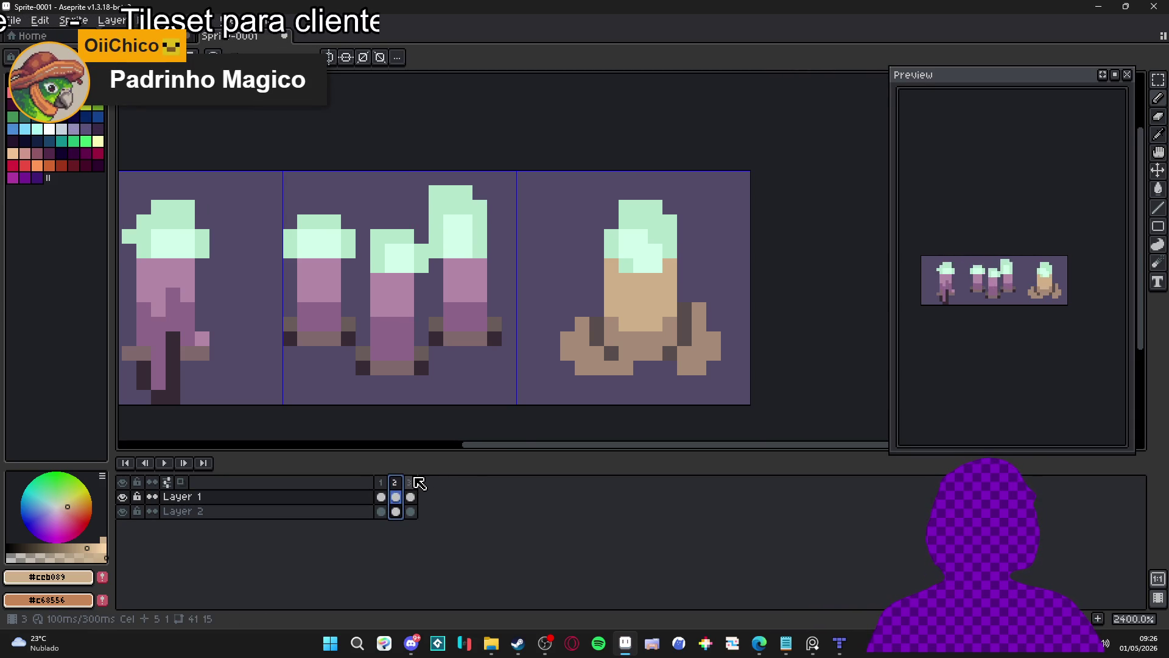
click(408, 495)
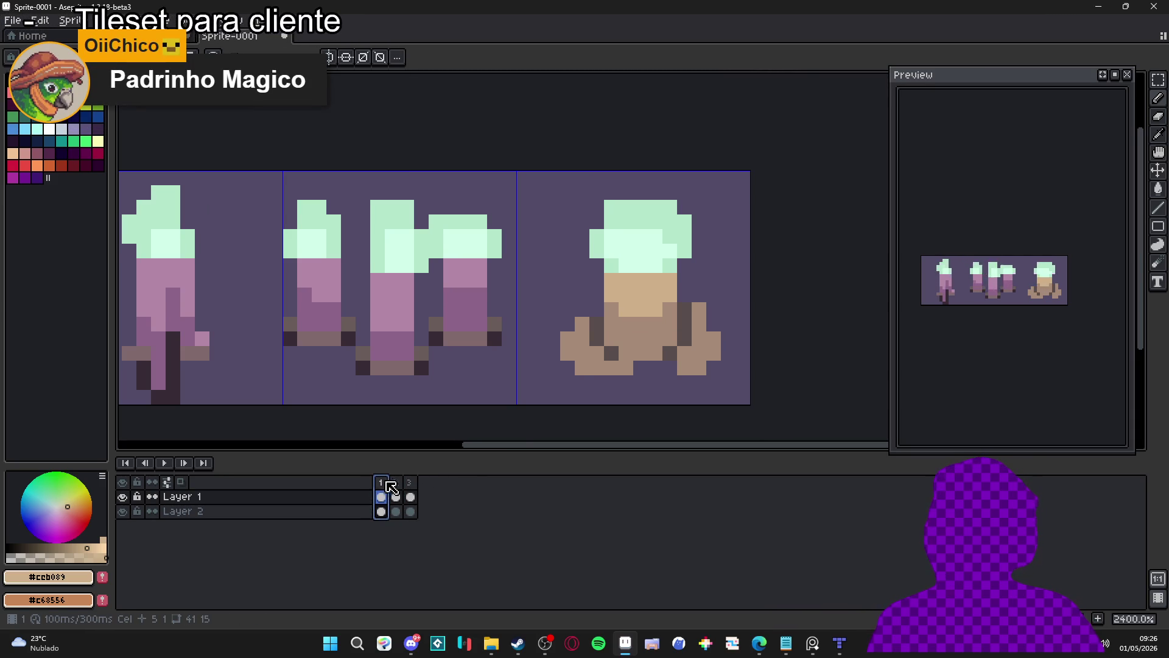
click(397, 486)
- Step repeatedly from frame 1 through frames 2 and 3 to preview the flicker
click(381, 483)
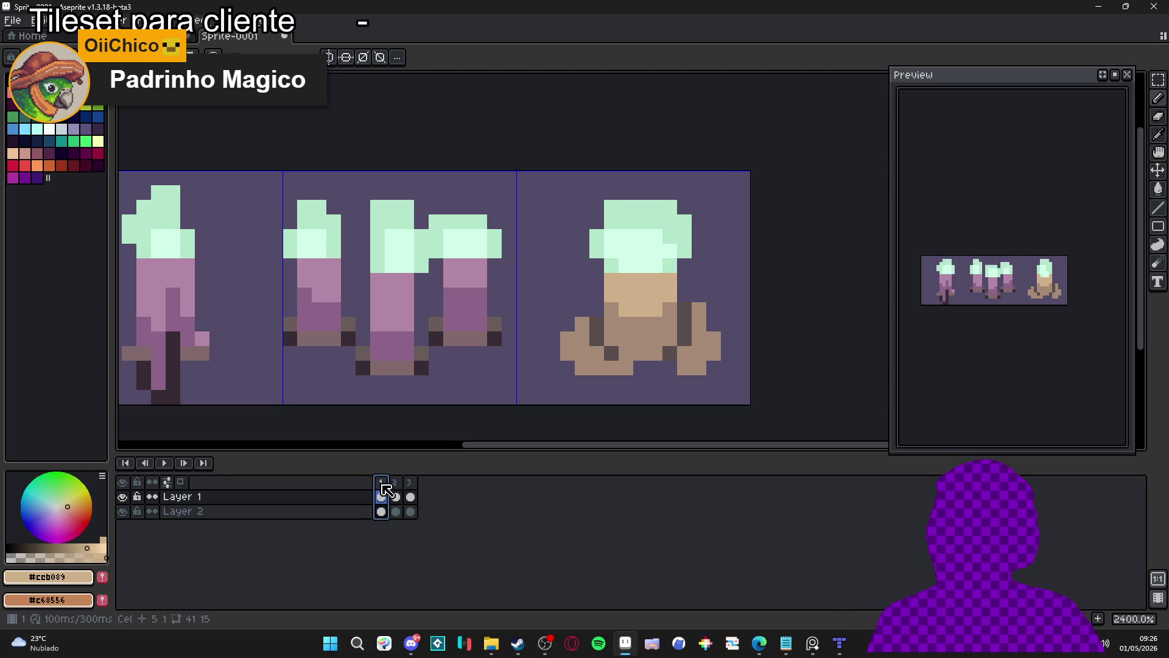
click(397, 483)
click(410, 484)
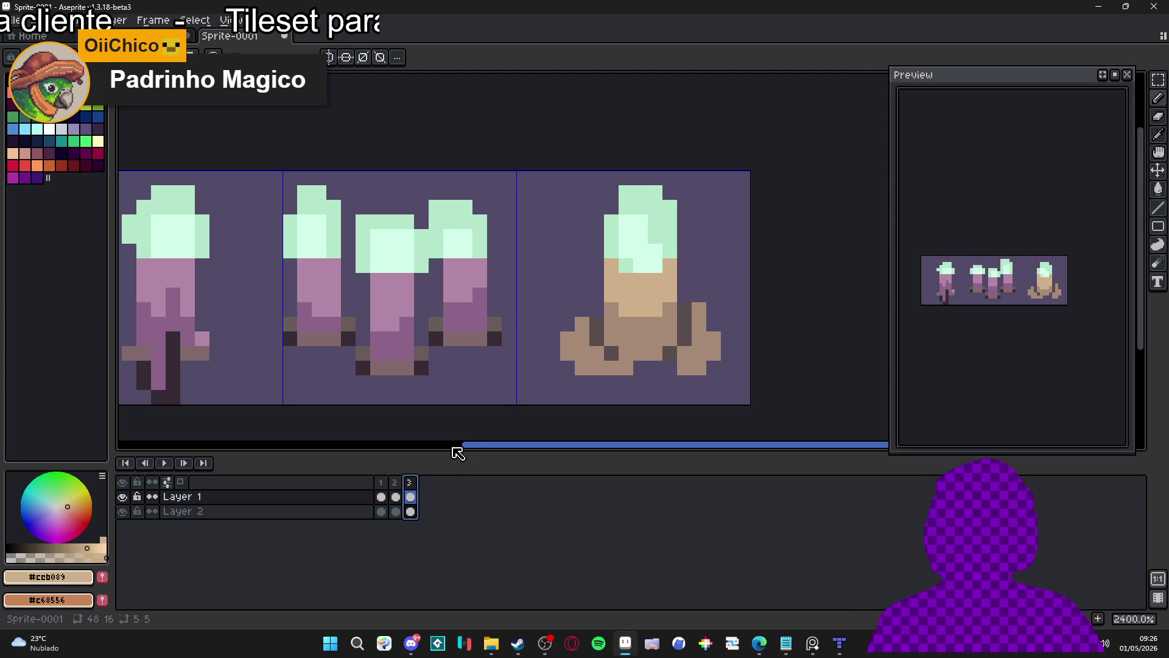
click(381, 496)
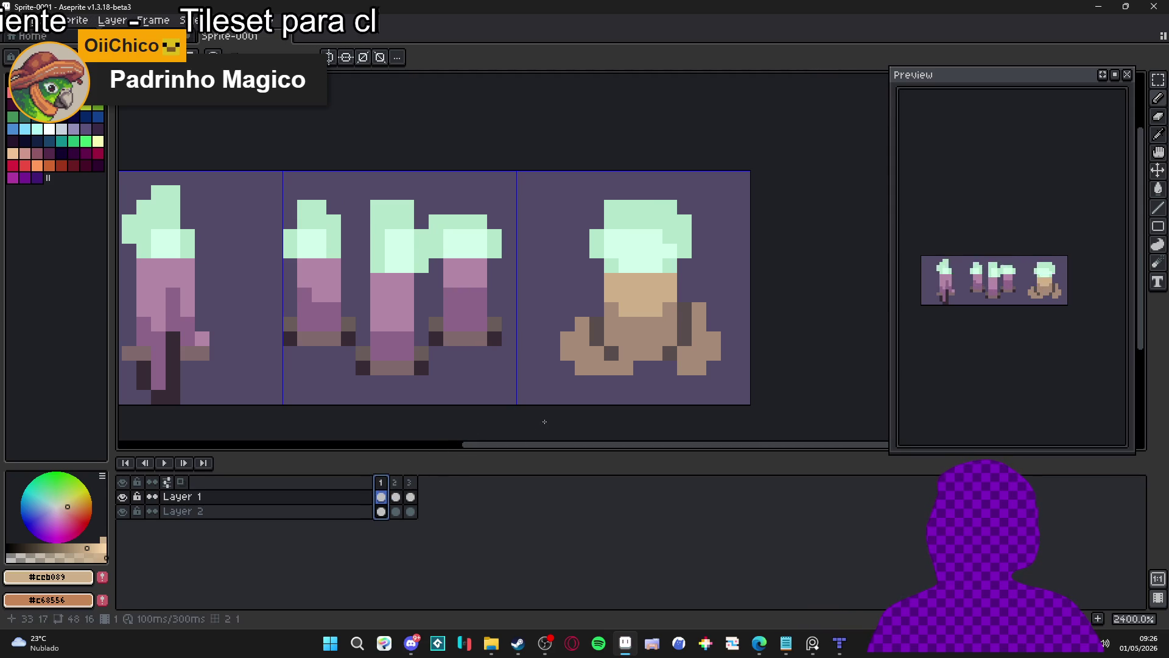
click(396, 494)
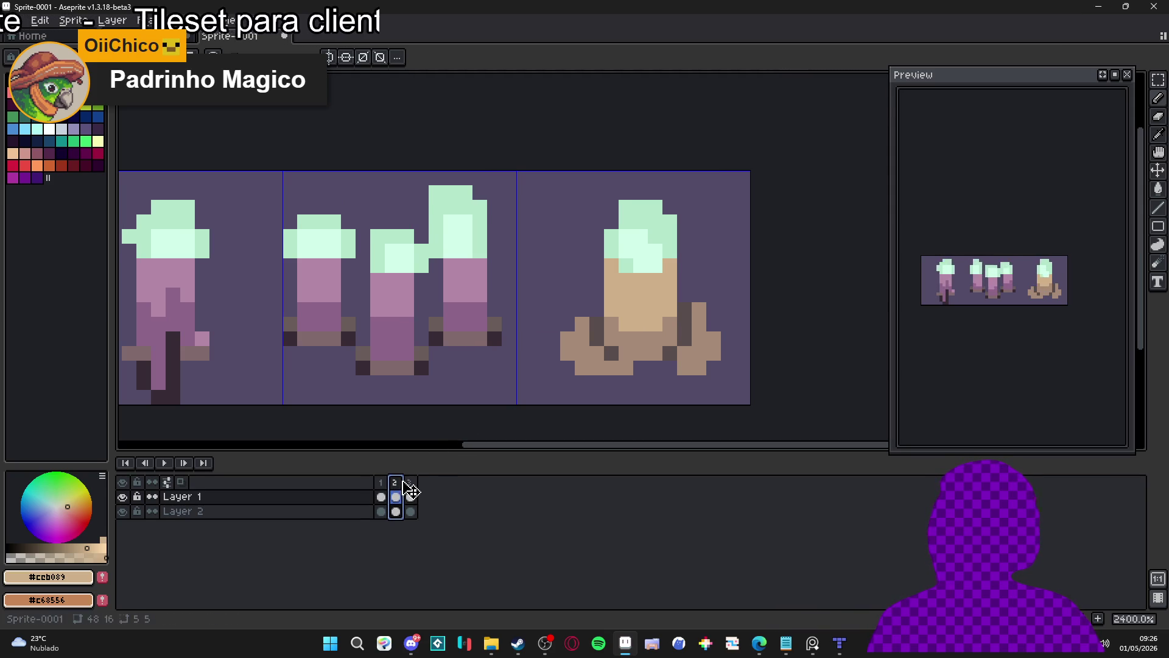
click(417, 483)
click(382, 496)
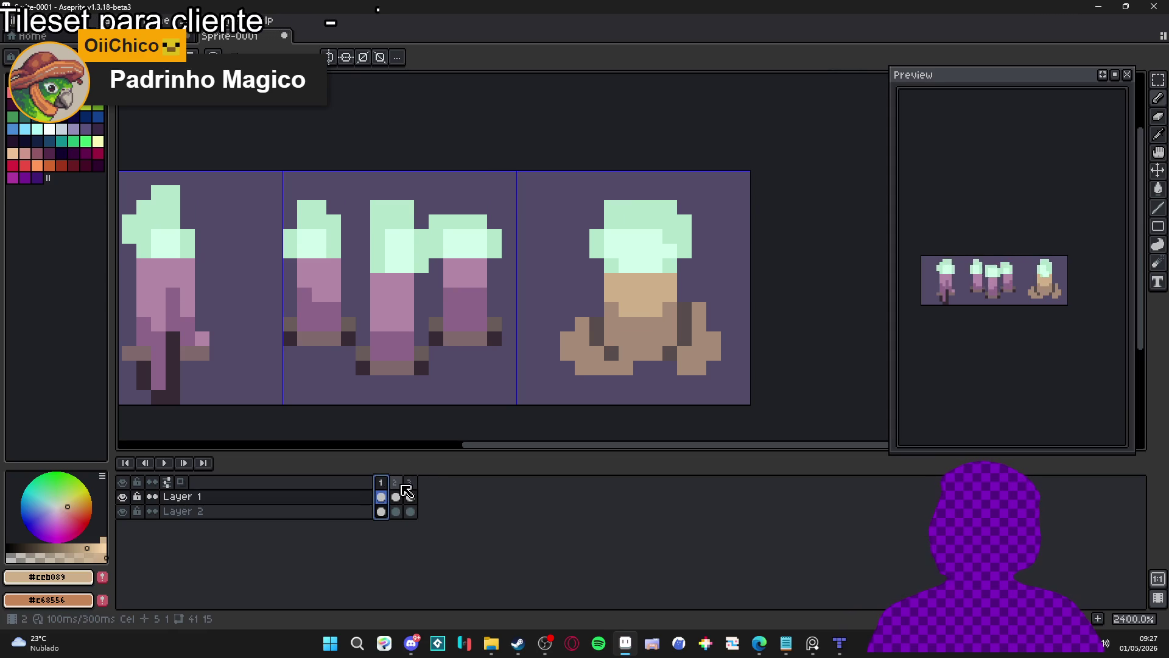
click(404, 494)
click(409, 482)
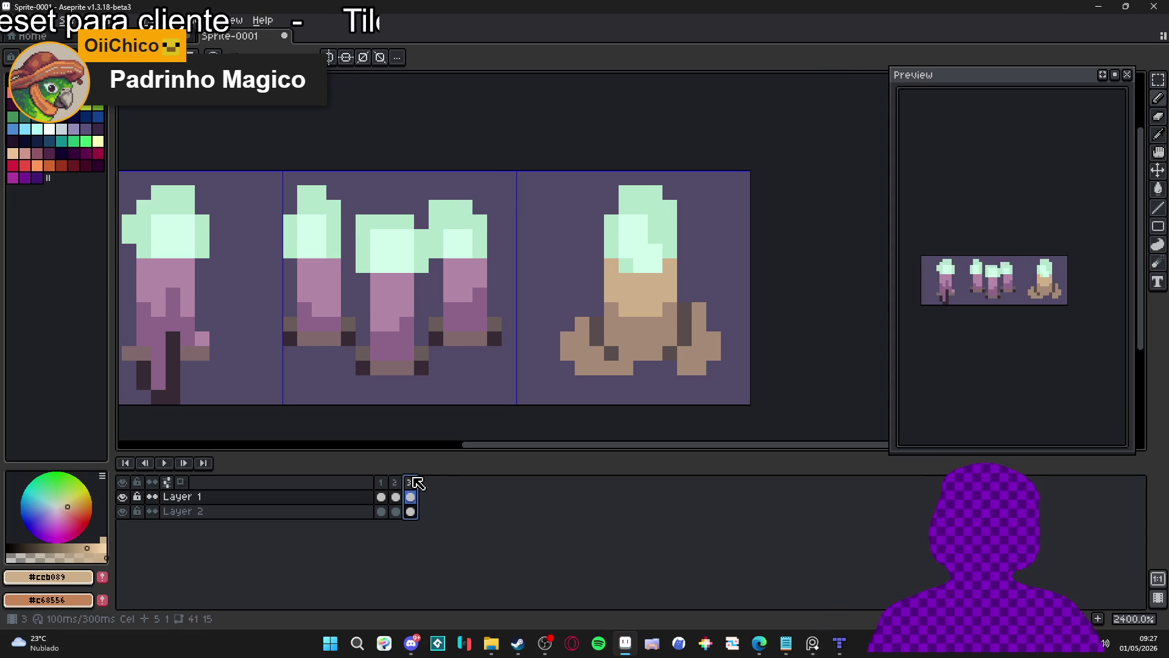
- Cycle the frames once more, then on frame 2 add a tan pixel under the third candle's base
click(381, 484)
click(402, 482)
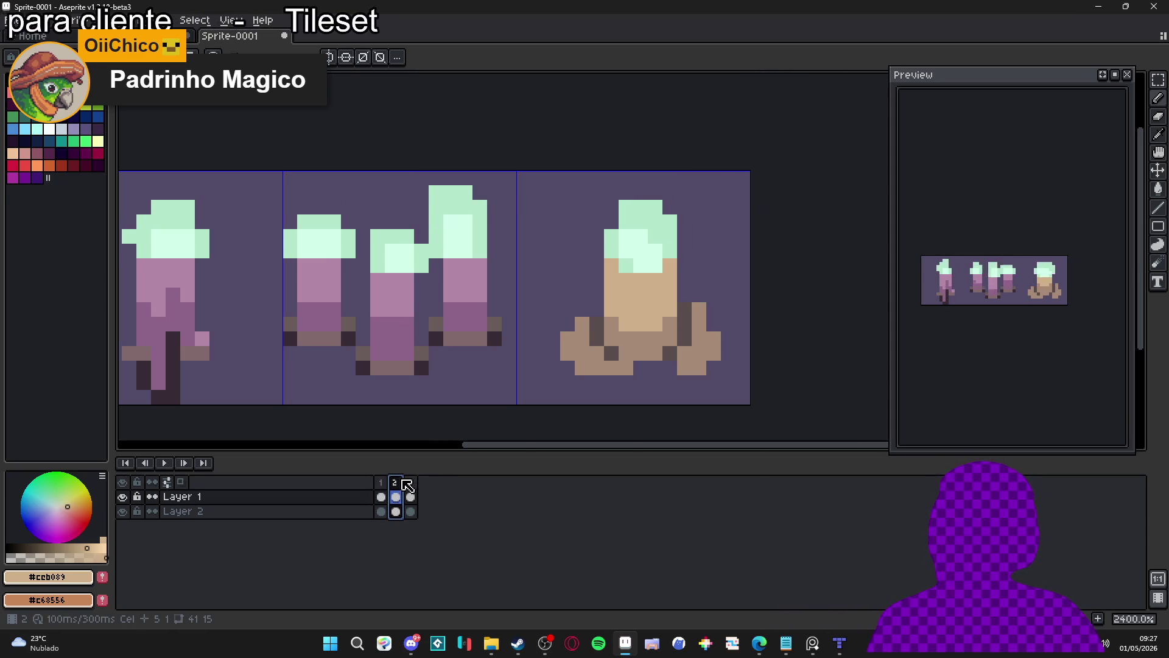
click(381, 483)
click(396, 483)
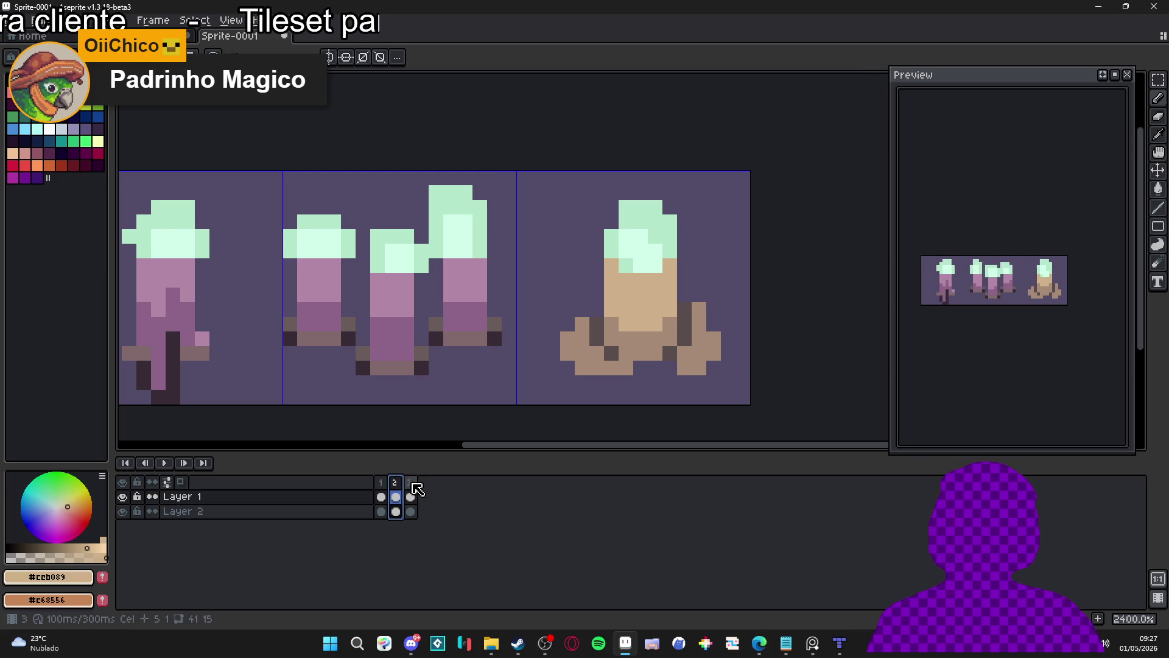
click(410, 484)
click(382, 482)
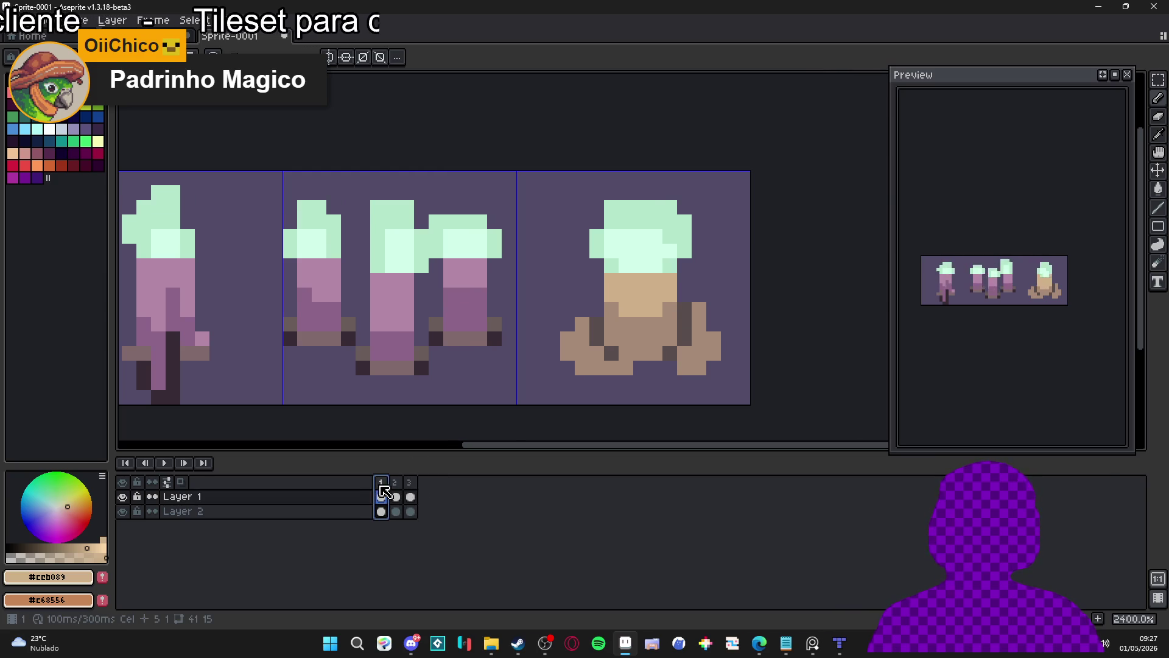
click(396, 483)
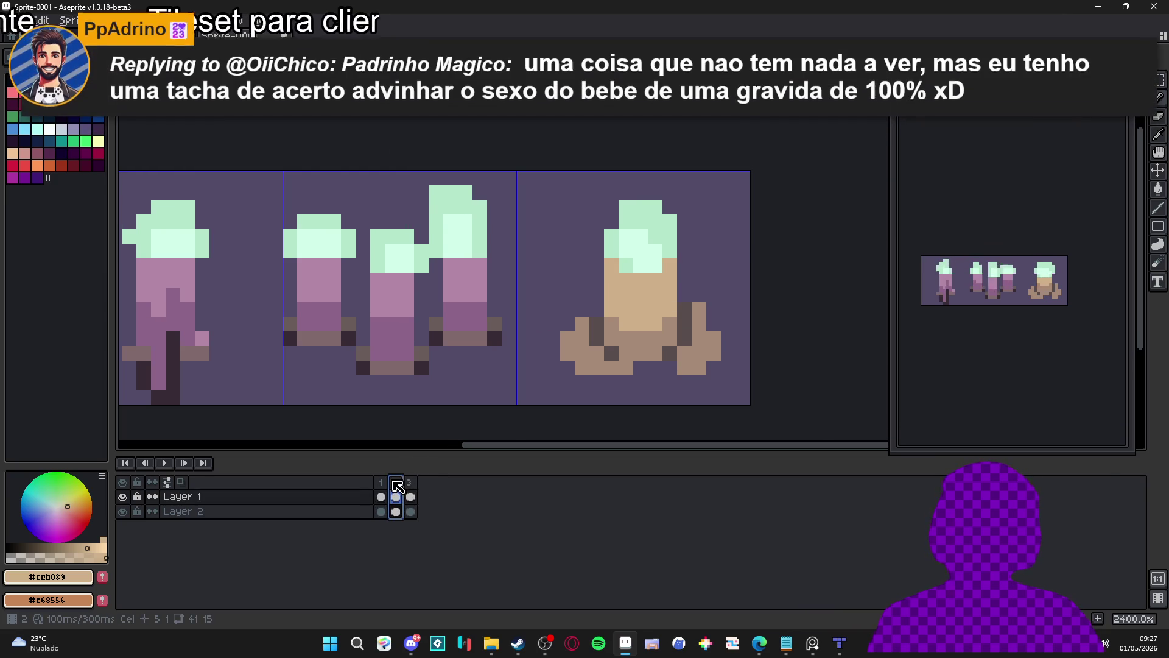
click(606, 387)
- Undo the stray tan pixel and repaint the third candle's lower body row in the sampled base tan
key(ctrl+z)
click(605, 371)
key(ctrl+z)
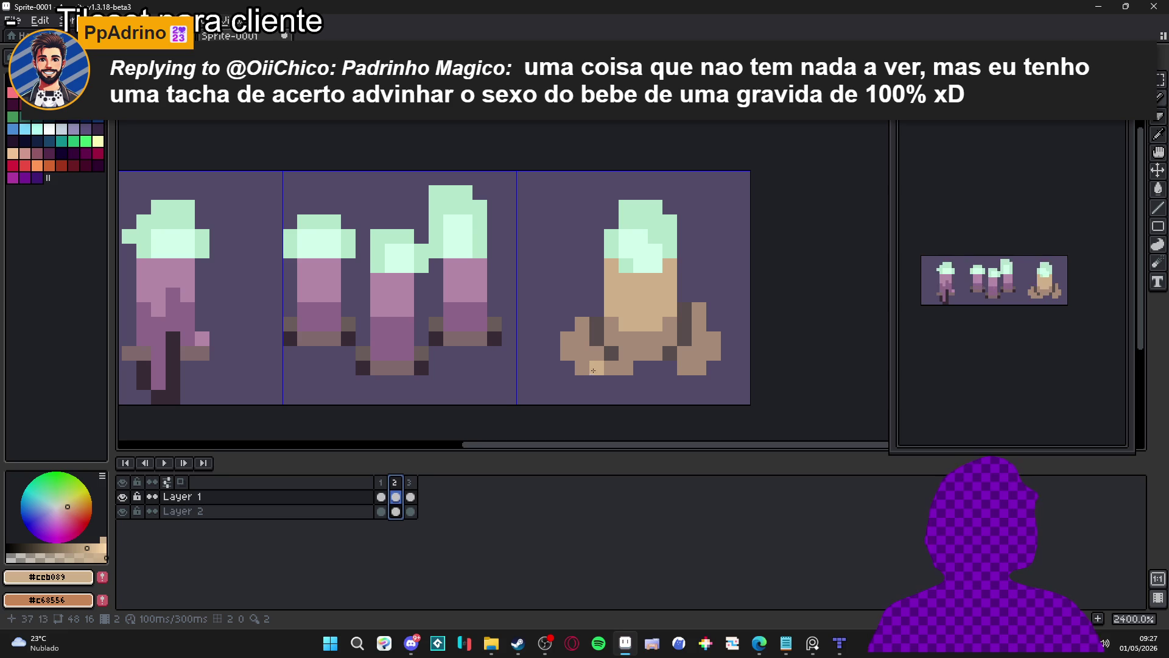
alt+click(636, 344)
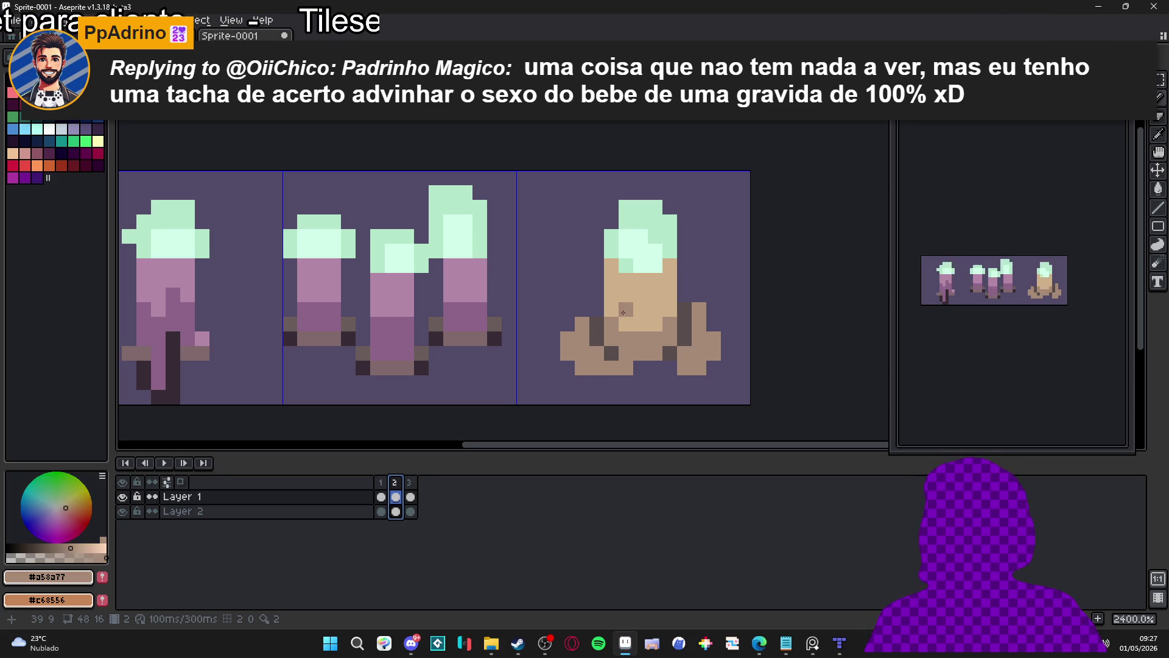
drag(625, 325, 654, 324)
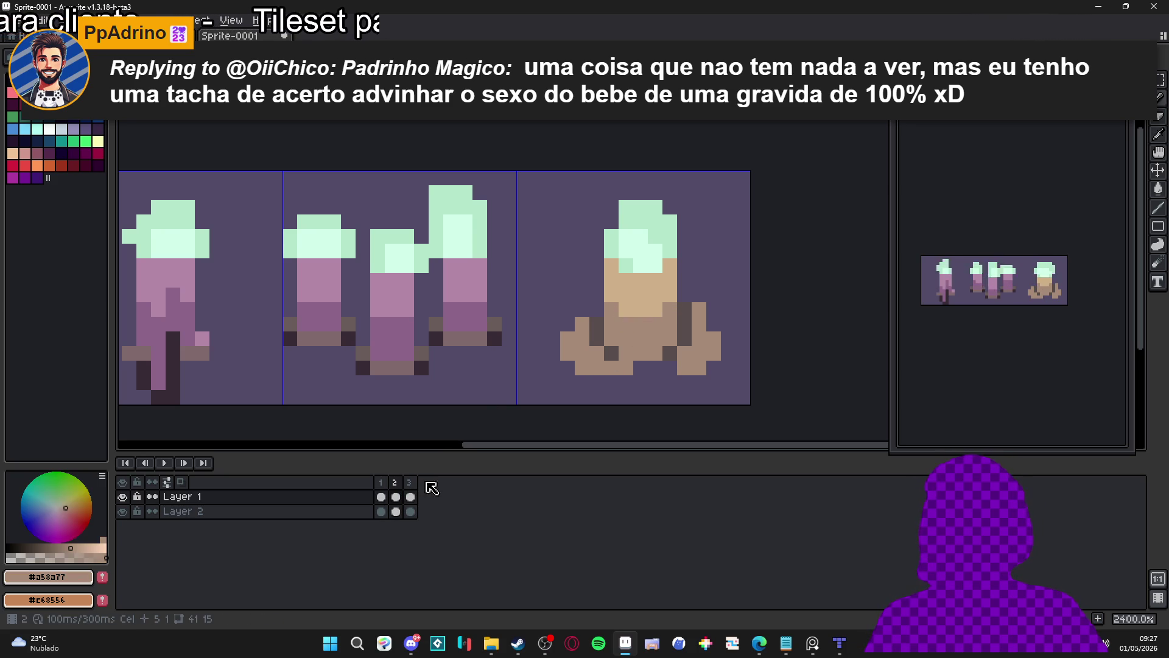
- Flip between frames 1, 2 and 3 in the timeline to compare the candles
click(411, 496)
click(382, 496)
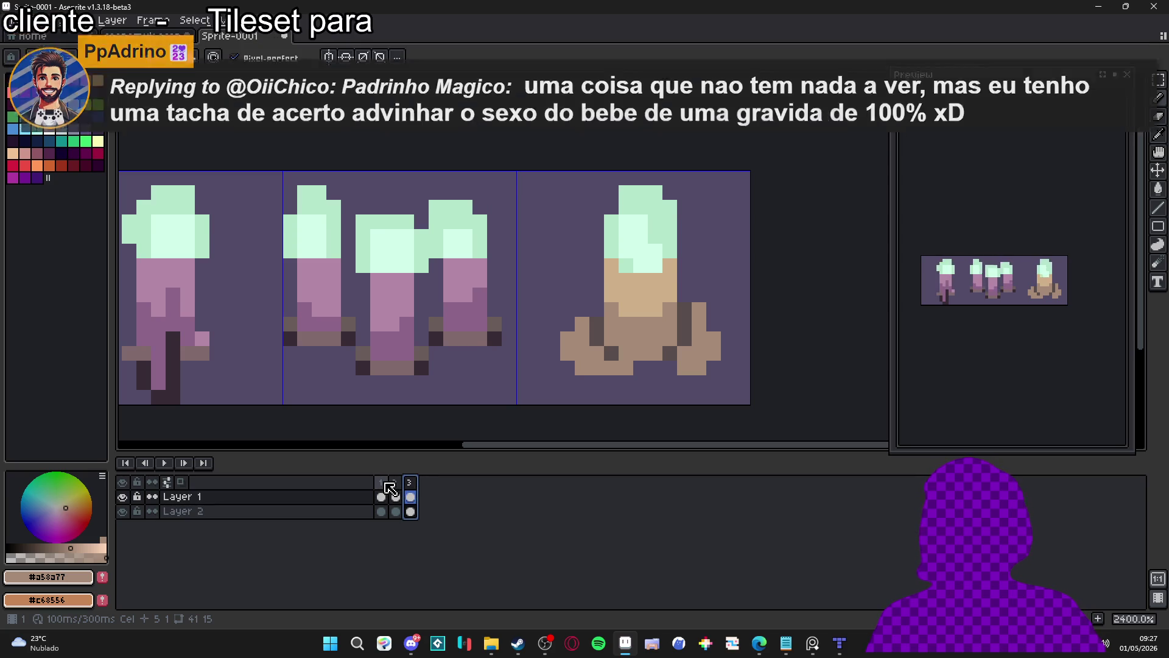
click(411, 496)
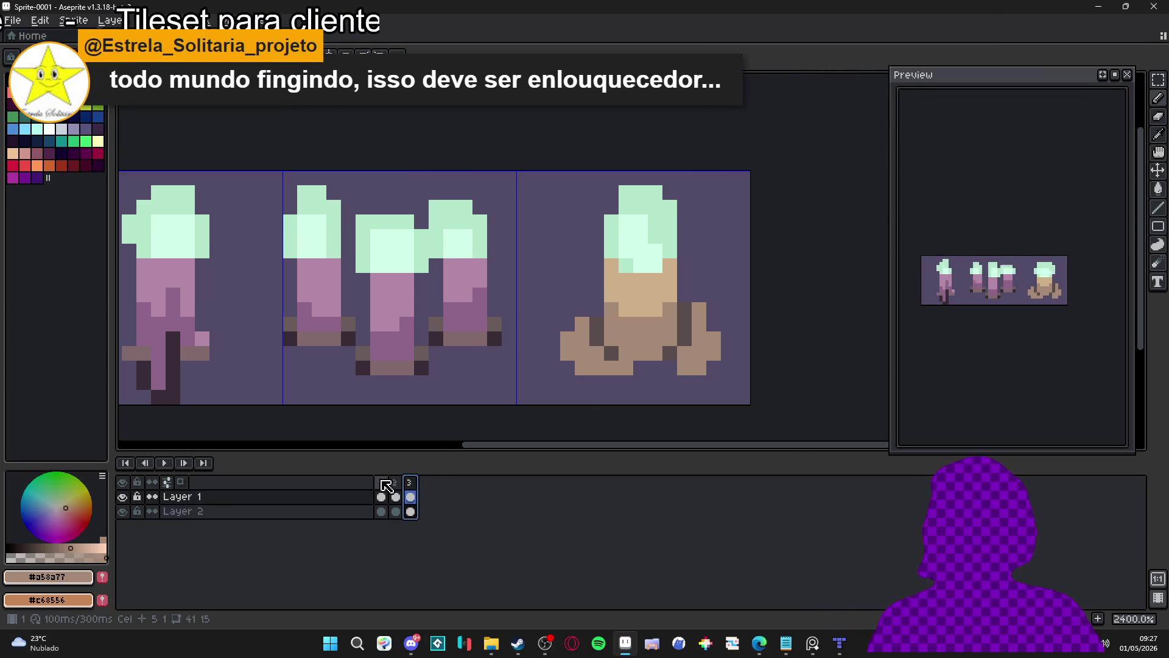
click(385, 482)
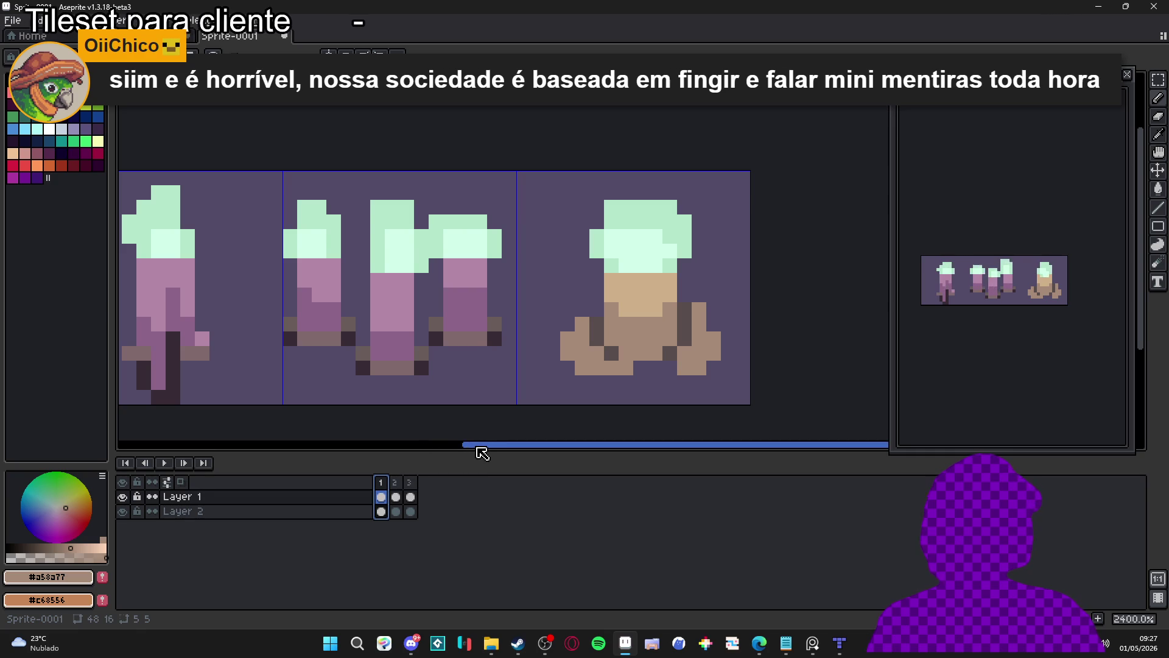
click(395, 494)
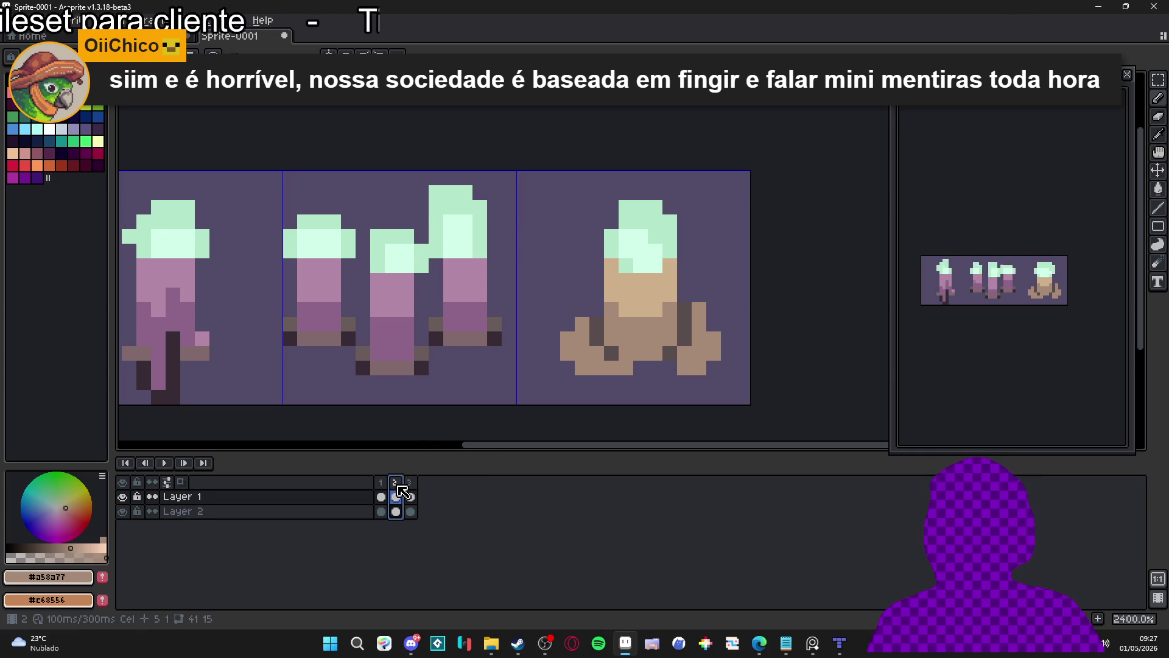
click(382, 484)
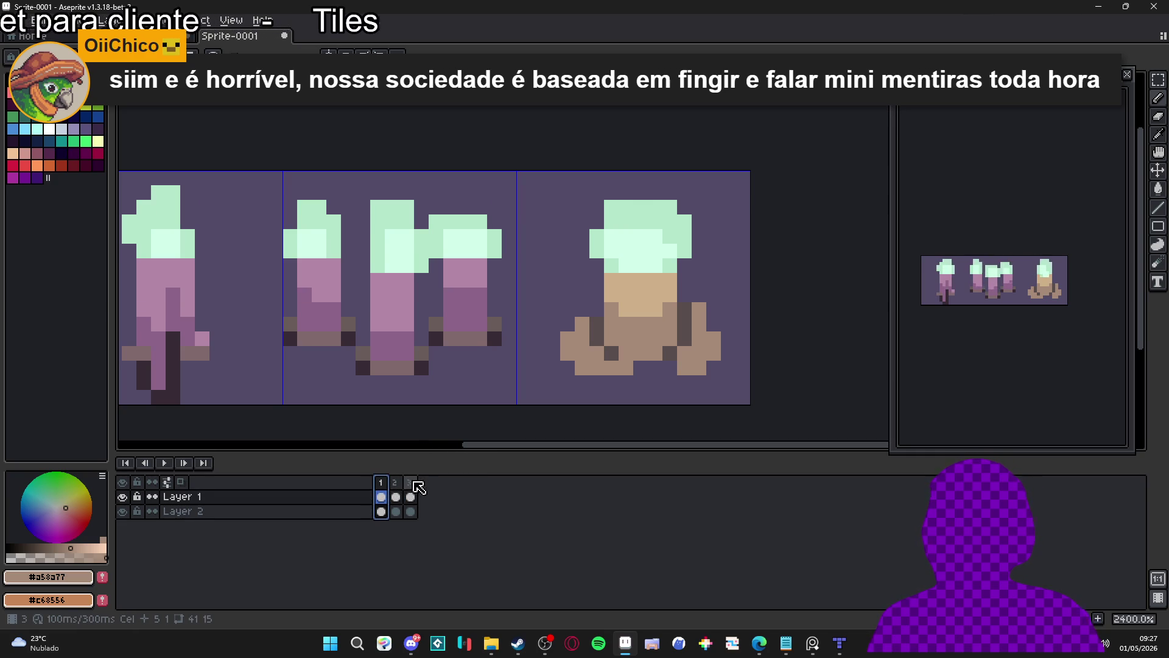
click(395, 484)
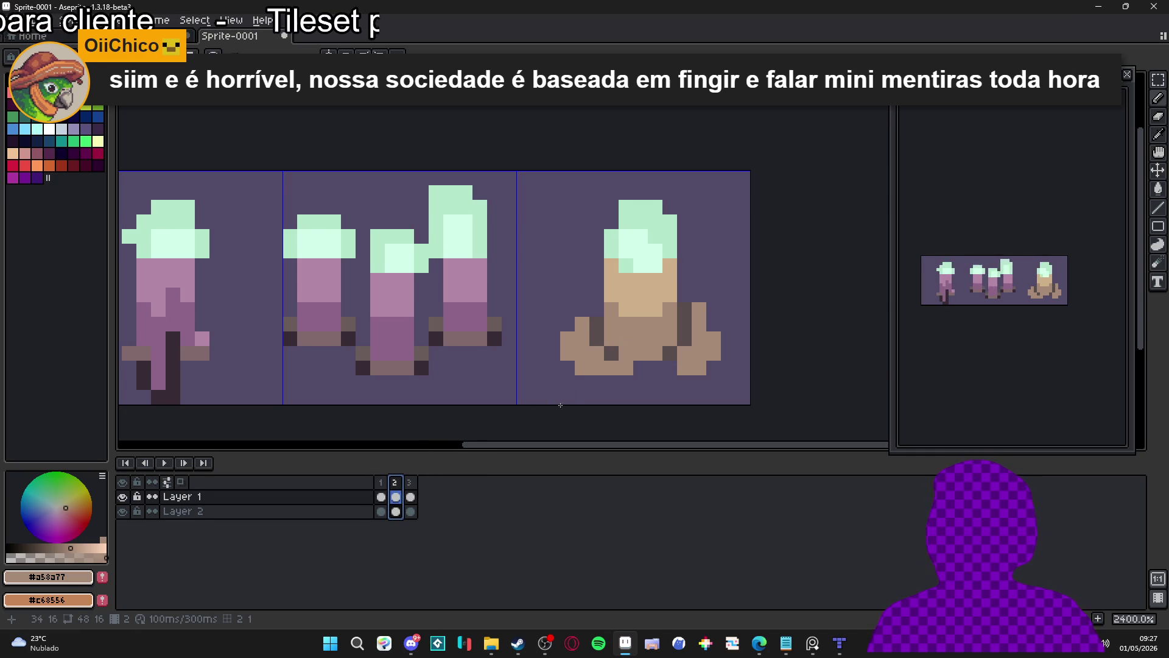
key(Right)
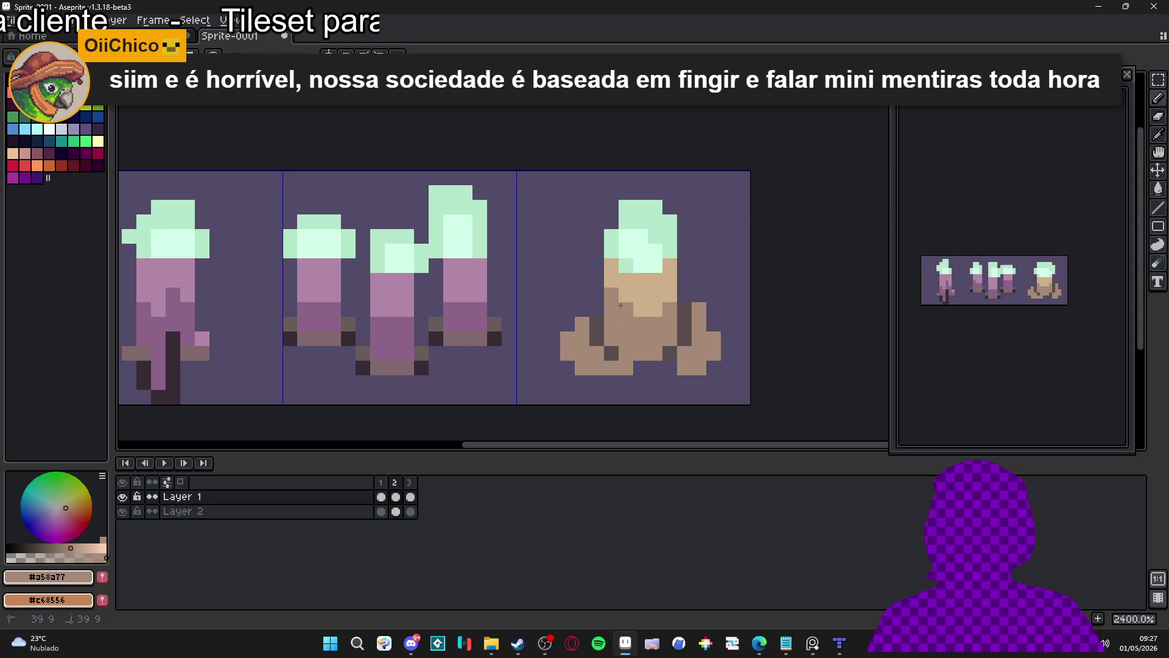
click(410, 483)
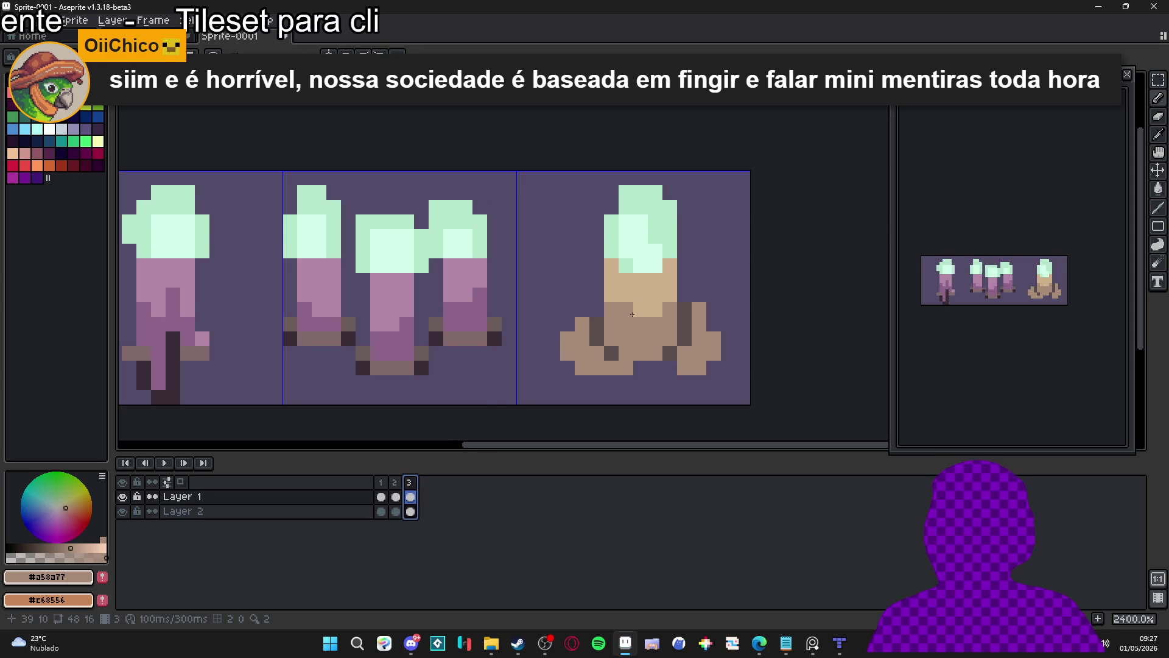
- On frame 3, eyedrop tan #ceb089 and paint three pixels on the right-hand candle
alt+click(655, 313)
click(673, 318)
click(669, 310)
click(612, 310)
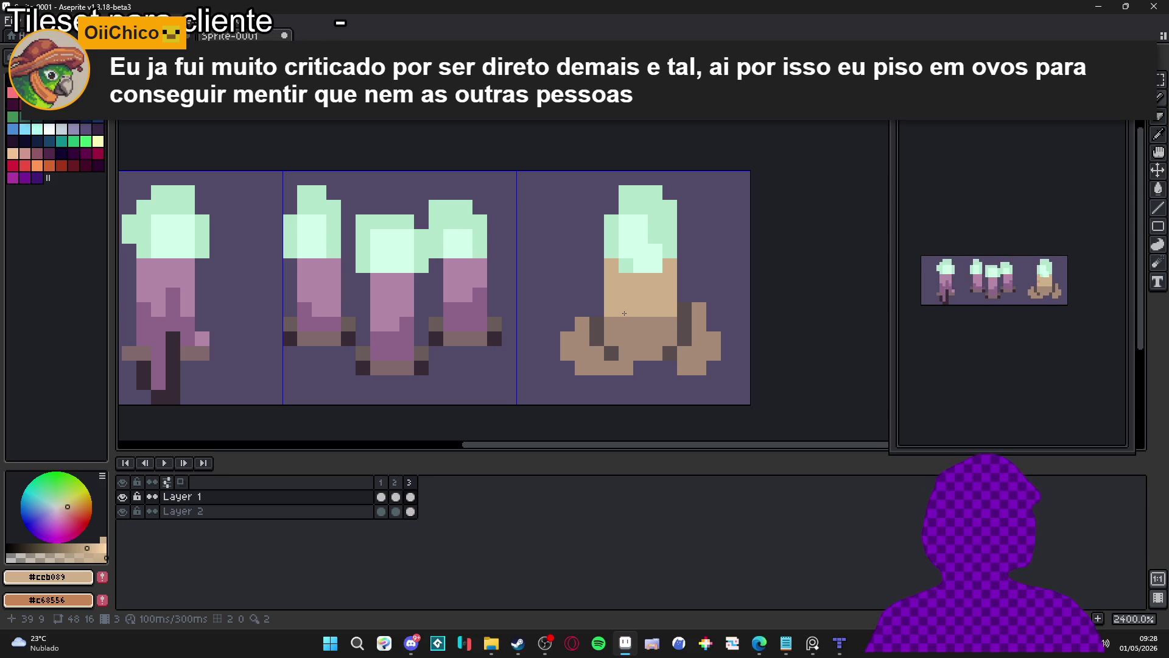
scroll(528, 368, down, 3)
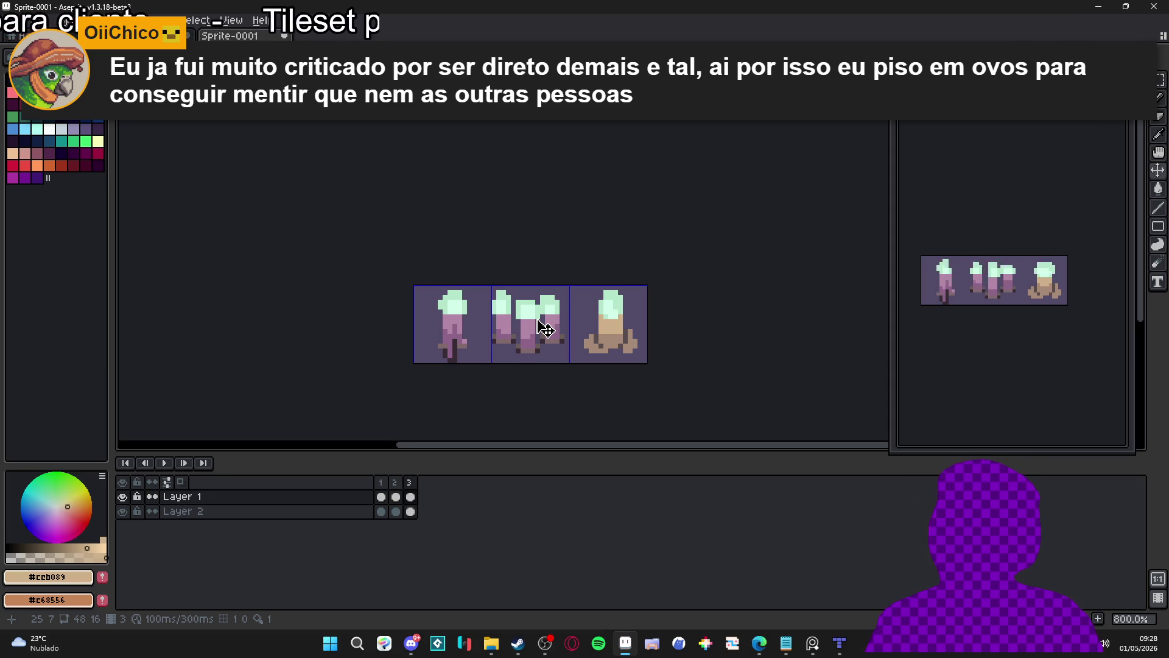
scroll(544, 330, up, 2)
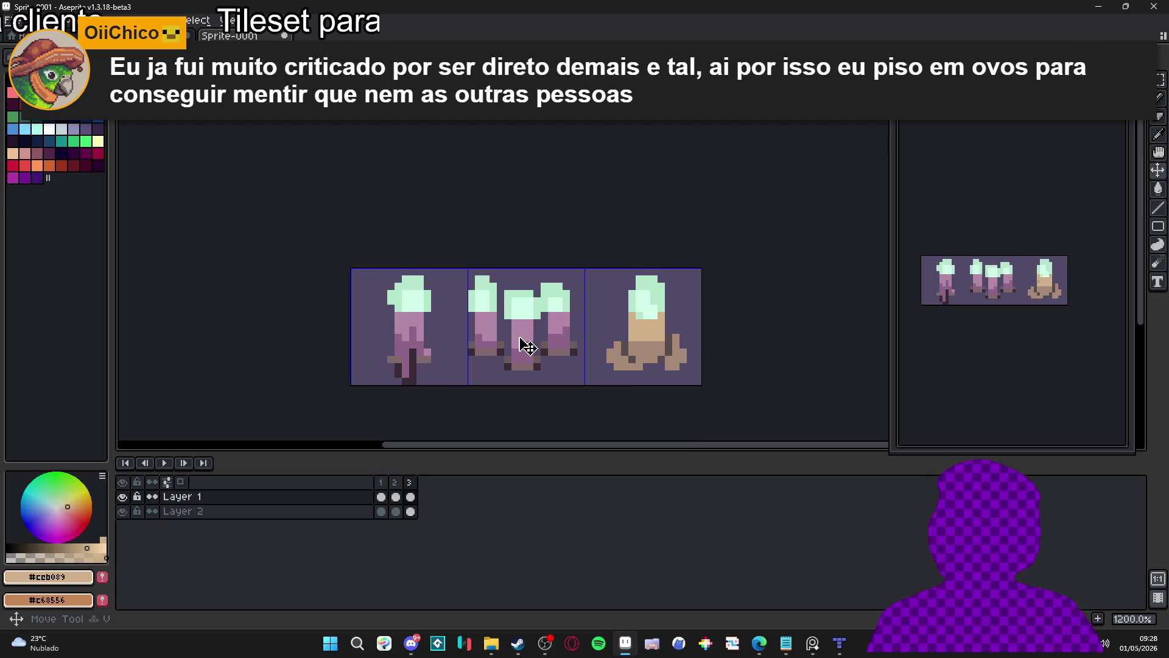
key(m)
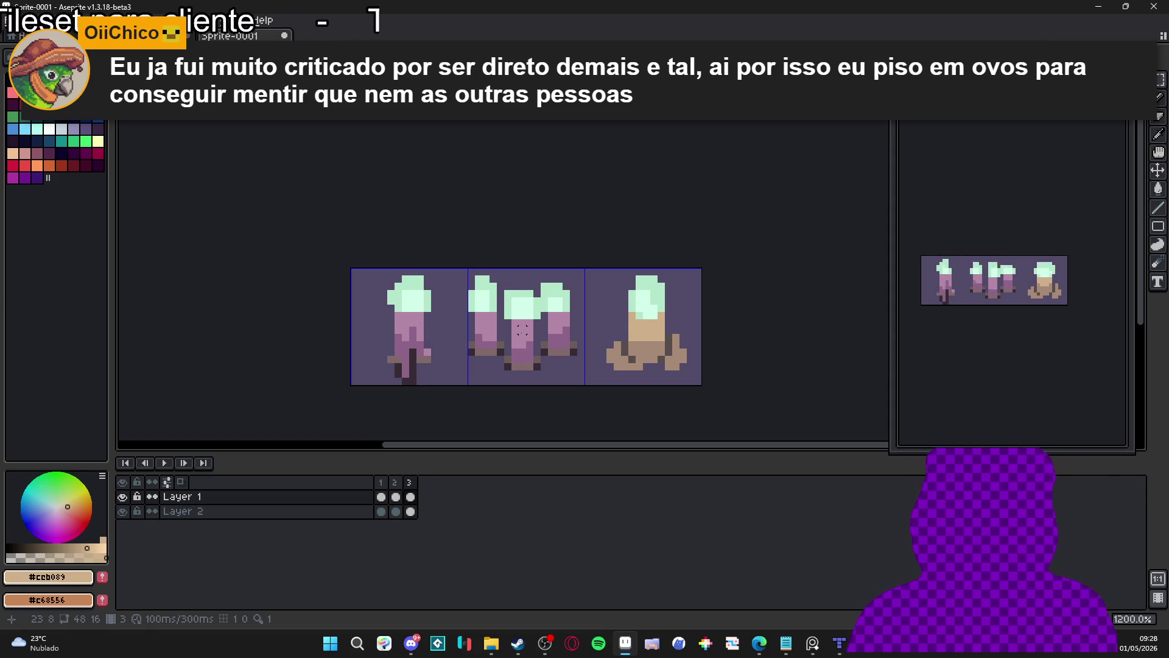
mouse_move(485, 299)
mouse_down()
mouse_move(520, 334)
mouse_move(485, 300)
mouse_up()
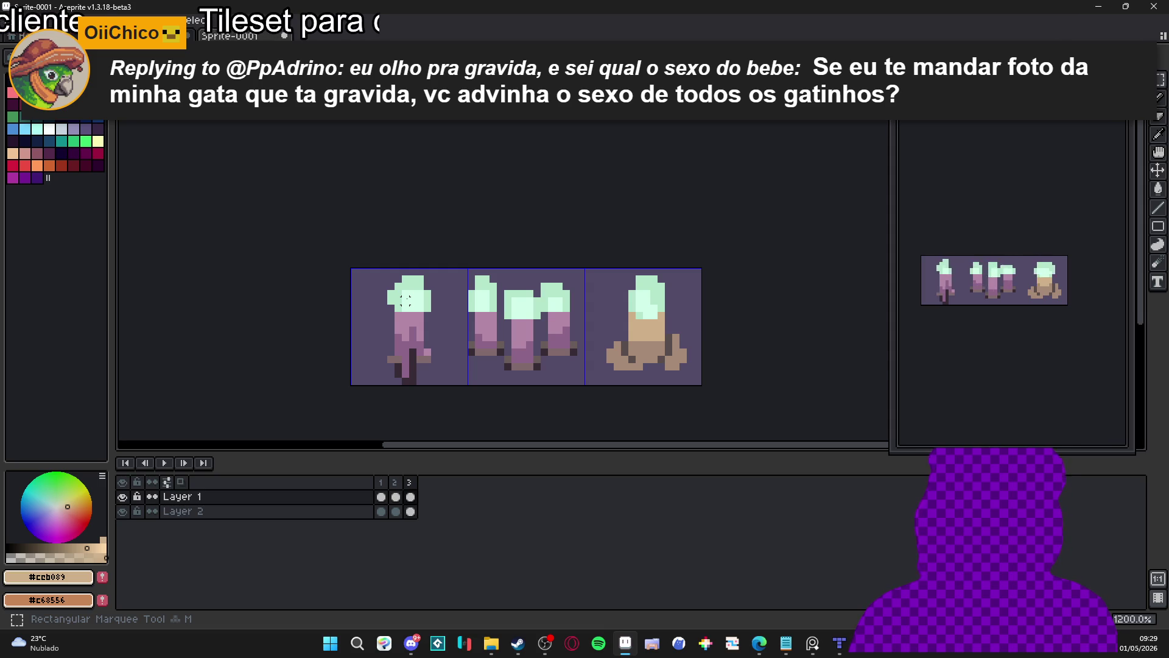
scroll(406, 299, up, 2)
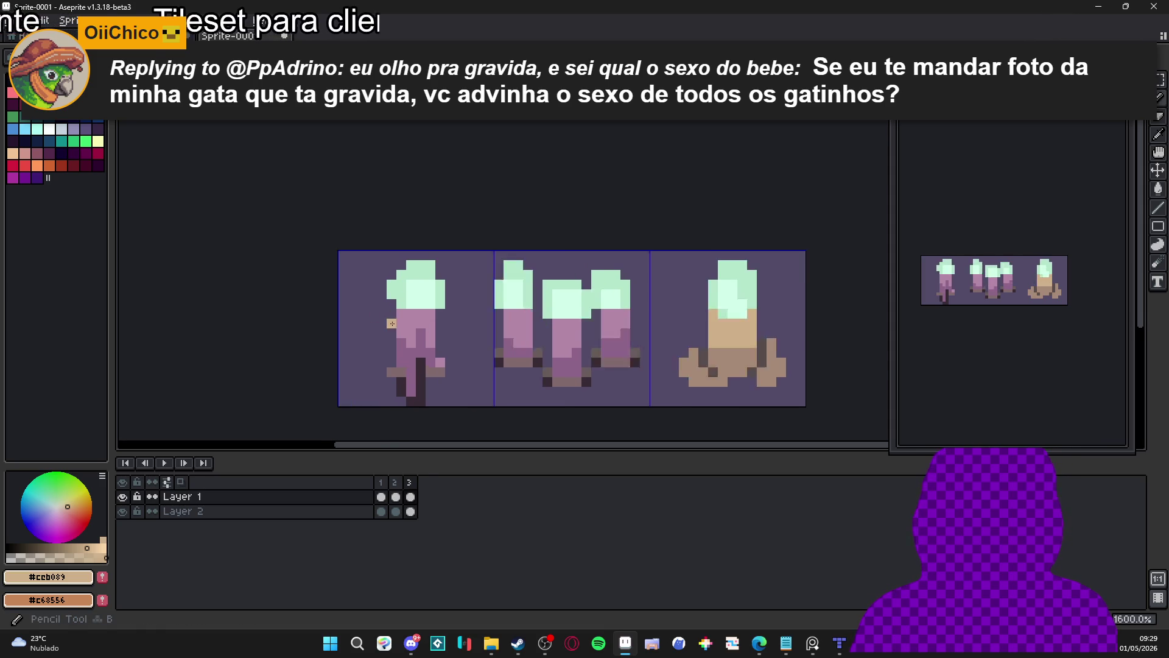
- Show frame 1, then frame 2, of the candle animation at close zoom
click(381, 497)
click(397, 497)
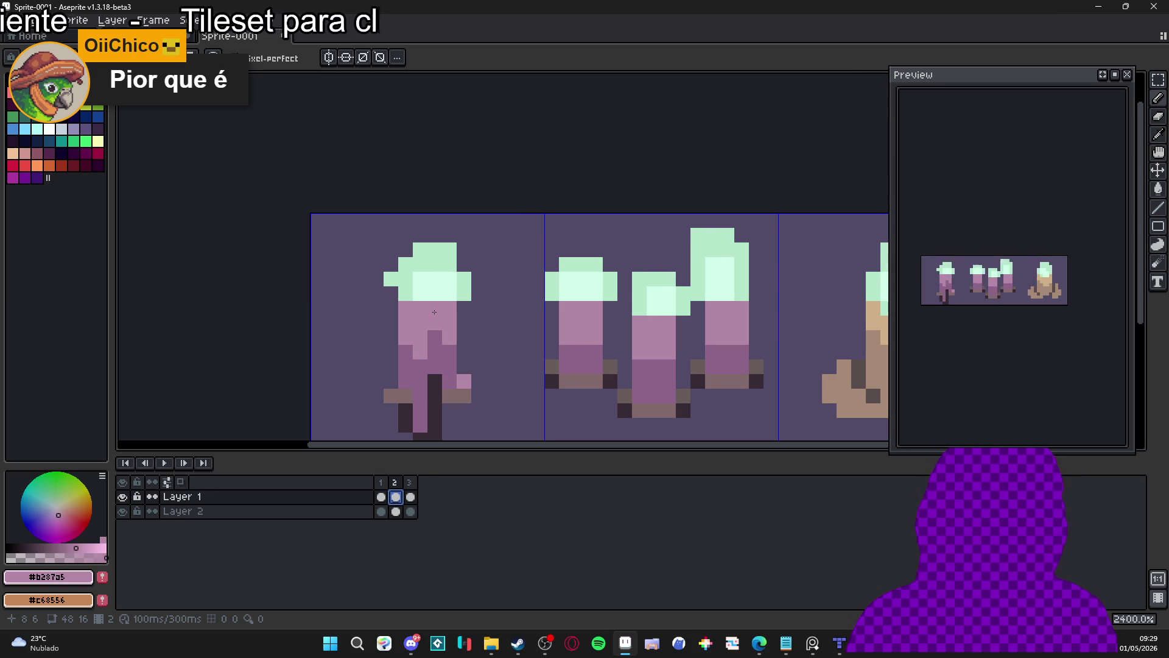
scroll(468, 310, down, 1)
drag(484, 317, 413, 294)
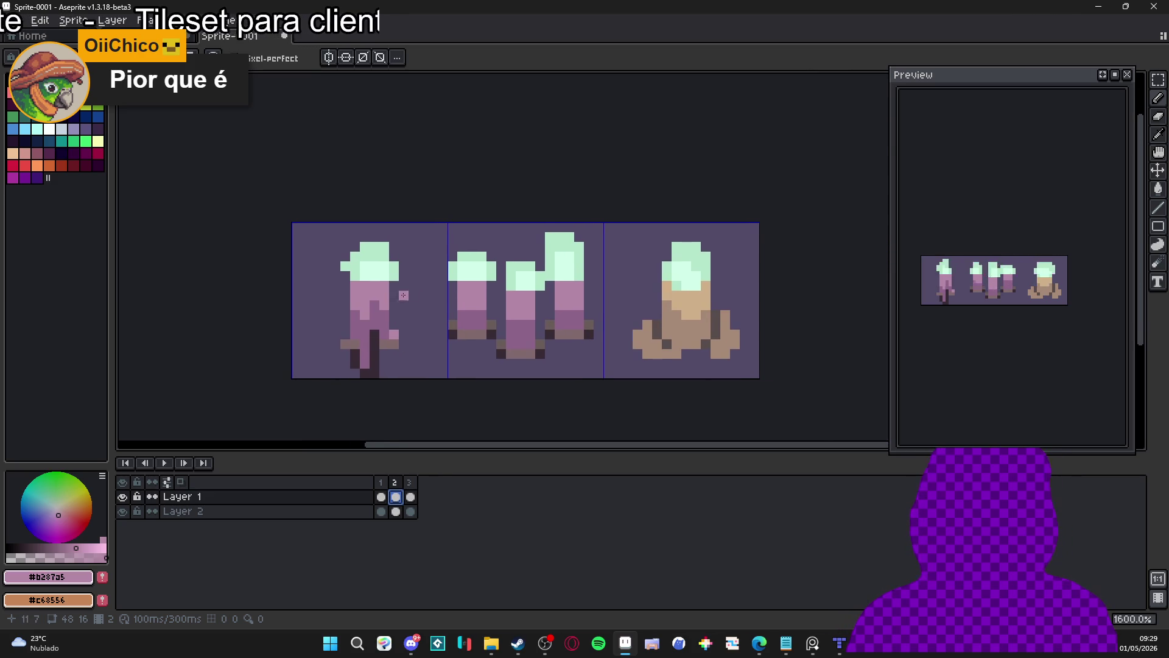
key(m)
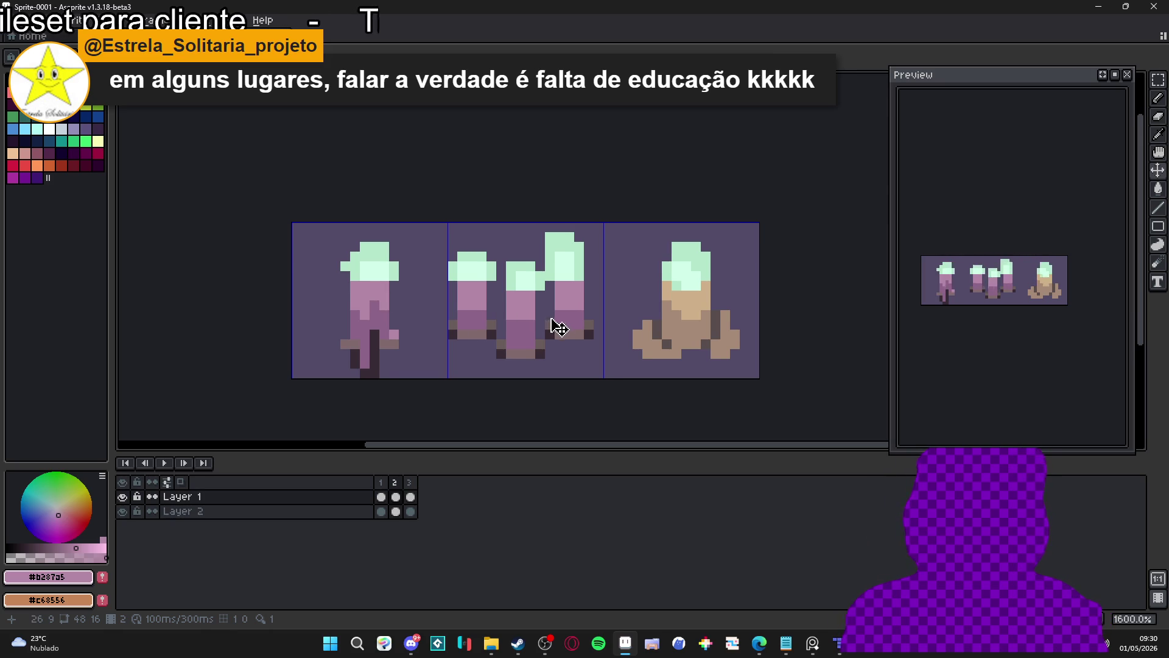
scroll(556, 327, down, 3)
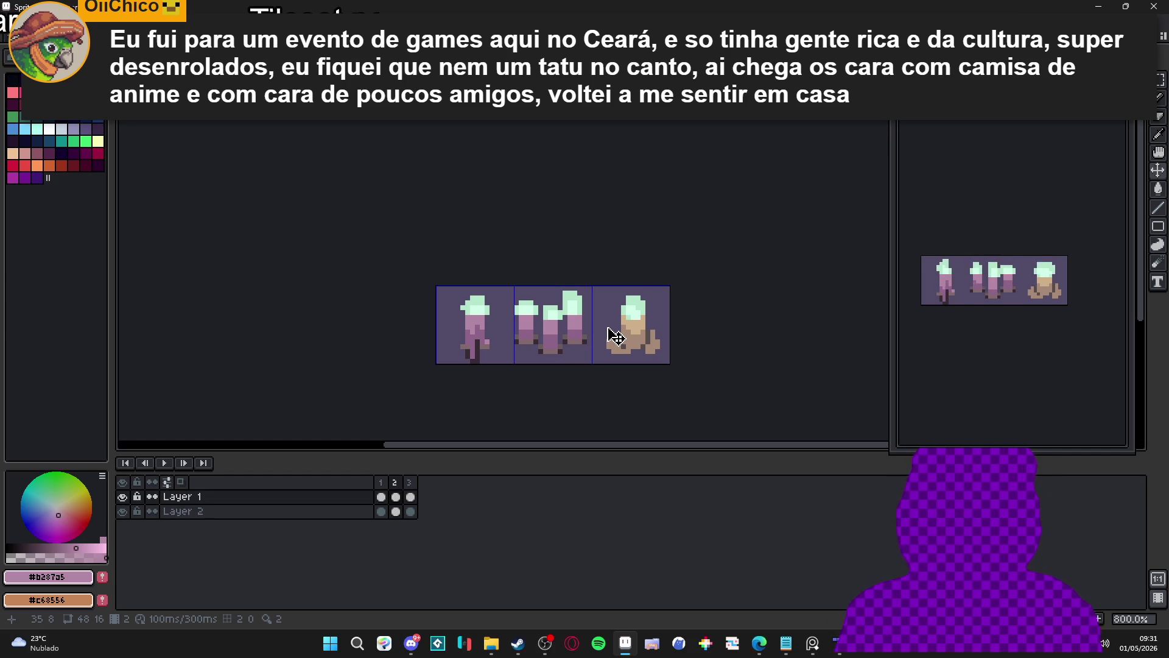
- On frame 1, hide the purple Layer 2 and preview Export Sprite Sheet, then cancel
click(382, 484)
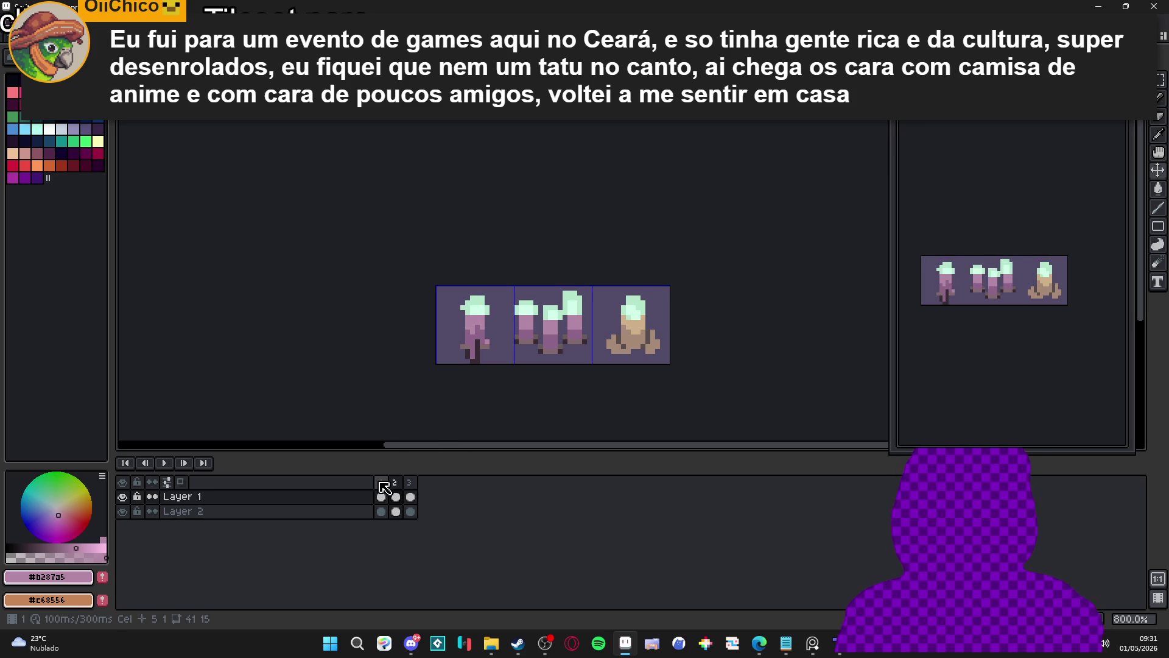
click(122, 510)
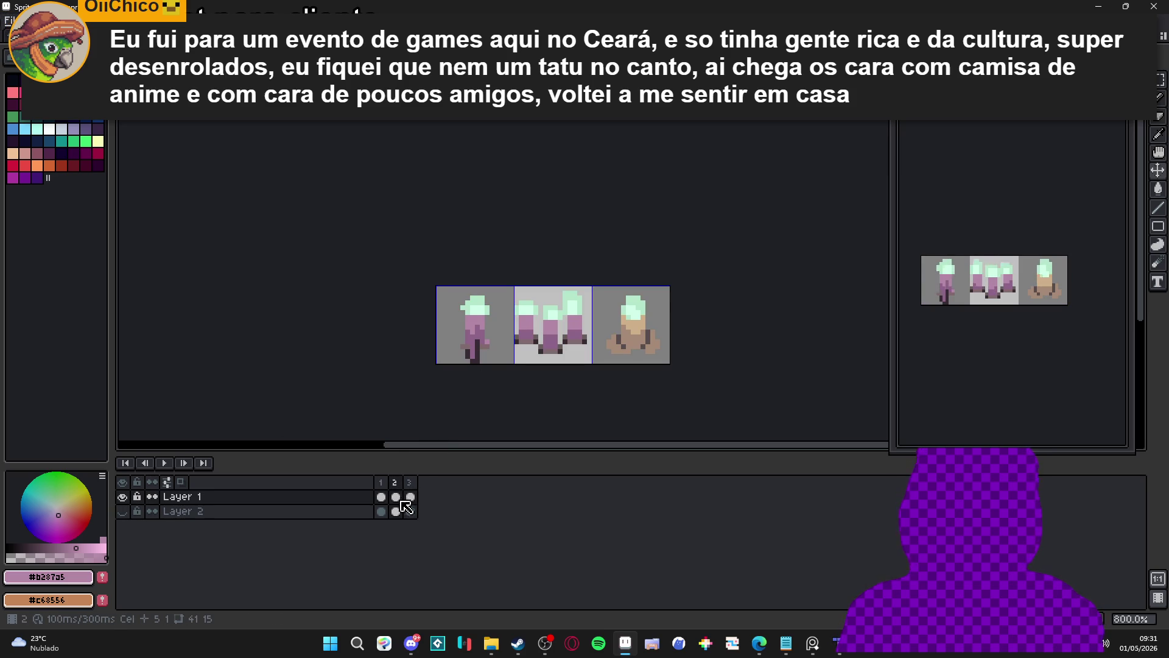
drag(383, 191, 359, 183)
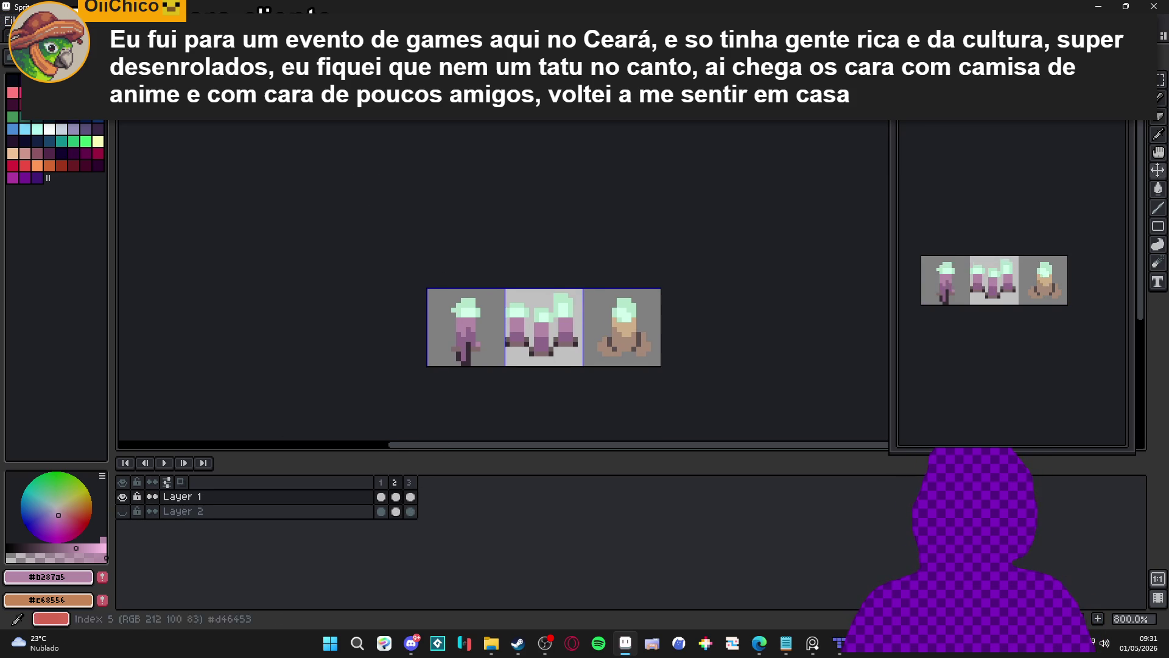
key(ctrl+e)
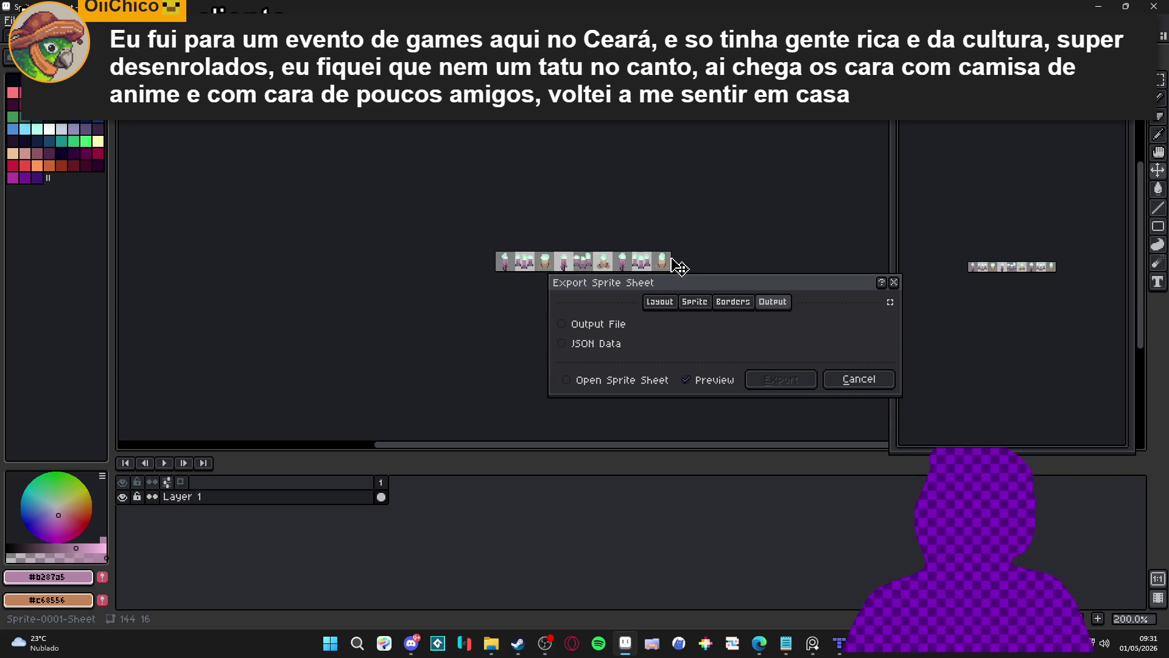
click(869, 391)
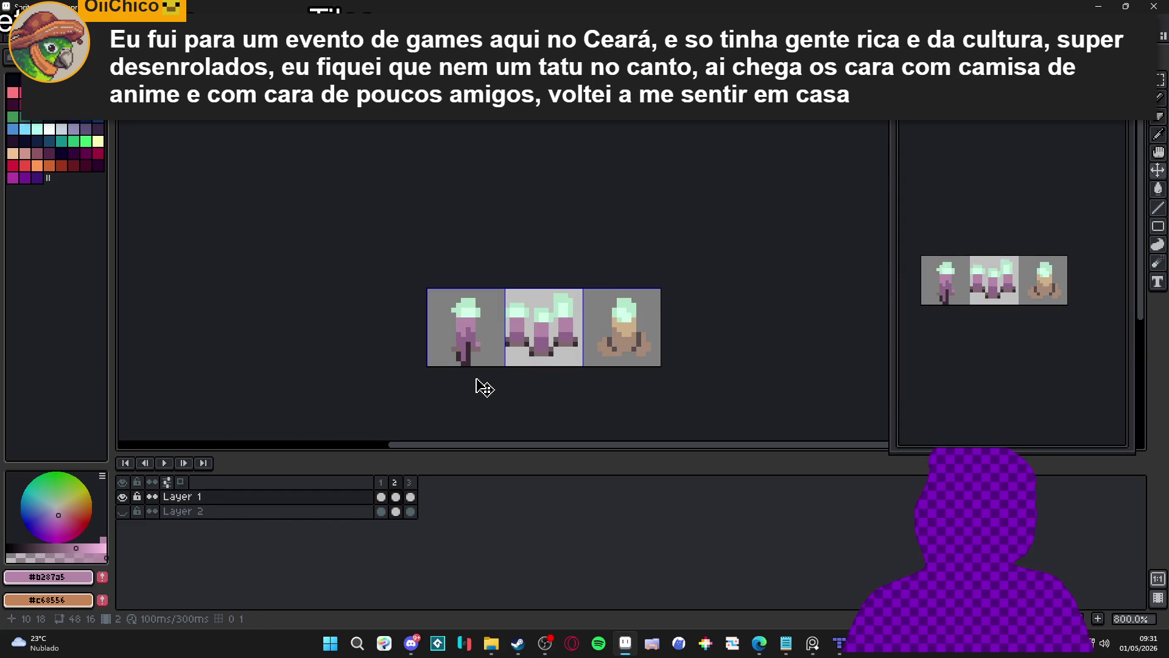